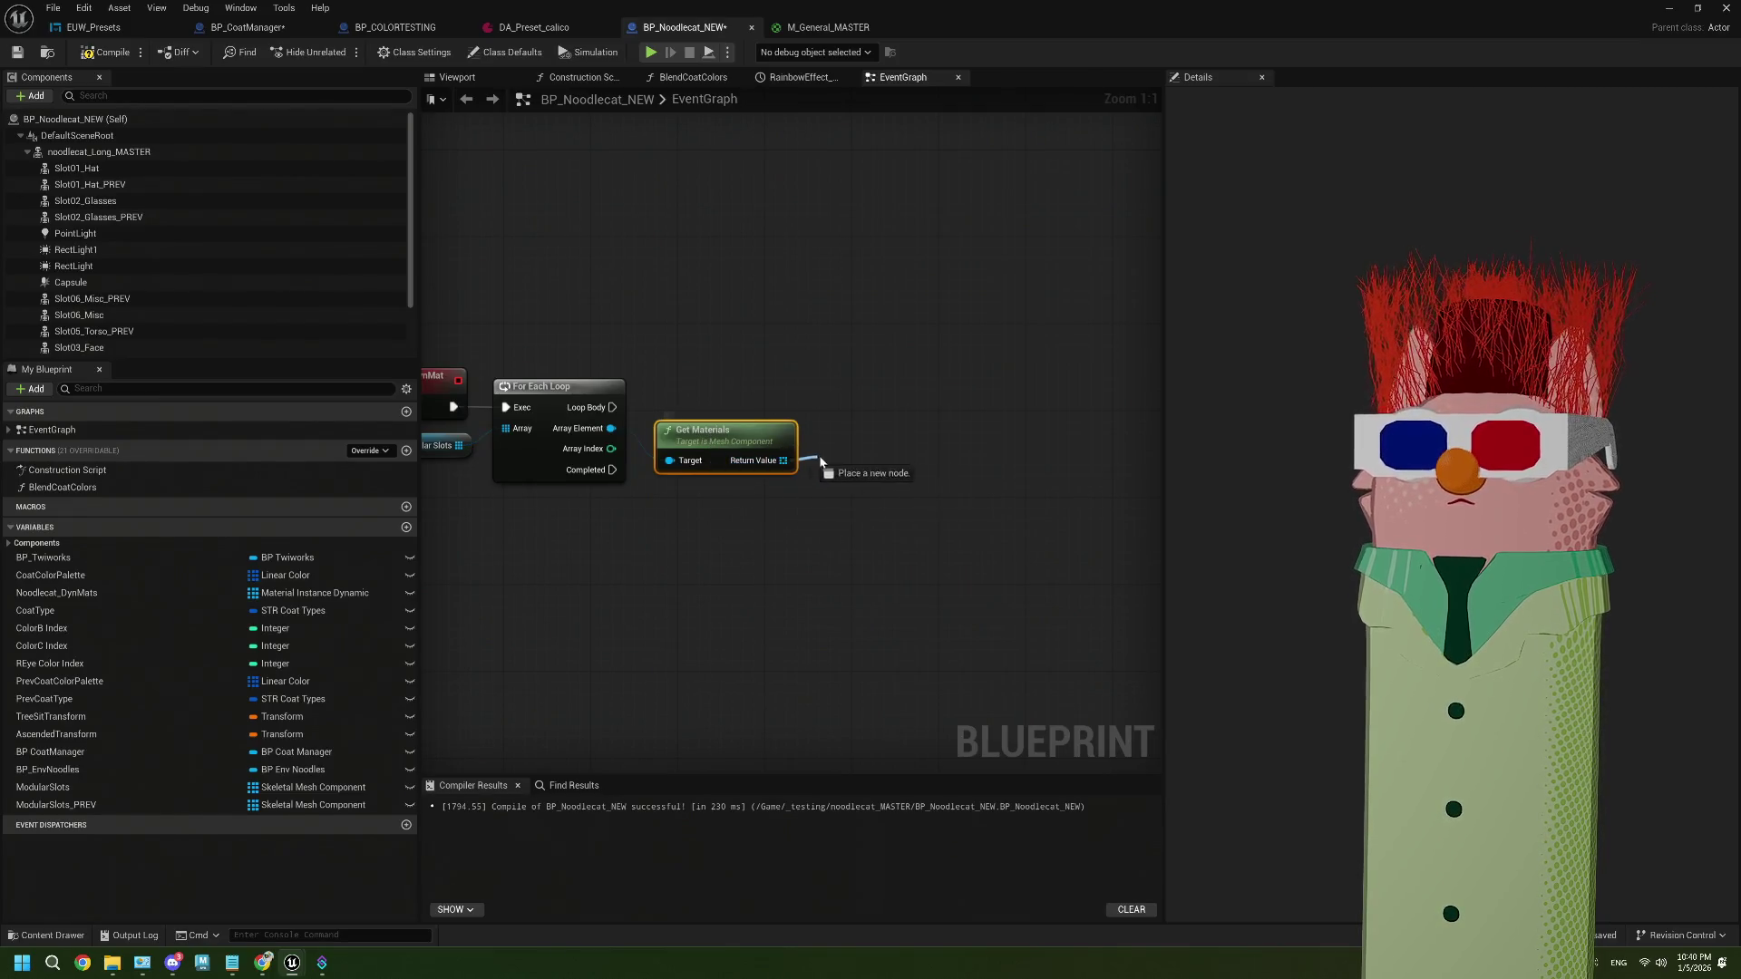
Add a For Each Loop over the Get Materials array, driven from the first loop's Loop Body
type("fore")
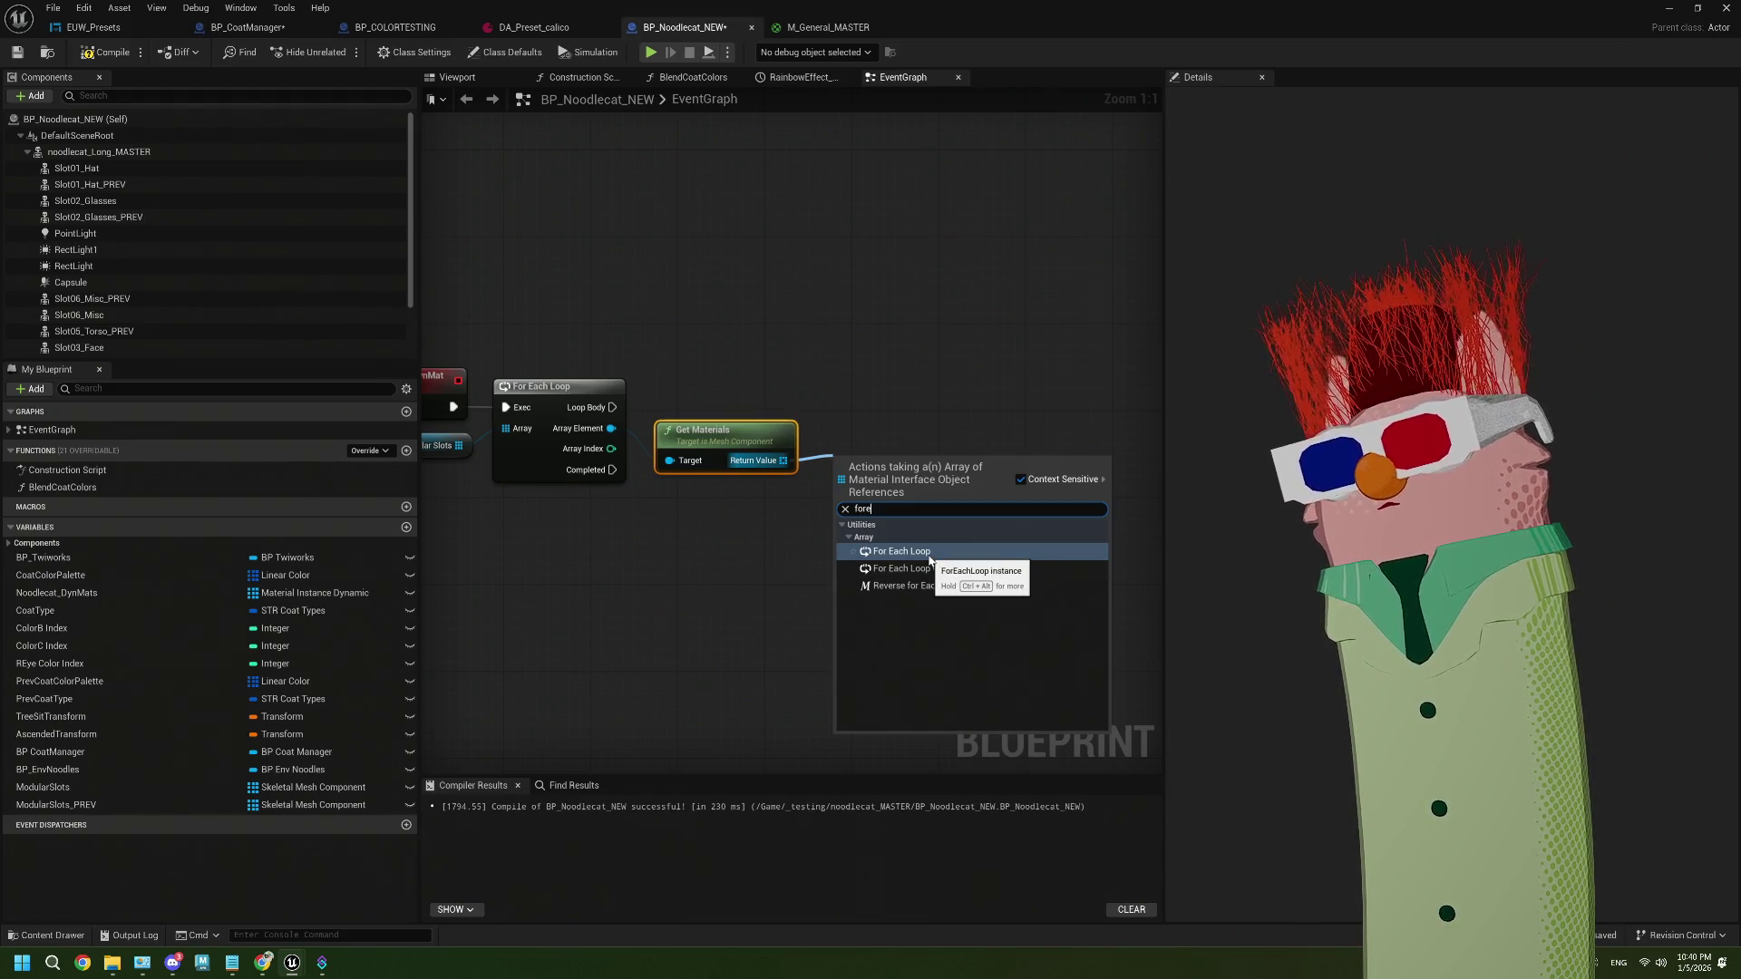
left_click(929, 555)
left_click_drag(874, 476, 882, 397)
left_click_drag(615, 409, 913, 400)
left_click(852, 508)
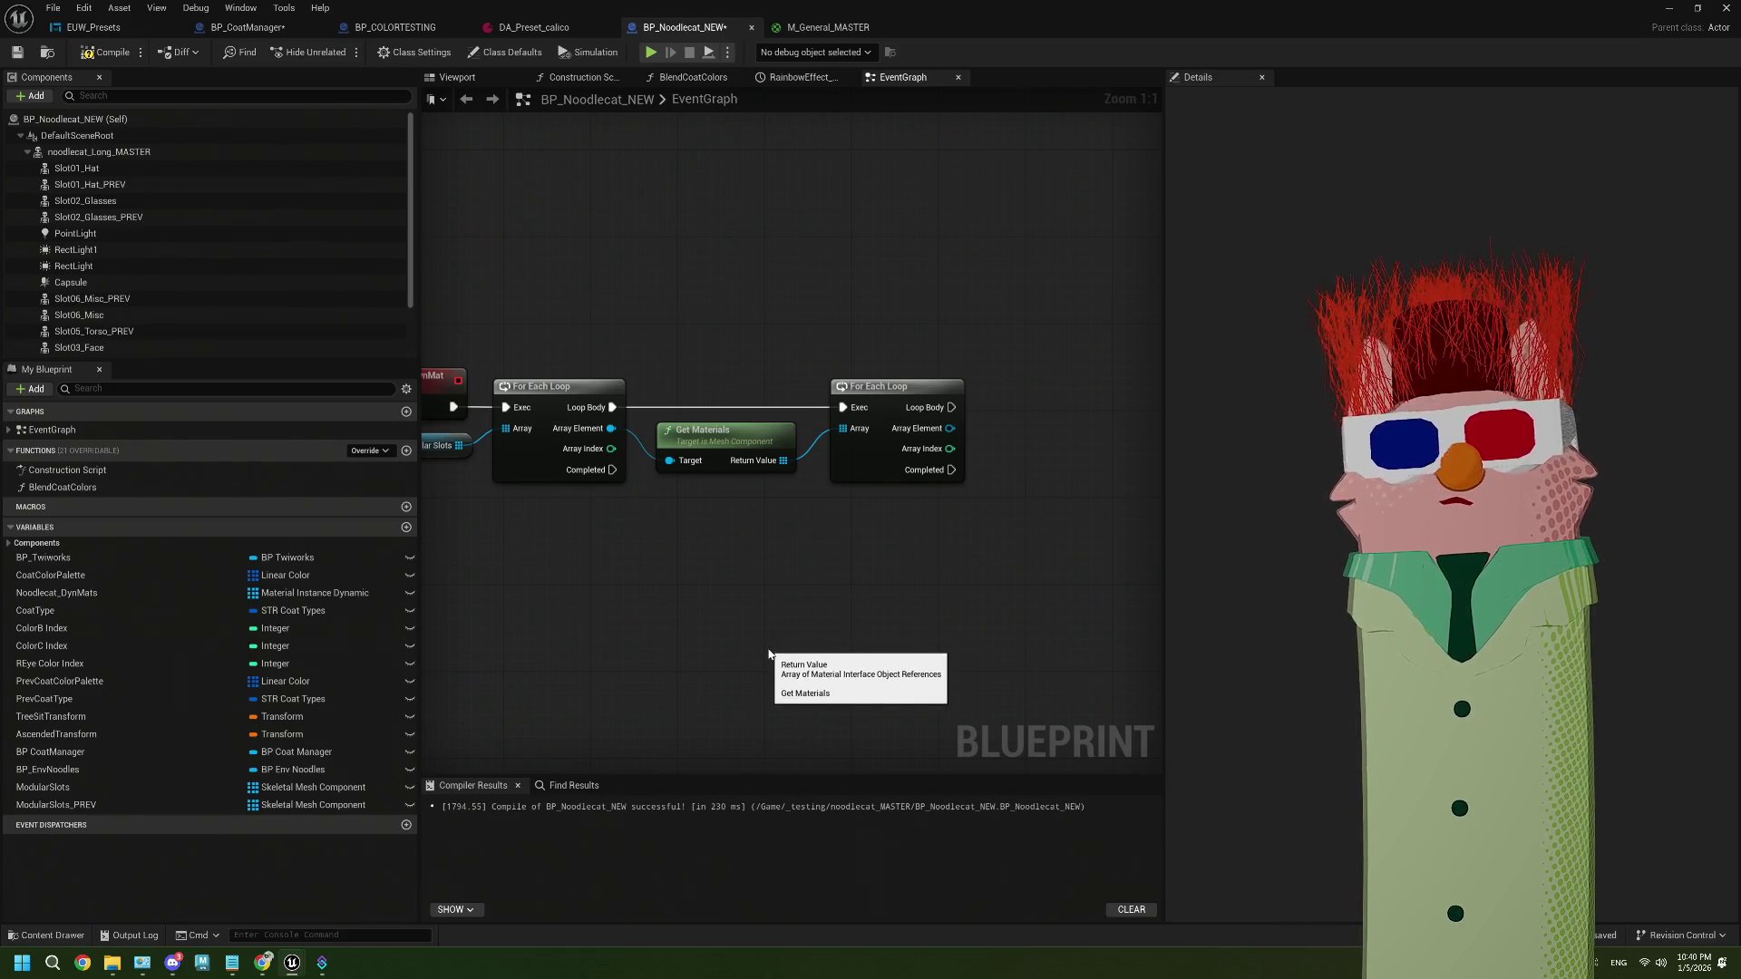
scroll(769, 654, "down", 1)
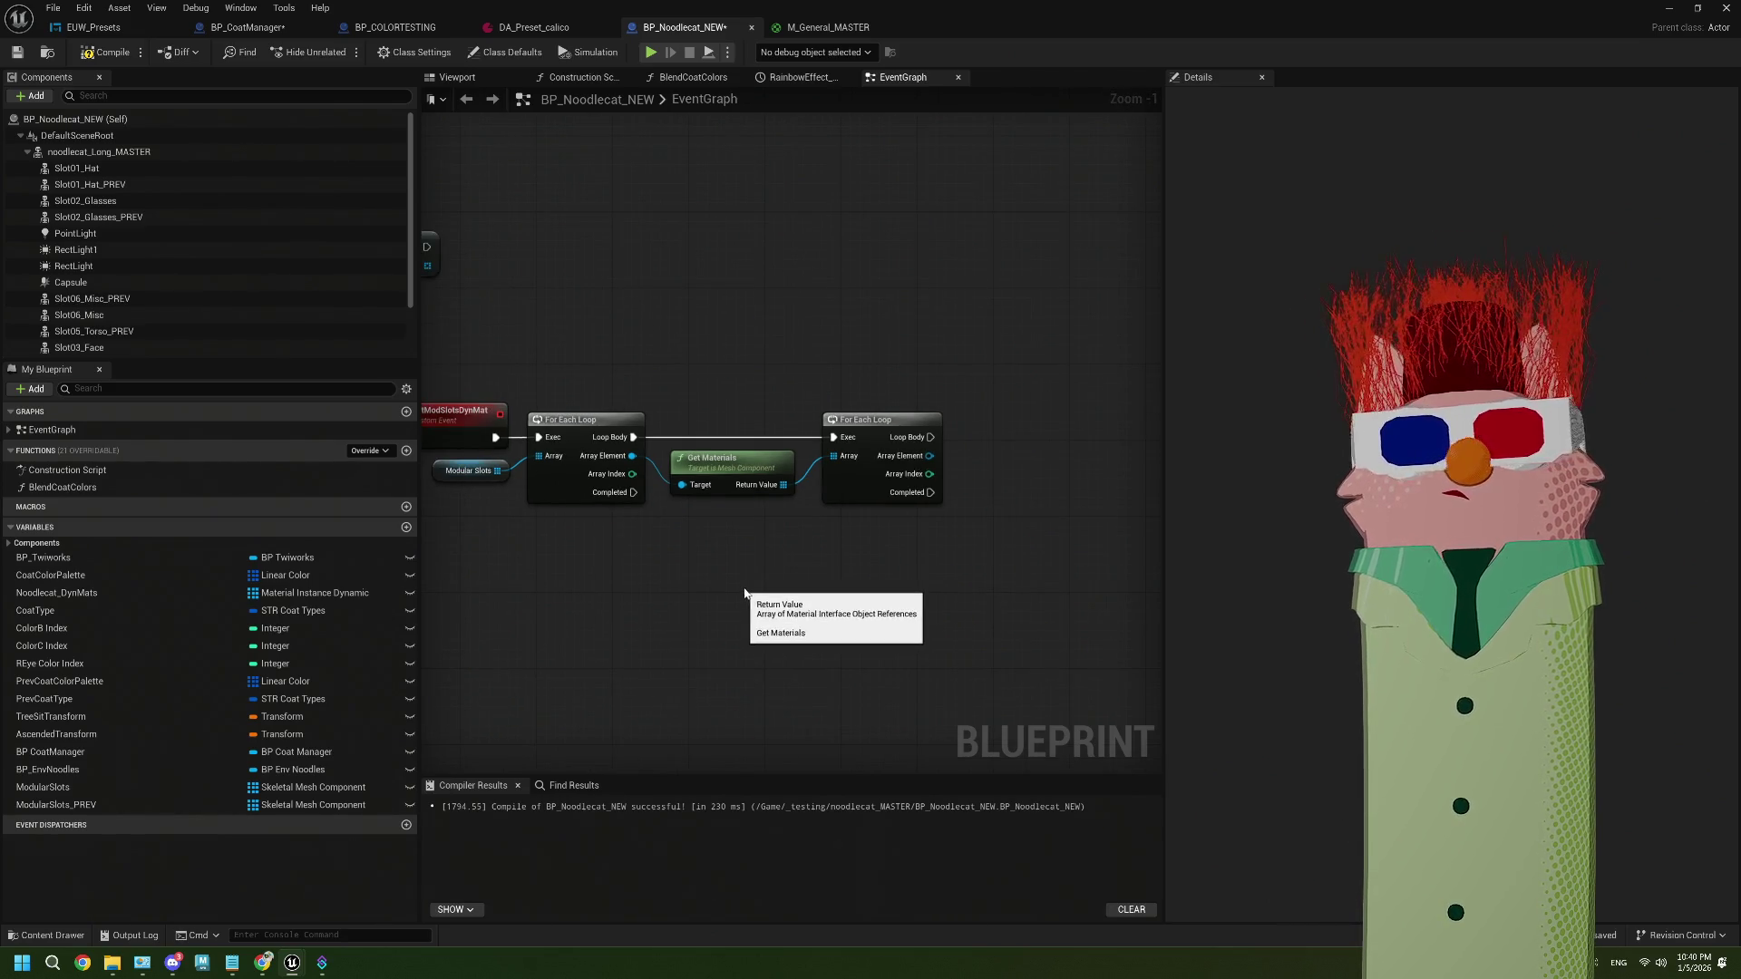
left_click_drag(833, 577, 711, 540)
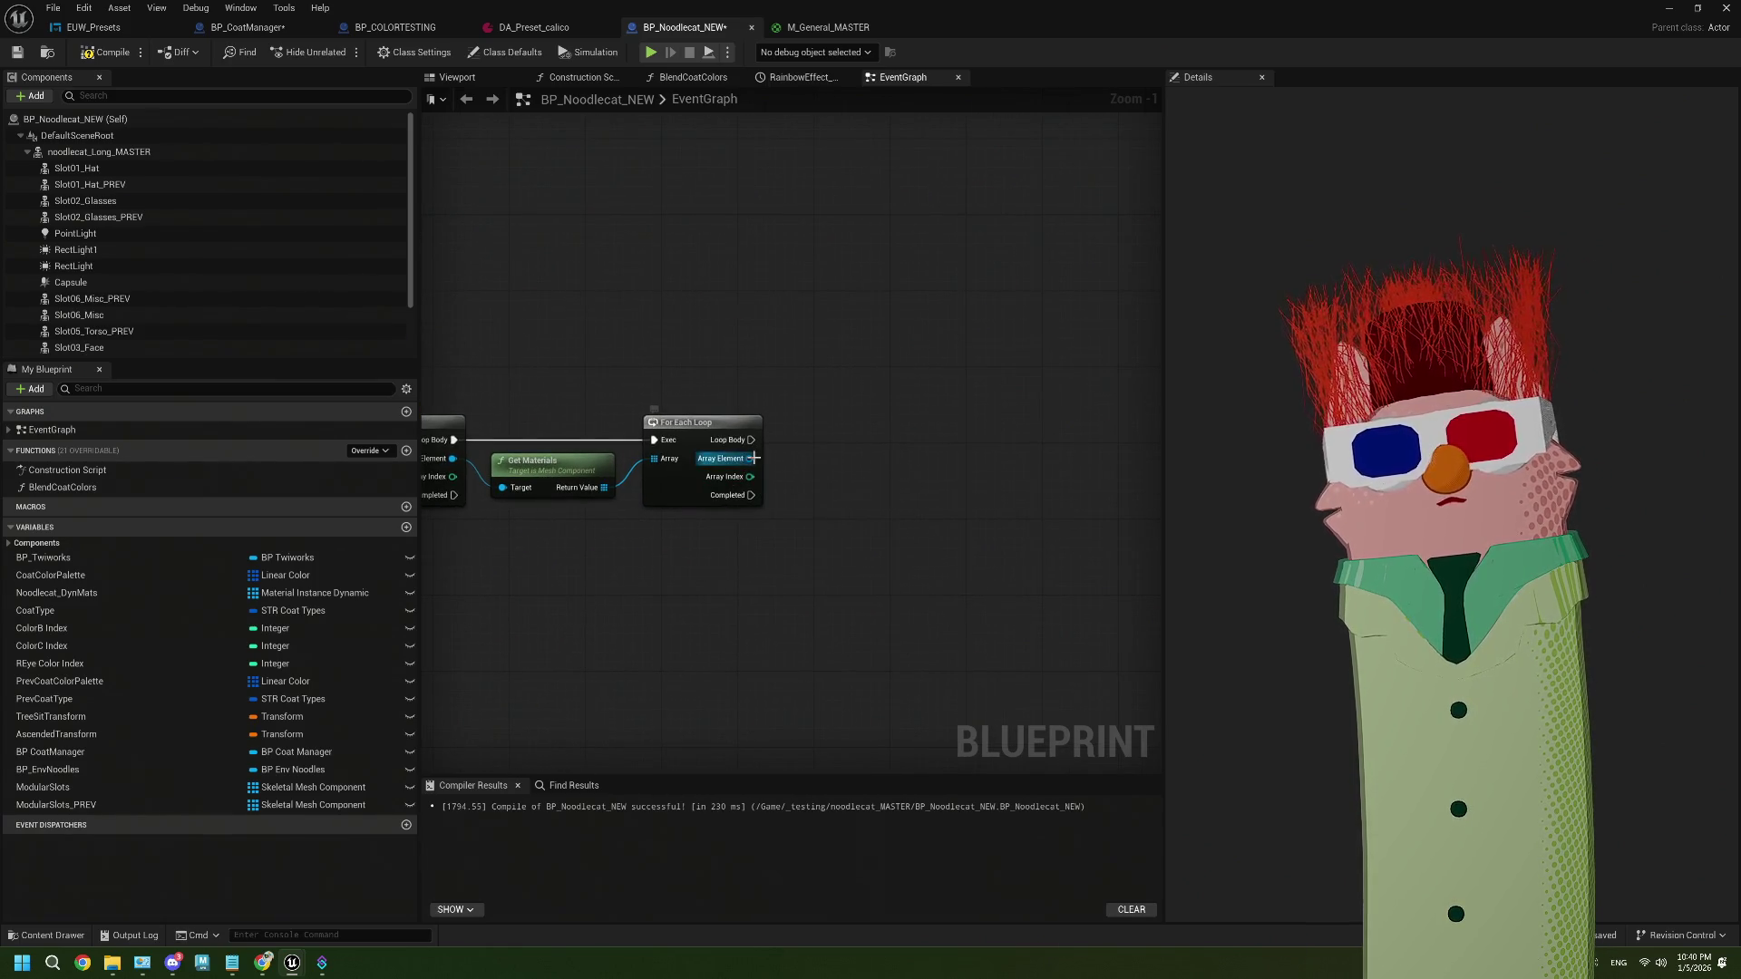
Create a Dynamic Material Instance from each array element, run from the inner loop body
left_click_drag(752, 458, 816, 484)
type("cre")
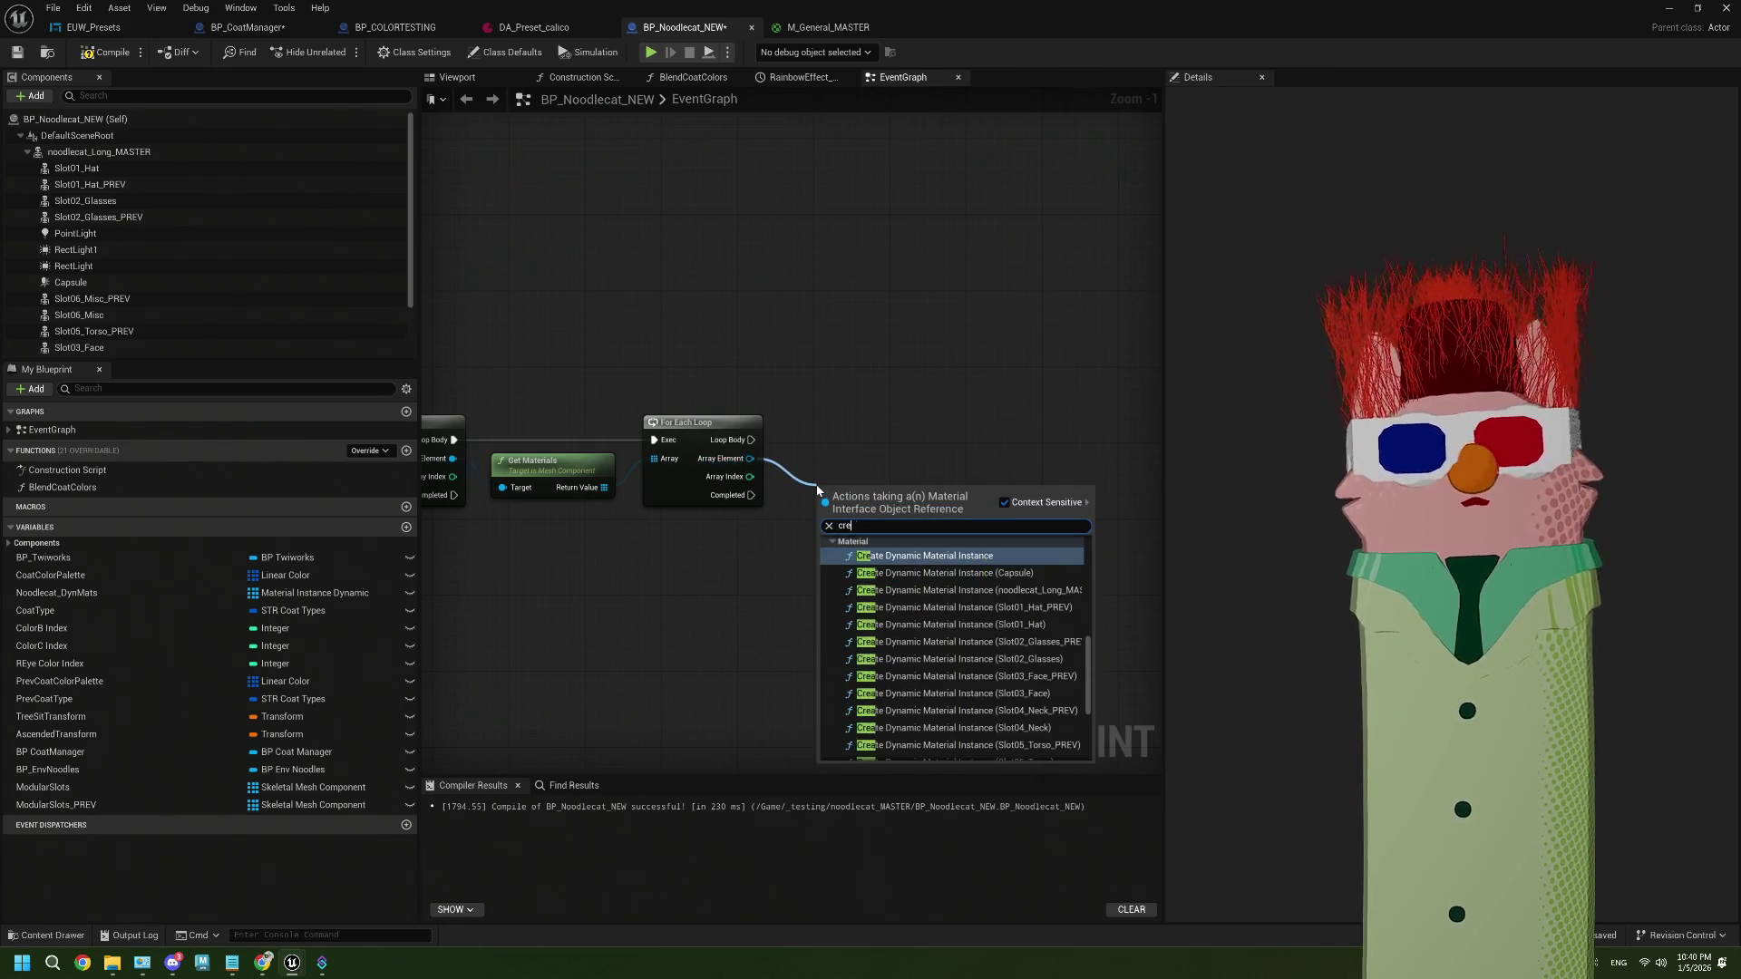
left_click(930, 556)
left_click_drag(925, 556, 926, 492)
left_click_drag(750, 439, 816, 441)
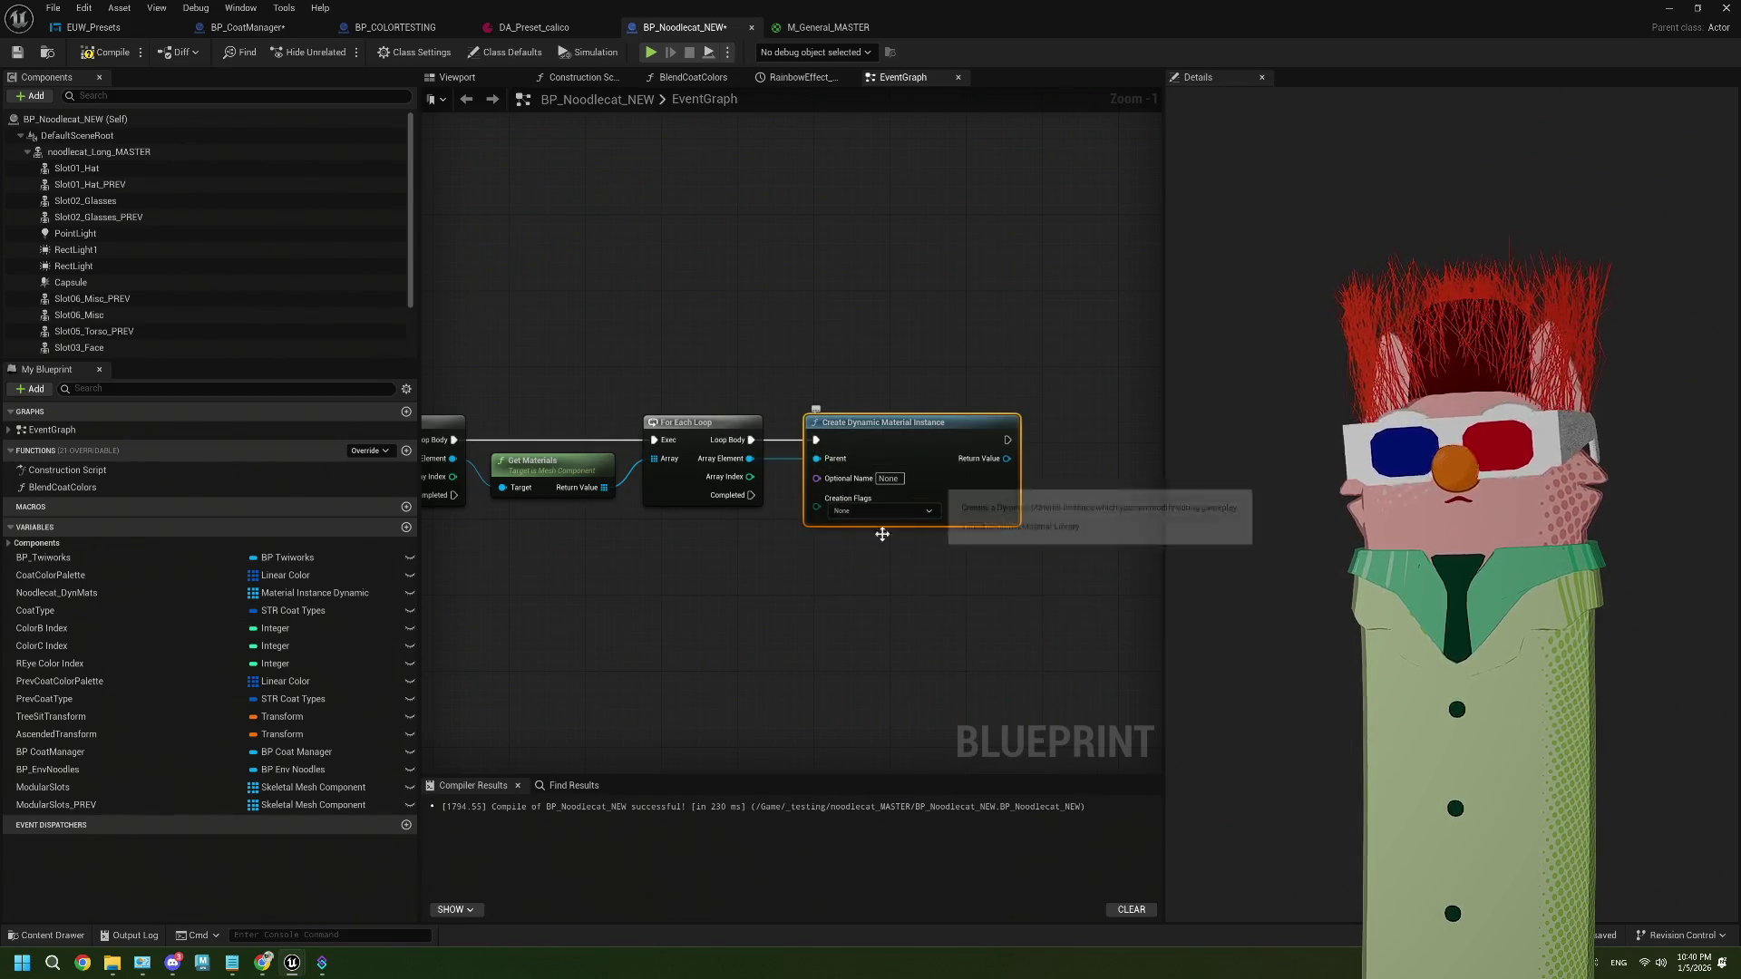
scroll(794, 576, "up", 1)
left_click_drag(747, 440, 821, 442)
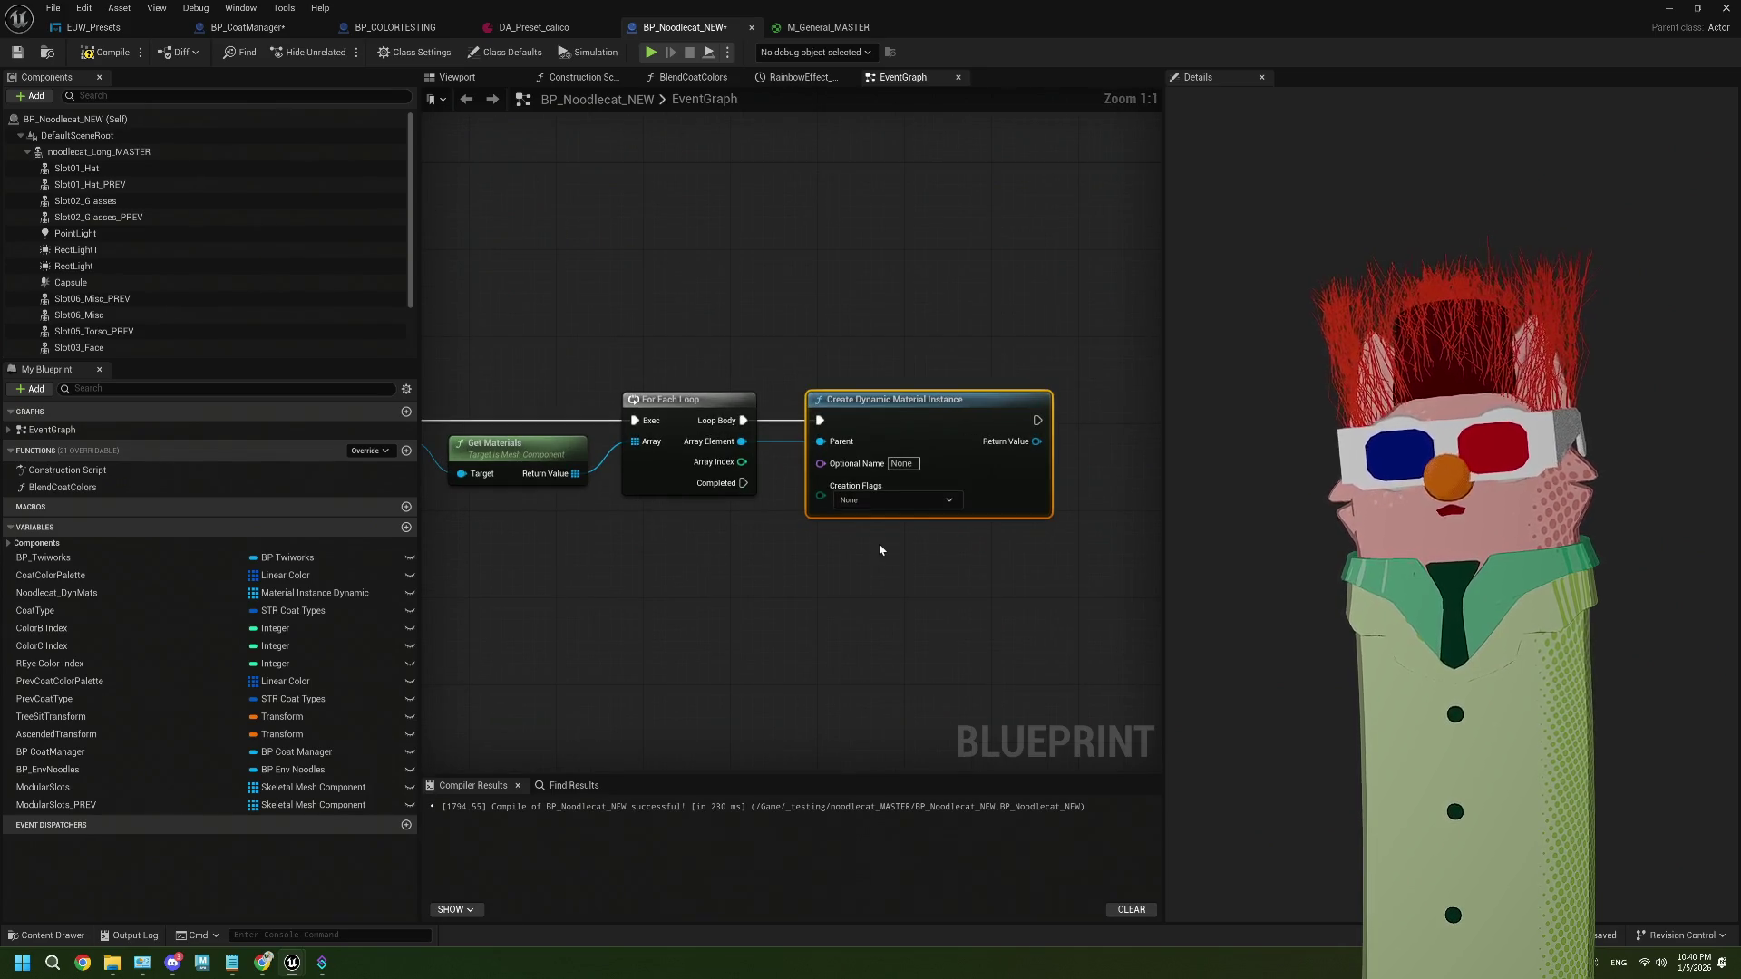
scroll(829, 546, "down", 2)
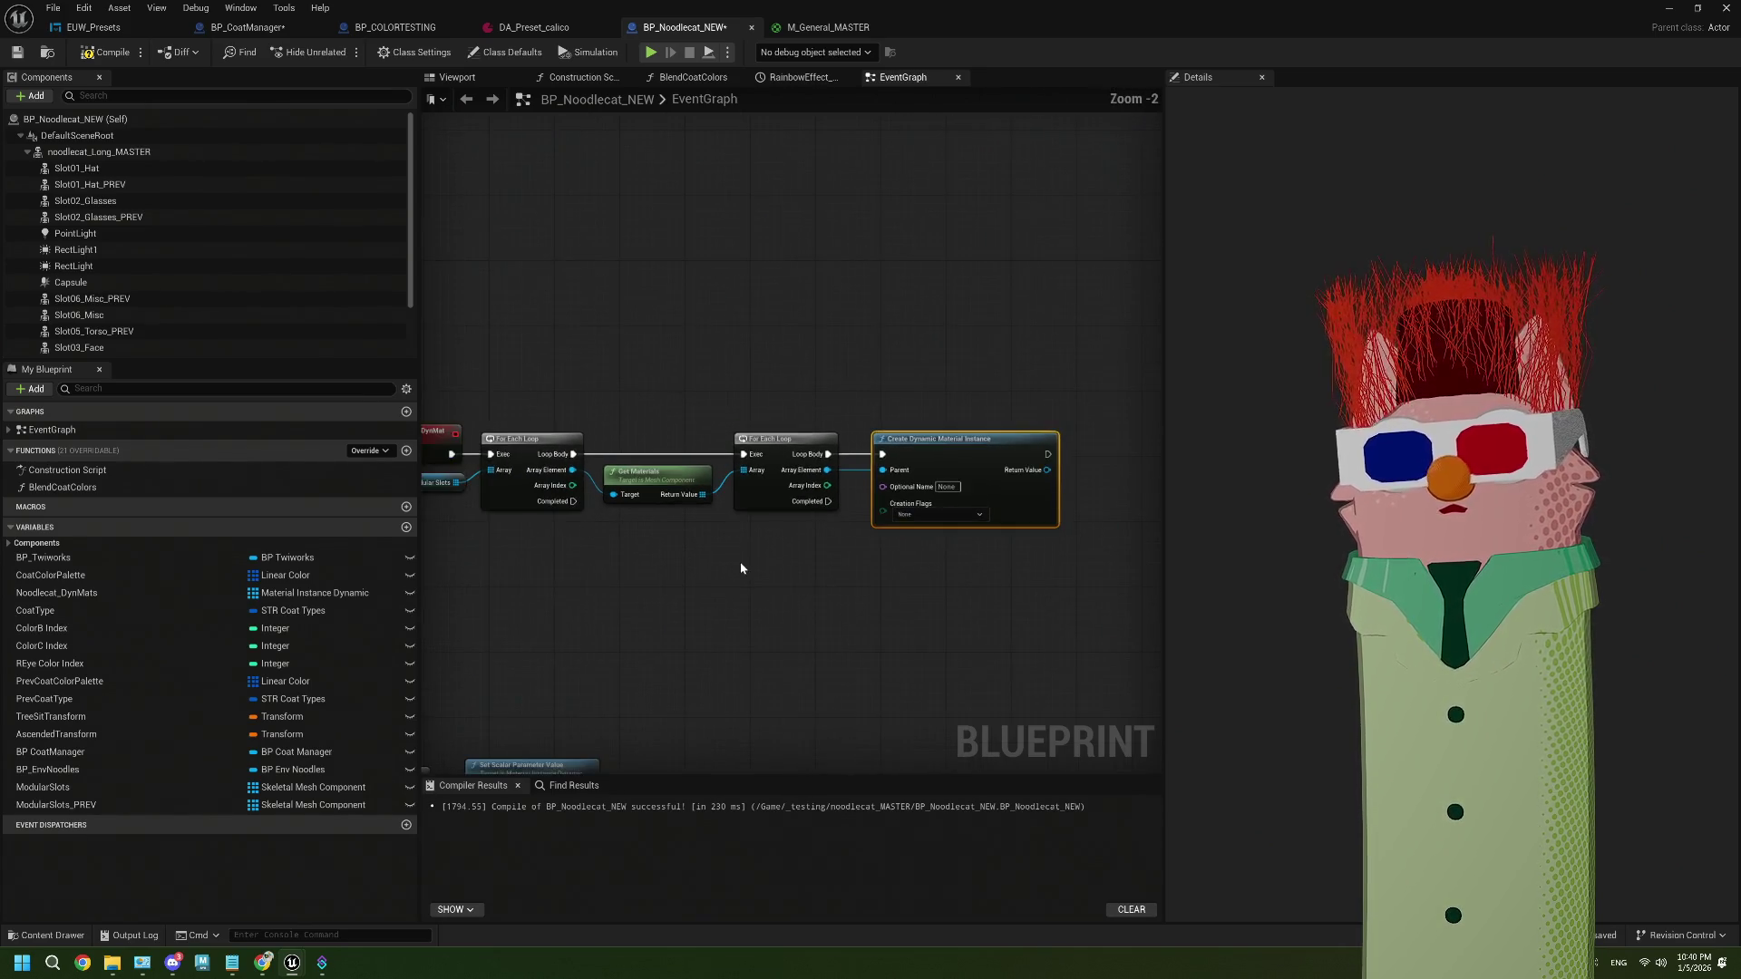
left_click_drag(741, 568, 846, 560)
left_click_drag(585, 513, 416, 490)
Add Set Material on the mesh, using the loop's Array Index and the new instance
mouse_move(638, 463)
left_mouse_down()
mouse_move(617, 522)
mouse_move(888, 580)
mouse_move(801, 598)
left_mouse_up()
type("s")
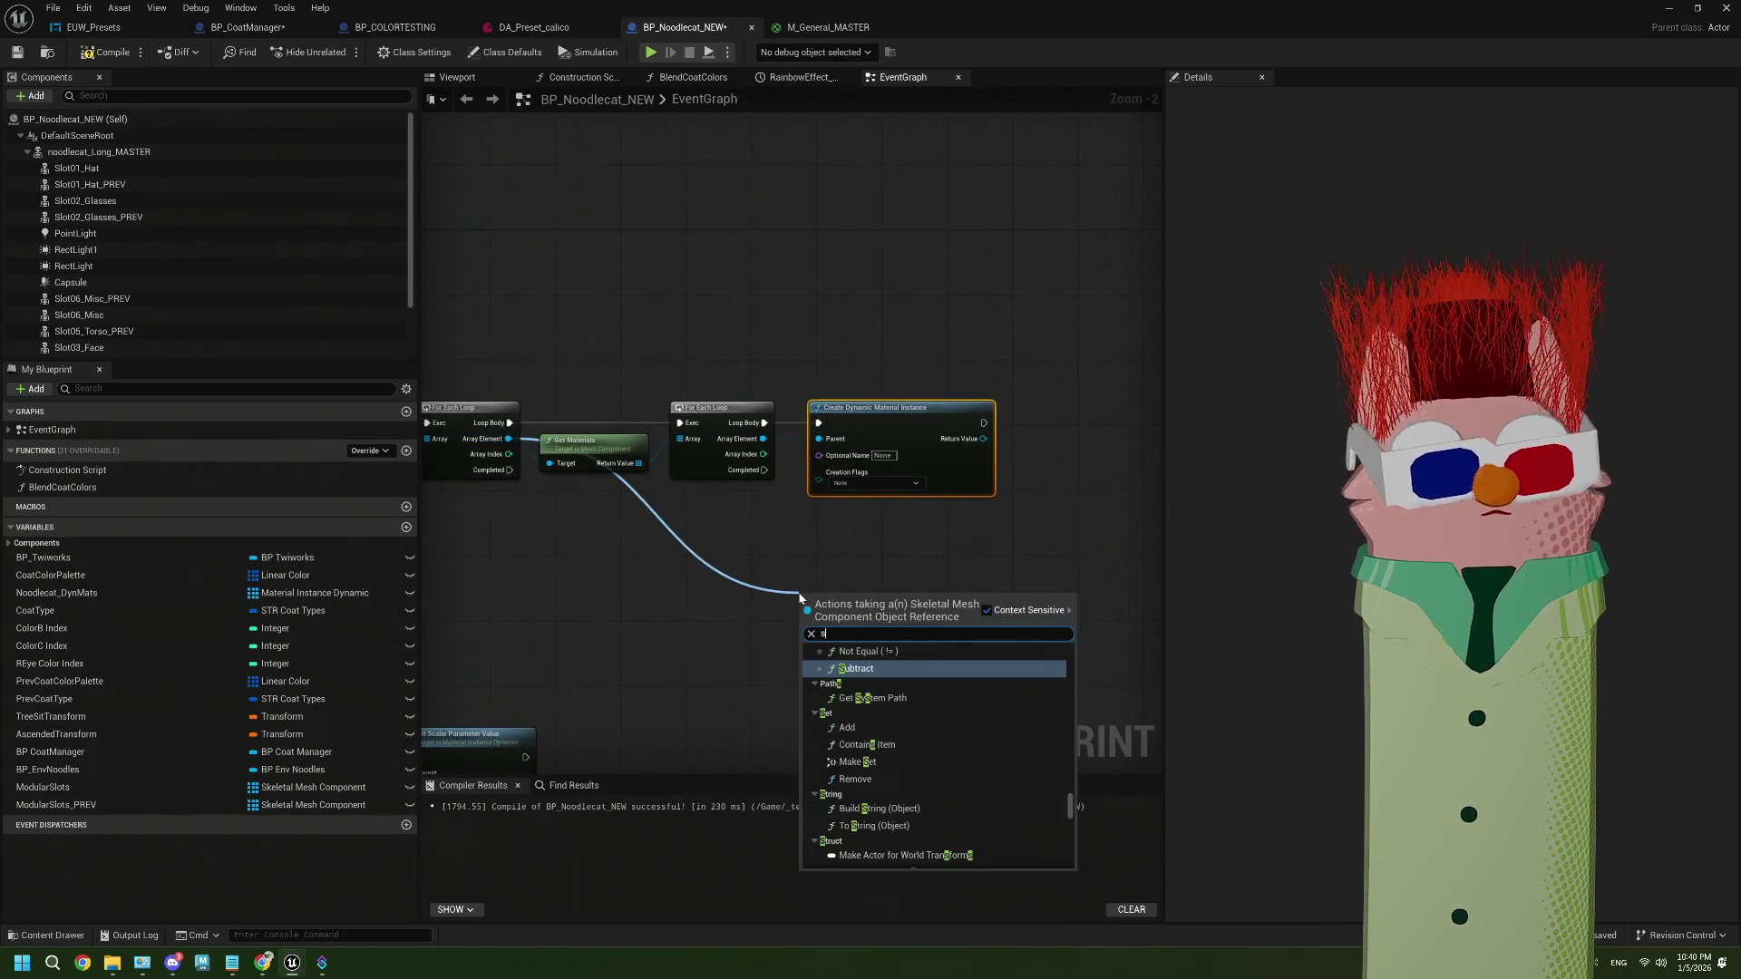
type("et mat")
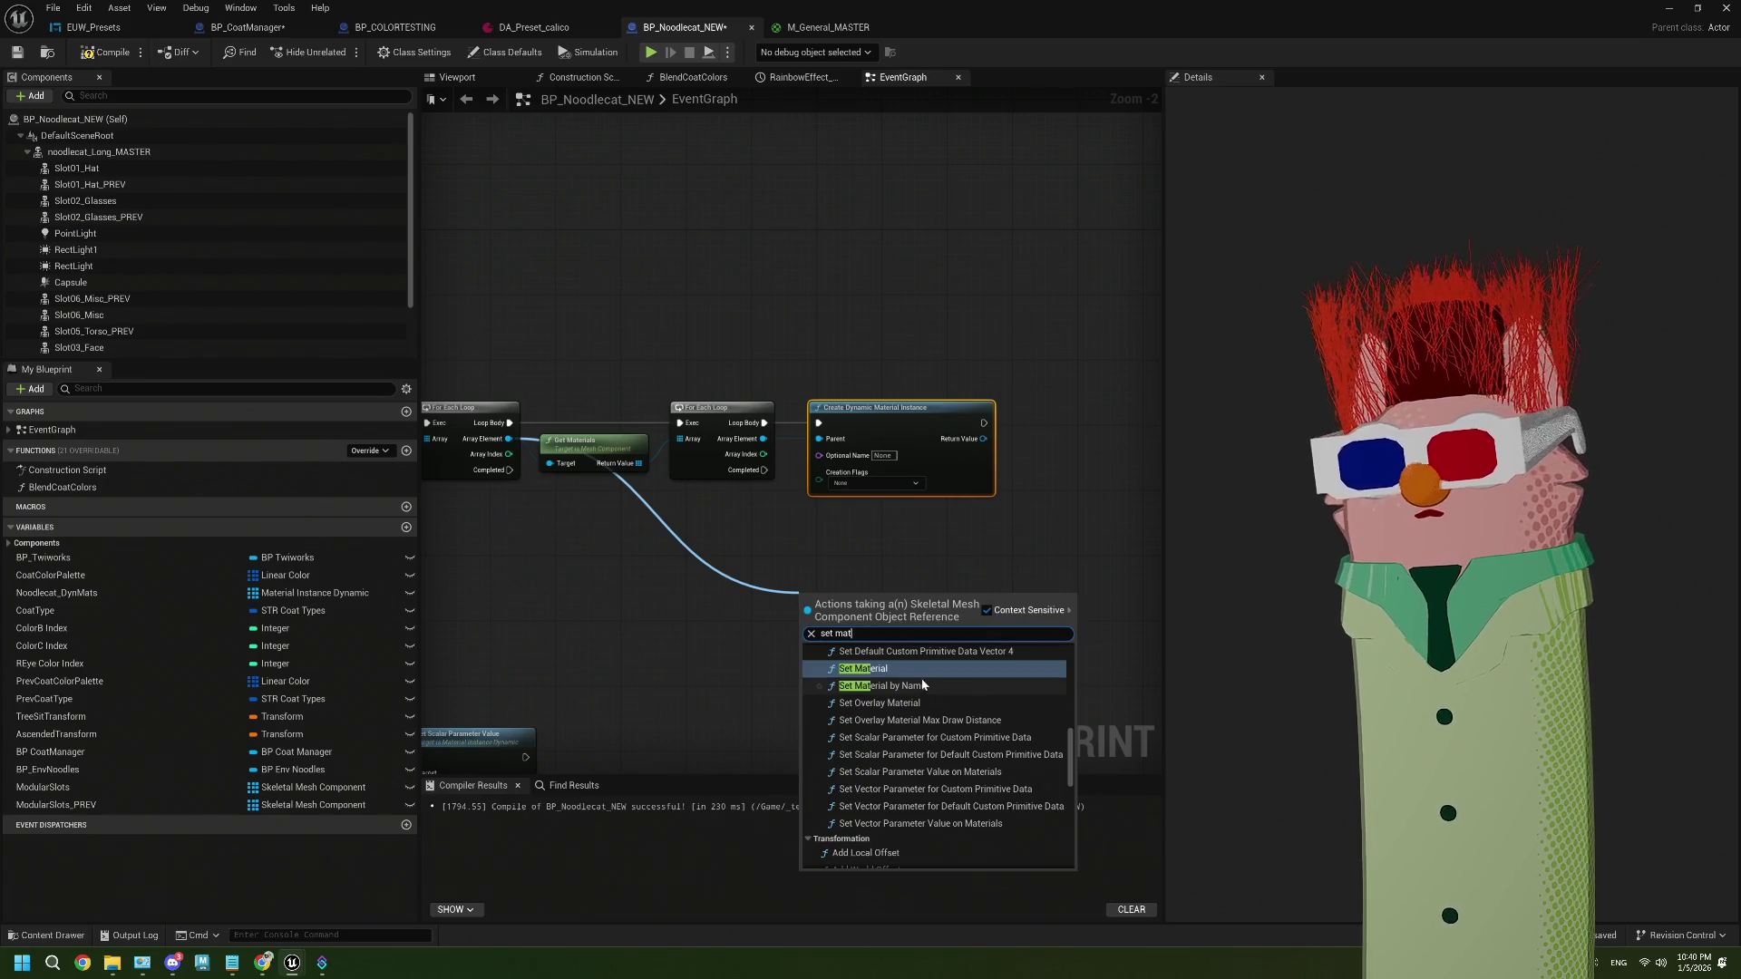
left_click(918, 669)
mouse_move(824, 596)
left_mouse_down()
mouse_move(1027, 546)
mouse_move(832, 531)
mouse_move(917, 507)
left_mouse_up()
left_click_drag(557, 452, 898, 556)
mouse_move(794, 419)
left_mouse_down()
mouse_move(898, 526)
mouse_move(894, 585)
mouse_move(917, 590)
mouse_move(899, 575)
left_mouse_up()
left_click_drag(910, 489, 851, 390)
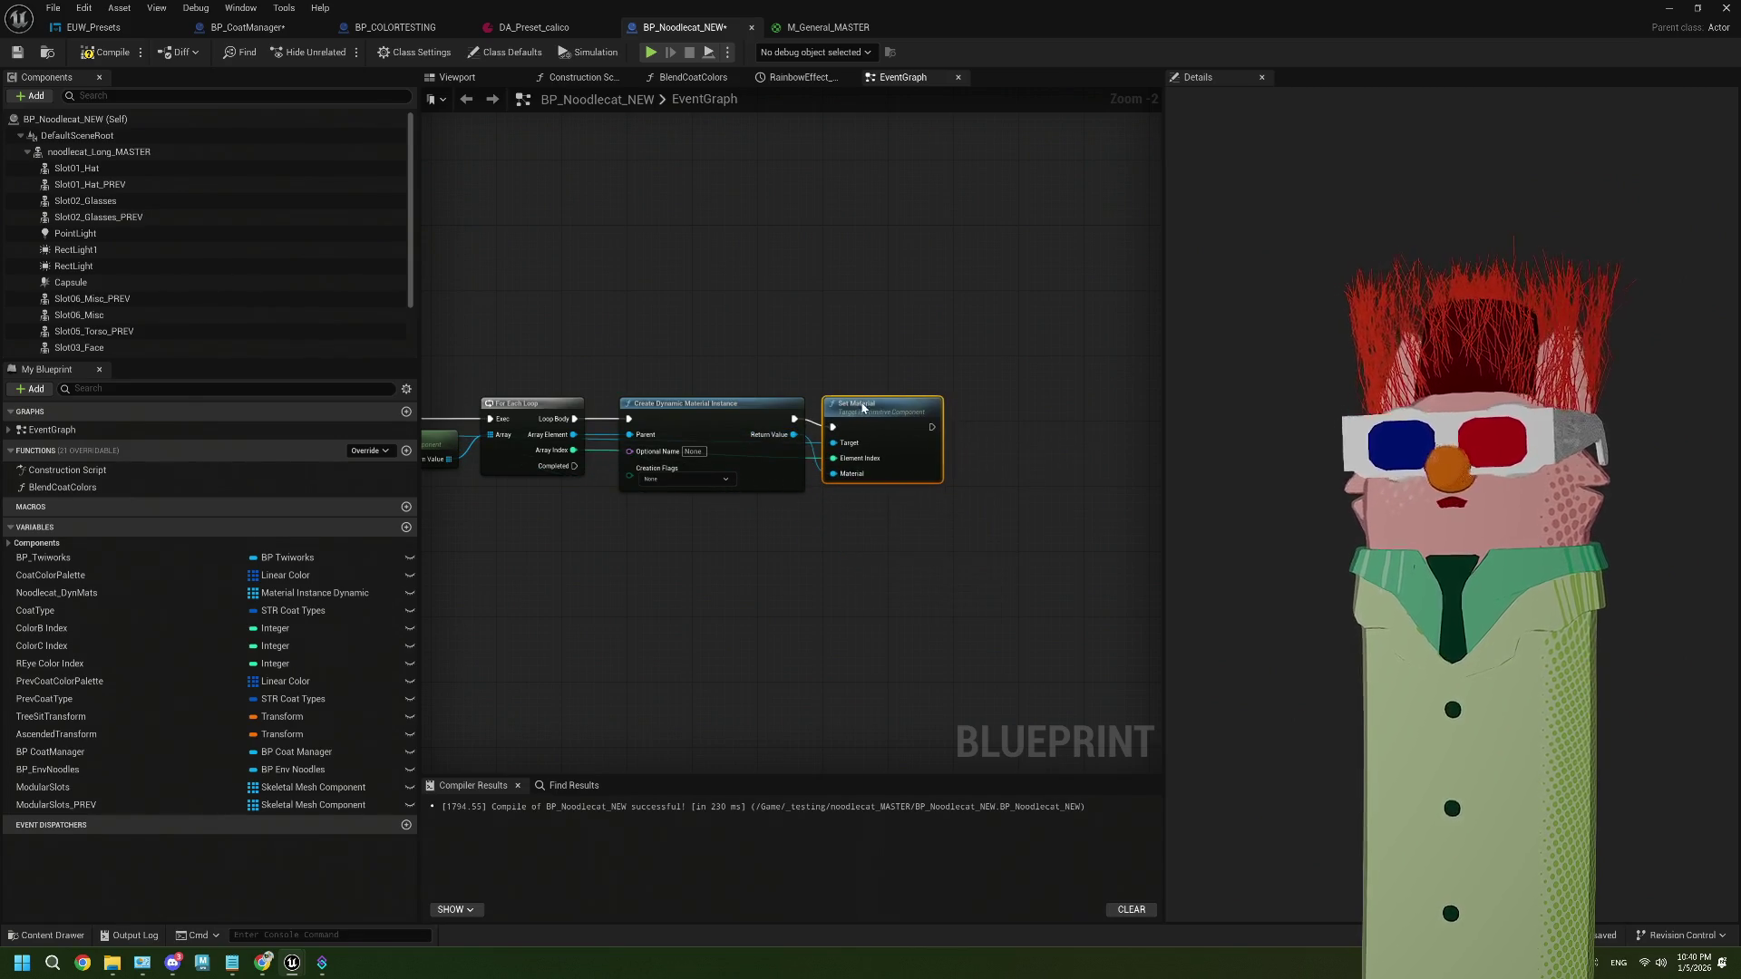
scroll(844, 502, "down", 1)
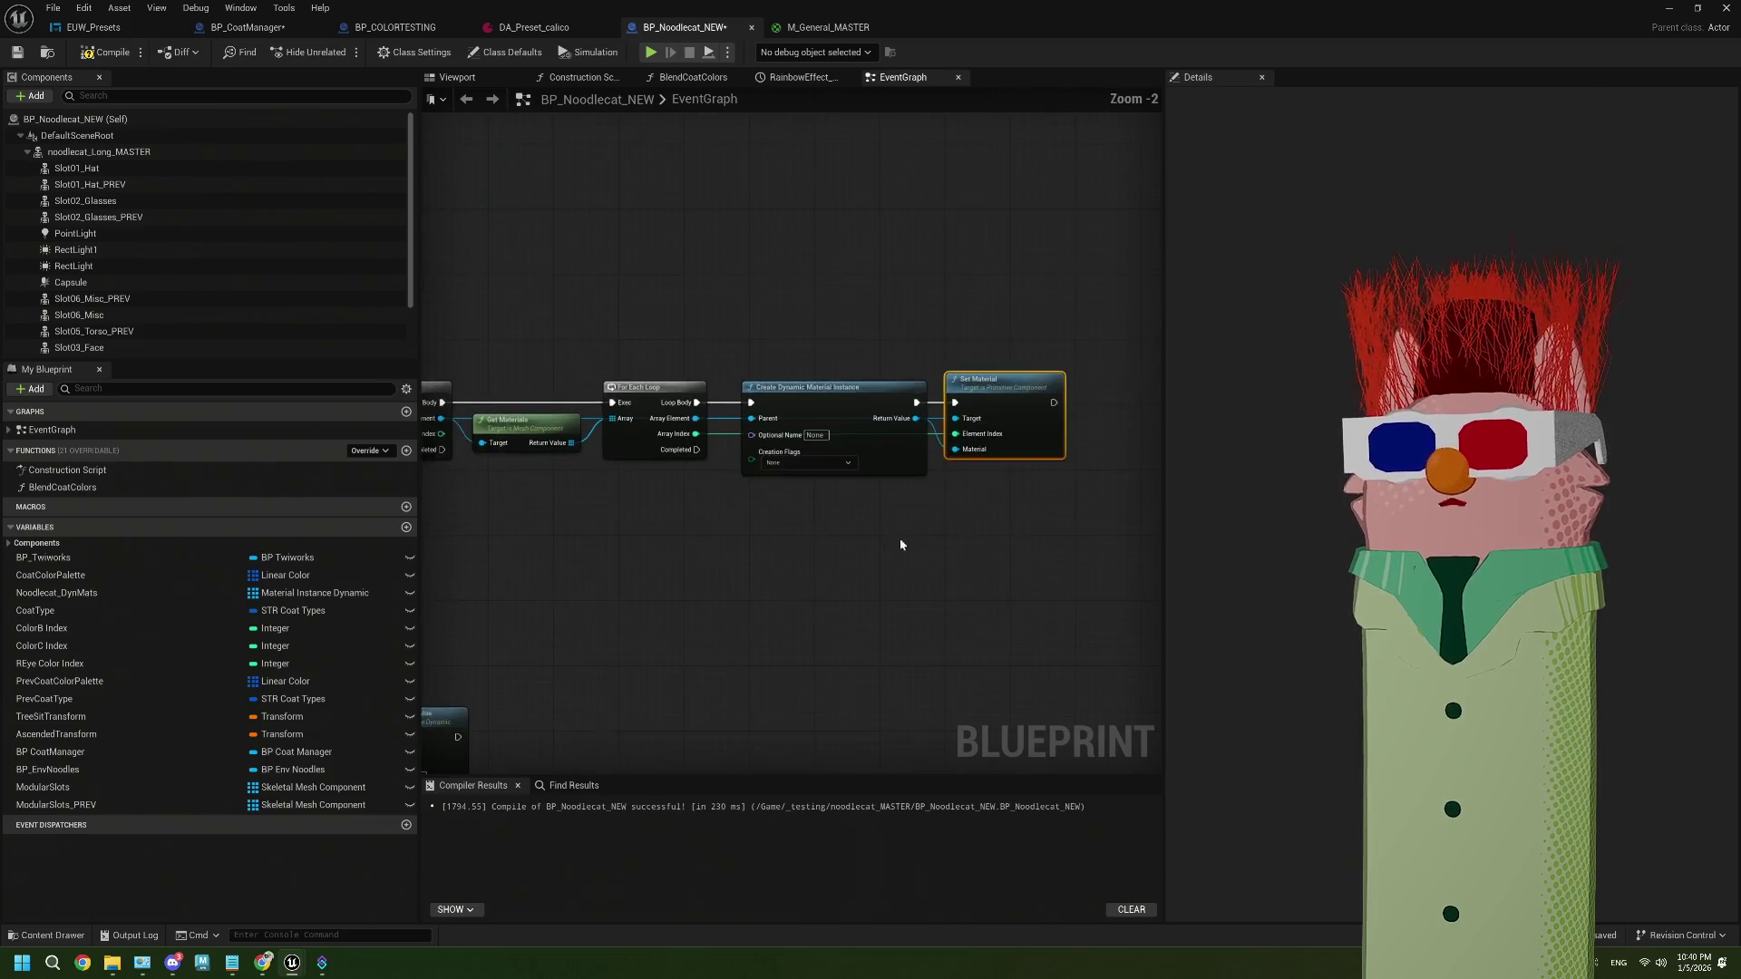
scroll(899, 536, "up", 1)
left_click_drag(744, 404, 1022, 417)
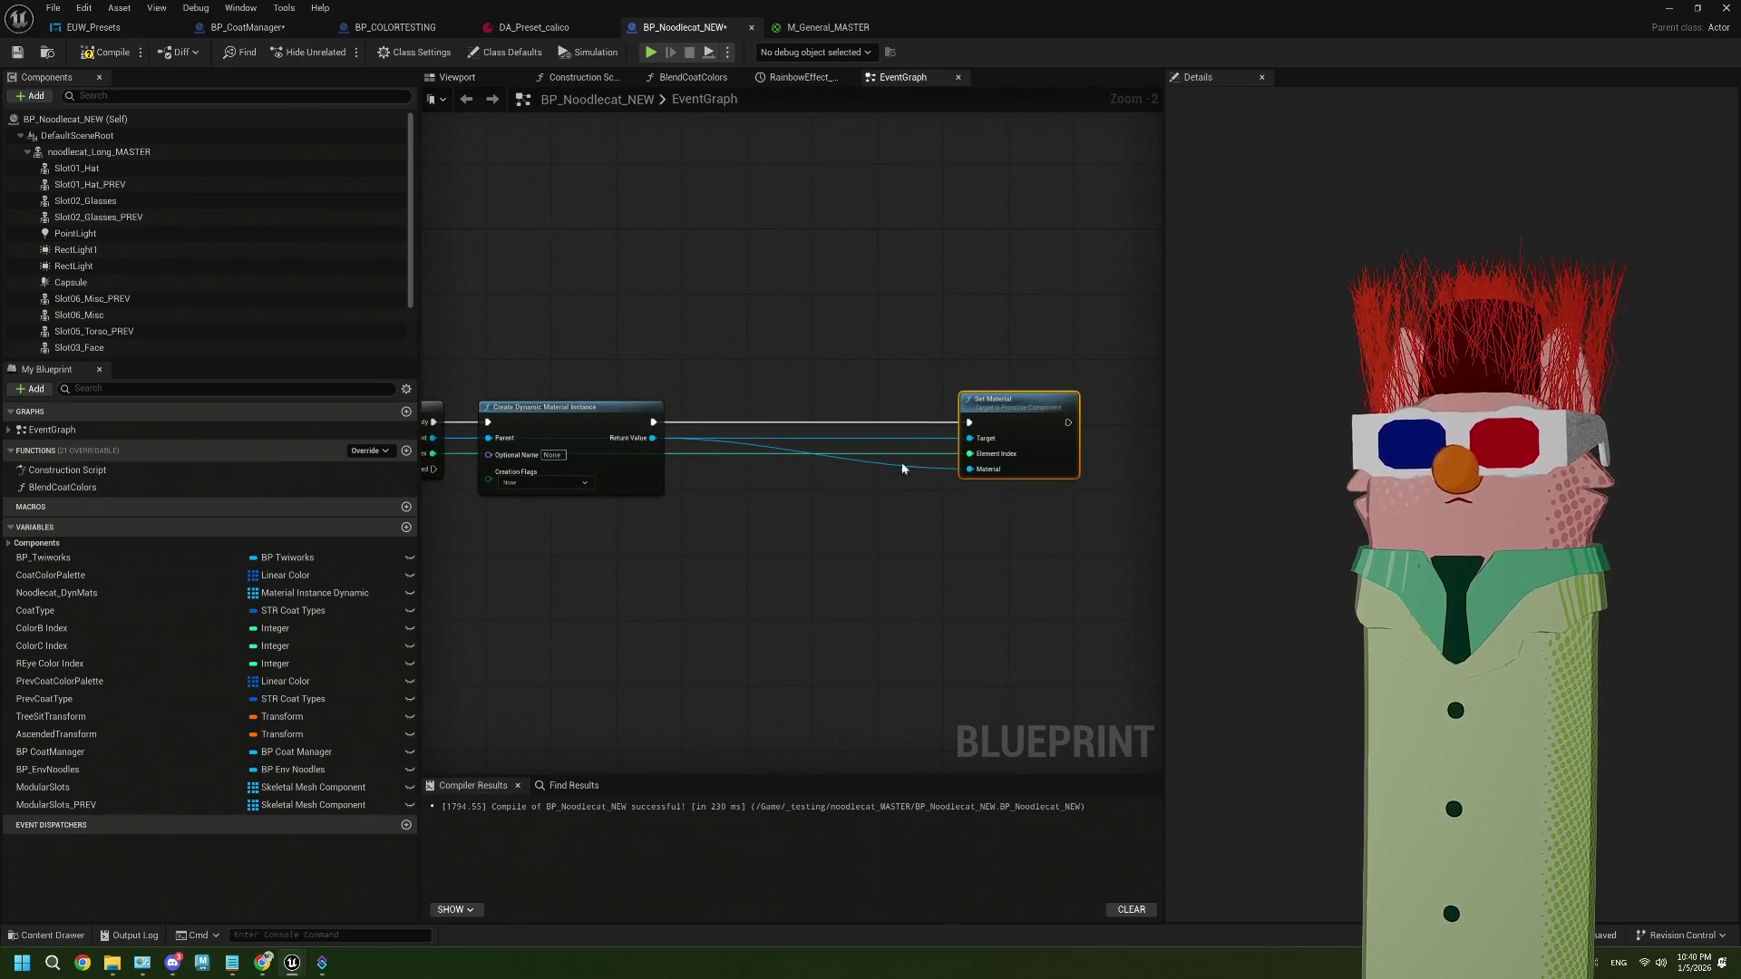
scroll(807, 573, "up", 1)
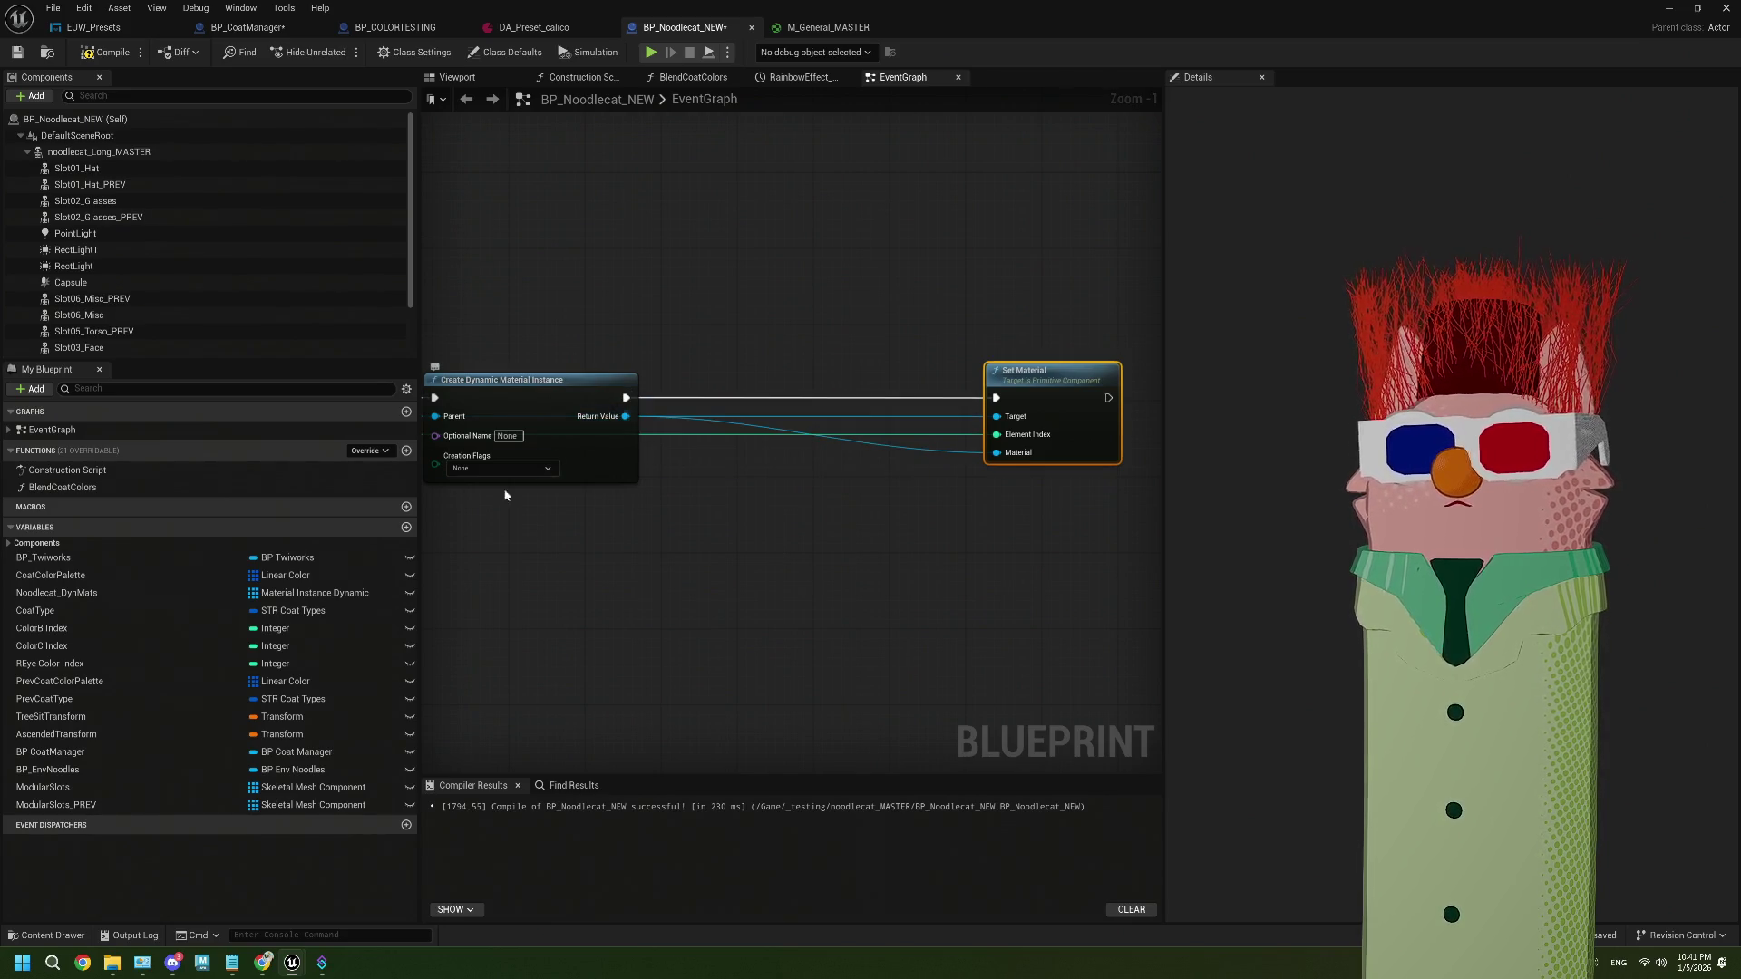
left_click(406, 526)
type("ModSlotsDynMat")
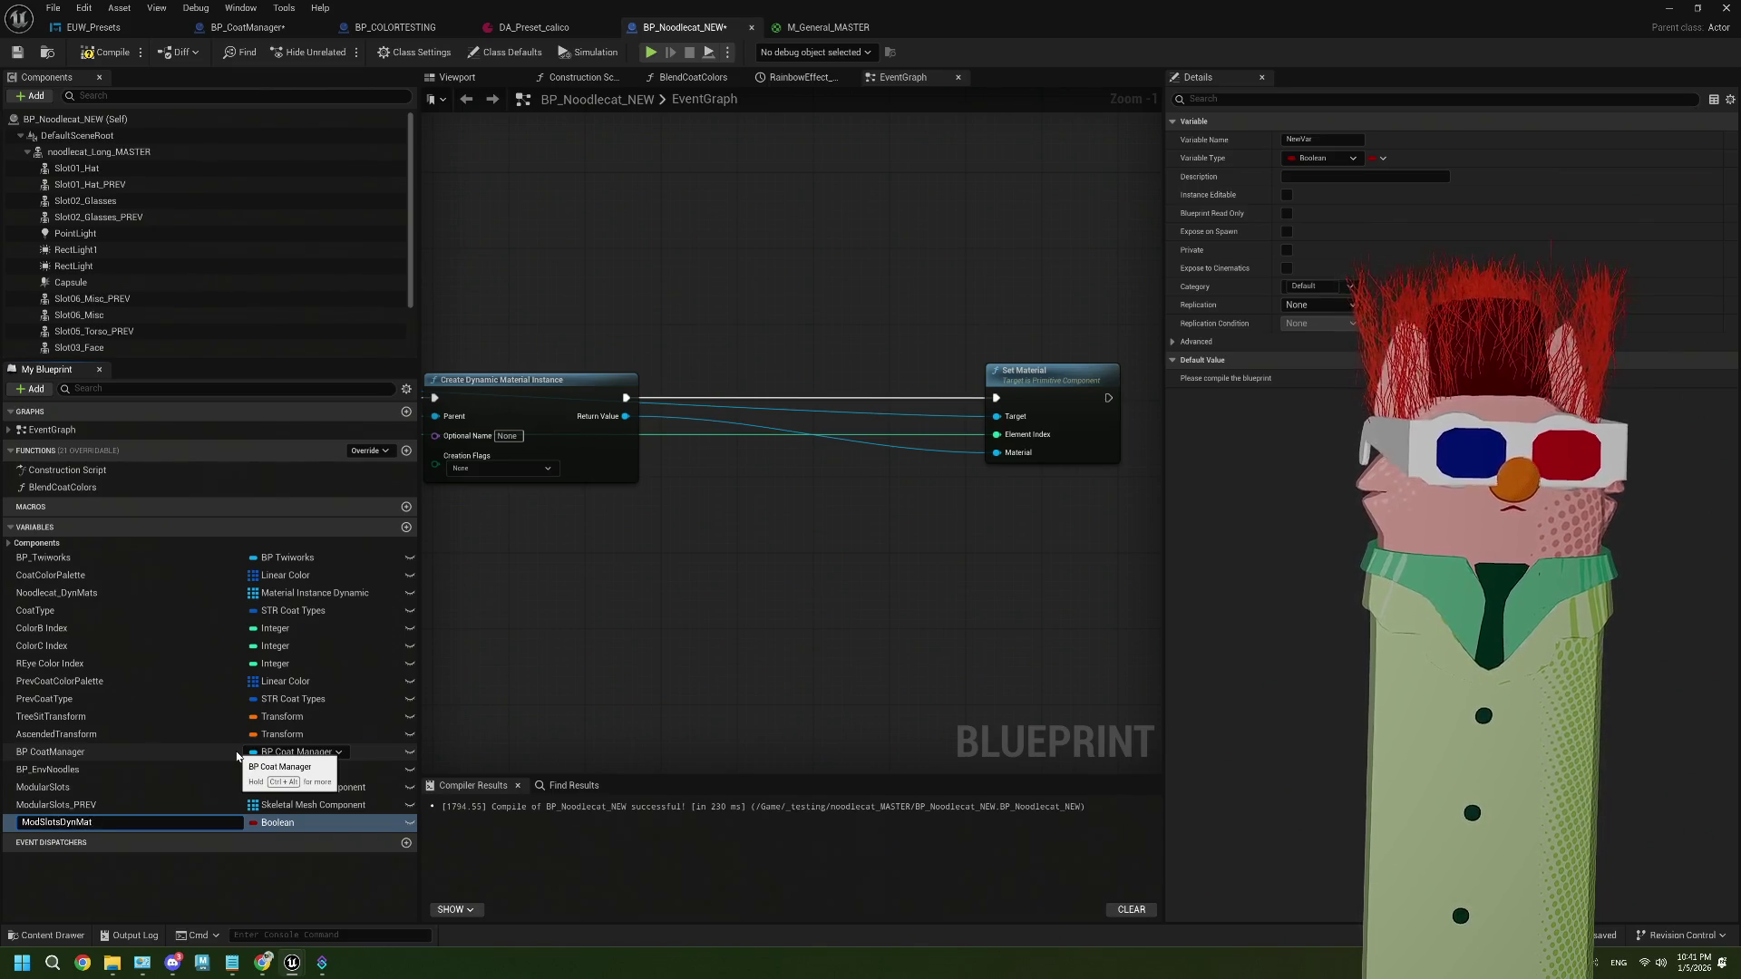
Name the variable ModSlotsDynMats, type it Material Instance Dynamic, and place its getter in the graph
type("s")
key("Return")
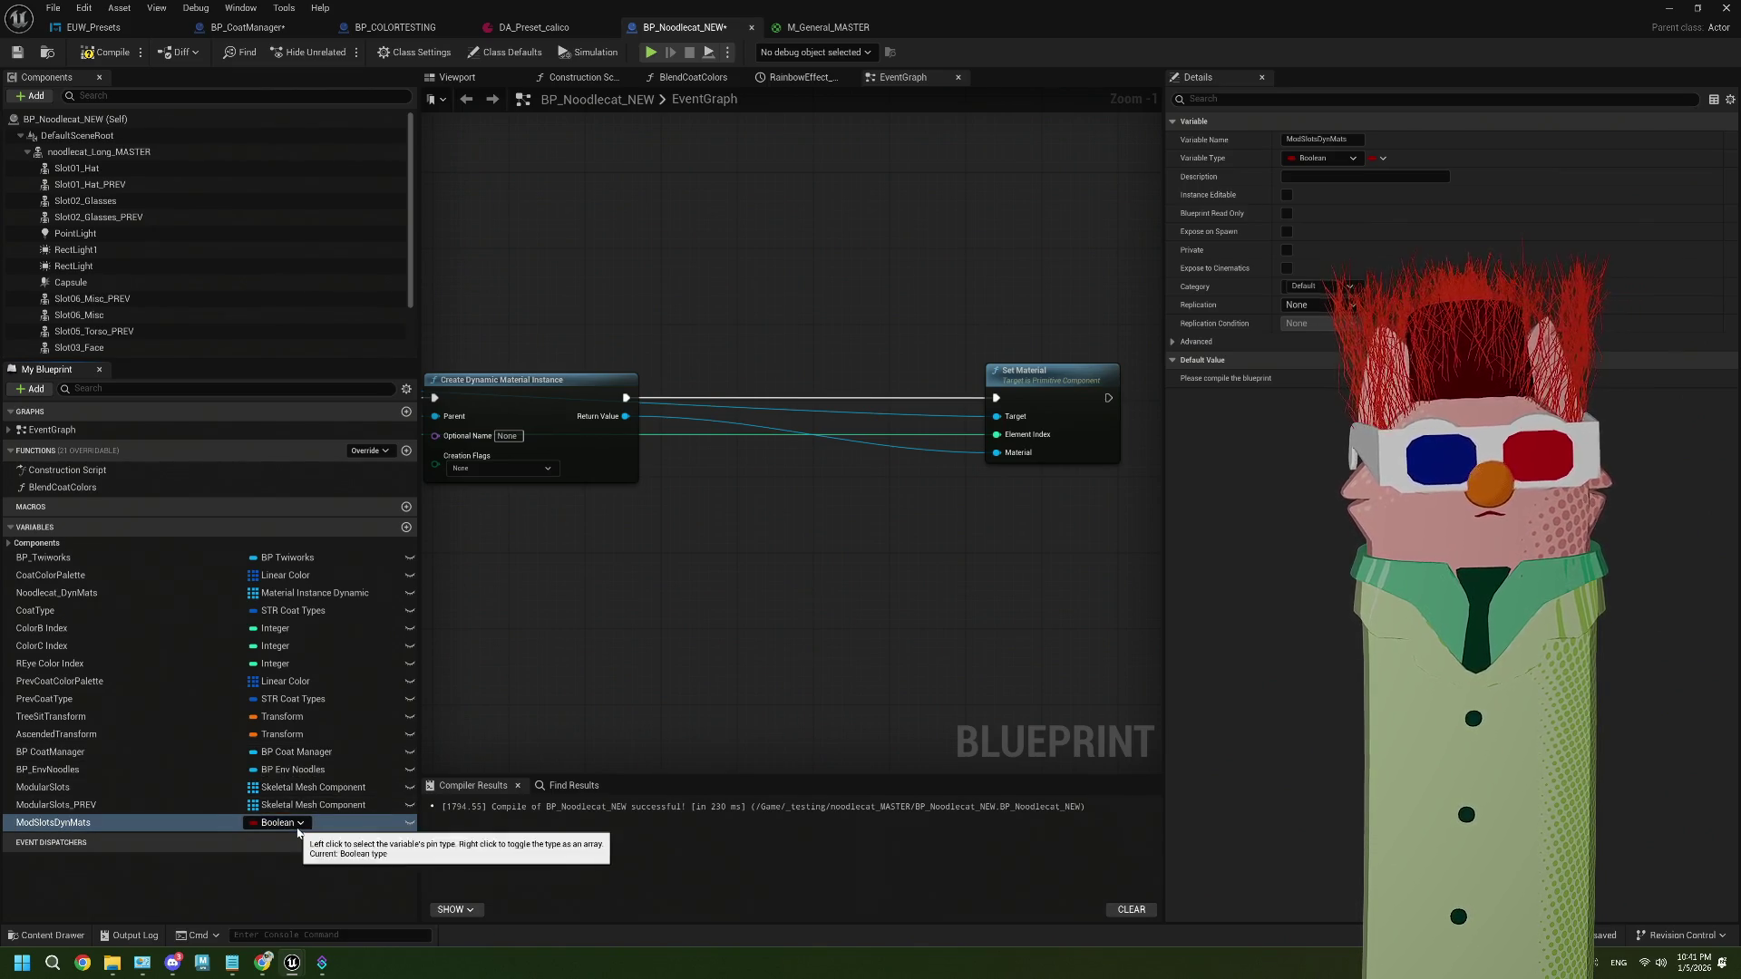
left_click(297, 827)
type("dynami")
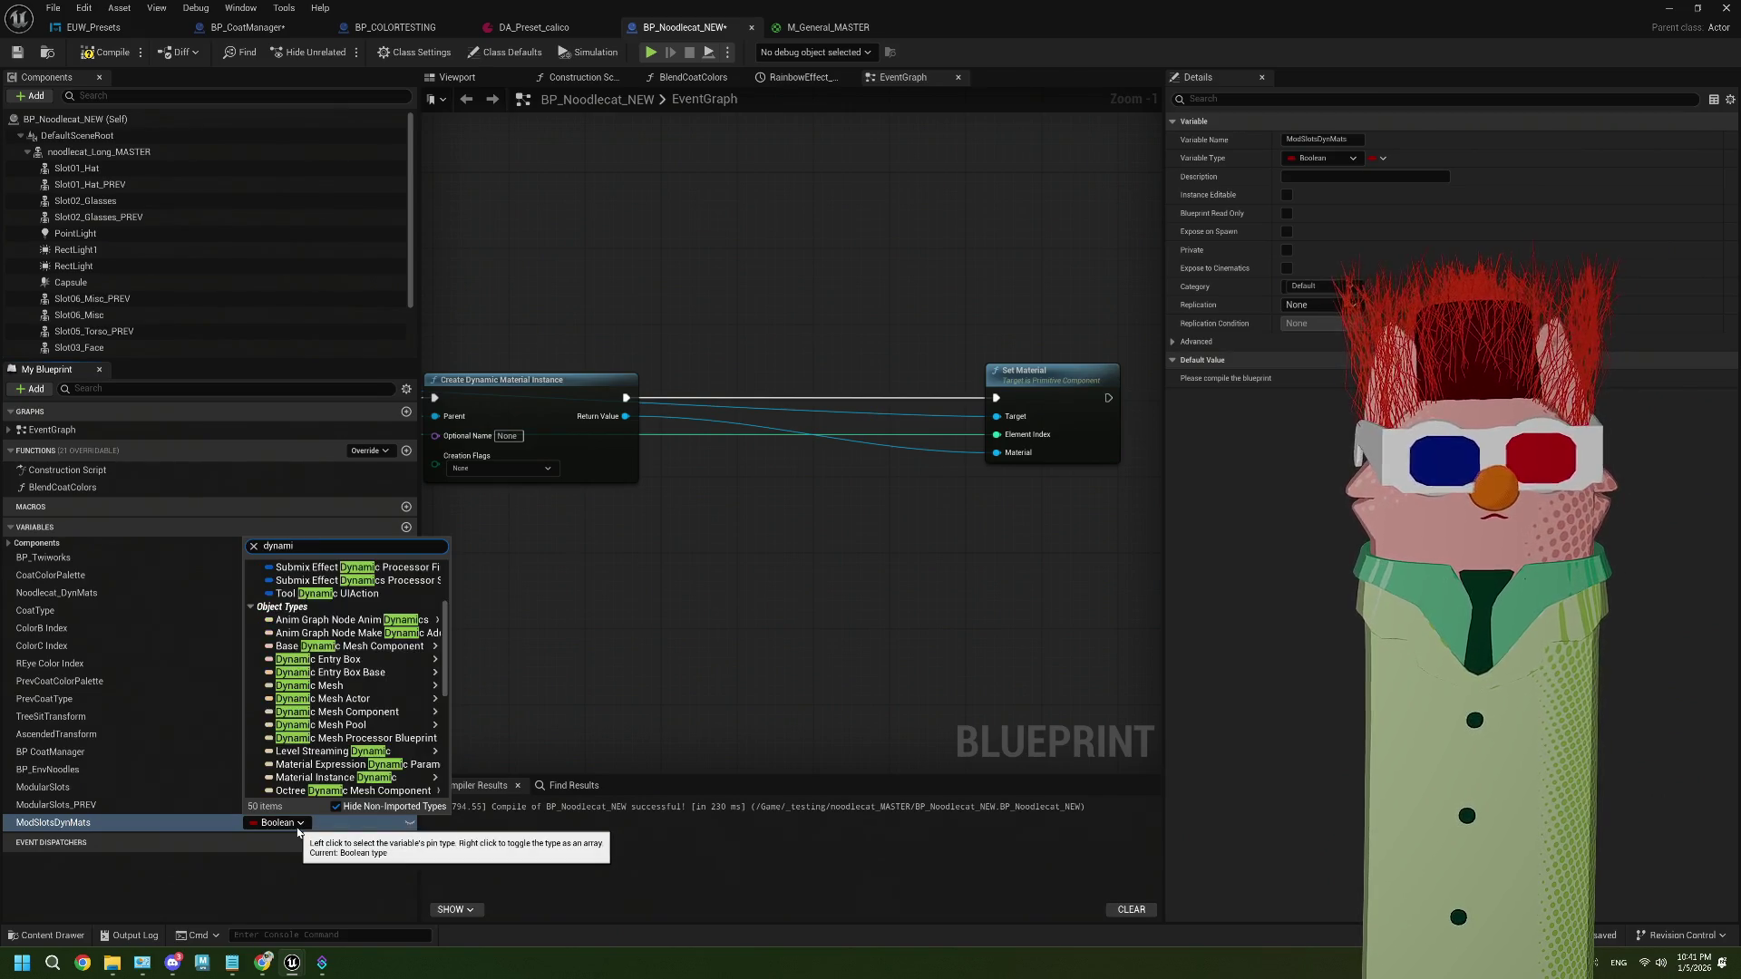
type("c mat")
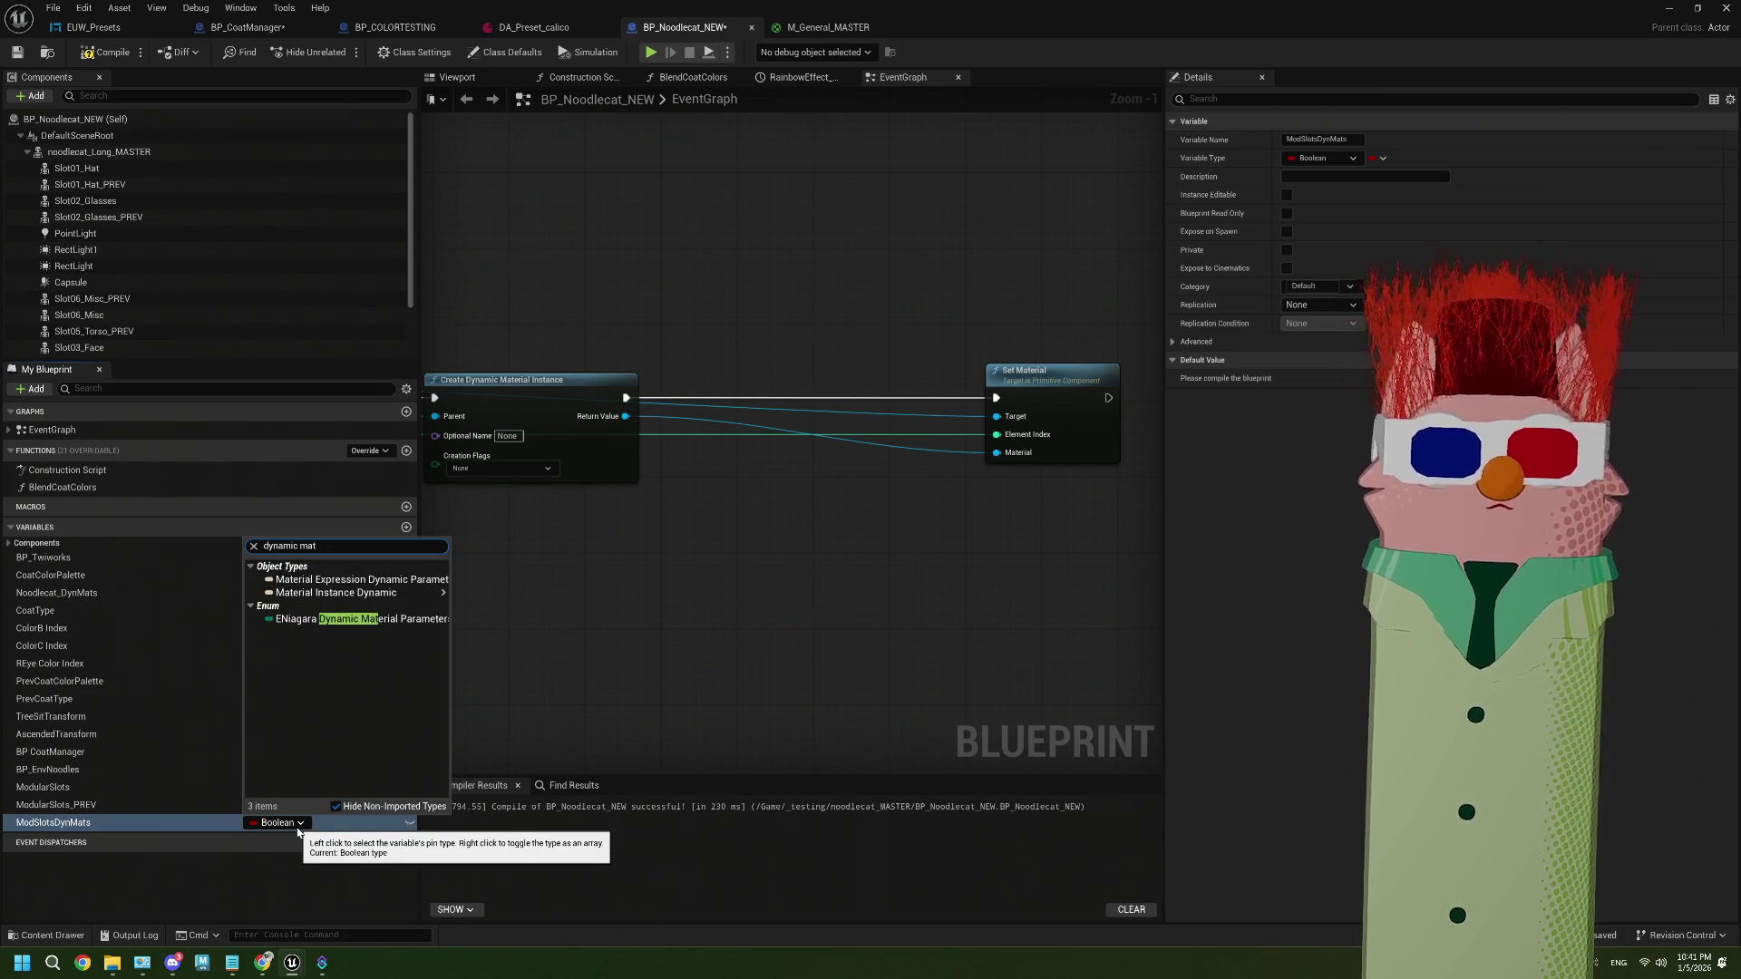
mouse_move(439, 593)
left_click(500, 595)
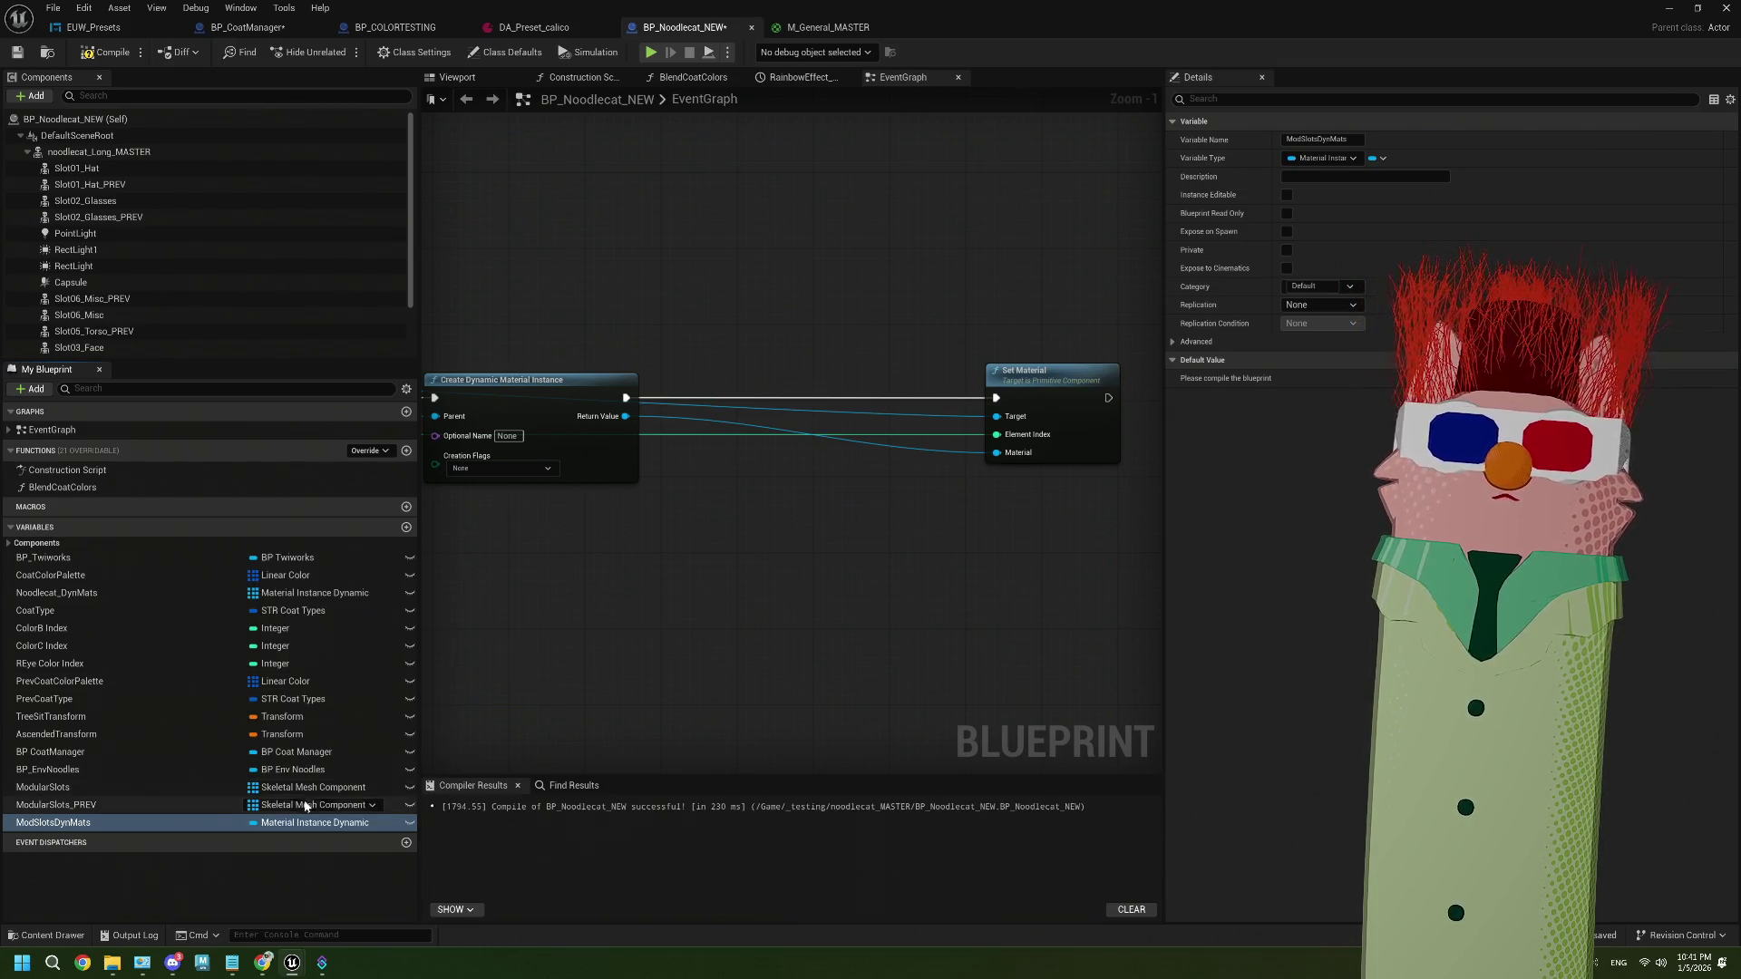
mouse_move(54, 823)
left_mouse_down()
mouse_move(805, 542)
mouse_move(627, 550)
mouse_move(773, 508)
left_mouse_up()
left_click(689, 562)
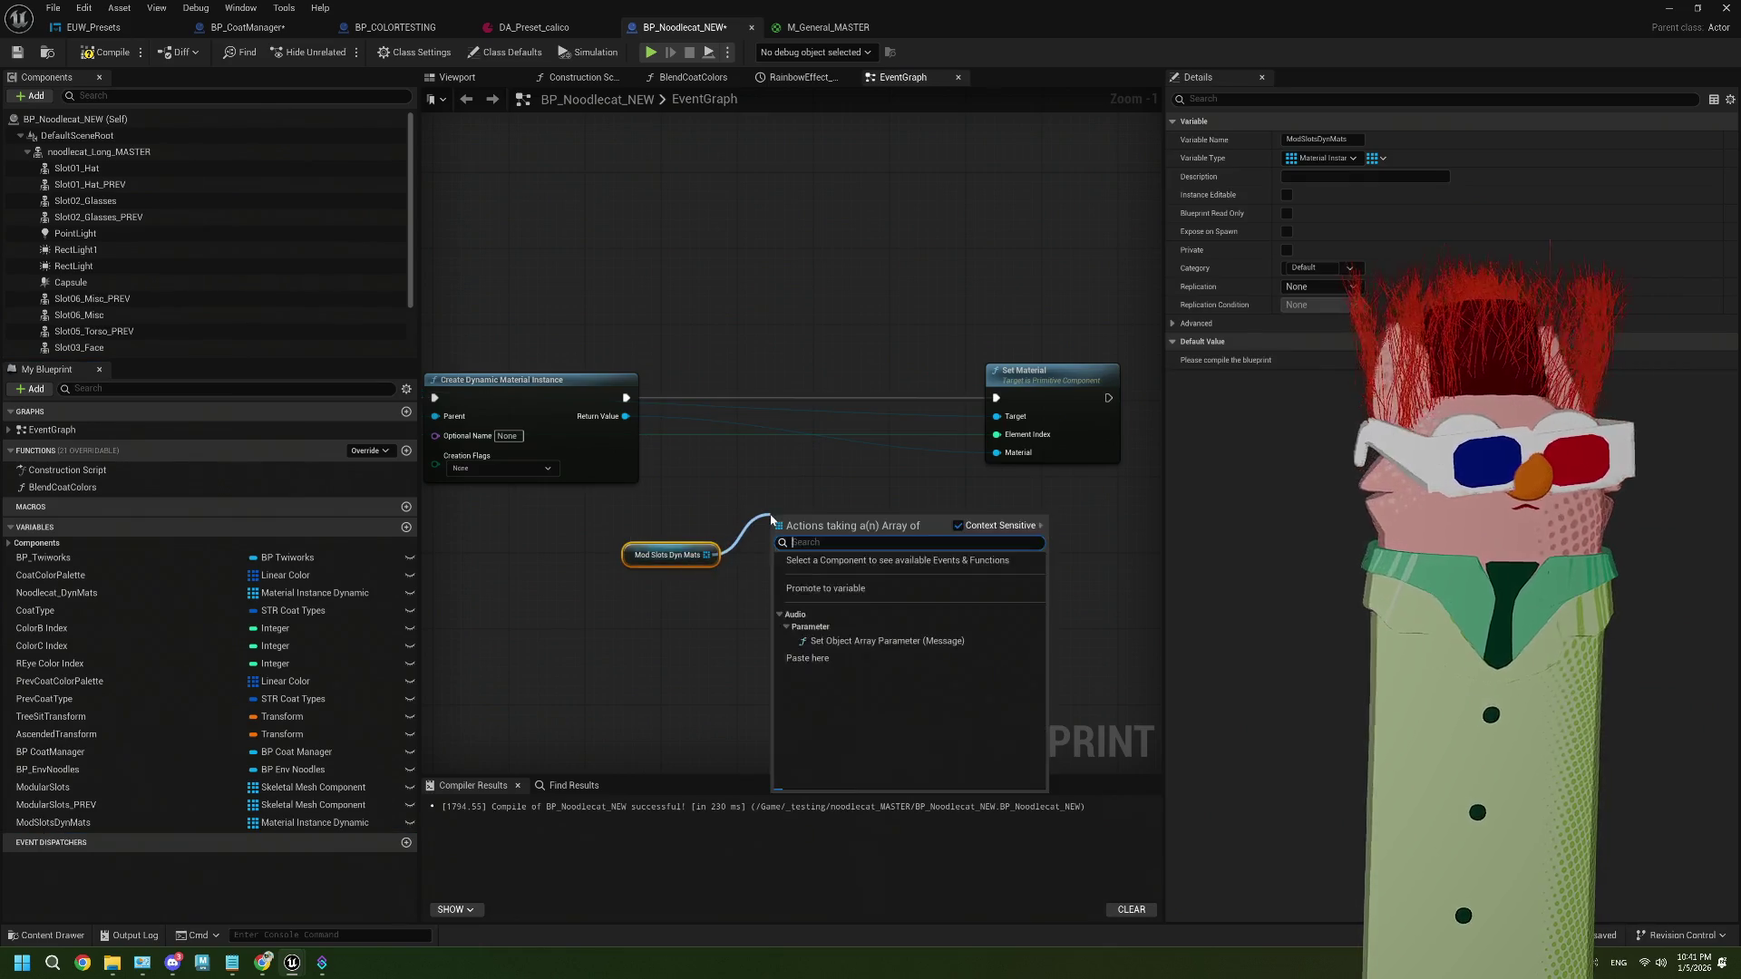
Insert an array ADD node appending each new instance to ModSlotsDynMats before Set Material
type("add")
key("Return")
left_click_drag(626, 400, 777, 522)
left_click_drag(889, 526, 996, 397)
mouse_move(822, 535)
left_mouse_down()
mouse_move(780, 426)
mouse_move(755, 411)
left_mouse_up()
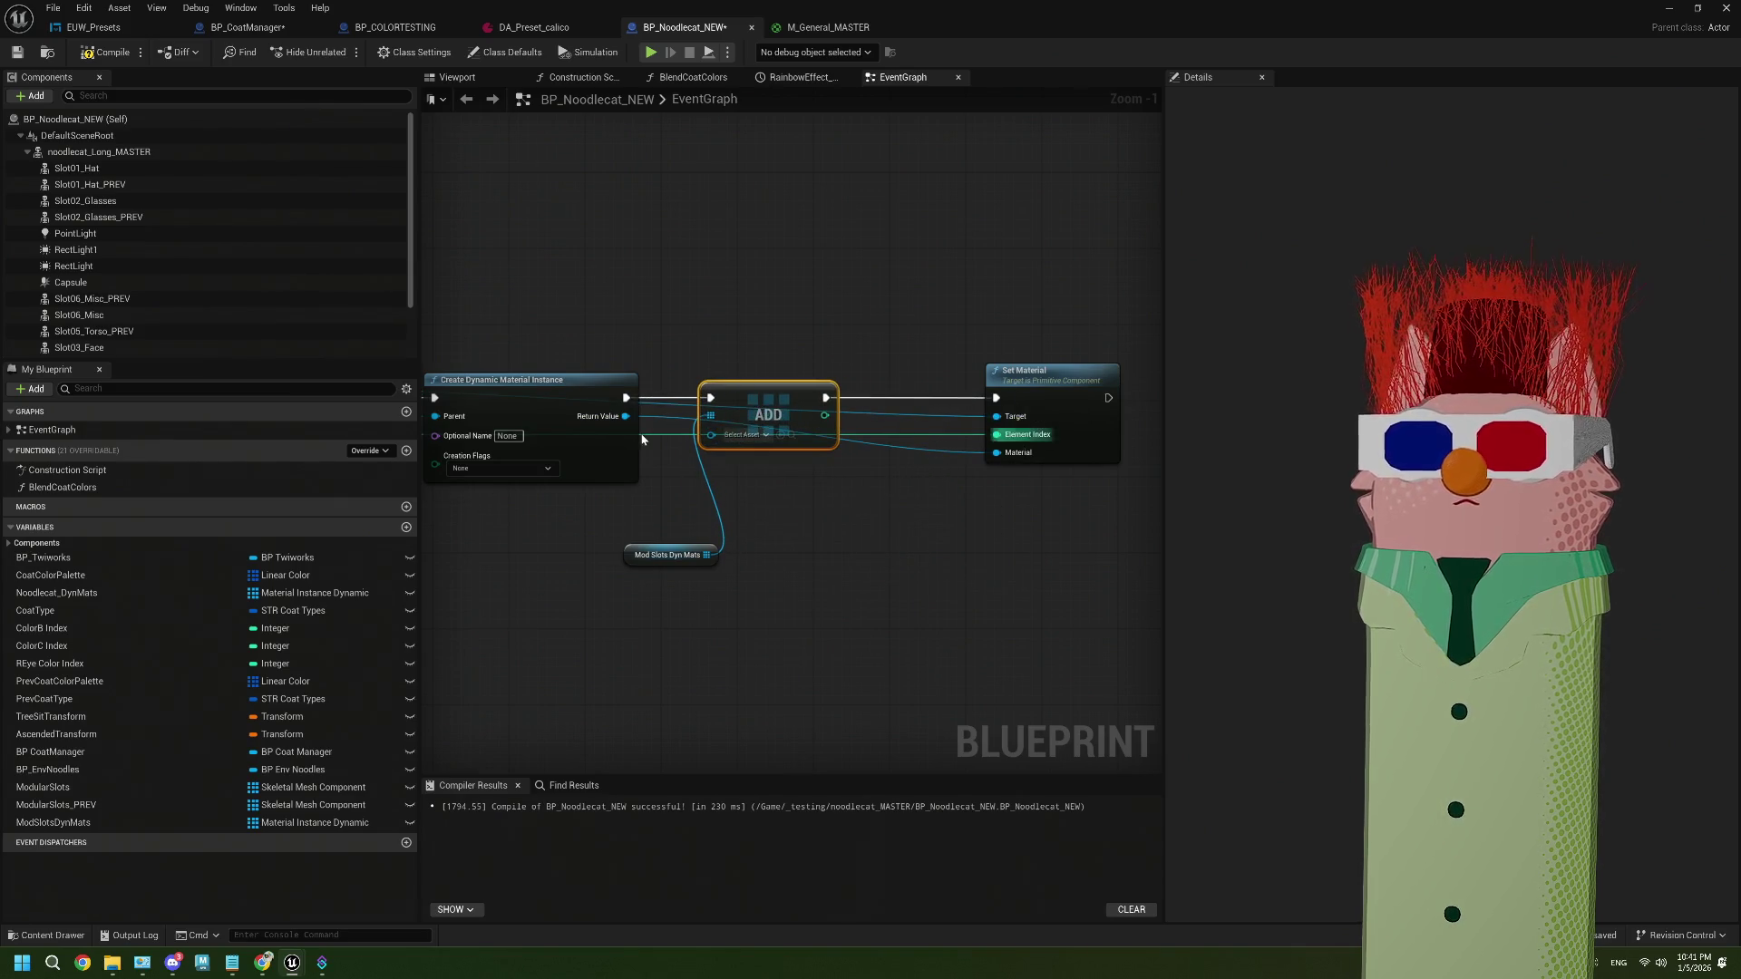
left_click_drag(631, 419, 712, 433)
mouse_move(709, 565)
left_mouse_down()
mouse_move(739, 450)
mouse_move(724, 357)
mouse_move(621, 369)
mouse_move(637, 369)
left_mouse_up()
left_click_drag(733, 396, 705, 396)
mouse_move(1055, 381)
left_mouse_down()
mouse_move(863, 381)
mouse_move(699, 583)
mouse_move(777, 590)
mouse_move(842, 541)
left_mouse_up()
left_click_drag(753, 417, 678, 416)
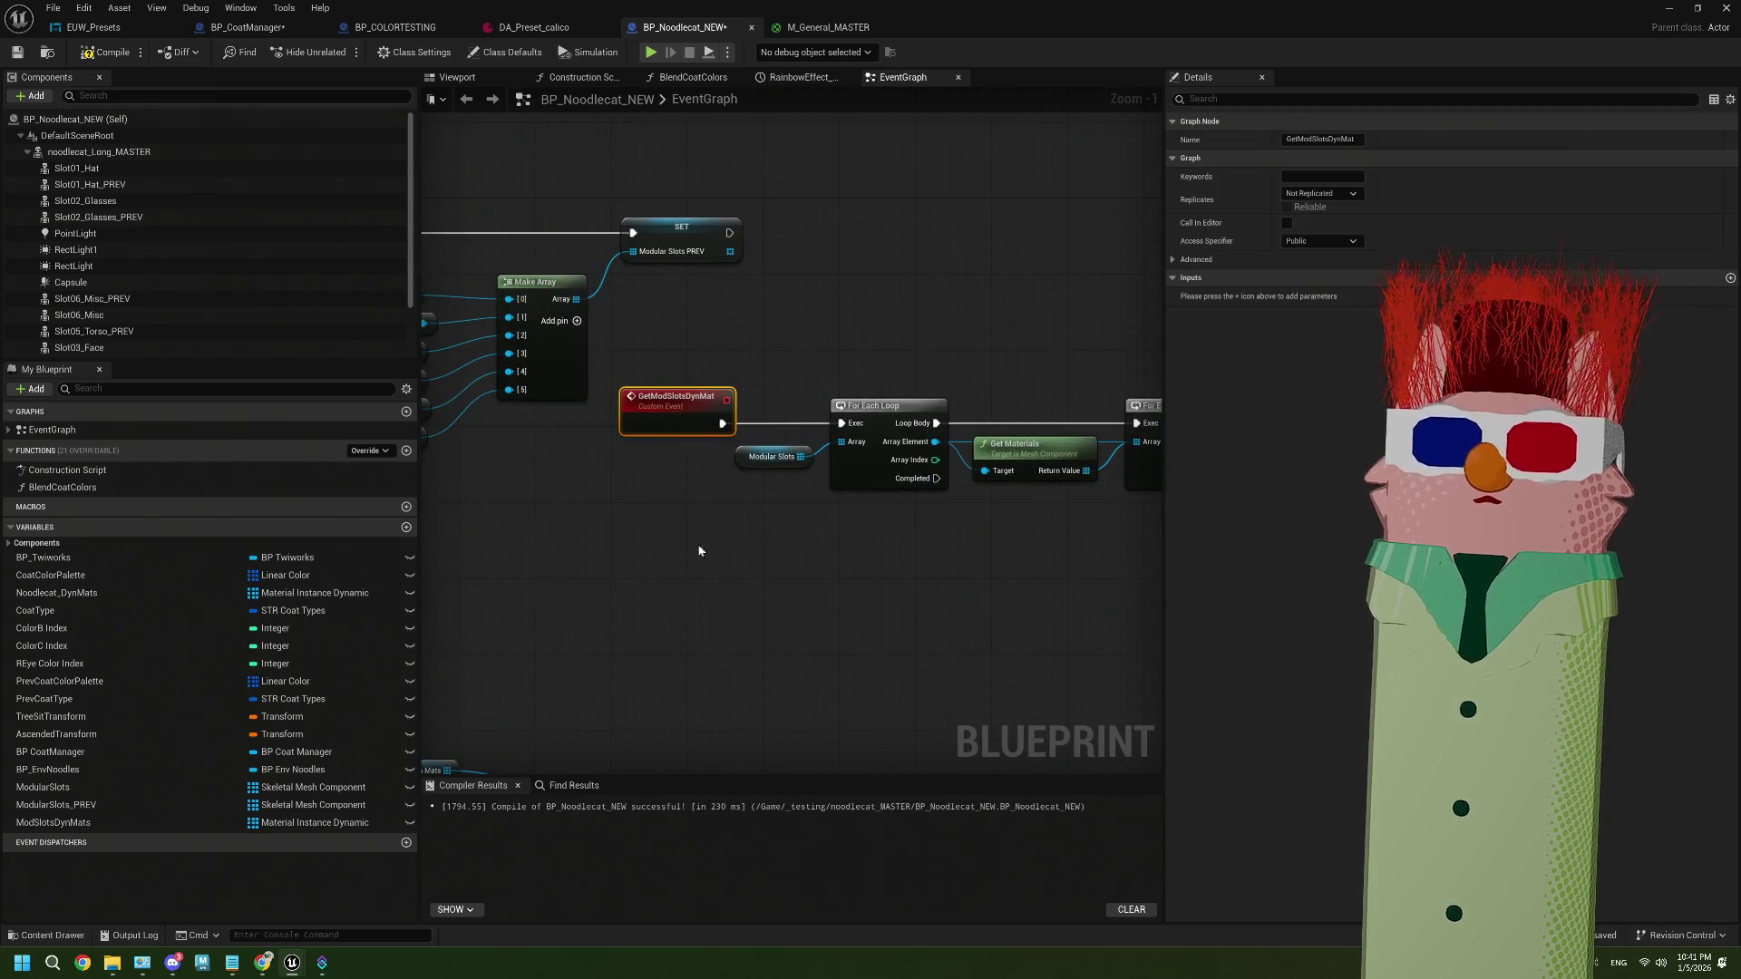
Shift the loop and material nodes right to make room after the event
scroll(634, 426, "down", 2)
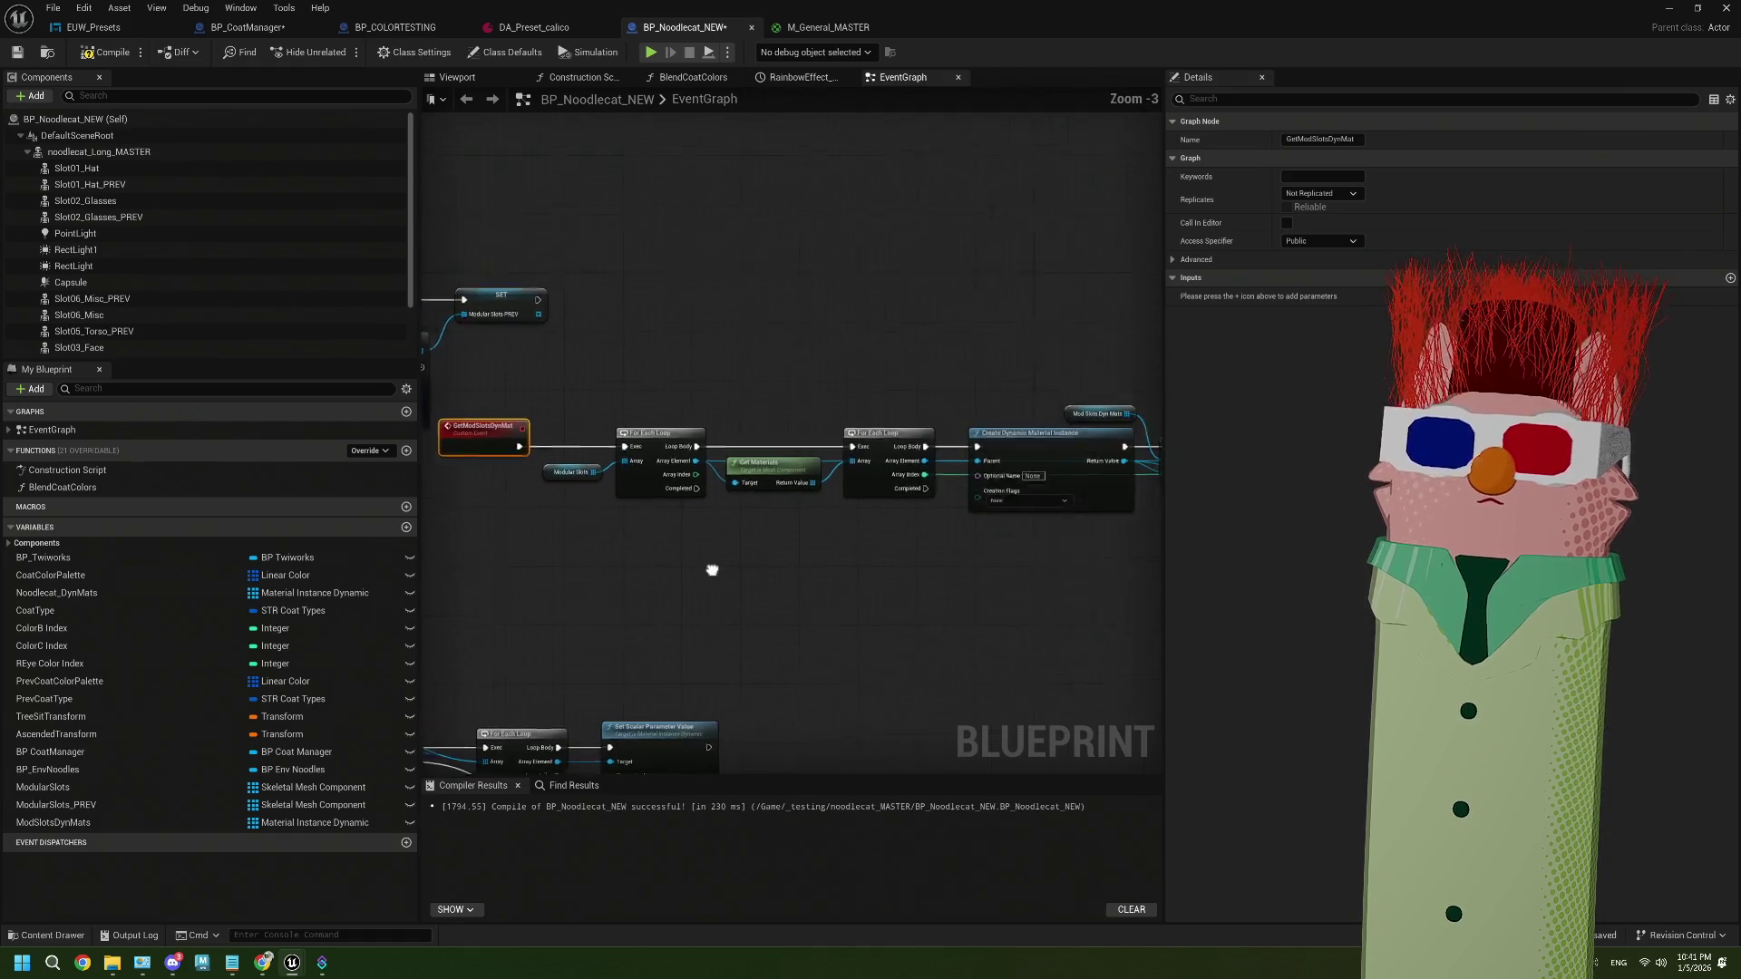
left_click_drag(712, 466, 1188, 604)
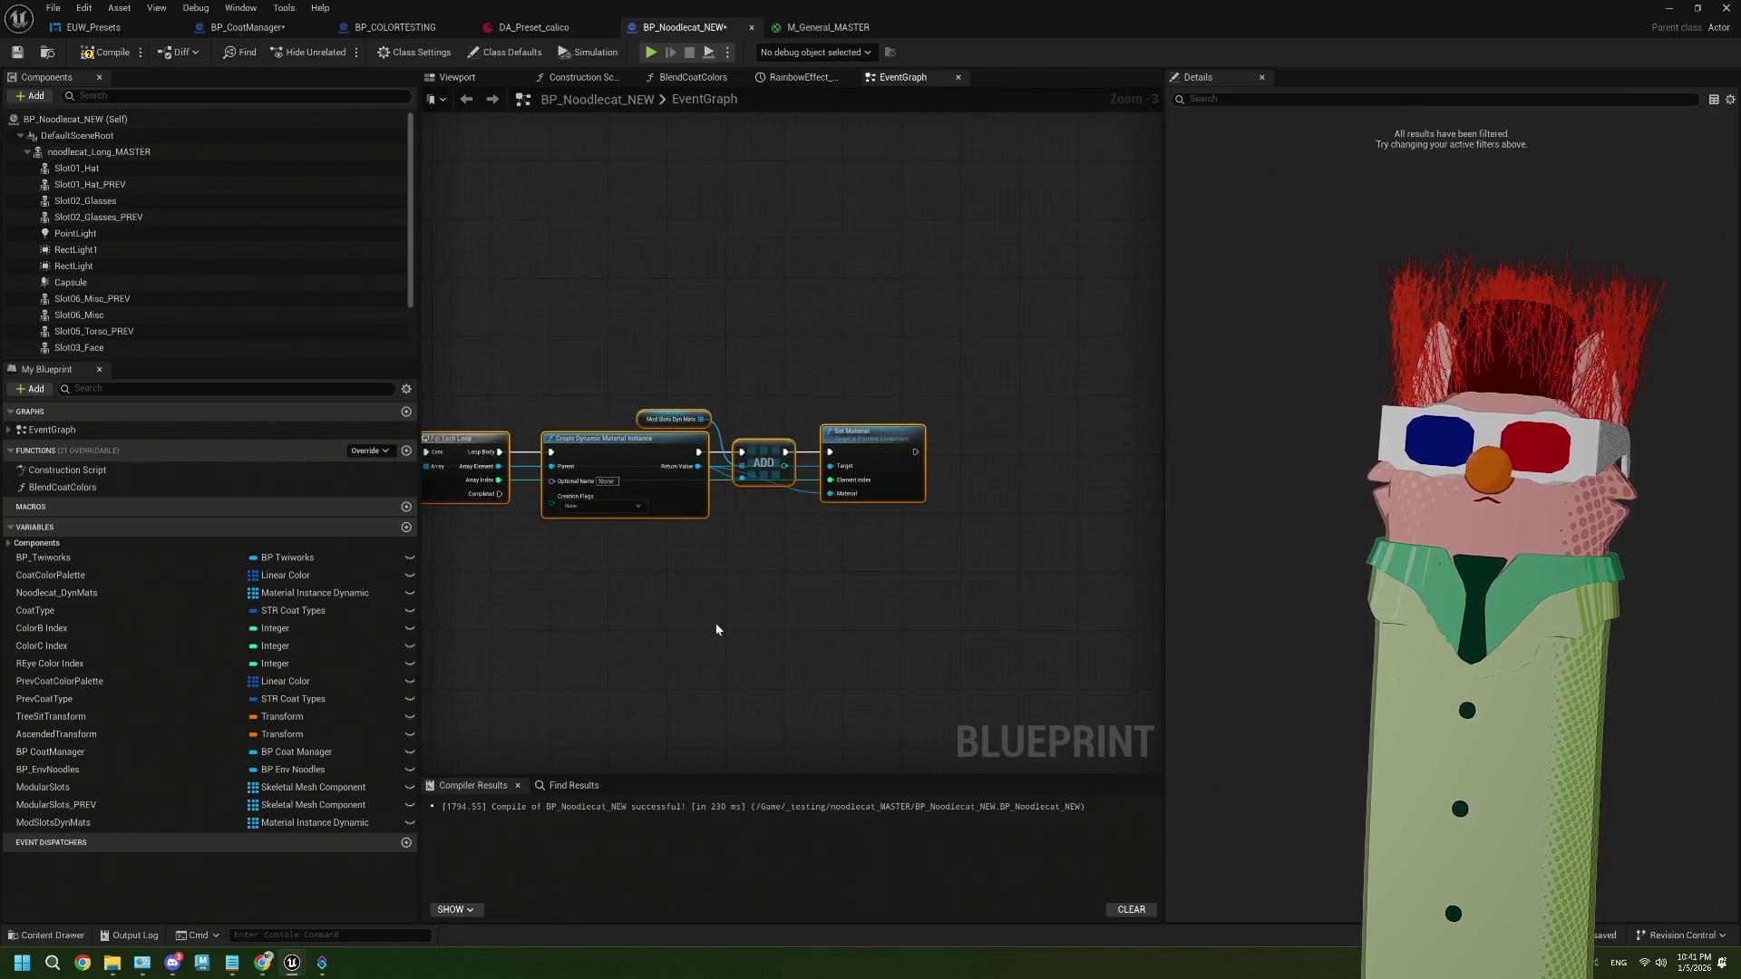
left_click_drag(618, 495, 750, 494)
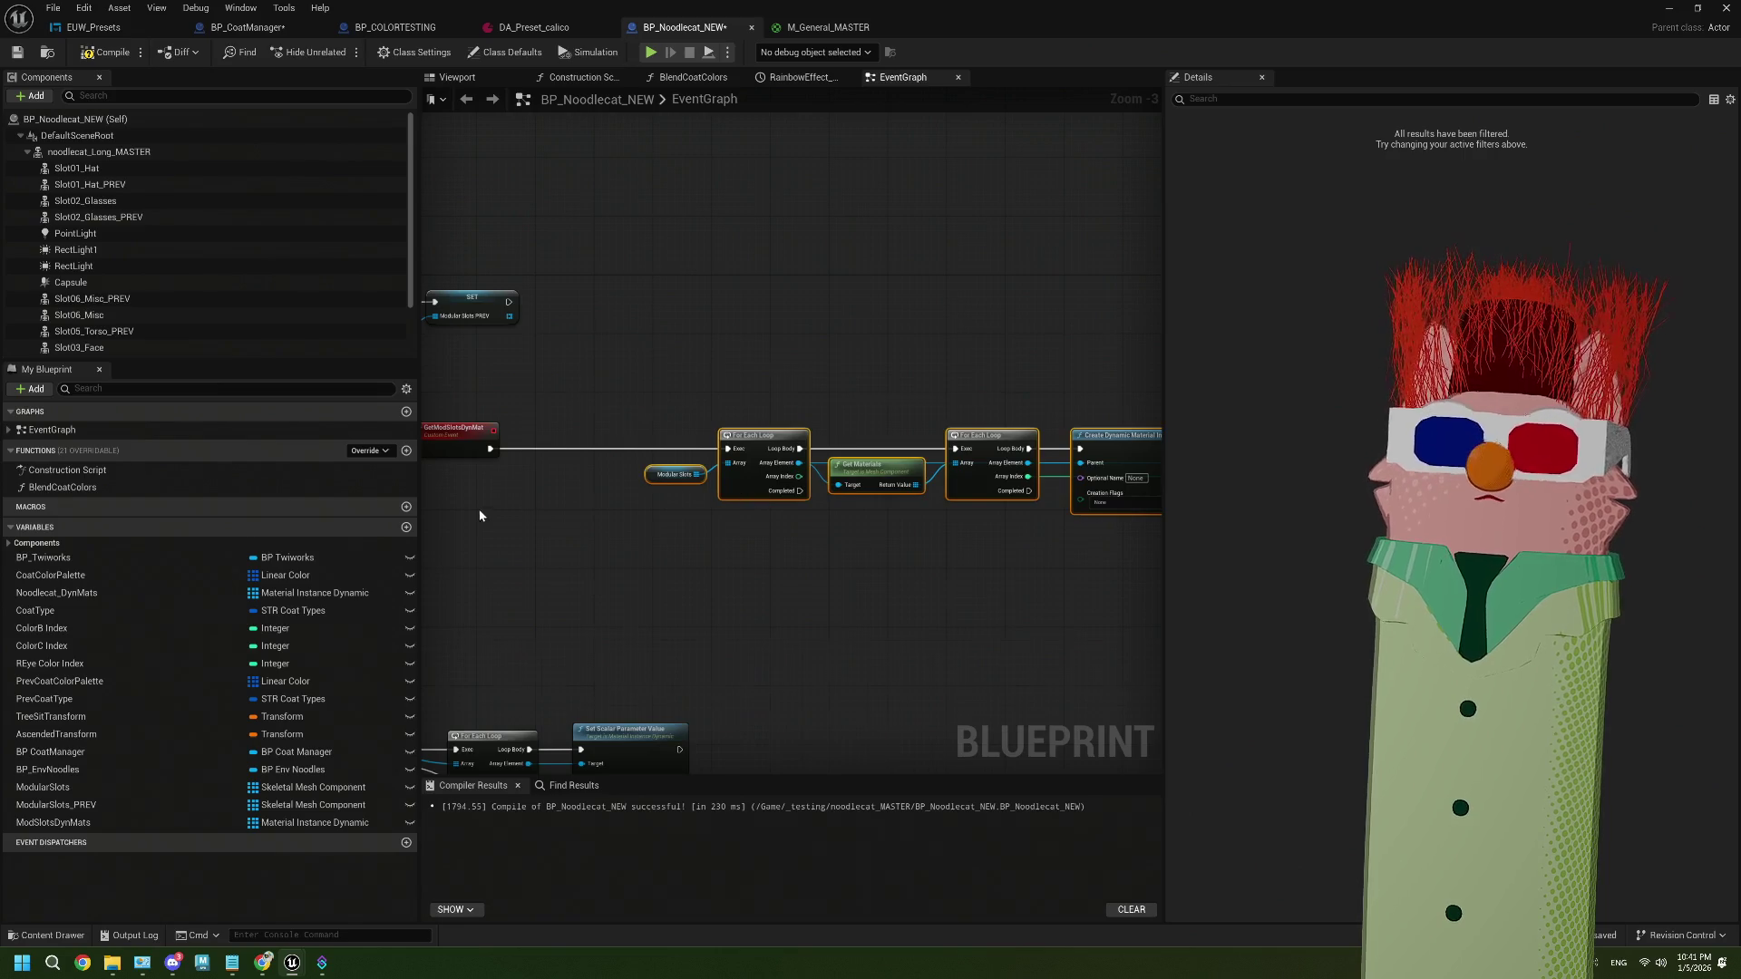
scroll(479, 509, "up", 2)
Add a CLEAR node for ModSlotsDynMats running first when GetModSlotsDynMat fires
mouse_move(53, 822)
left_mouse_down()
mouse_move(136, 798)
mouse_move(583, 563)
mouse_move(581, 515)
mouse_move(691, 430)
left_mouse_up()
left_click(598, 542)
type("clear")
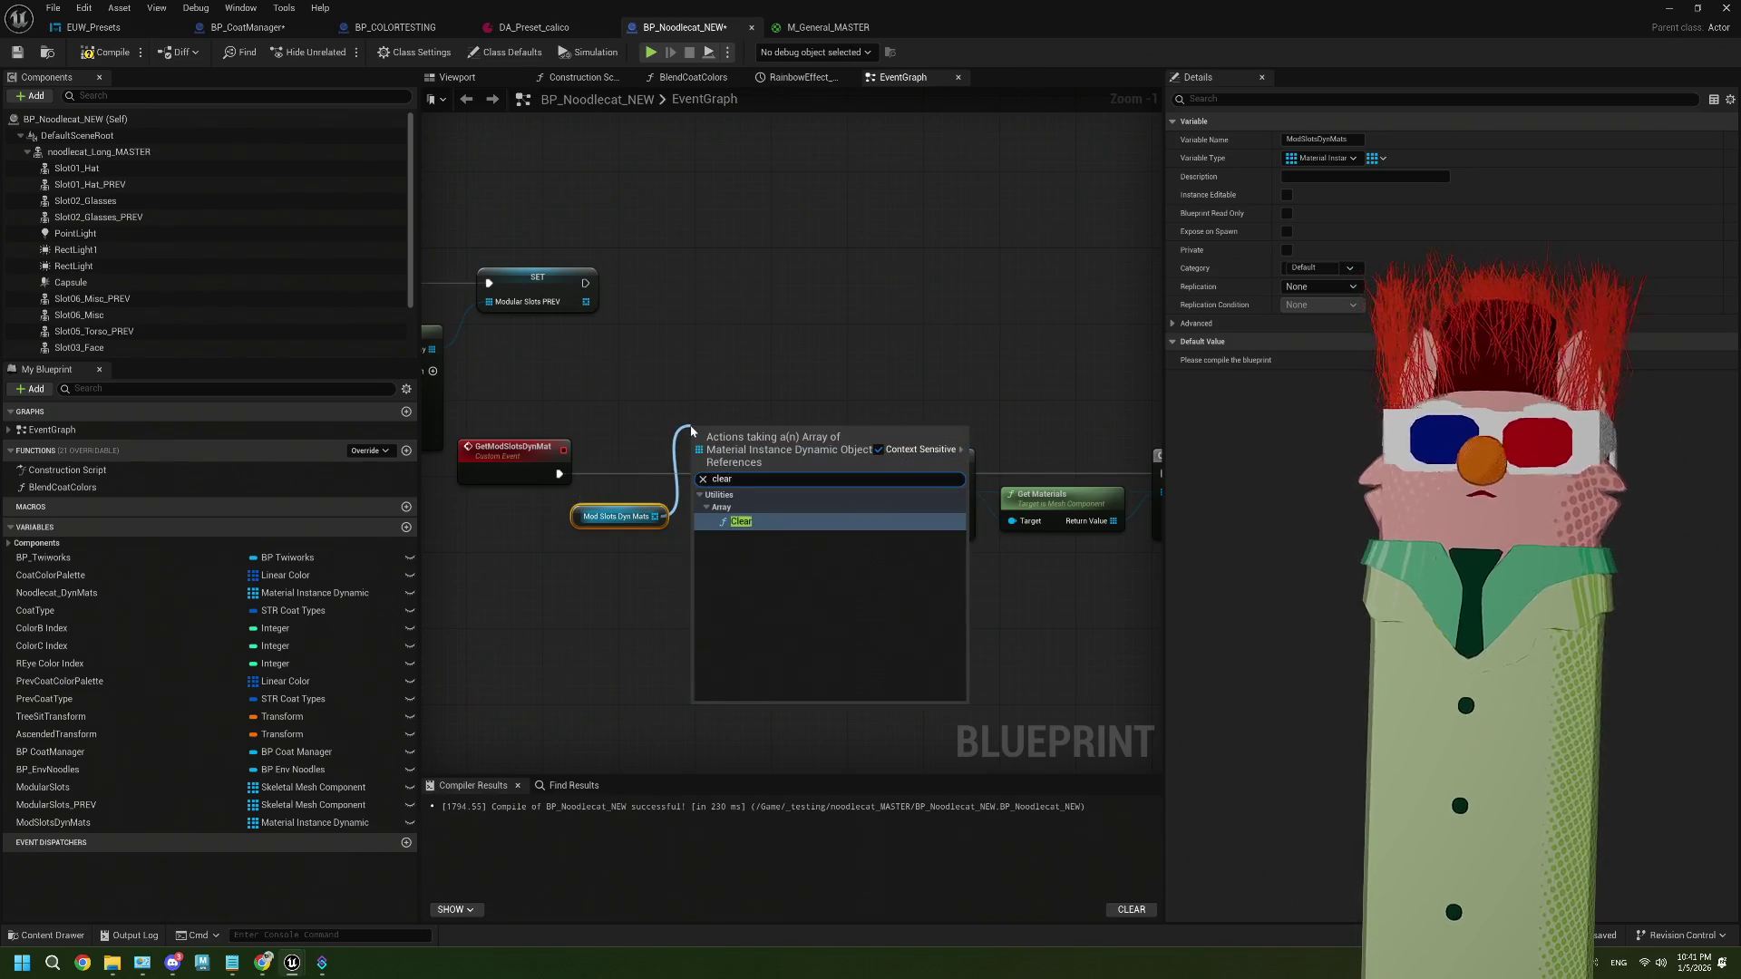
left_click(759, 515)
left_click(568, 531)
left_click(577, 515)
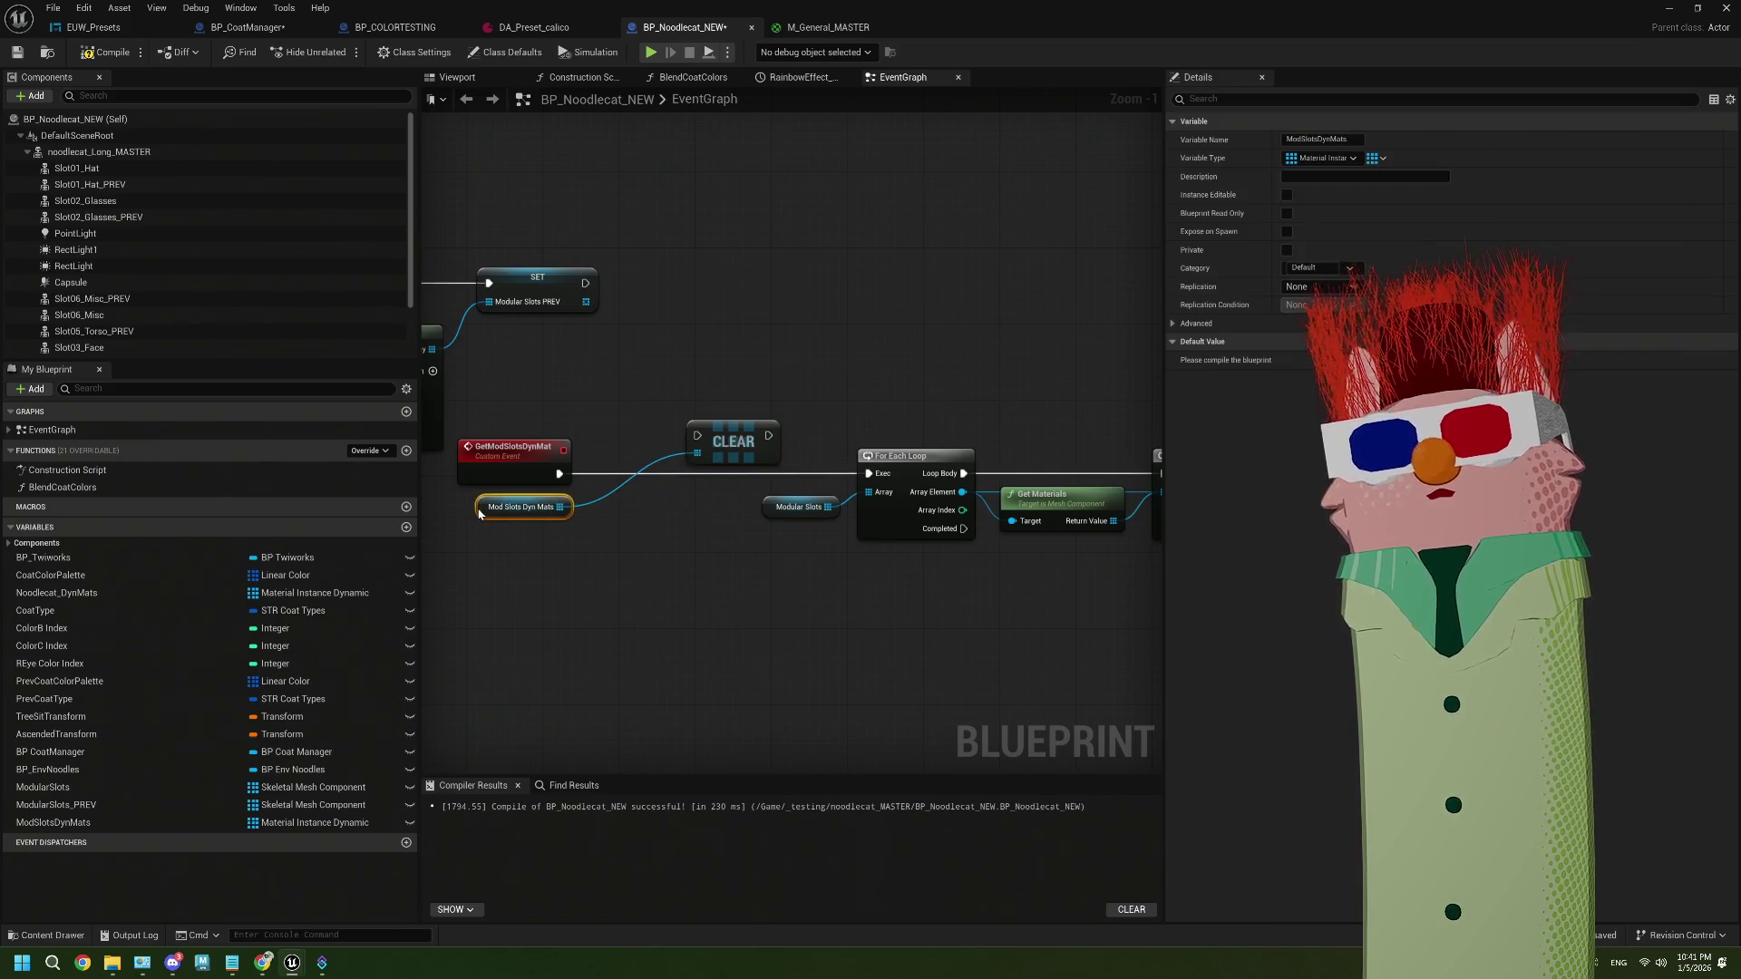
scroll(589, 530, "up", 1)
mouse_move(551, 465)
left_mouse_down()
mouse_move(713, 421)
mouse_move(884, 464)
left_mouse_up()
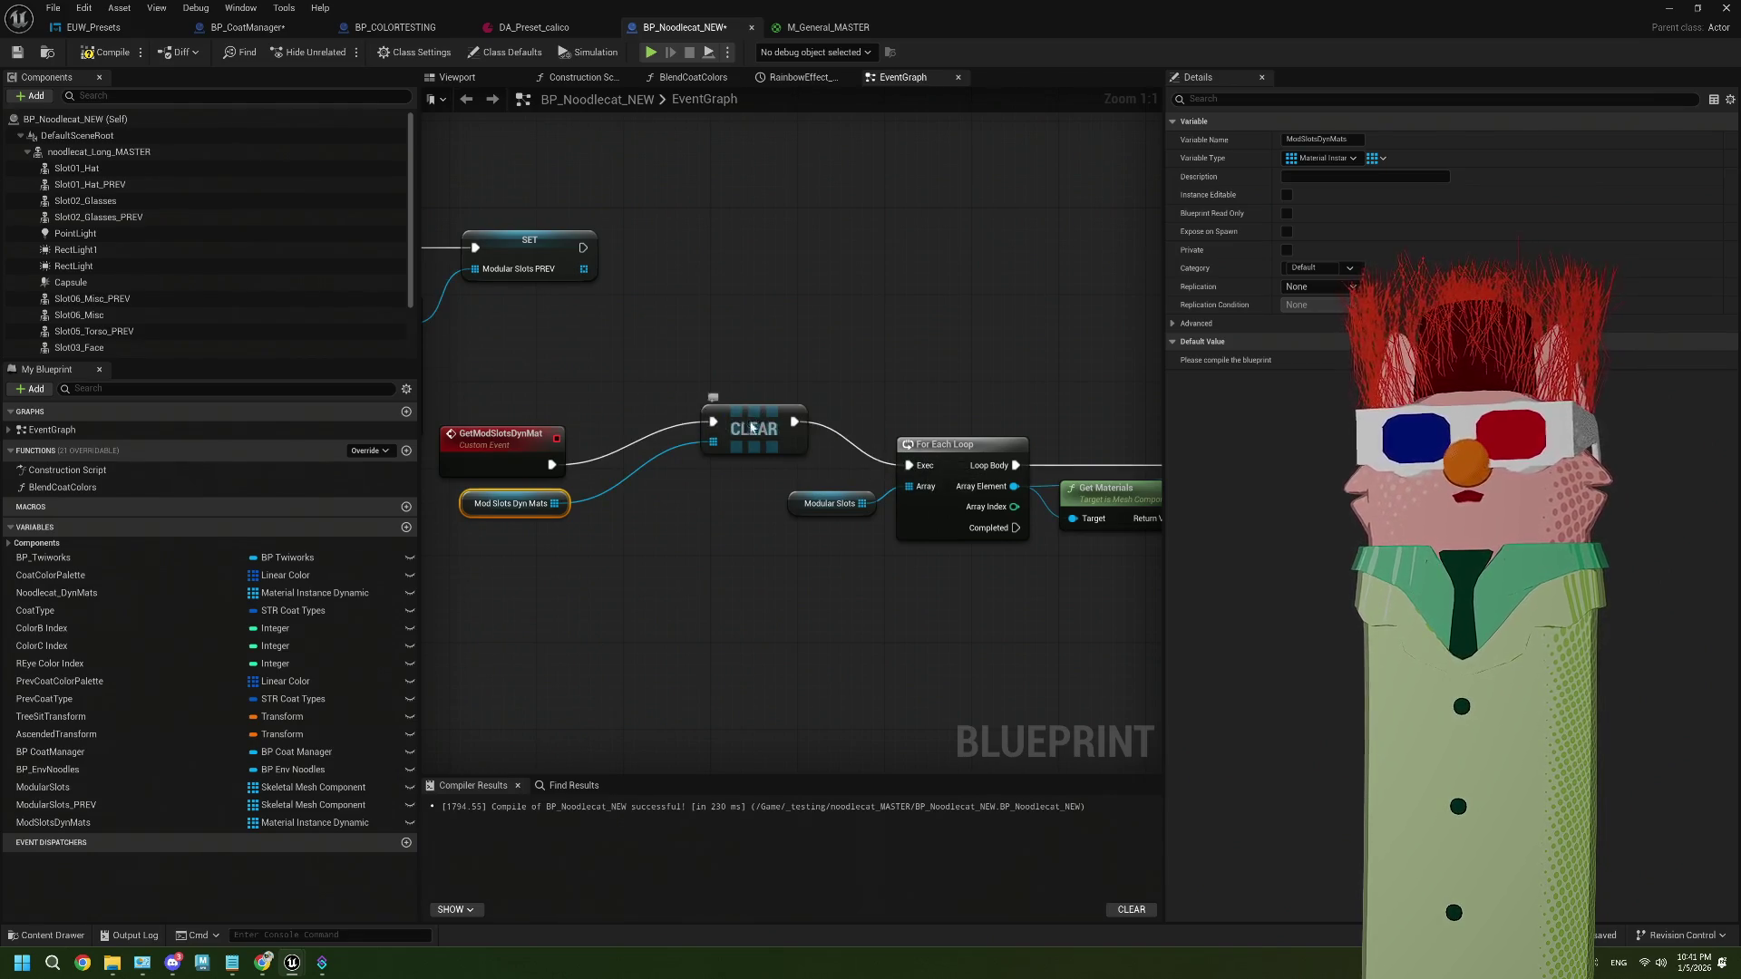
left_click_drag(752, 426, 649, 474)
mouse_move(490, 428)
left_mouse_down()
mouse_move(589, 539)
mouse_move(498, 428)
left_mouse_up()
mouse_move(476, 370)
left_mouse_down()
mouse_move(648, 499)
mouse_move(844, 498)
mouse_move(715, 494)
left_mouse_up()
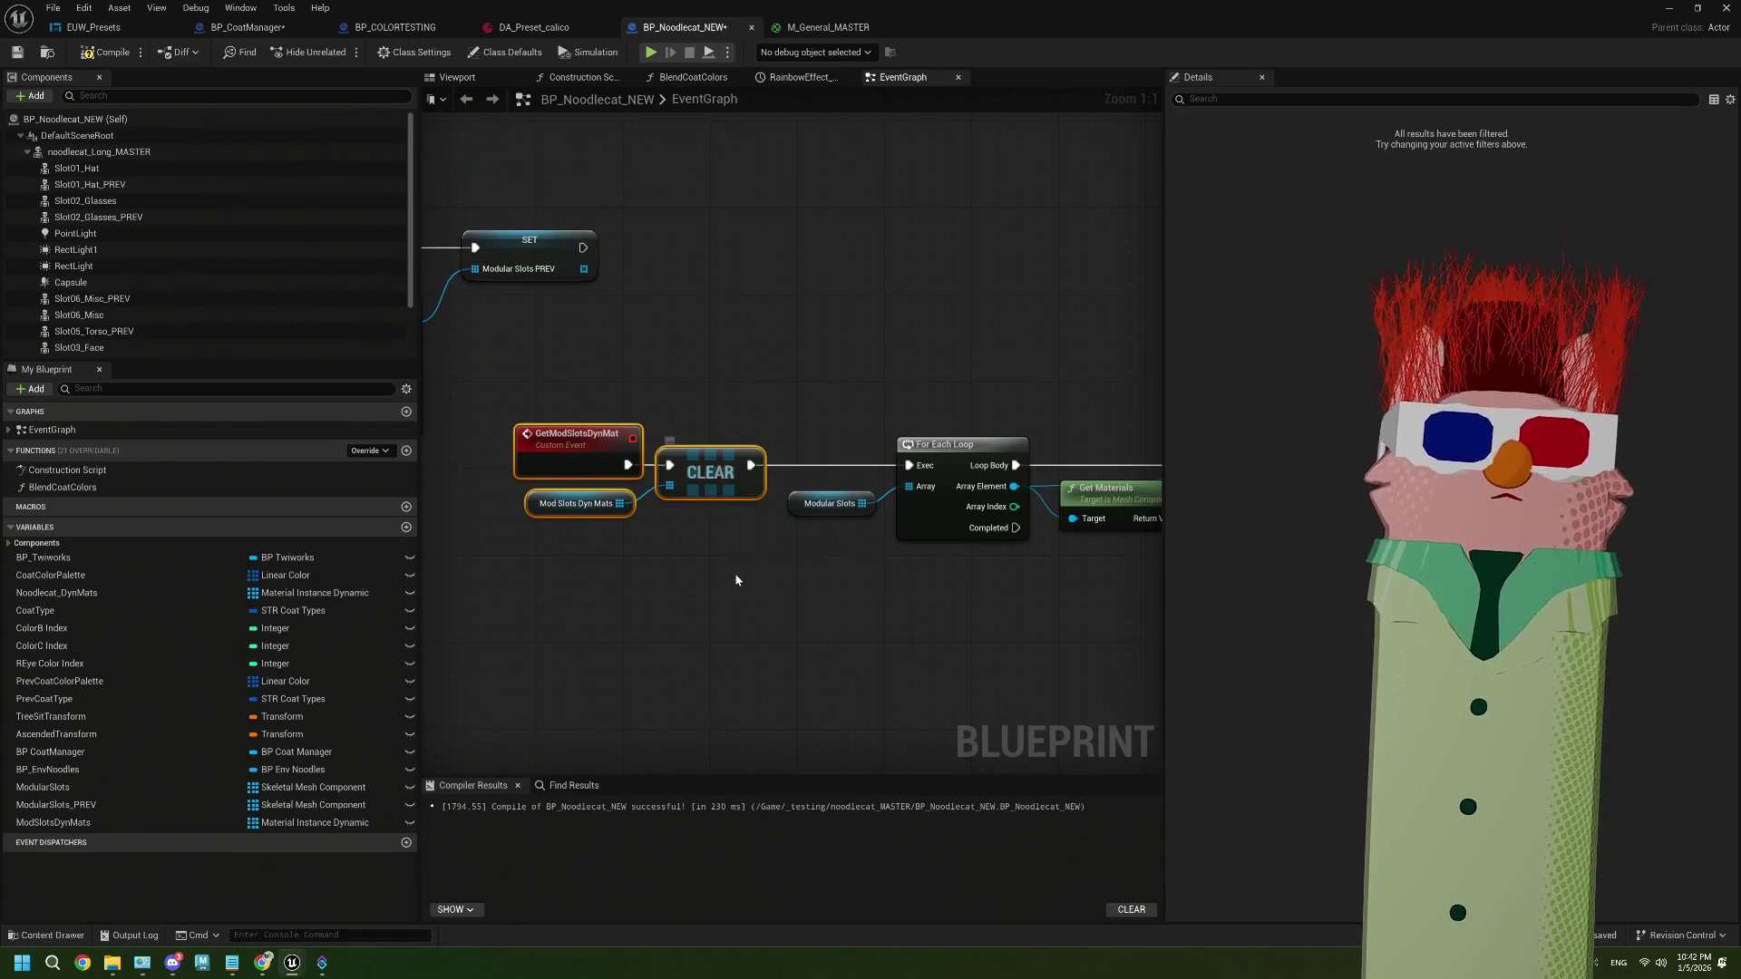
Reconnect the Modular Slots node and shift the event chain nodes right
left_click_drag(814, 513, 692, 542)
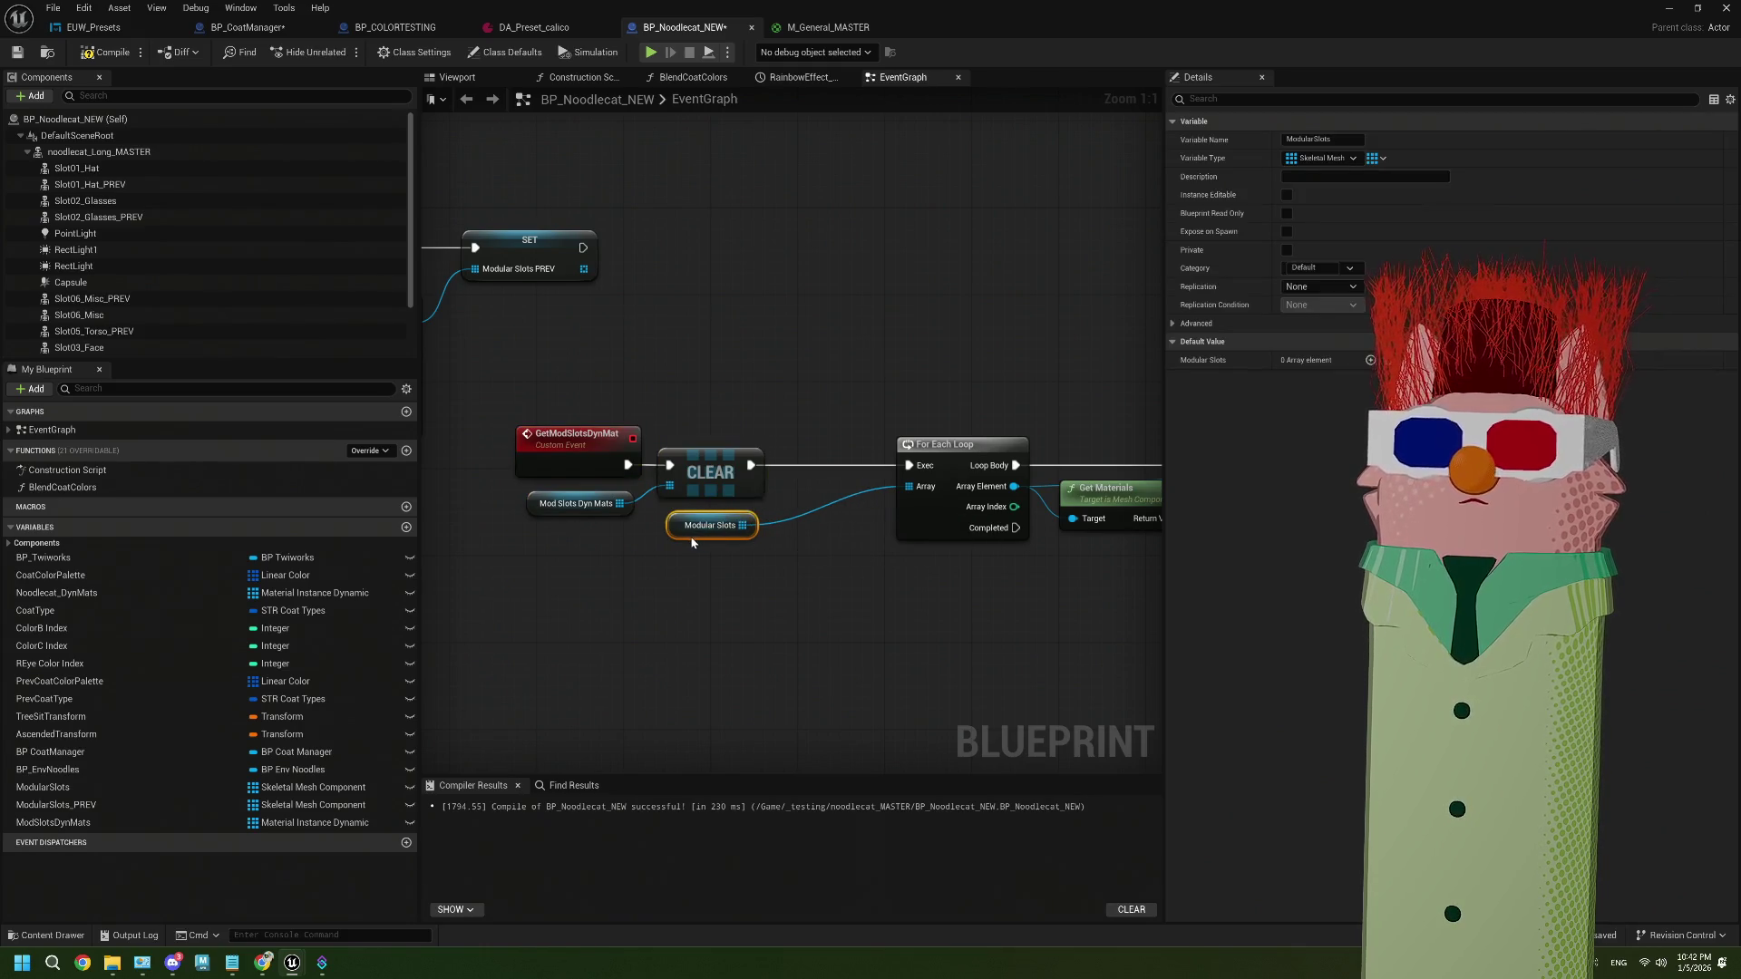
mouse_move(617, 427)
left_mouse_down()
mouse_move(762, 544)
mouse_move(763, 491)
mouse_move(854, 491)
left_mouse_up()
scroll(862, 553, "down", 4)
left_click(754, 575)
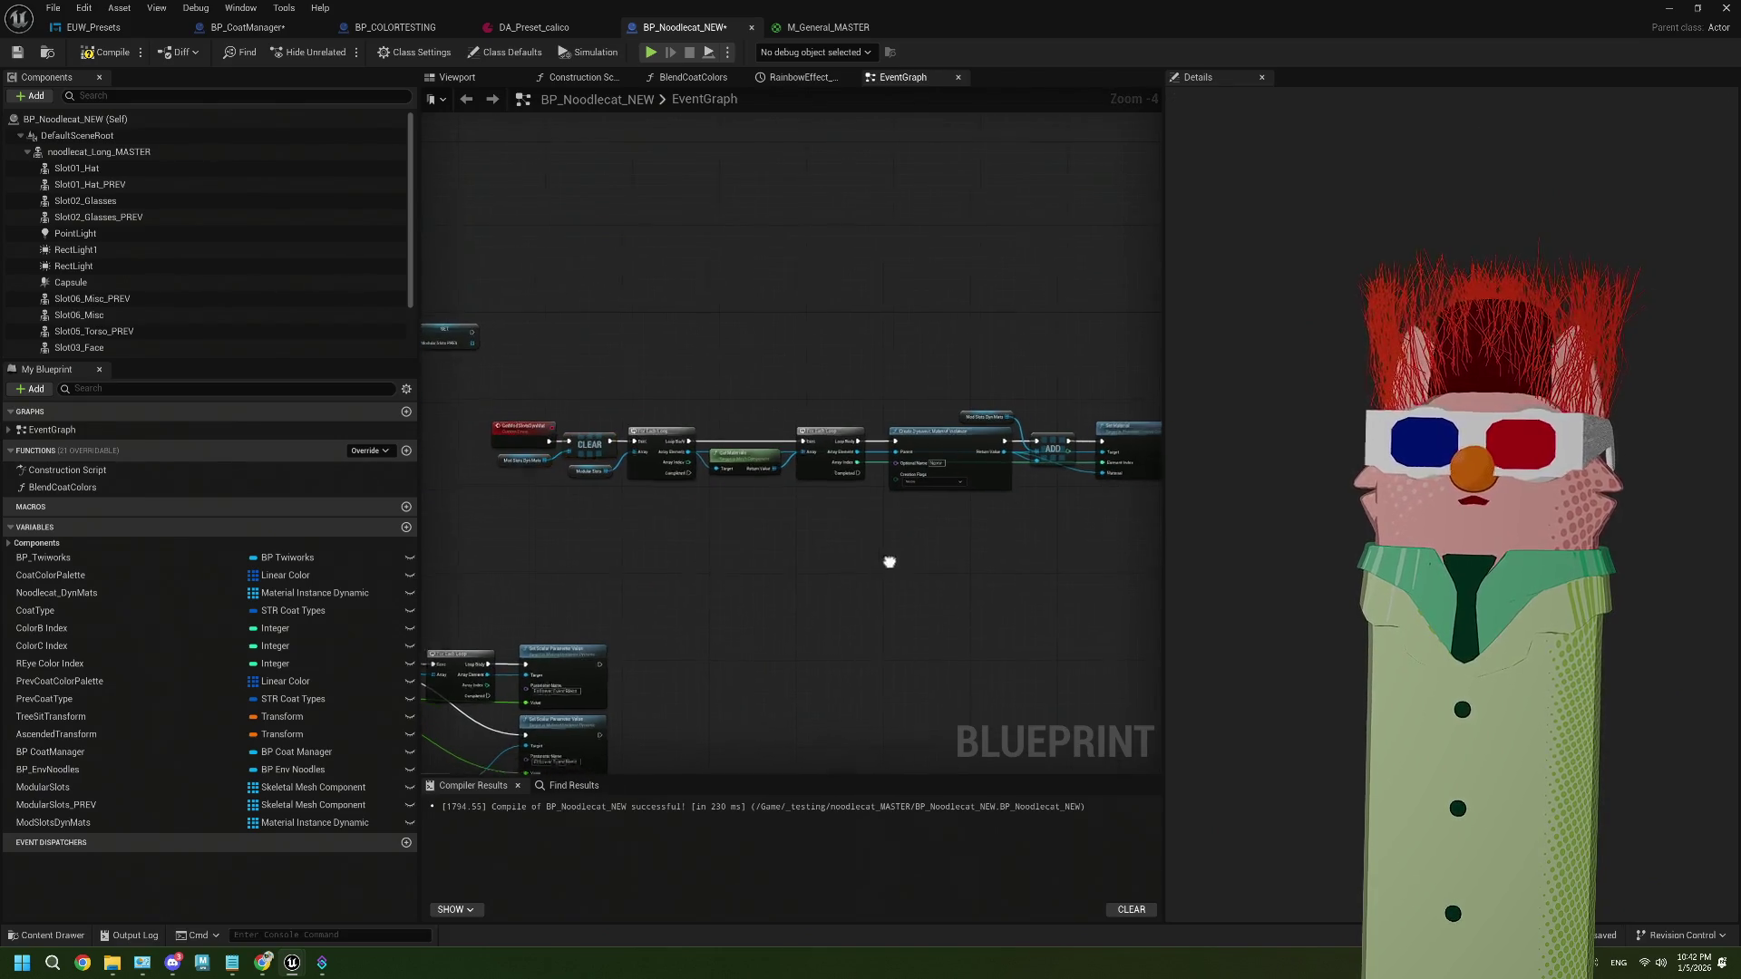
scroll(894, 525, "up", 2)
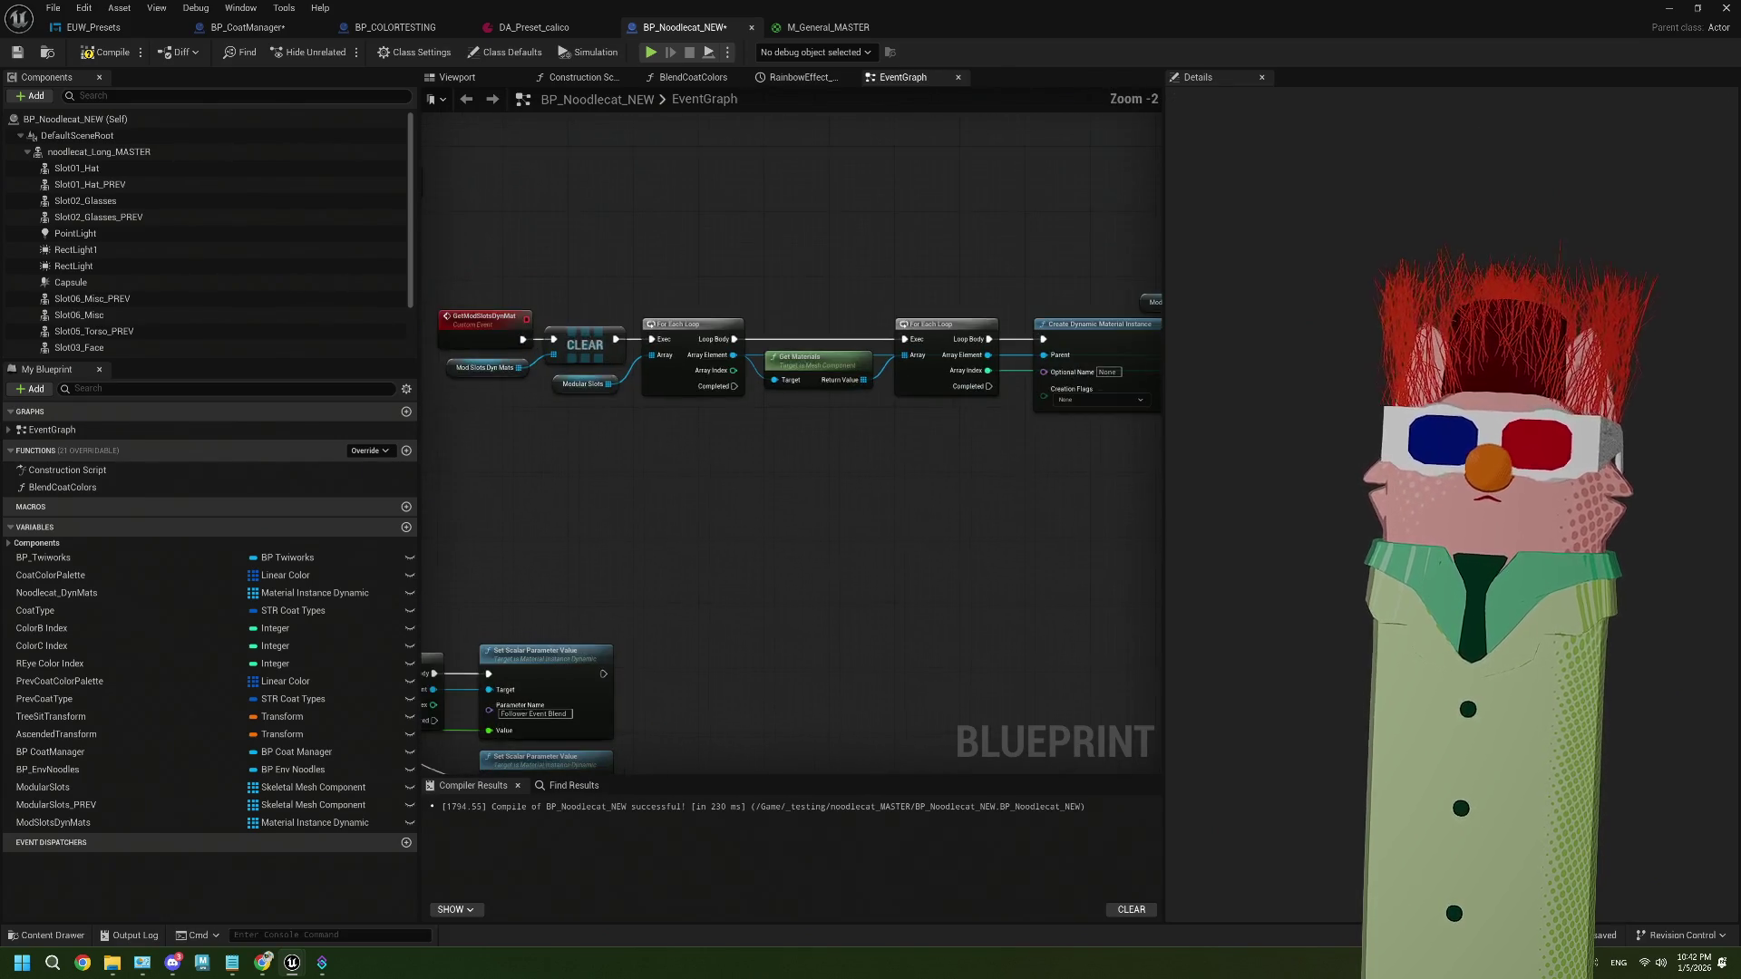
left_click_drag(707, 516, 466, 517)
scroll(493, 517, "down", 2)
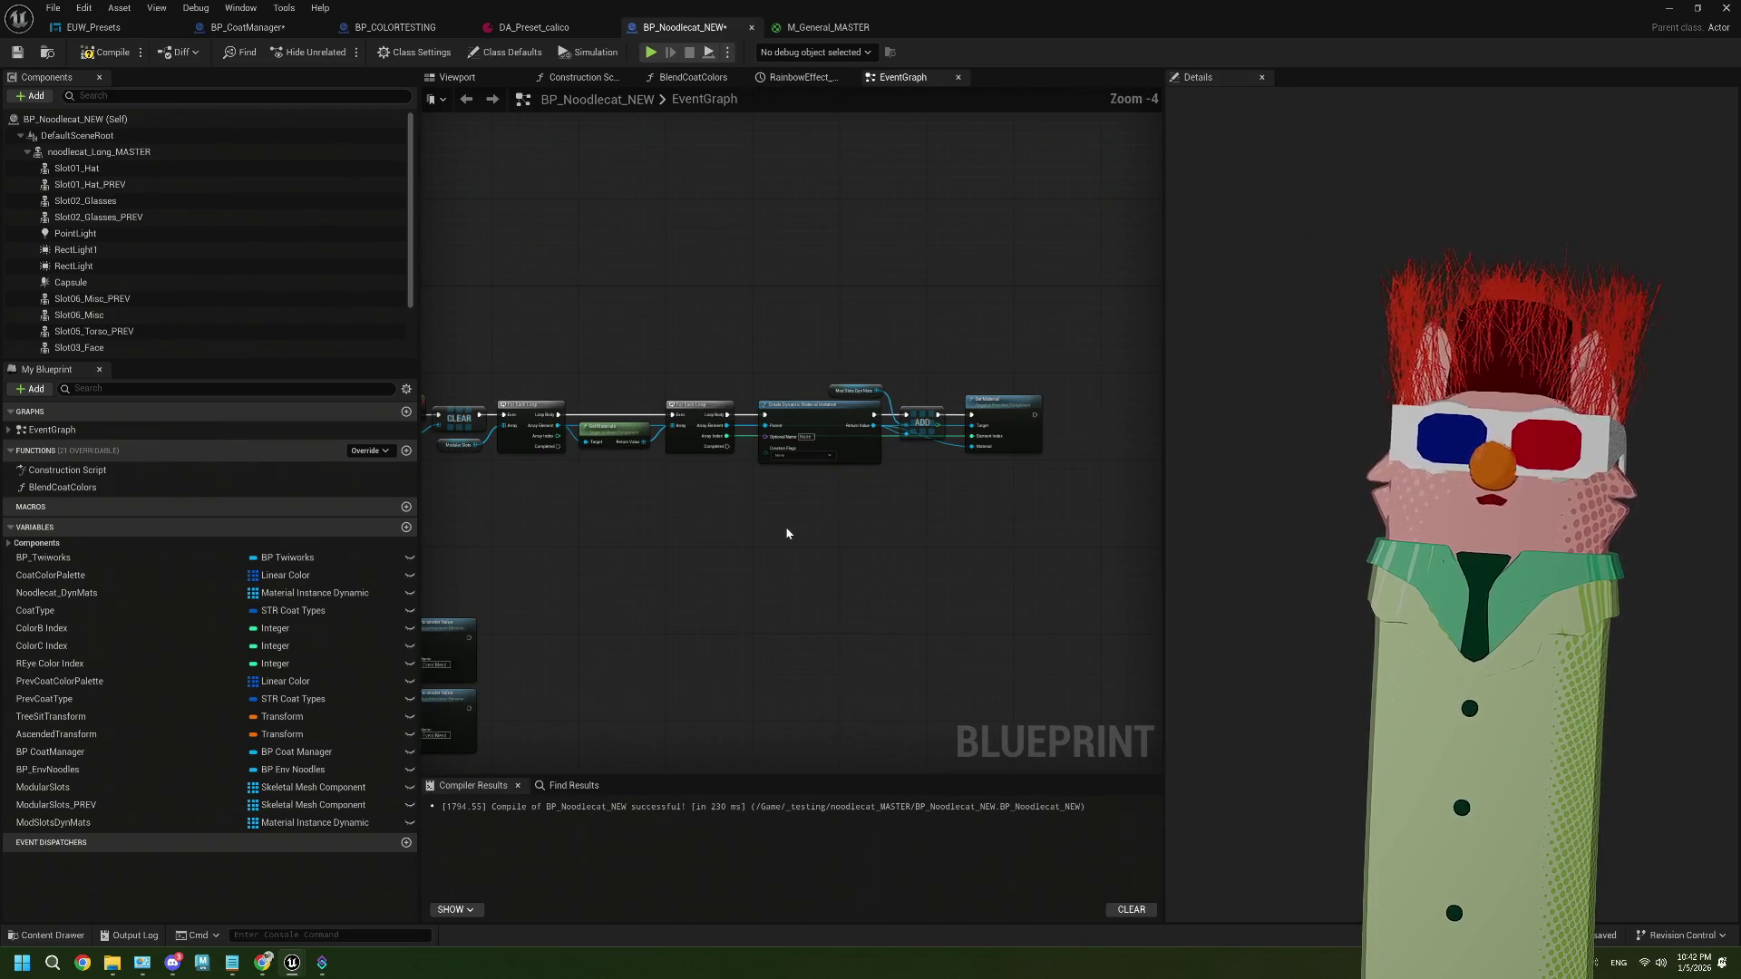
mouse_move(707, 537)
left_mouse_down()
mouse_move(647, 499)
mouse_move(772, 474)
left_mouse_up()
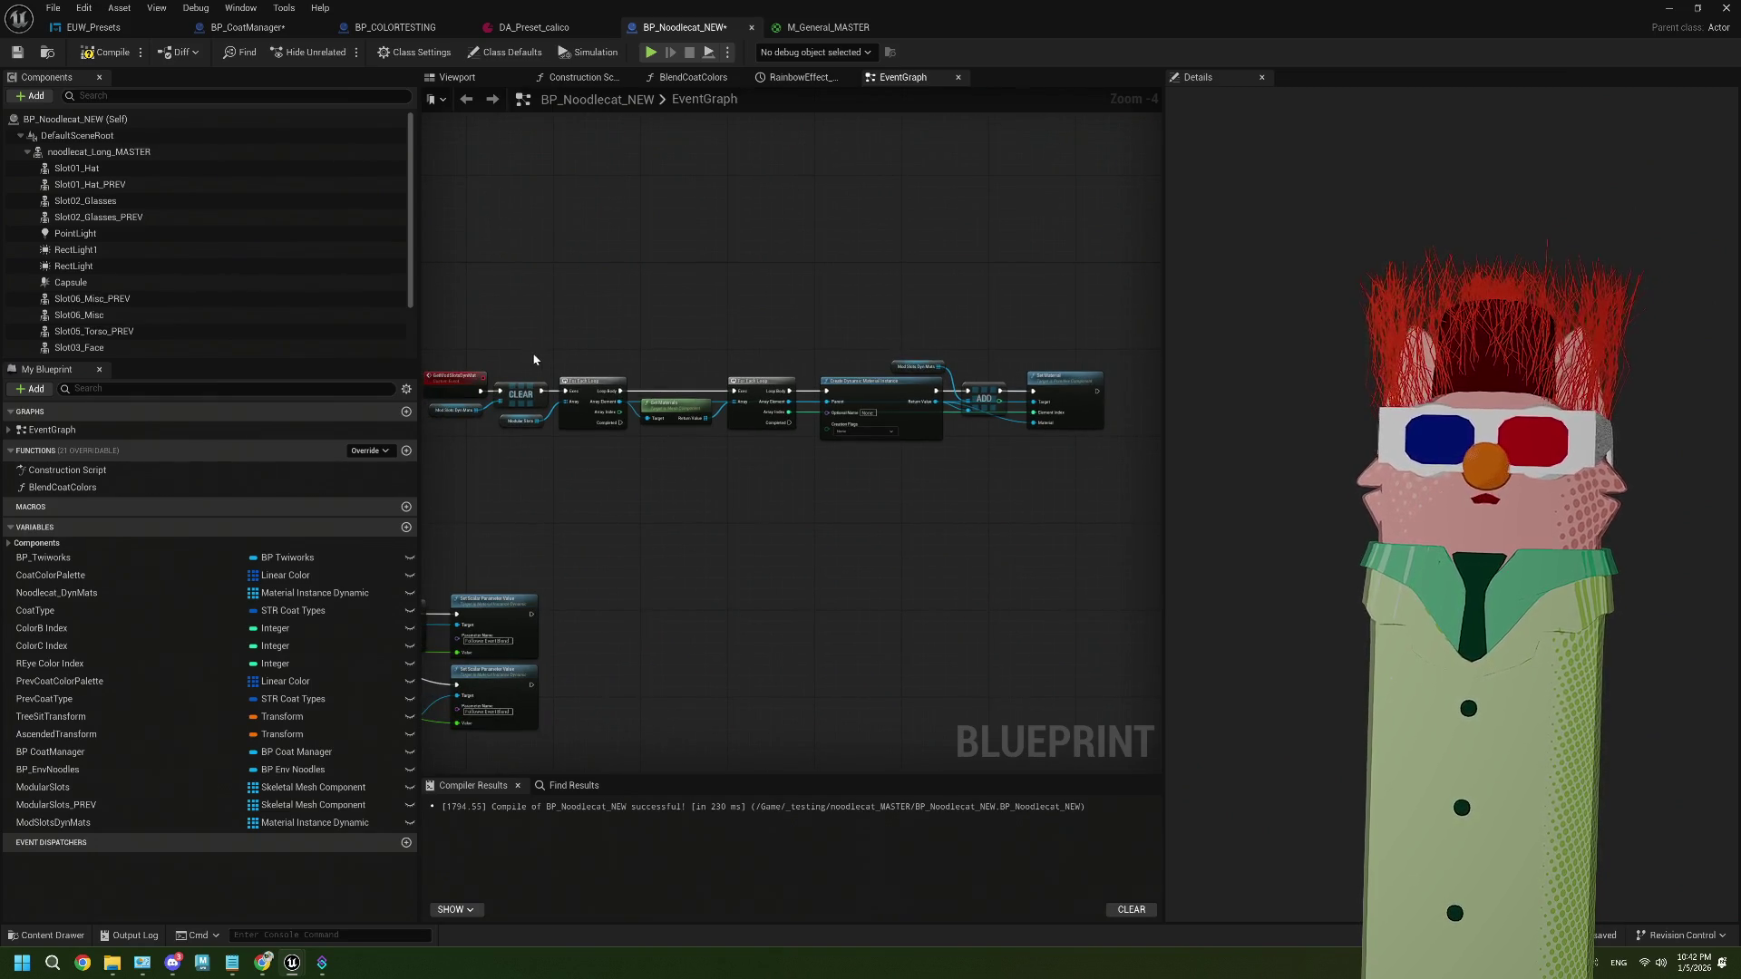
Select the node row after CLEAR, from the loop through Set Material
left_click_drag(538, 375, 1115, 486)
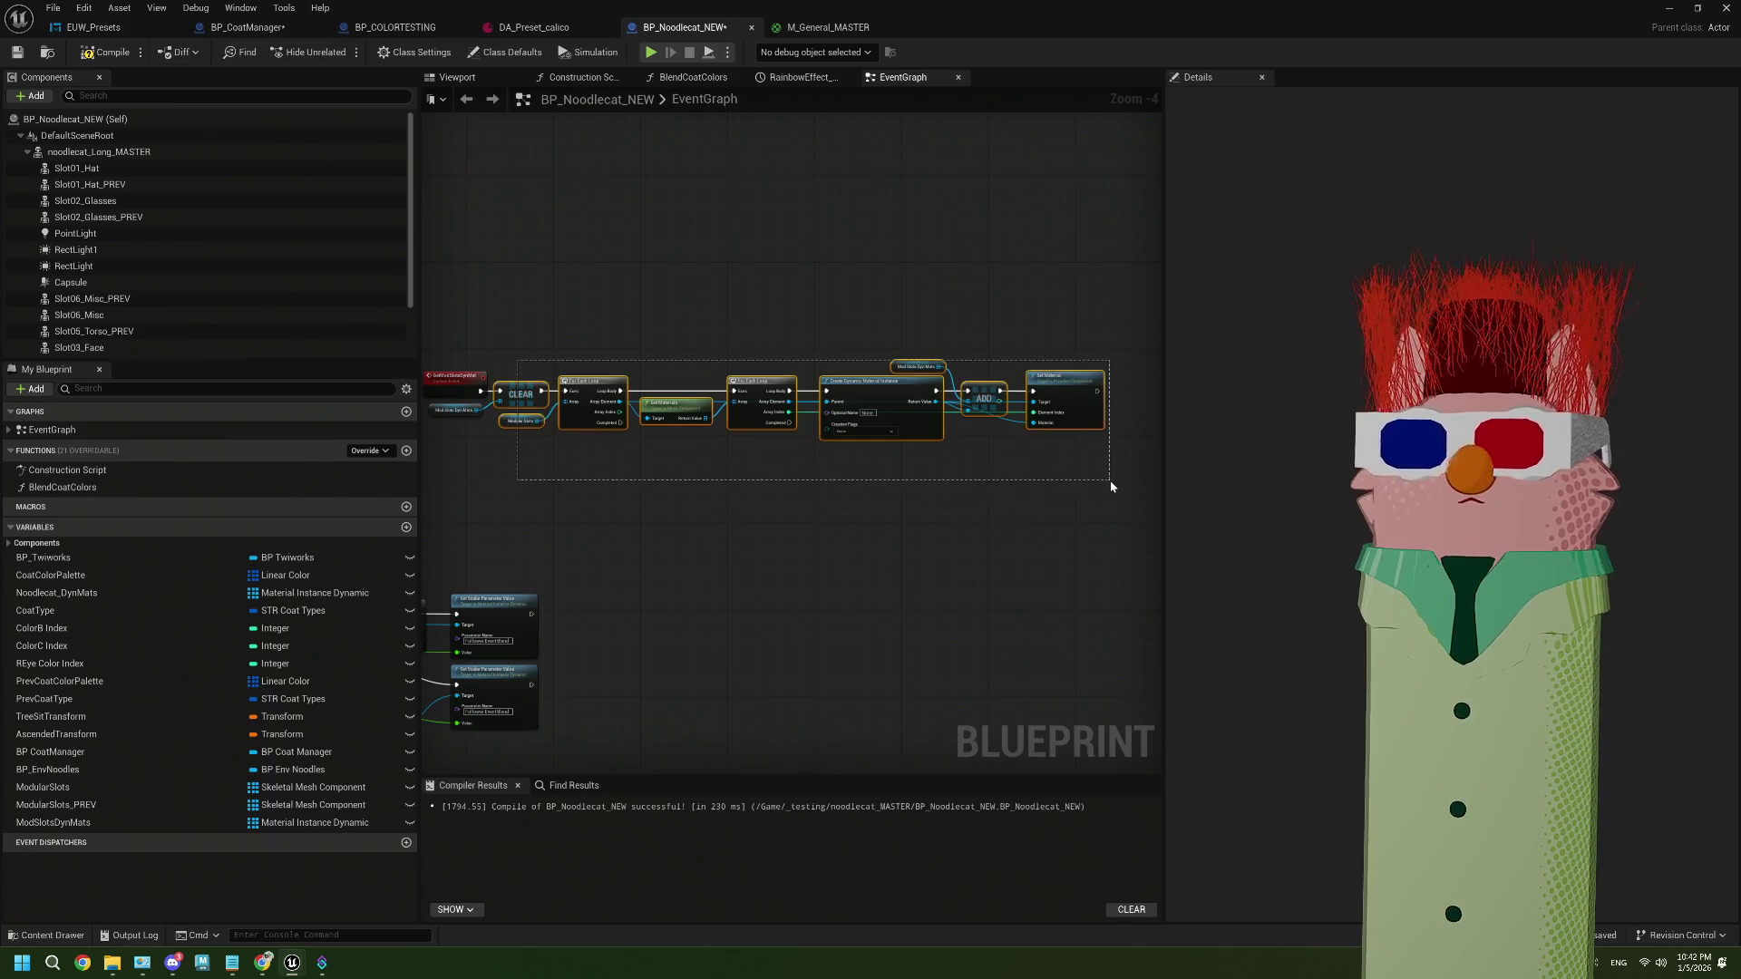
left_click_drag(549, 365, 1095, 491)
mouse_move(572, 476)
left_mouse_down()
mouse_move(496, 433)
mouse_move(776, 430)
left_mouse_up()
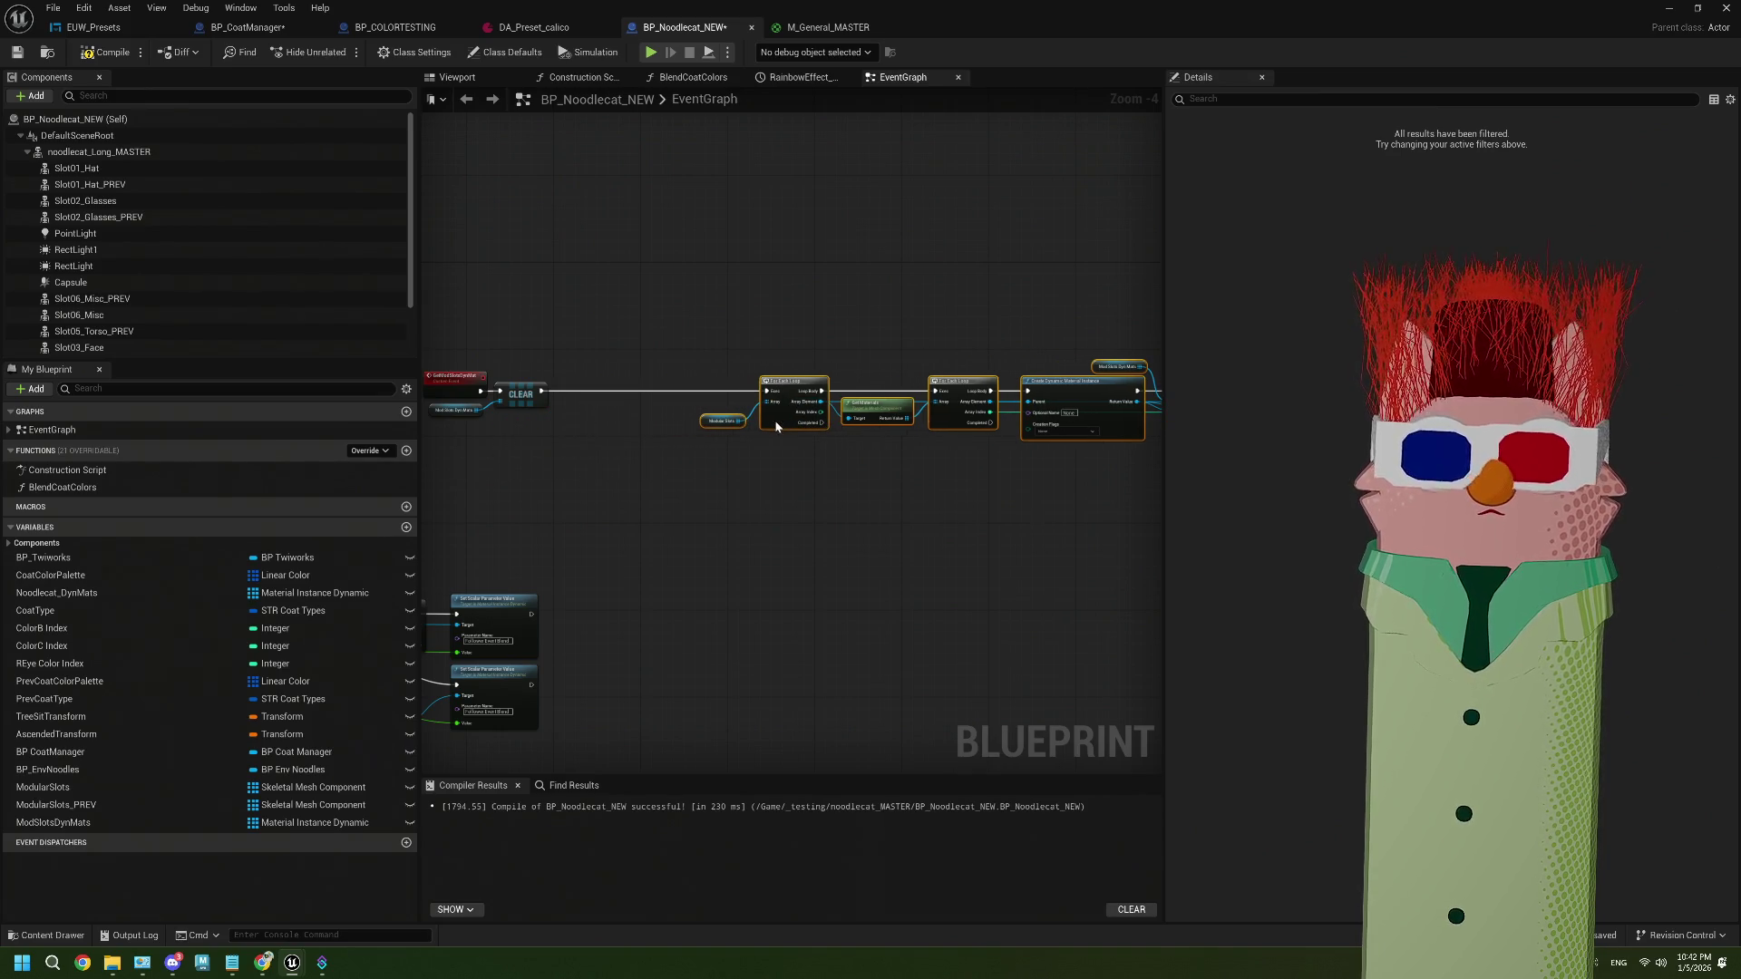
scroll(435, 544, "up", 2)
right_click(160, 822)
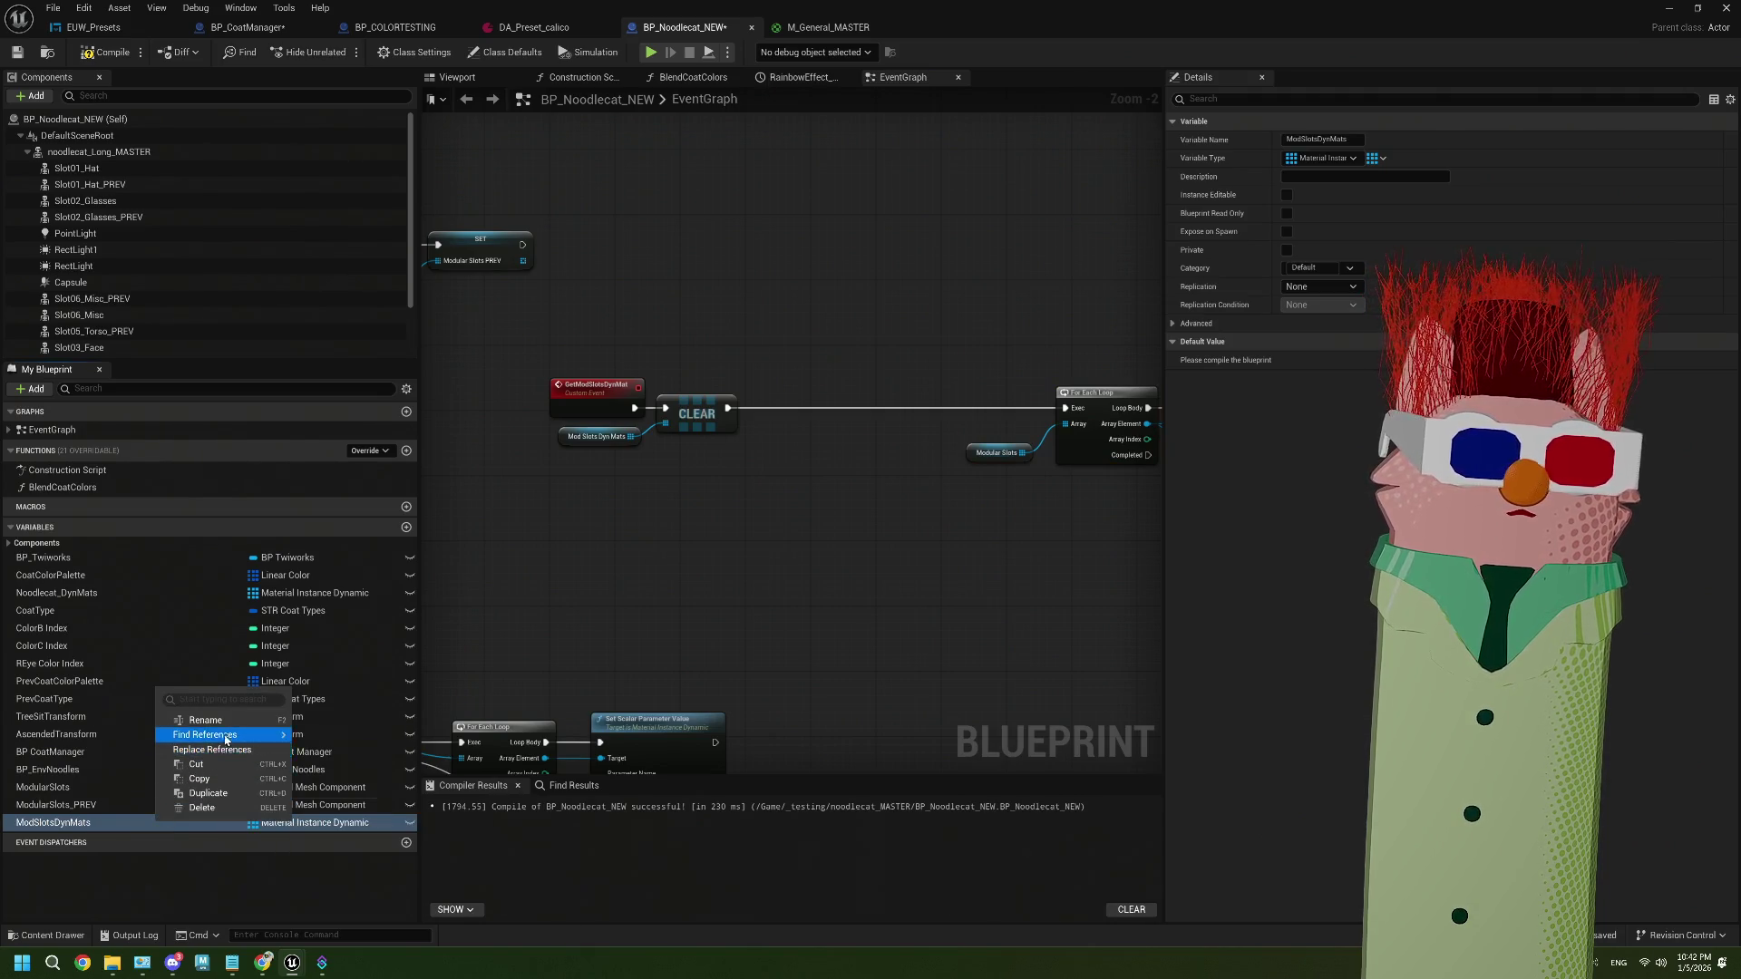
Duplicate ModSlotsDynMats as ModSlotsDynMats_PREV and drag it into the graph
key("Escape")
key("ctrl+d")
key("End")
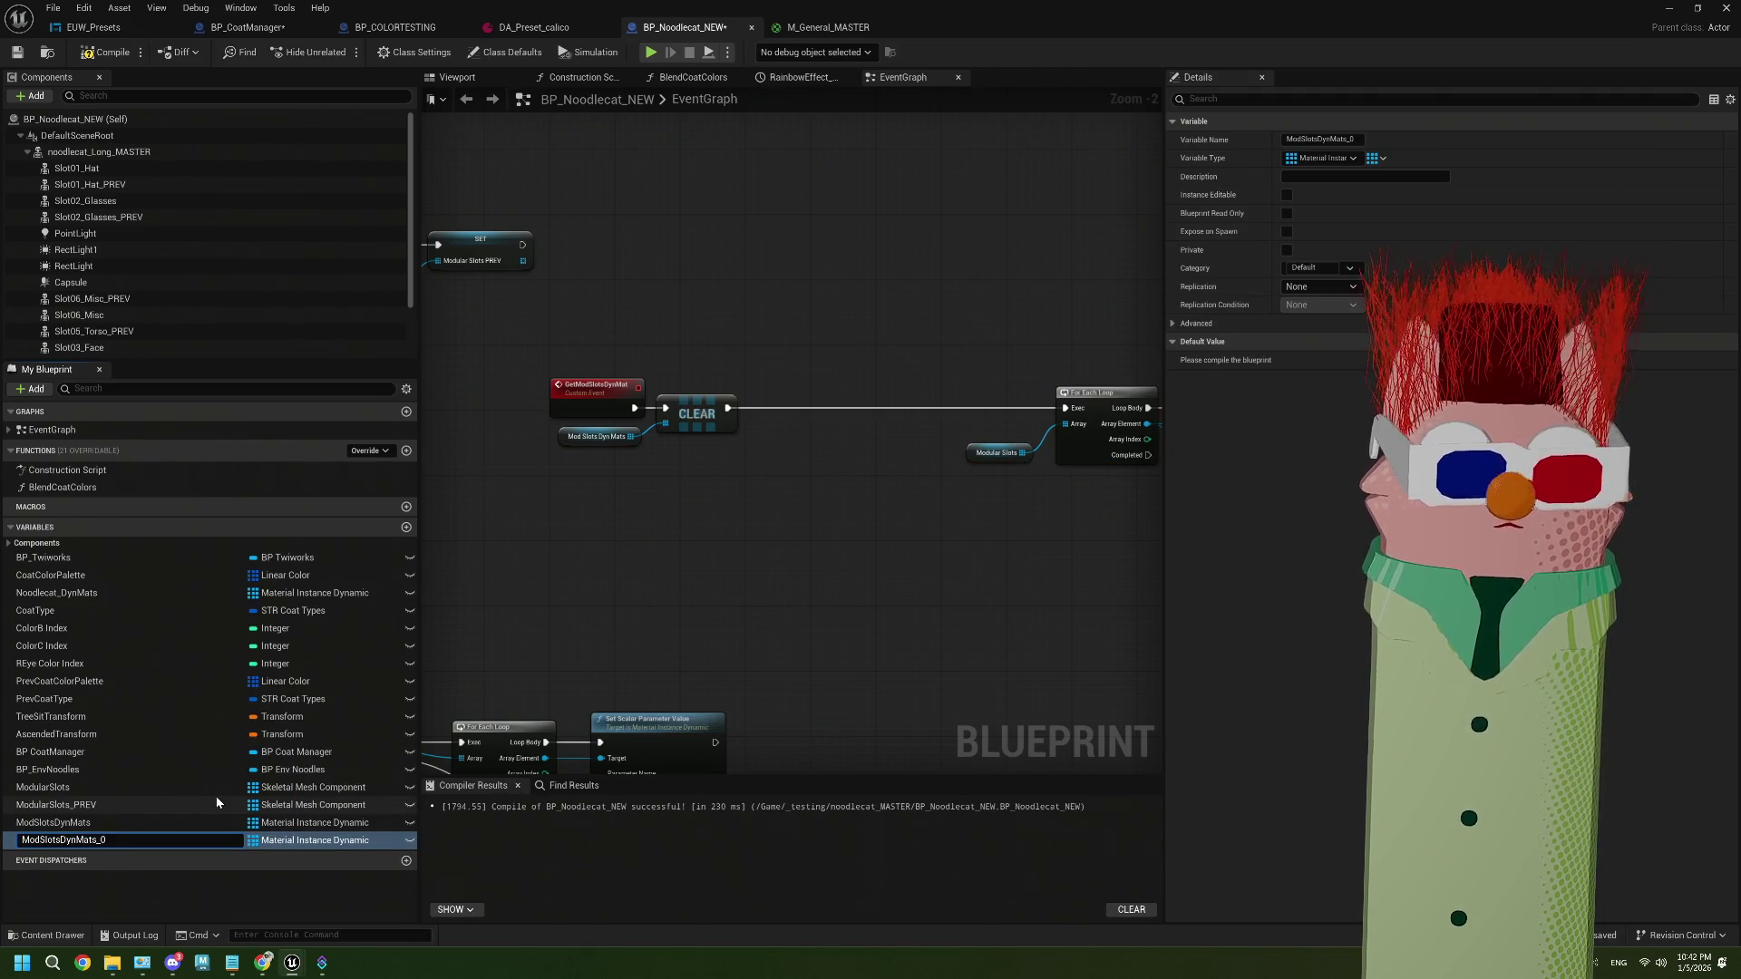
key("BackSpace")
type("PRR")
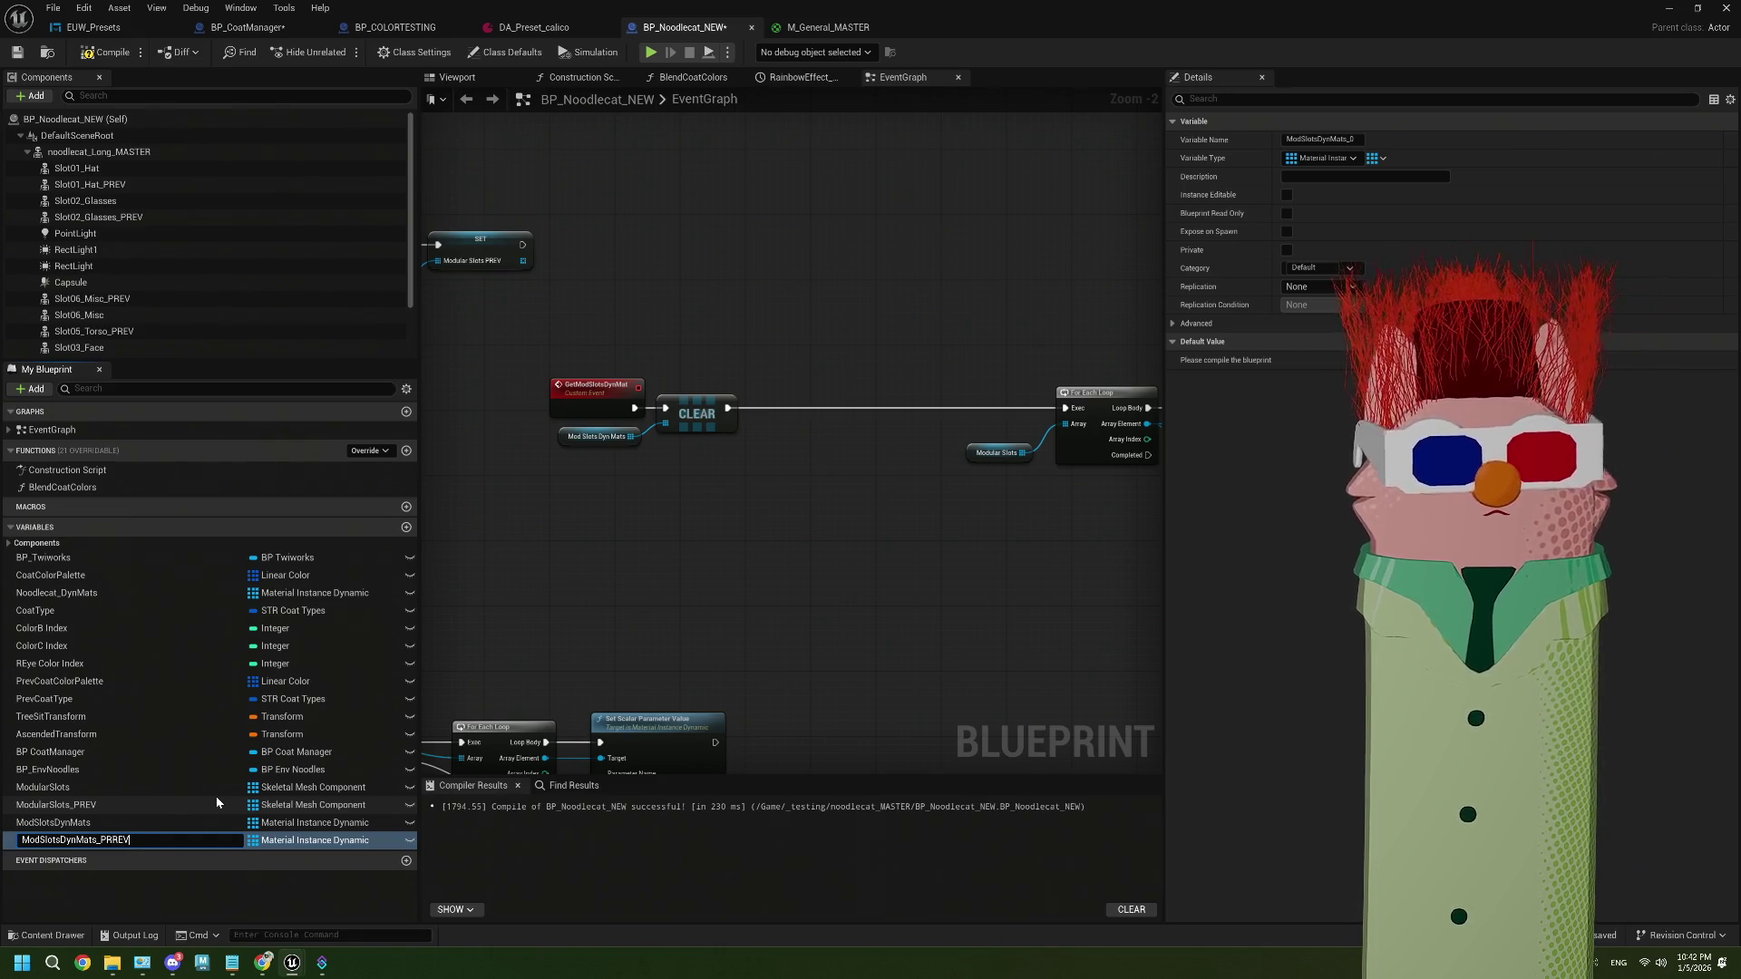
type("EV")
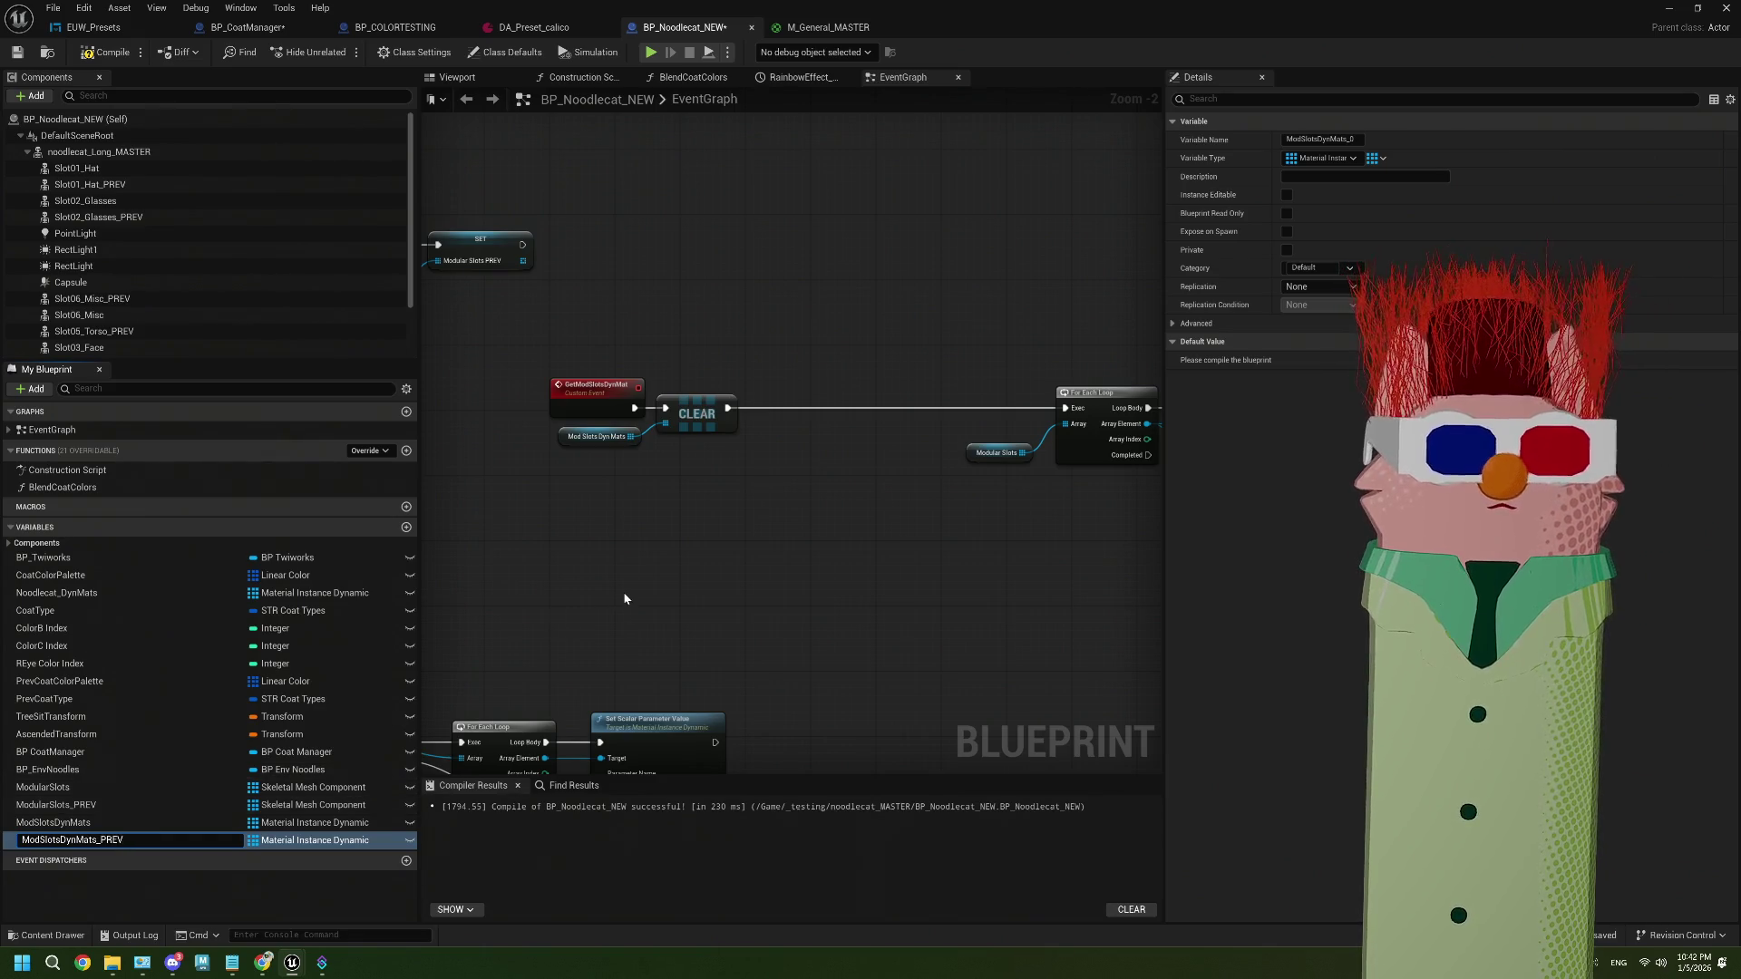
key("Return")
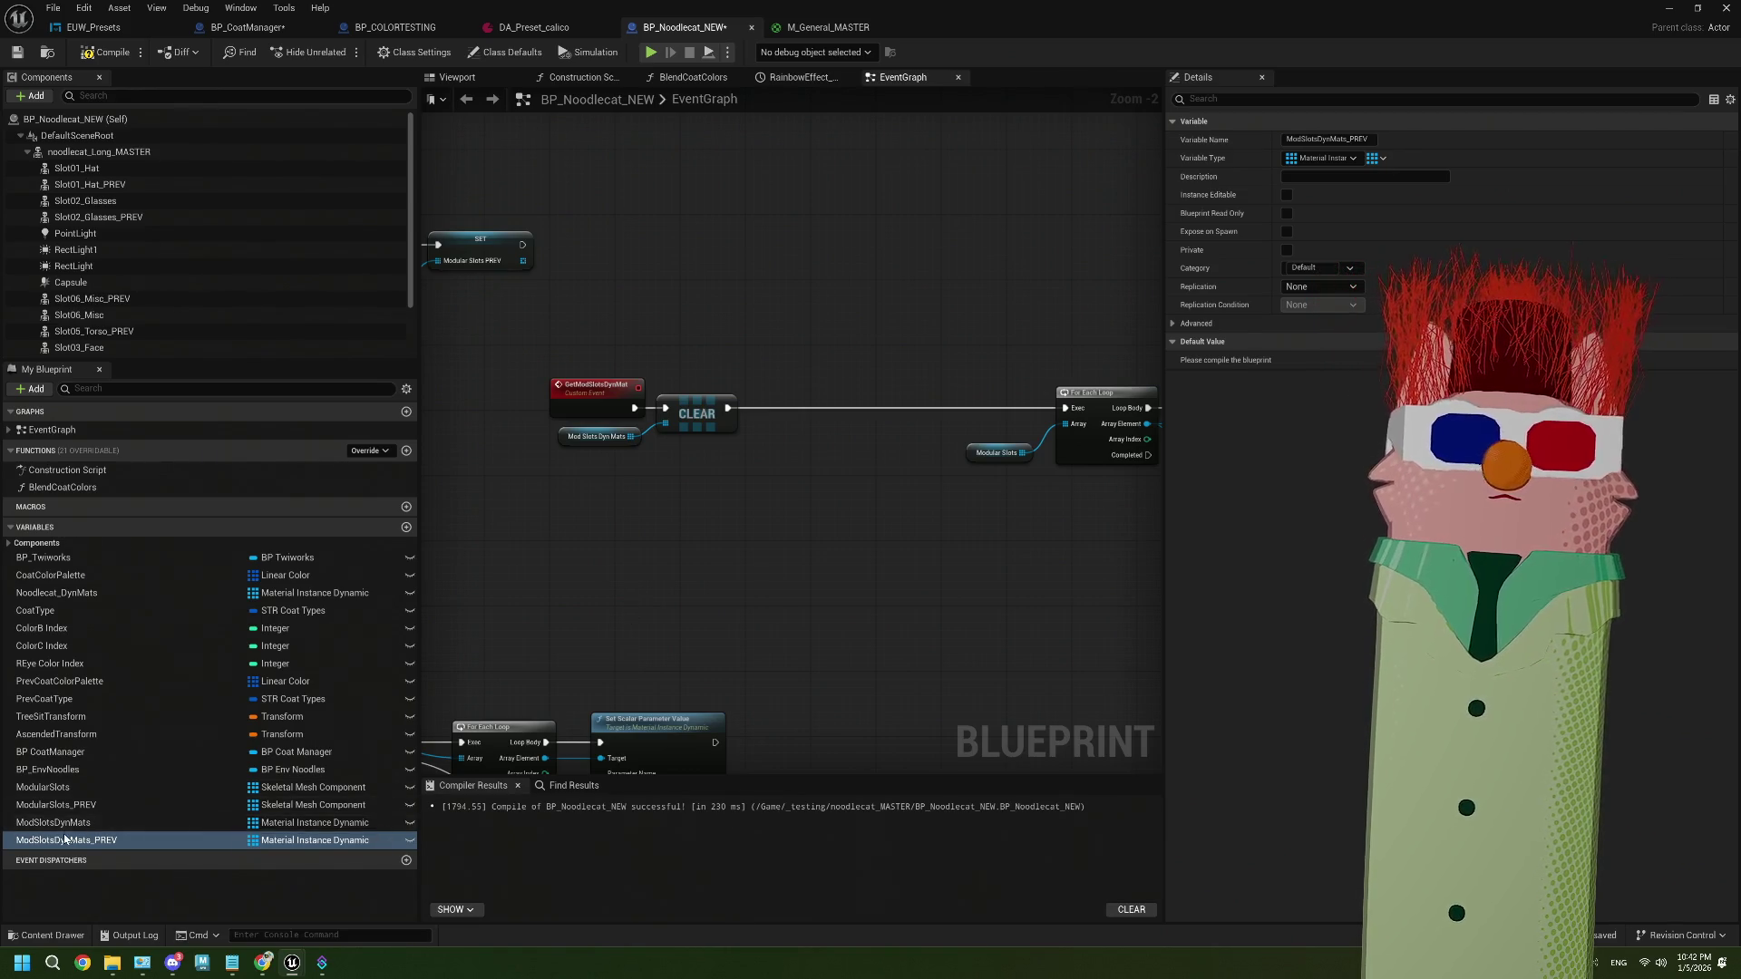
mouse_move(66, 839)
left_mouse_down()
mouse_move(660, 493)
mouse_move(640, 518)
mouse_move(818, 459)
left_mouse_up()
Add a CLEAR for ModSlotsDynMats_PREV between the first CLEAR and the For Each Loop
left_click(660, 549)
type("clear")
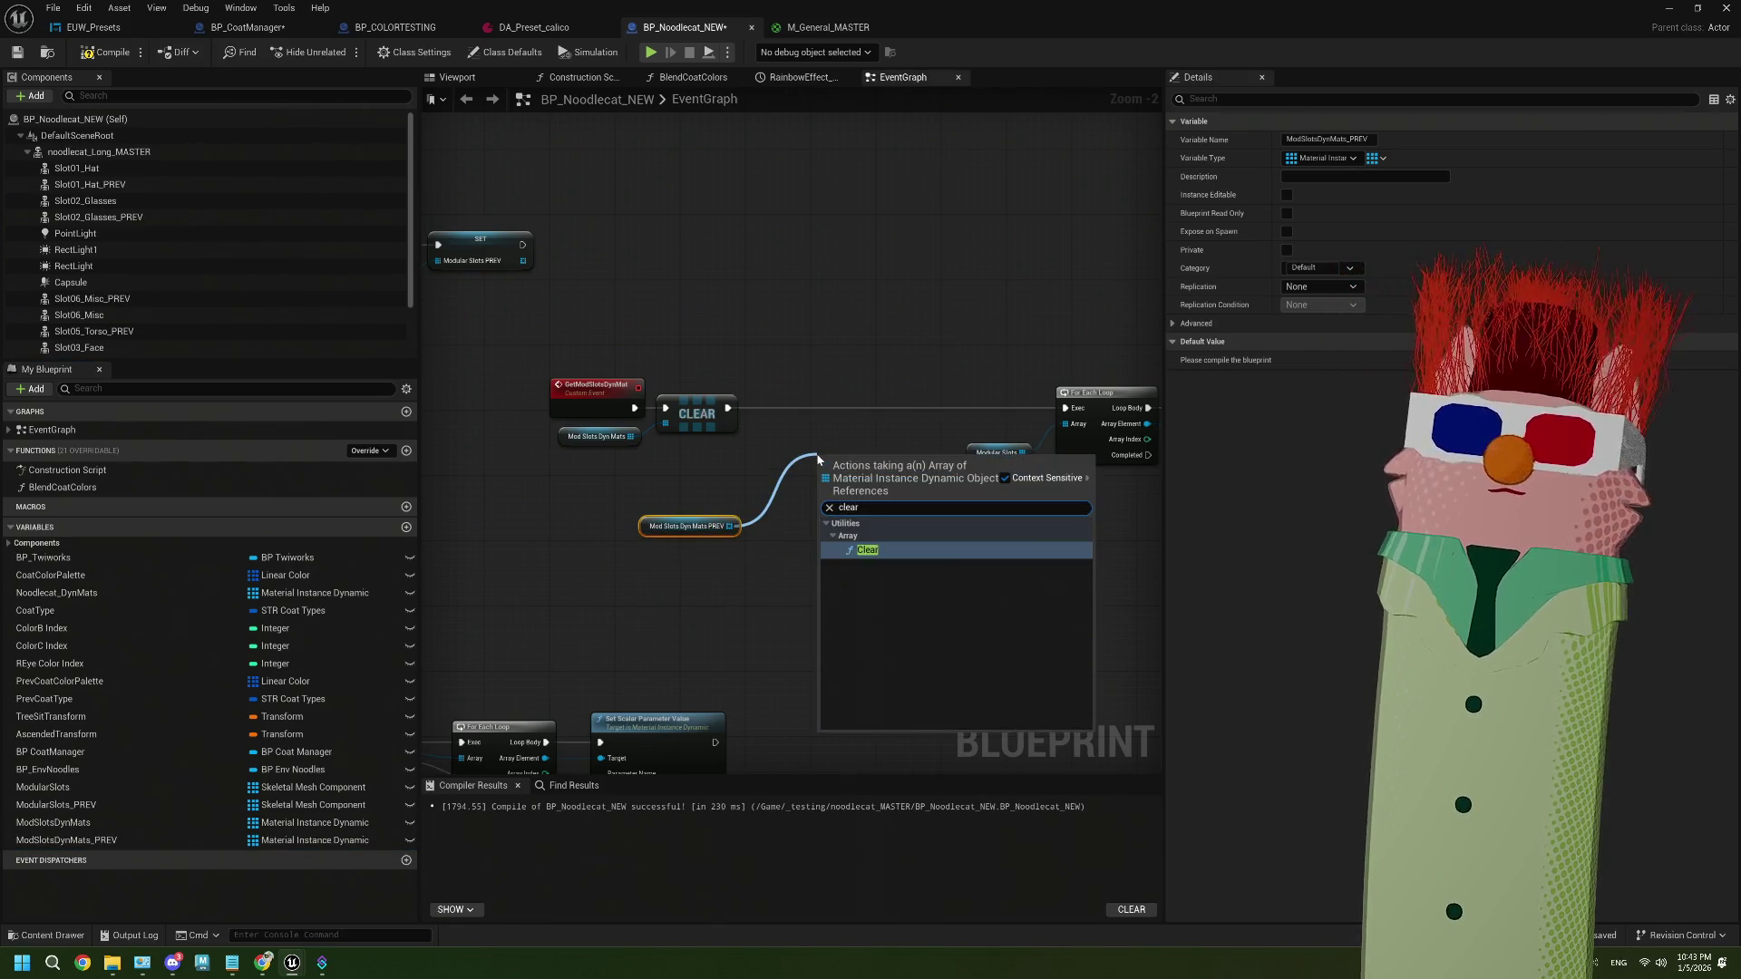
key("Return")
left_click_drag(802, 461, 1066, 412)
left_click_drag(856, 470, 807, 412)
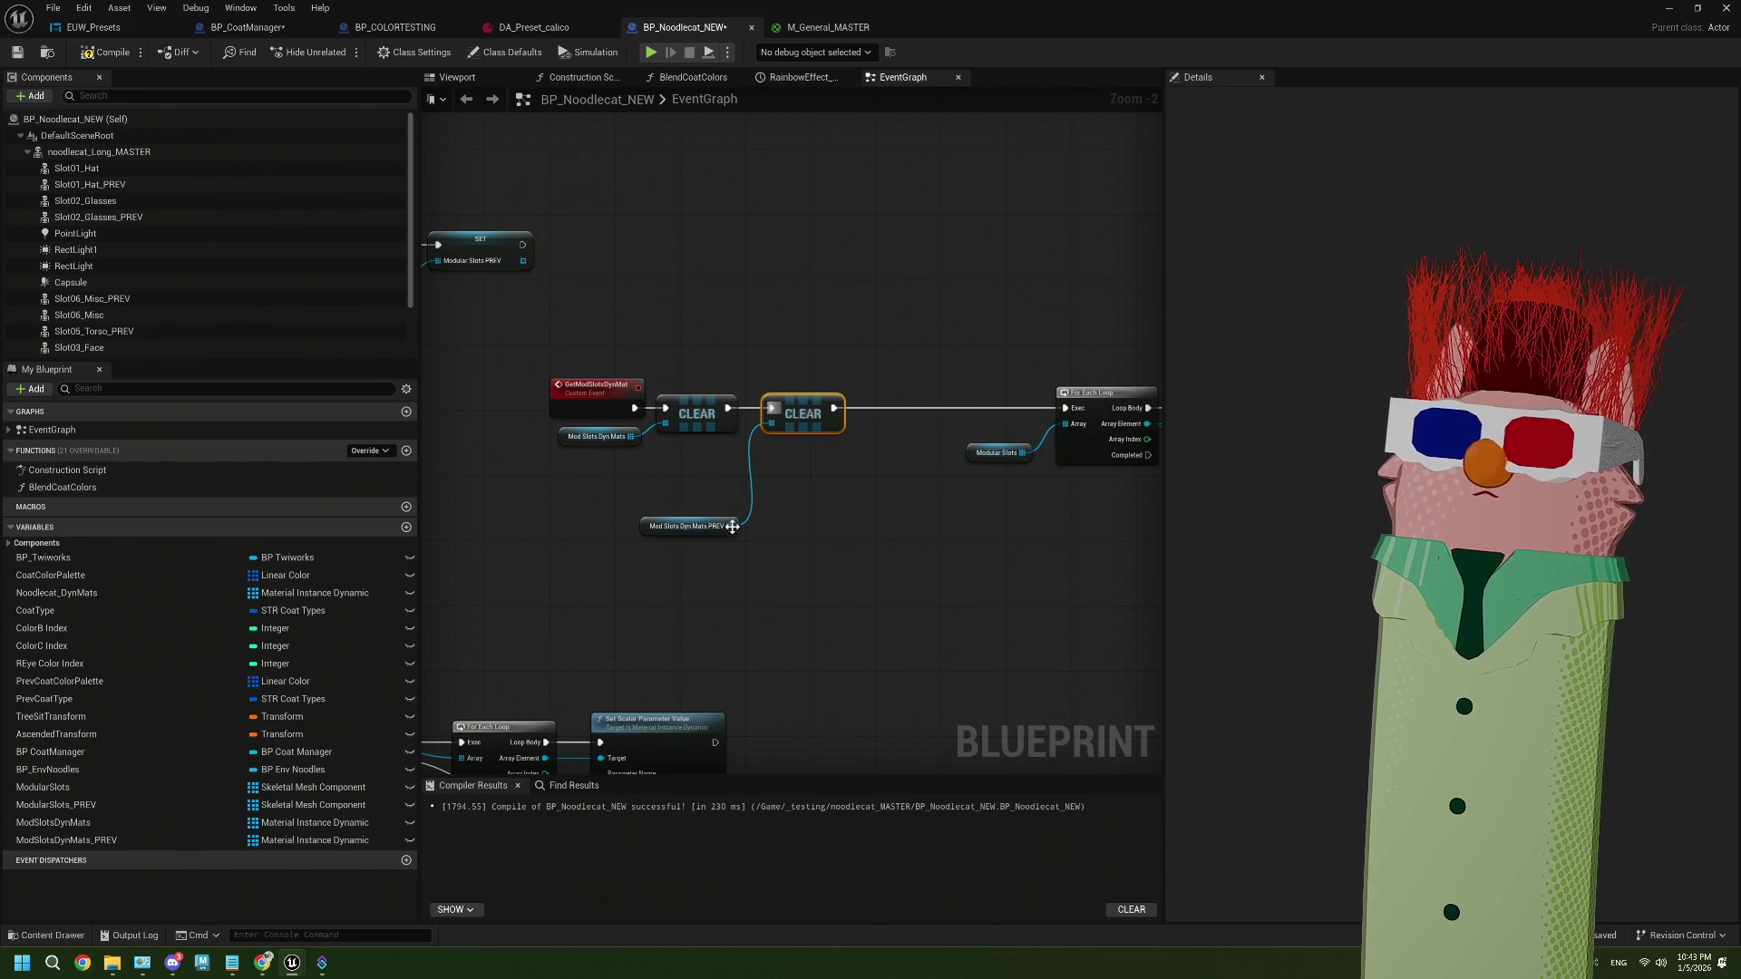
left_click_drag(733, 527, 741, 464)
left_click(801, 412)
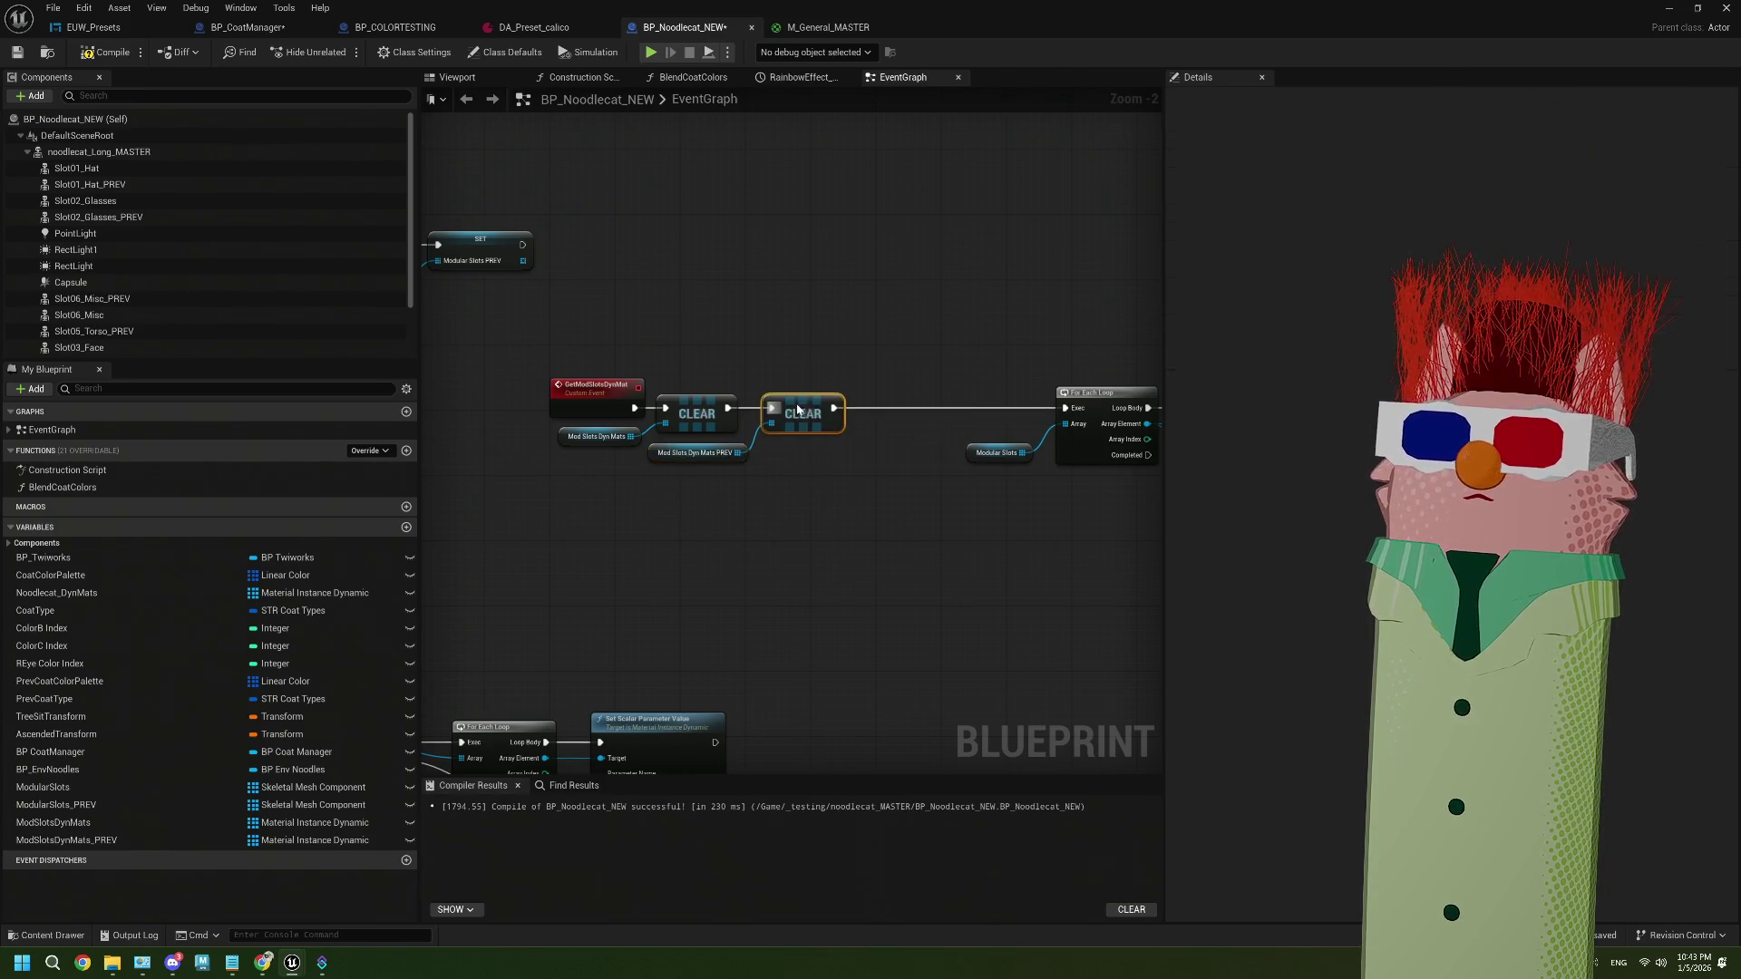
Move the loop node row closer to the two CLEAR nodes
scroll(873, 464, "down", 3)
left_click_drag(650, 460, 1072, 519)
left_click_drag(1049, 456, 994, 456)
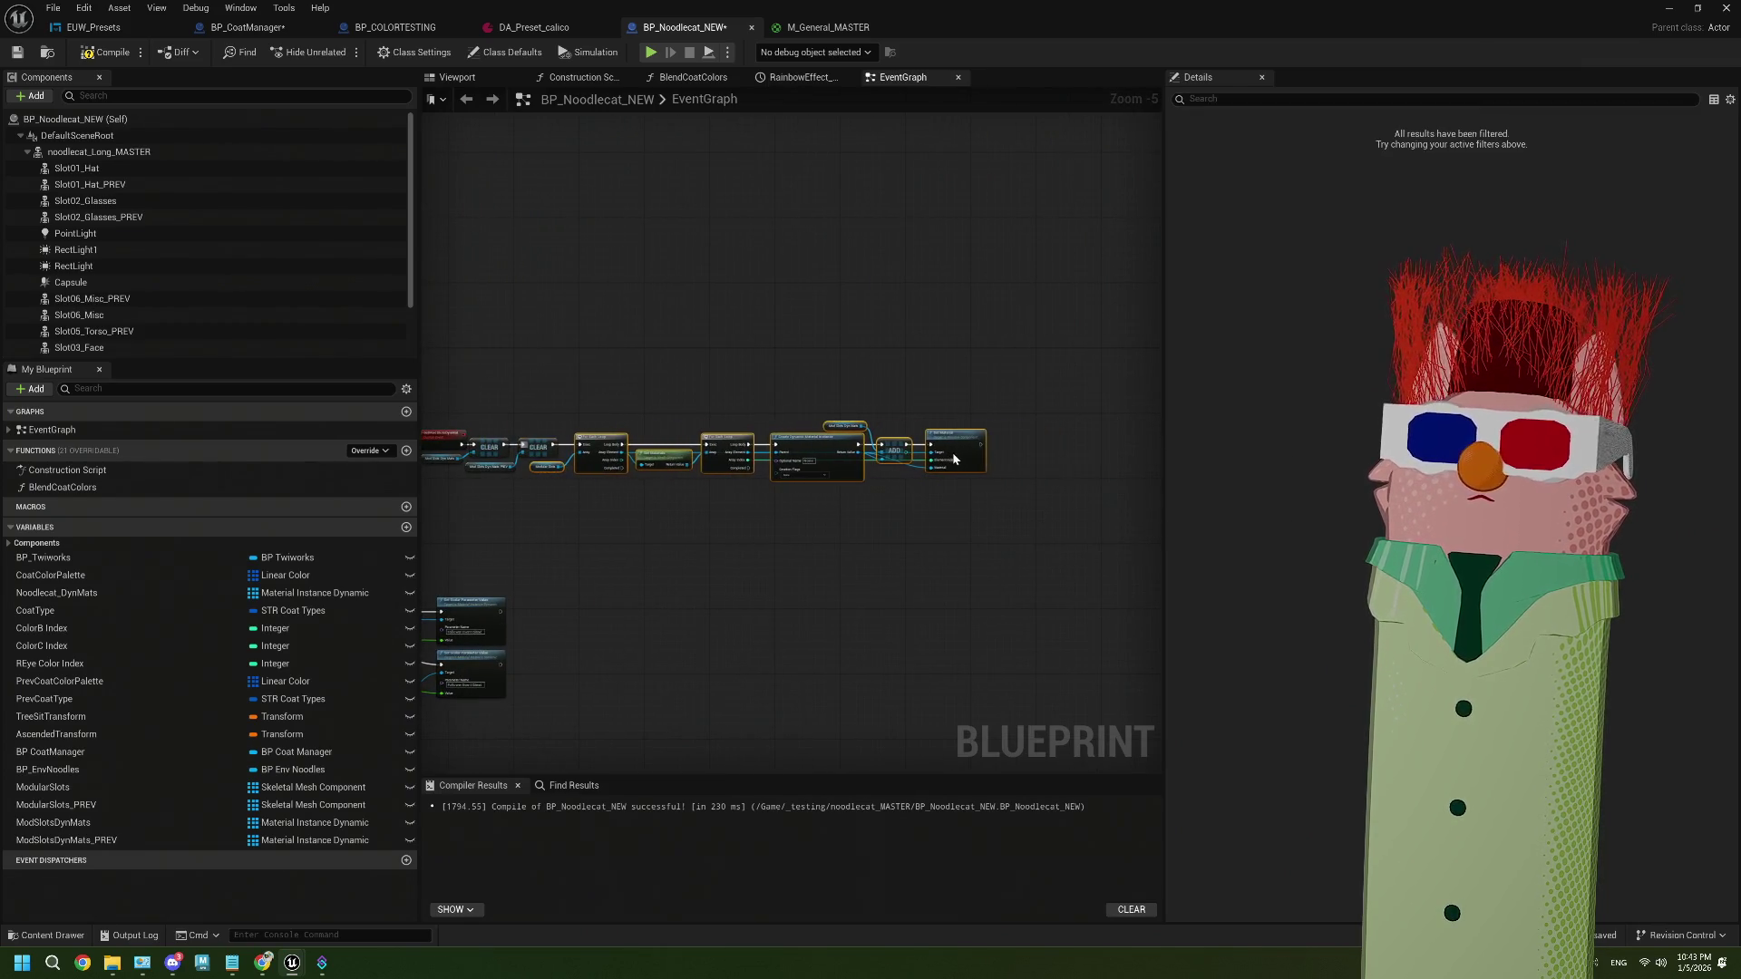
scroll(789, 532, "up", 2)
scroll(787, 531, "down", 1)
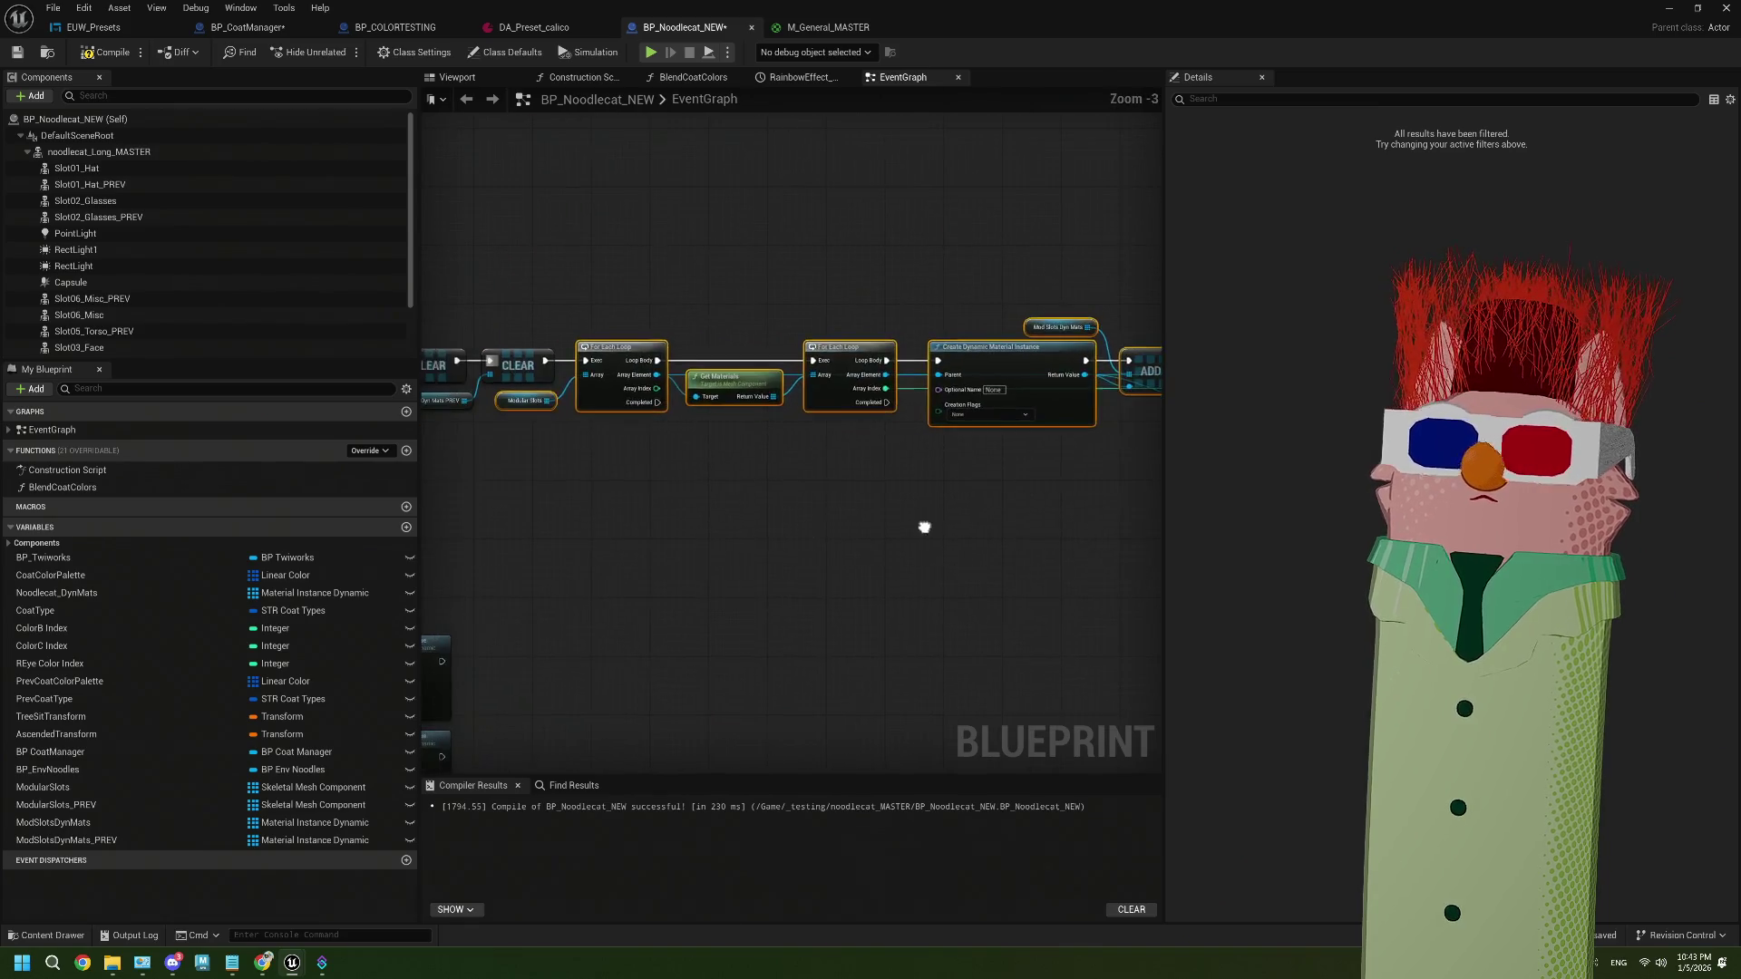
Paste a copy of the loop row below, run from the first loop's Completed
key("ctrl+c")
key("ctrl+v")
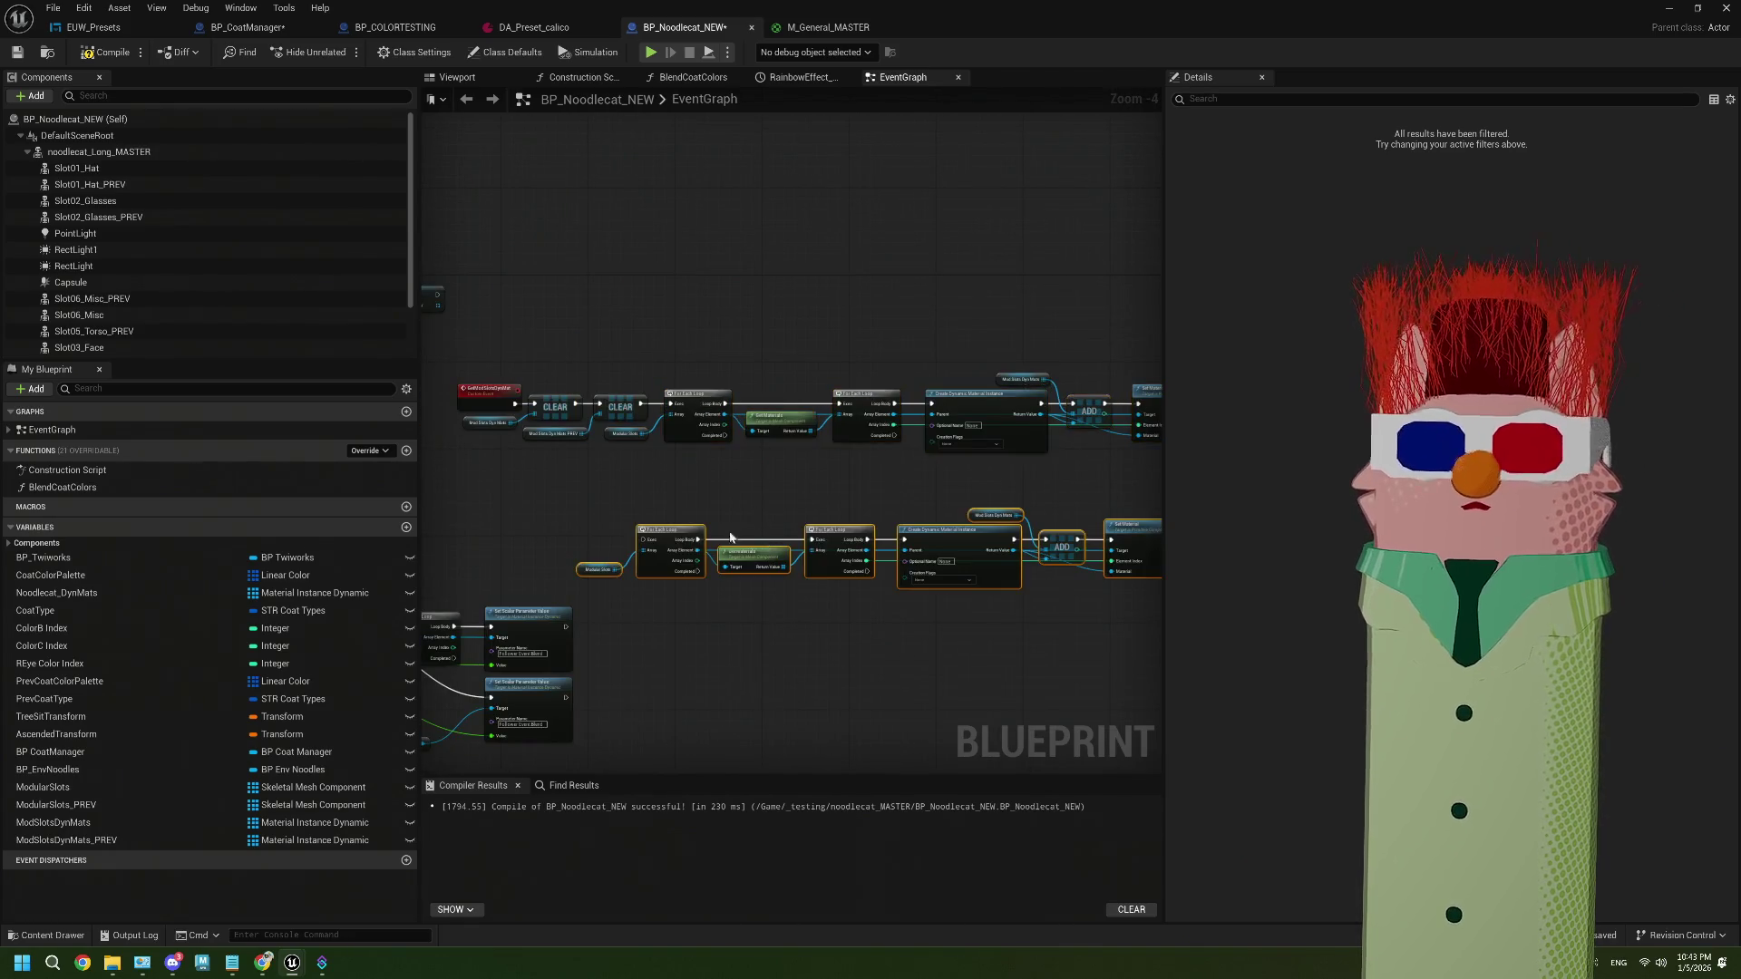
left_click_drag(661, 535, 738, 487)
left_click_drag(715, 416, 706, 490)
Feed the copied loop a ModularSlots_PREV getter and delete its Mod Slots Dyn Mats getter
left_click(638, 534)
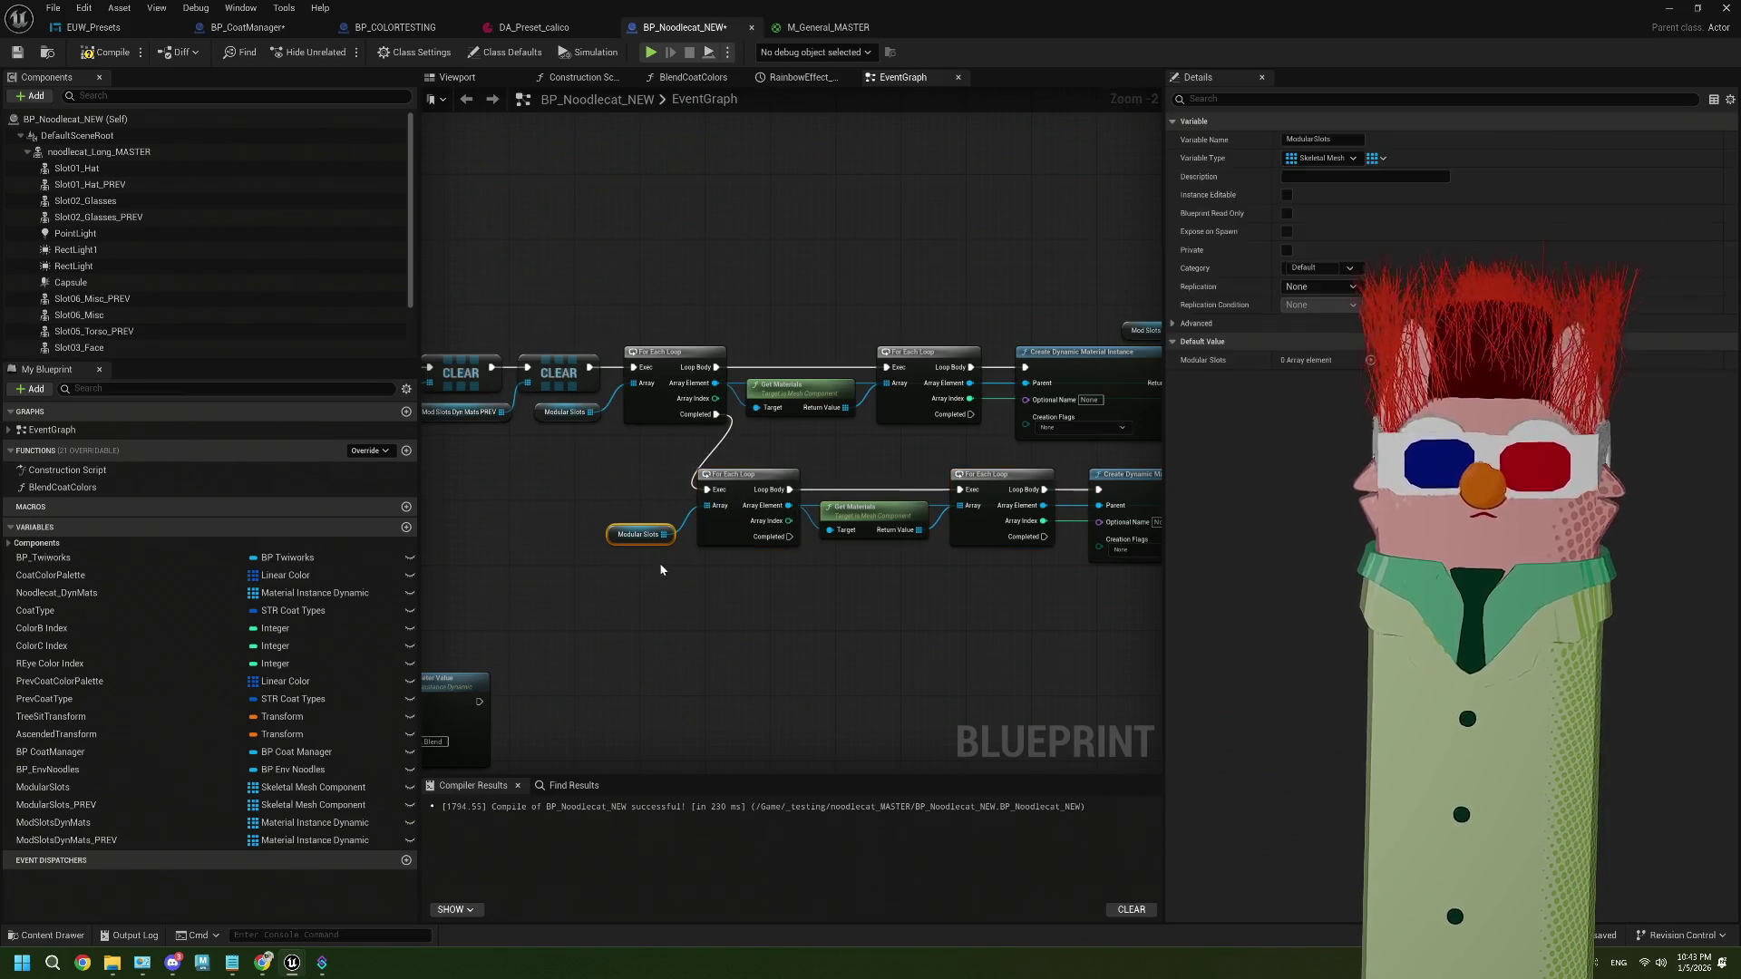
left_click_drag(55, 804, 54, 734)
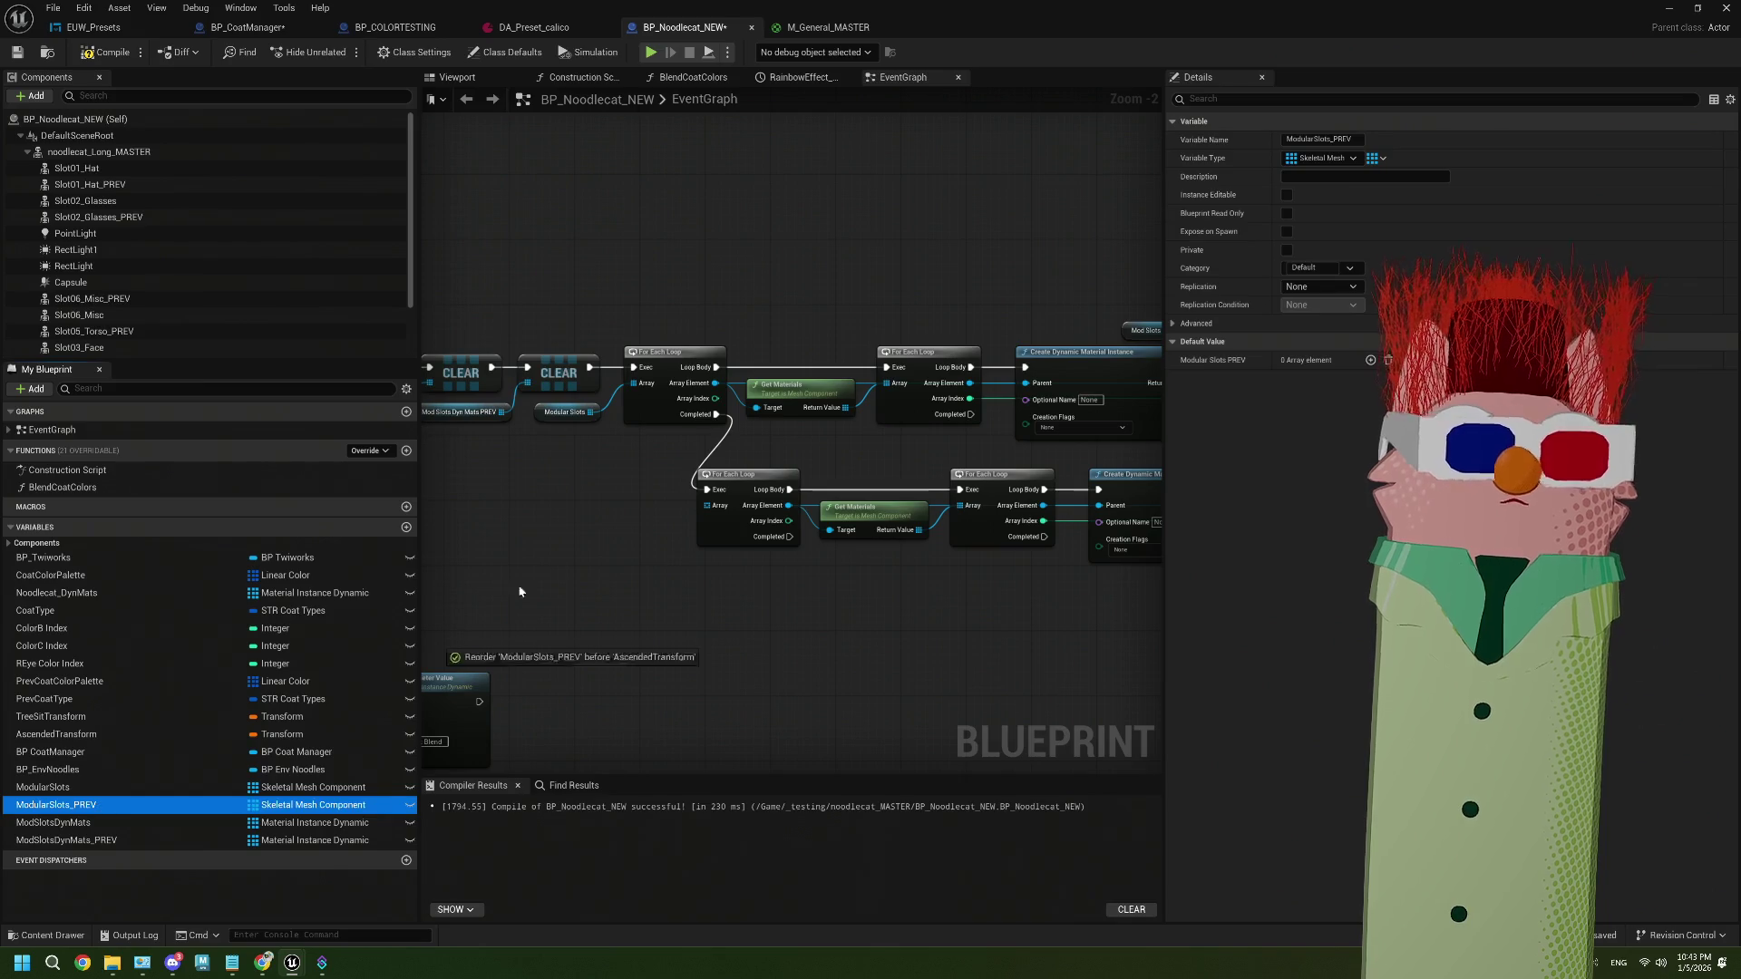
left_click_drag(519, 591, 588, 481)
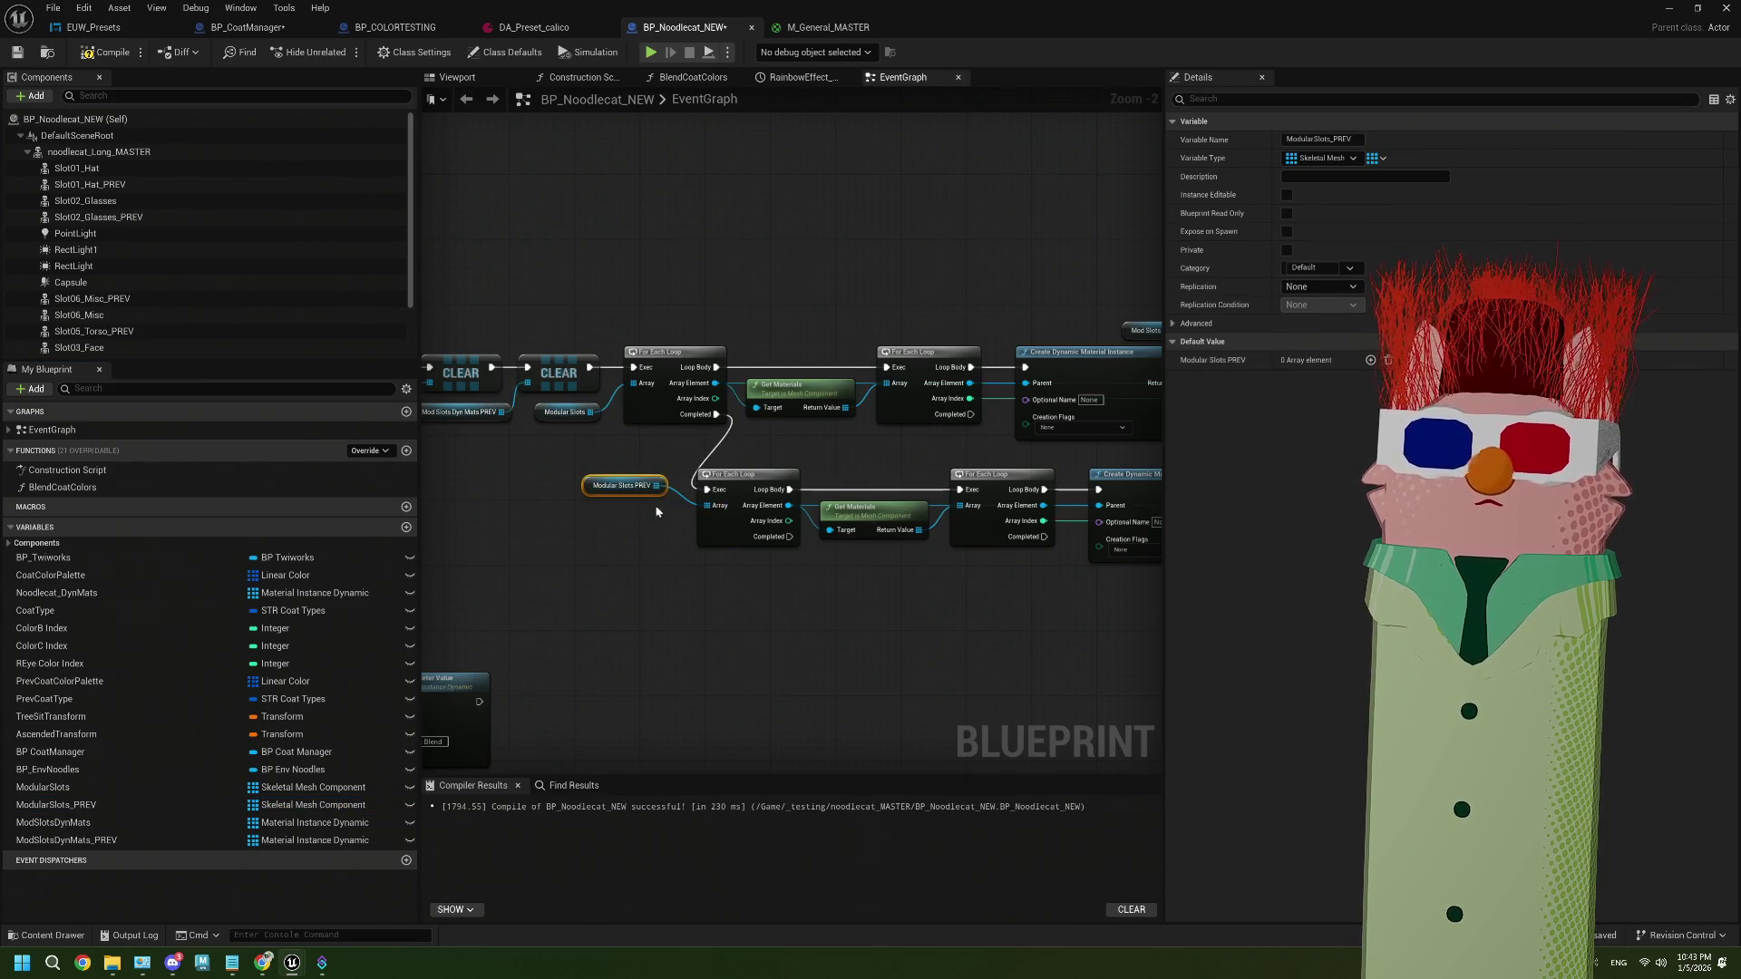
left_click_drag(645, 487, 654, 503)
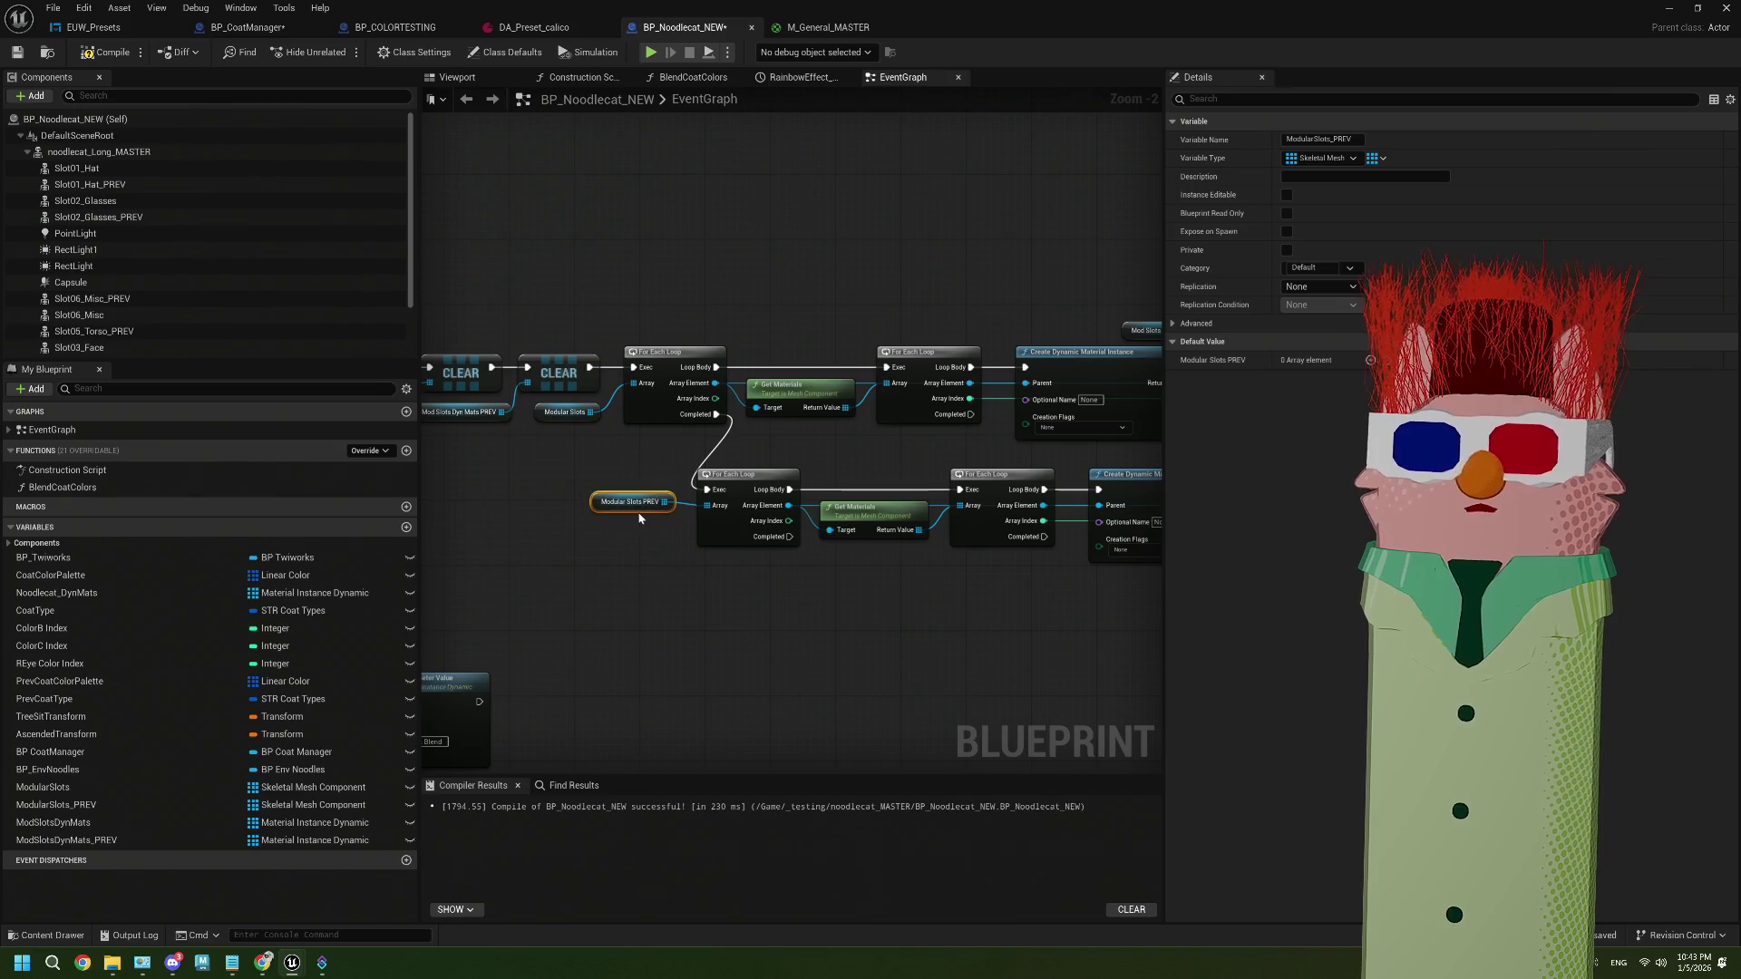
left_click_drag(727, 551, 715, 595)
left_click_drag(879, 596, 605, 620)
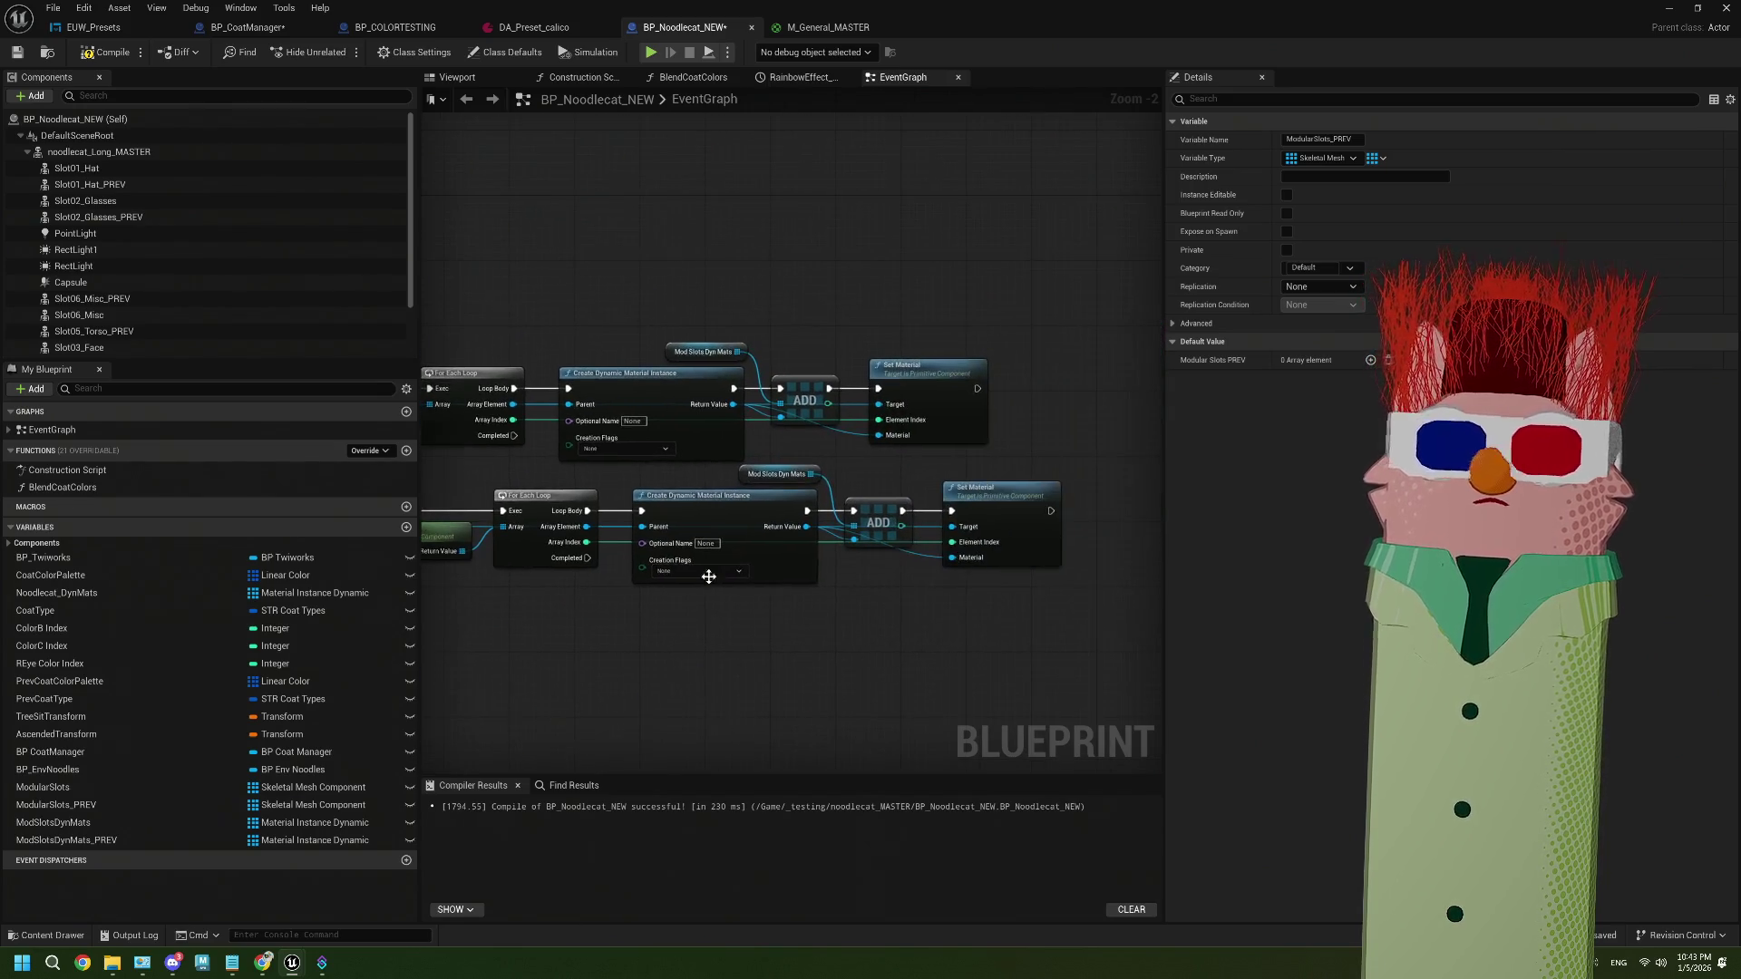
key("Delete")
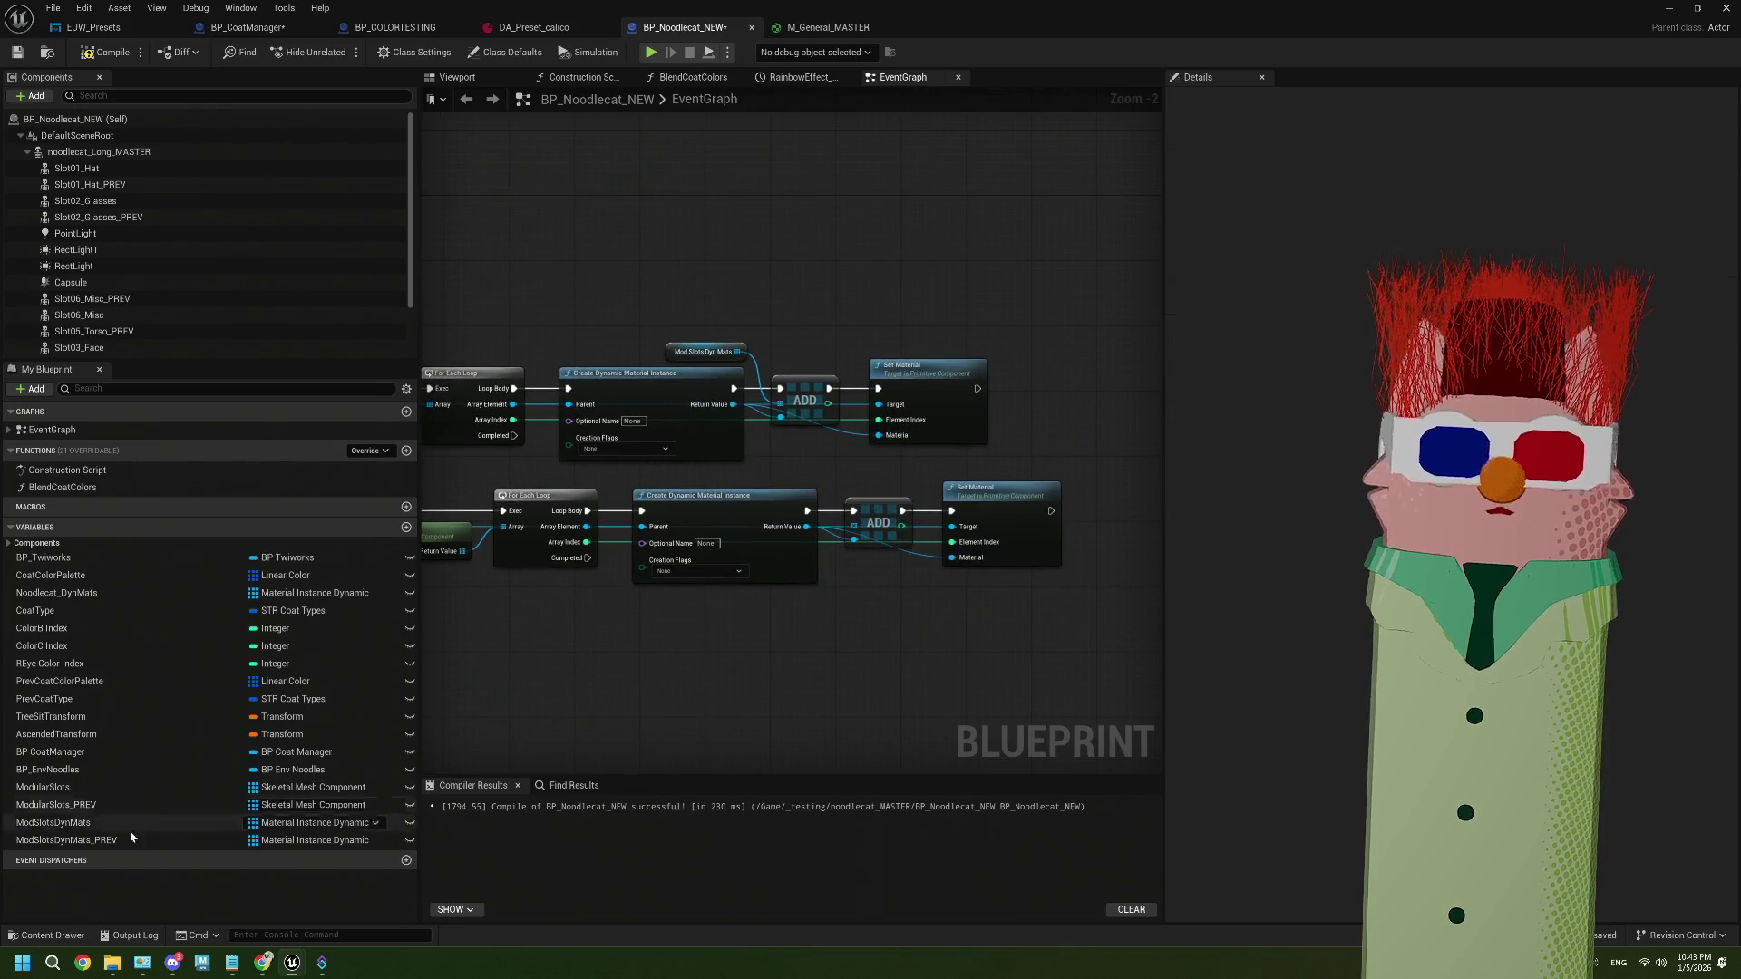
Connect a ModSlotsDynMats_PREV getter to the lower chain's ADD node
left_click(90, 841)
mouse_move(84, 838)
left_mouse_down()
mouse_move(449, 696)
mouse_move(753, 471)
mouse_move(855, 526)
left_mouse_up()
left_click(775, 481)
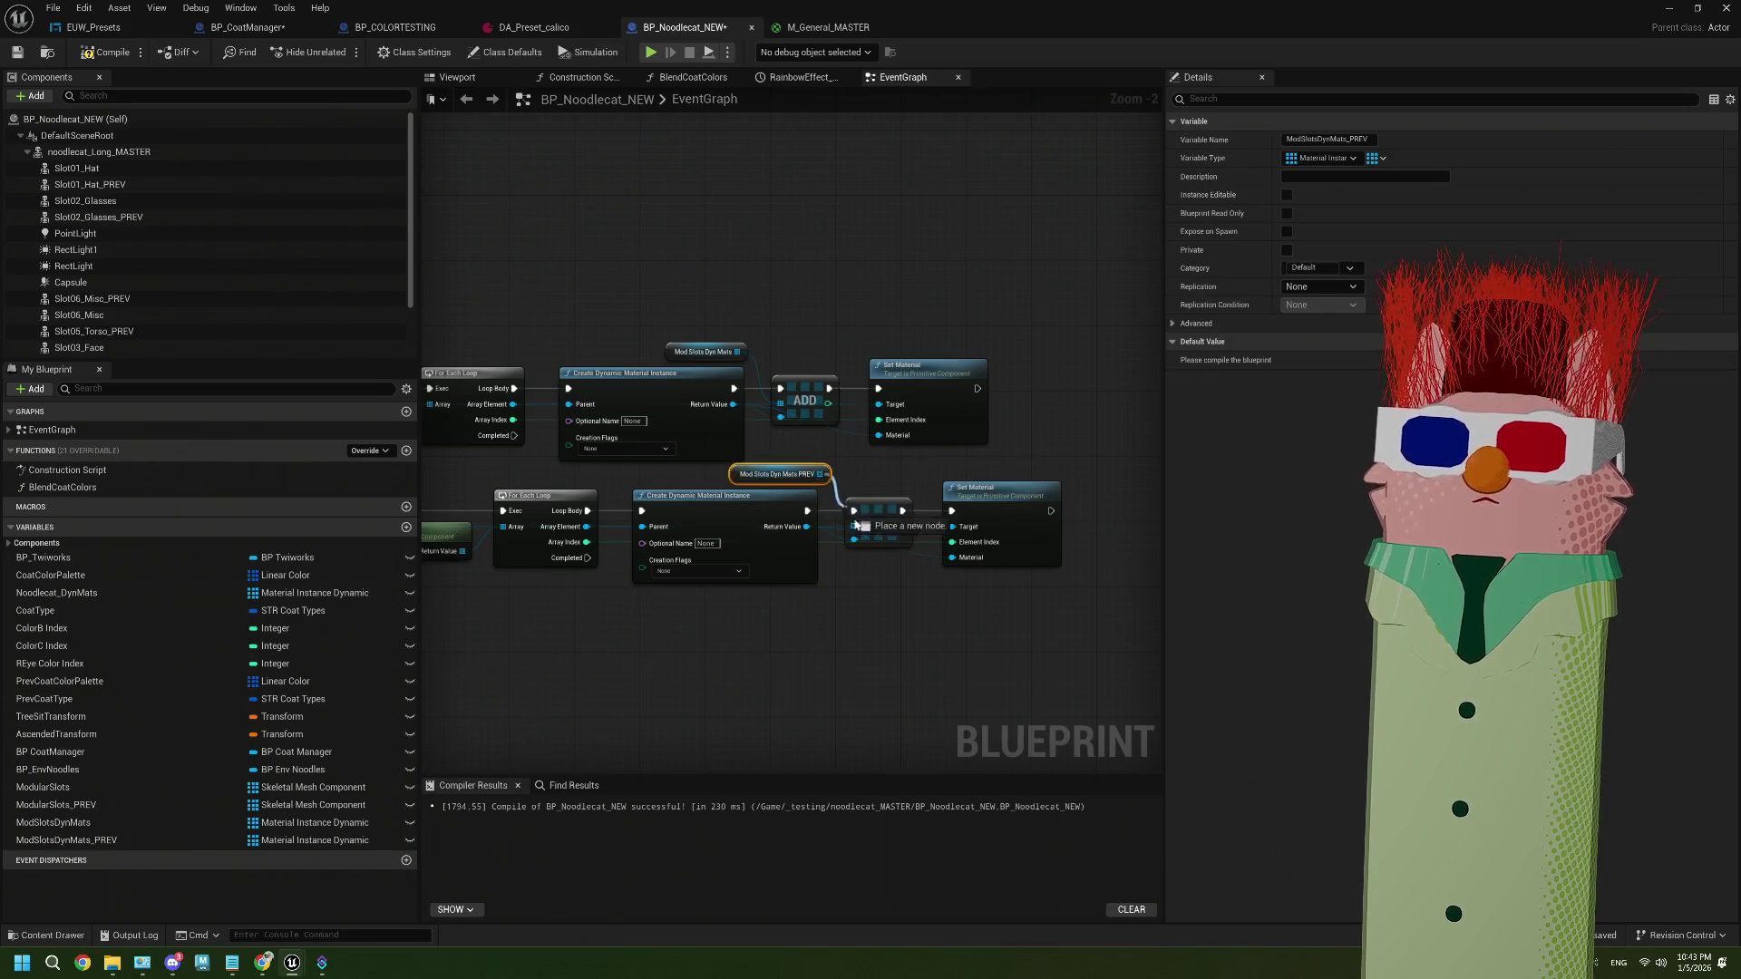
left_click_drag(915, 601, 810, 610)
scroll(711, 629, "down", 1)
Compile and save BP_Noodlecat_NEW, then switch to BP_CoatManager
left_click(107, 52)
left_click(17, 52)
left_click_drag(915, 609, 792, 626)
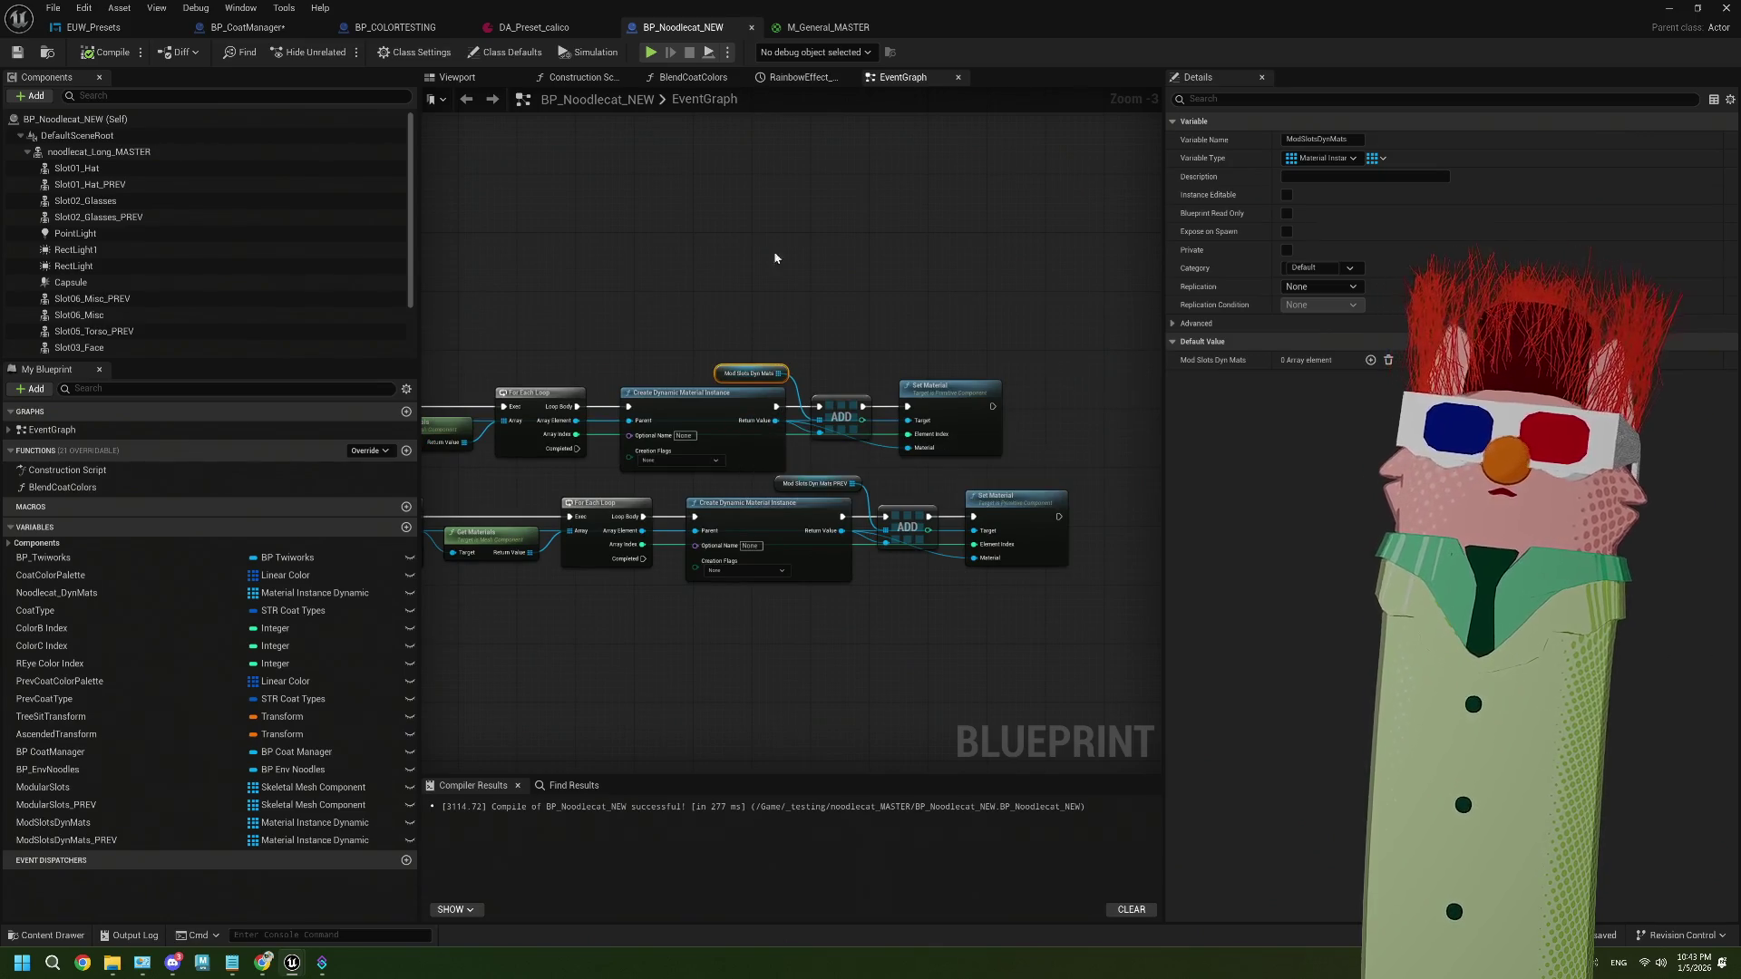
scroll(713, 435, "down", 2)
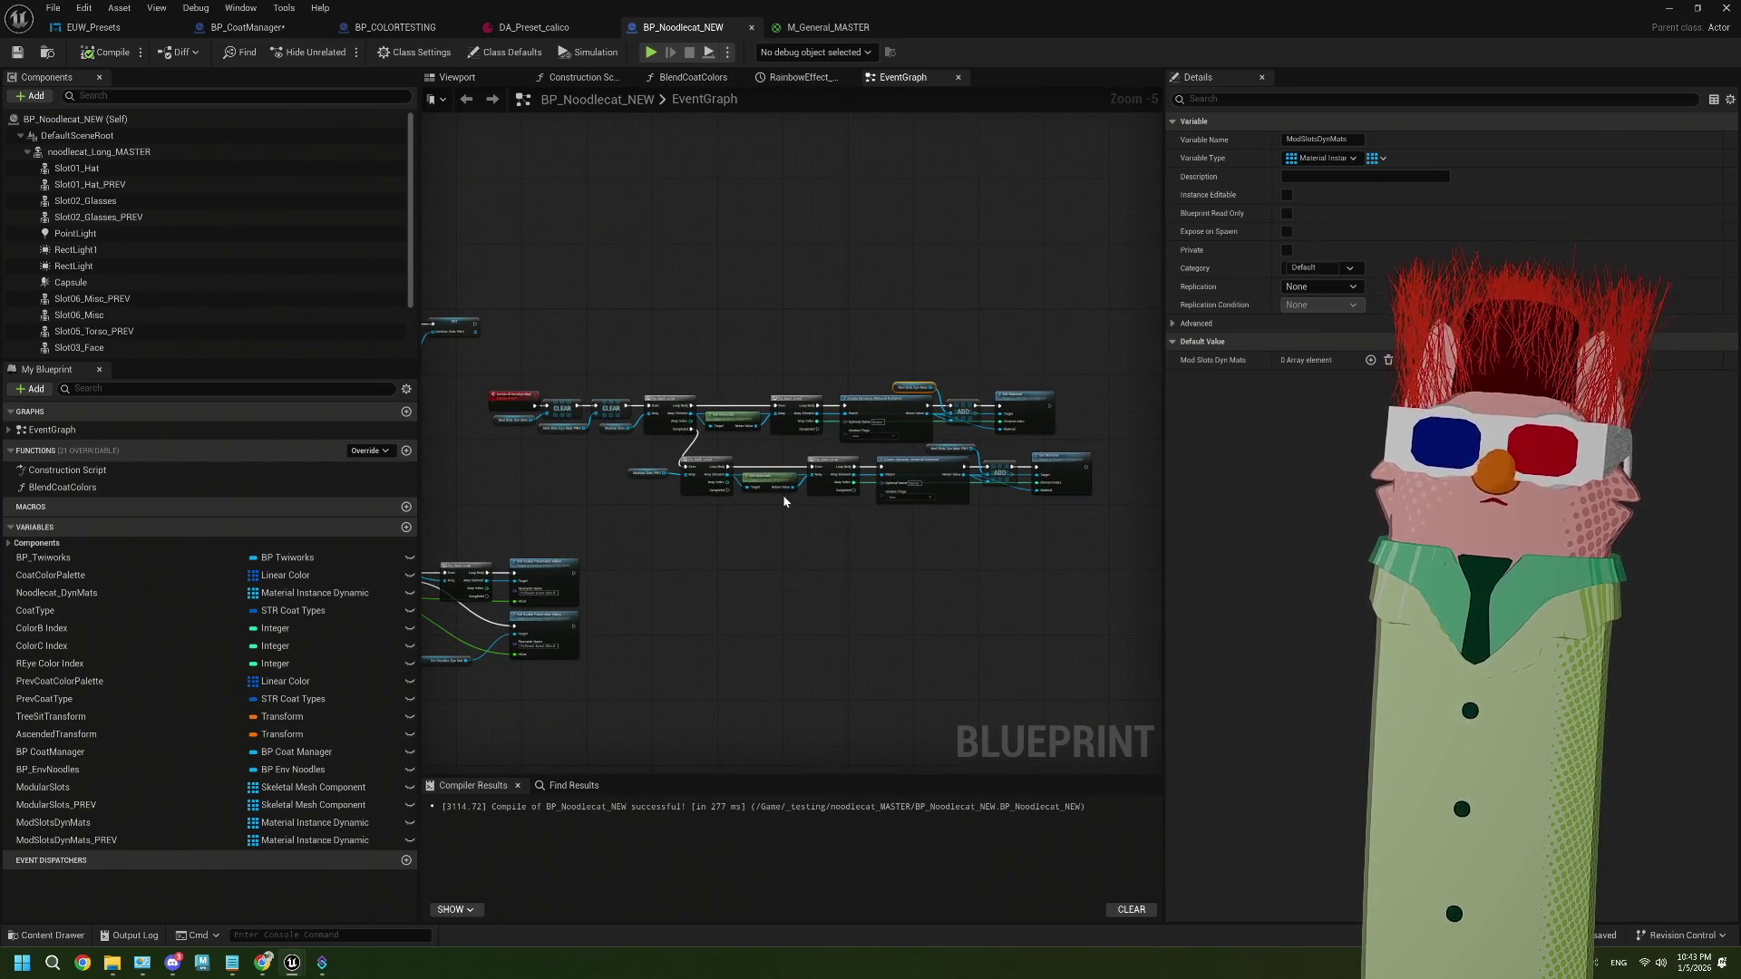
left_click(238, 27)
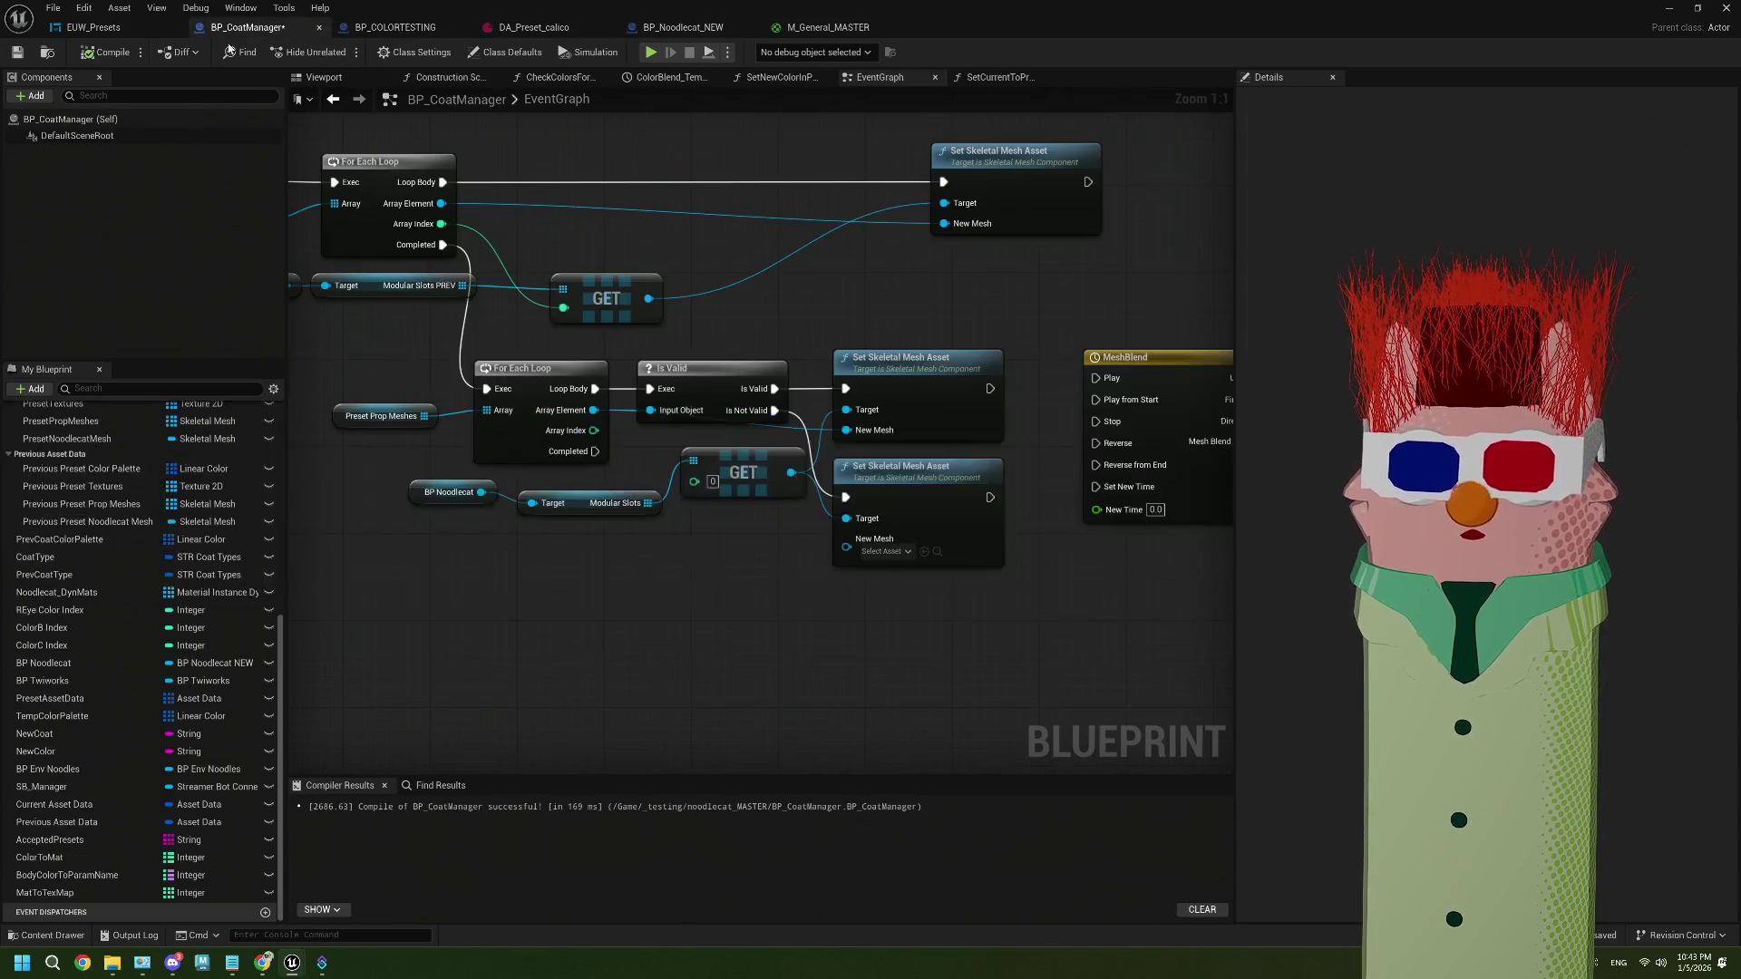
Save BP_CoatManager and paste a second BP Noodlecat getter near BlendProps
left_click(17, 52)
scroll(661, 469, "down", 4)
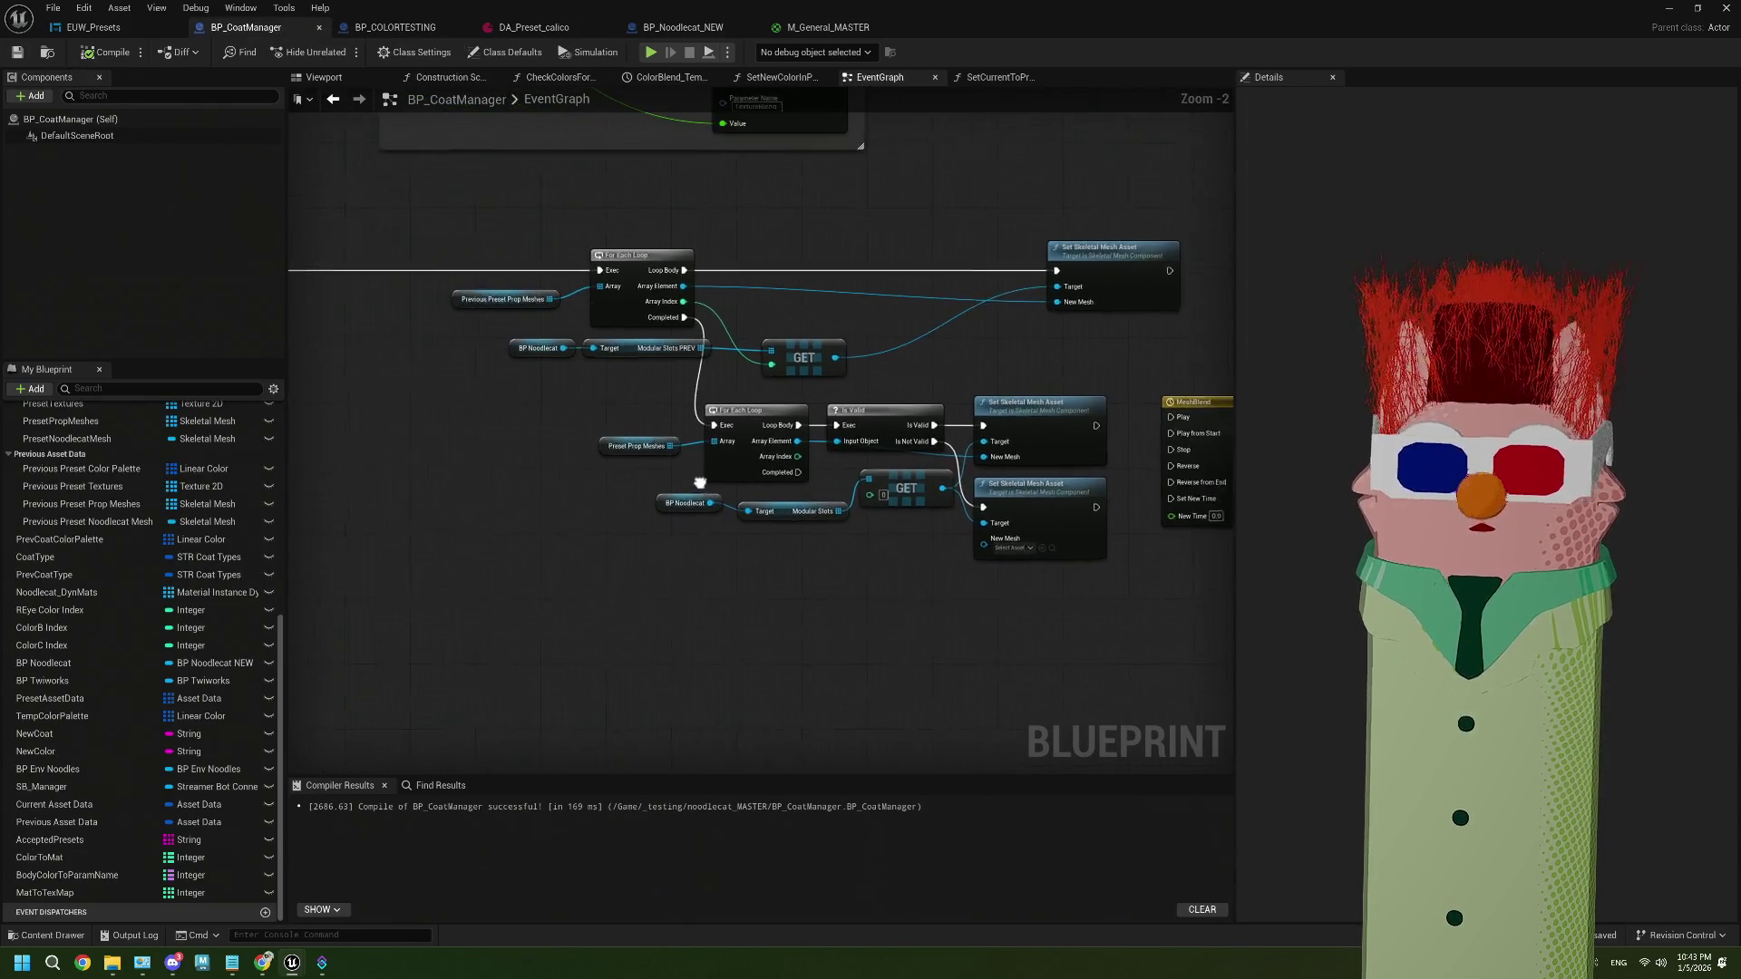
left_click_drag(541, 296, 985, 560)
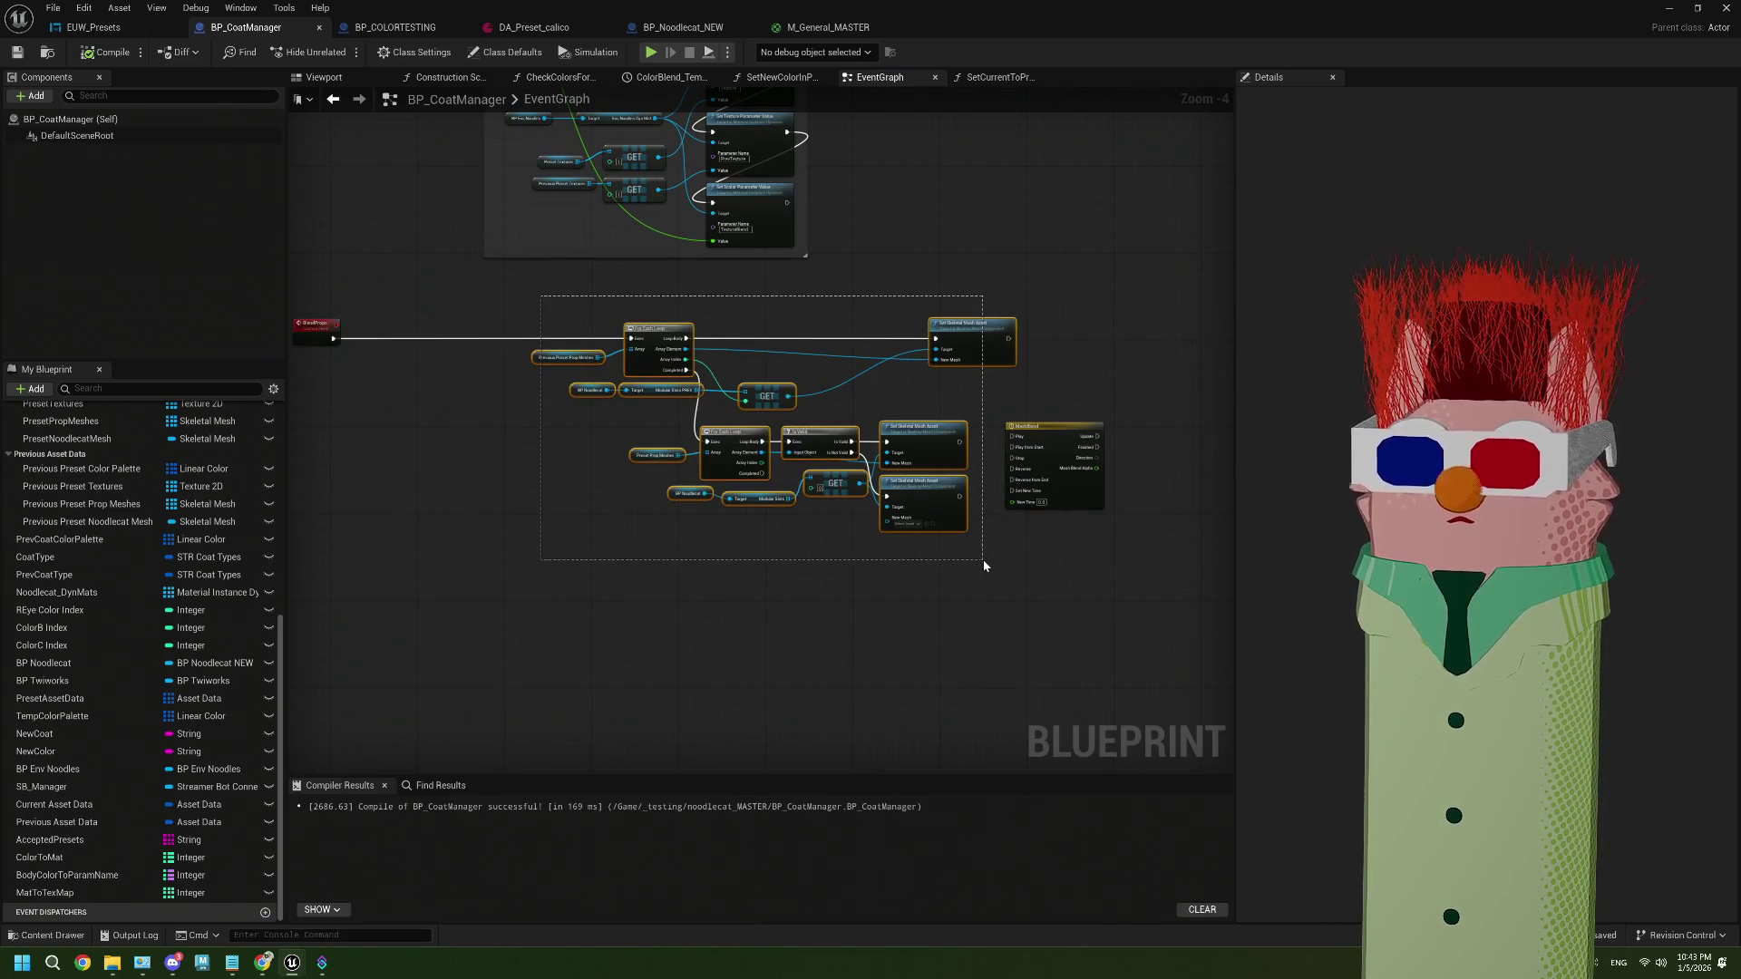
scroll(703, 572, "up", 3)
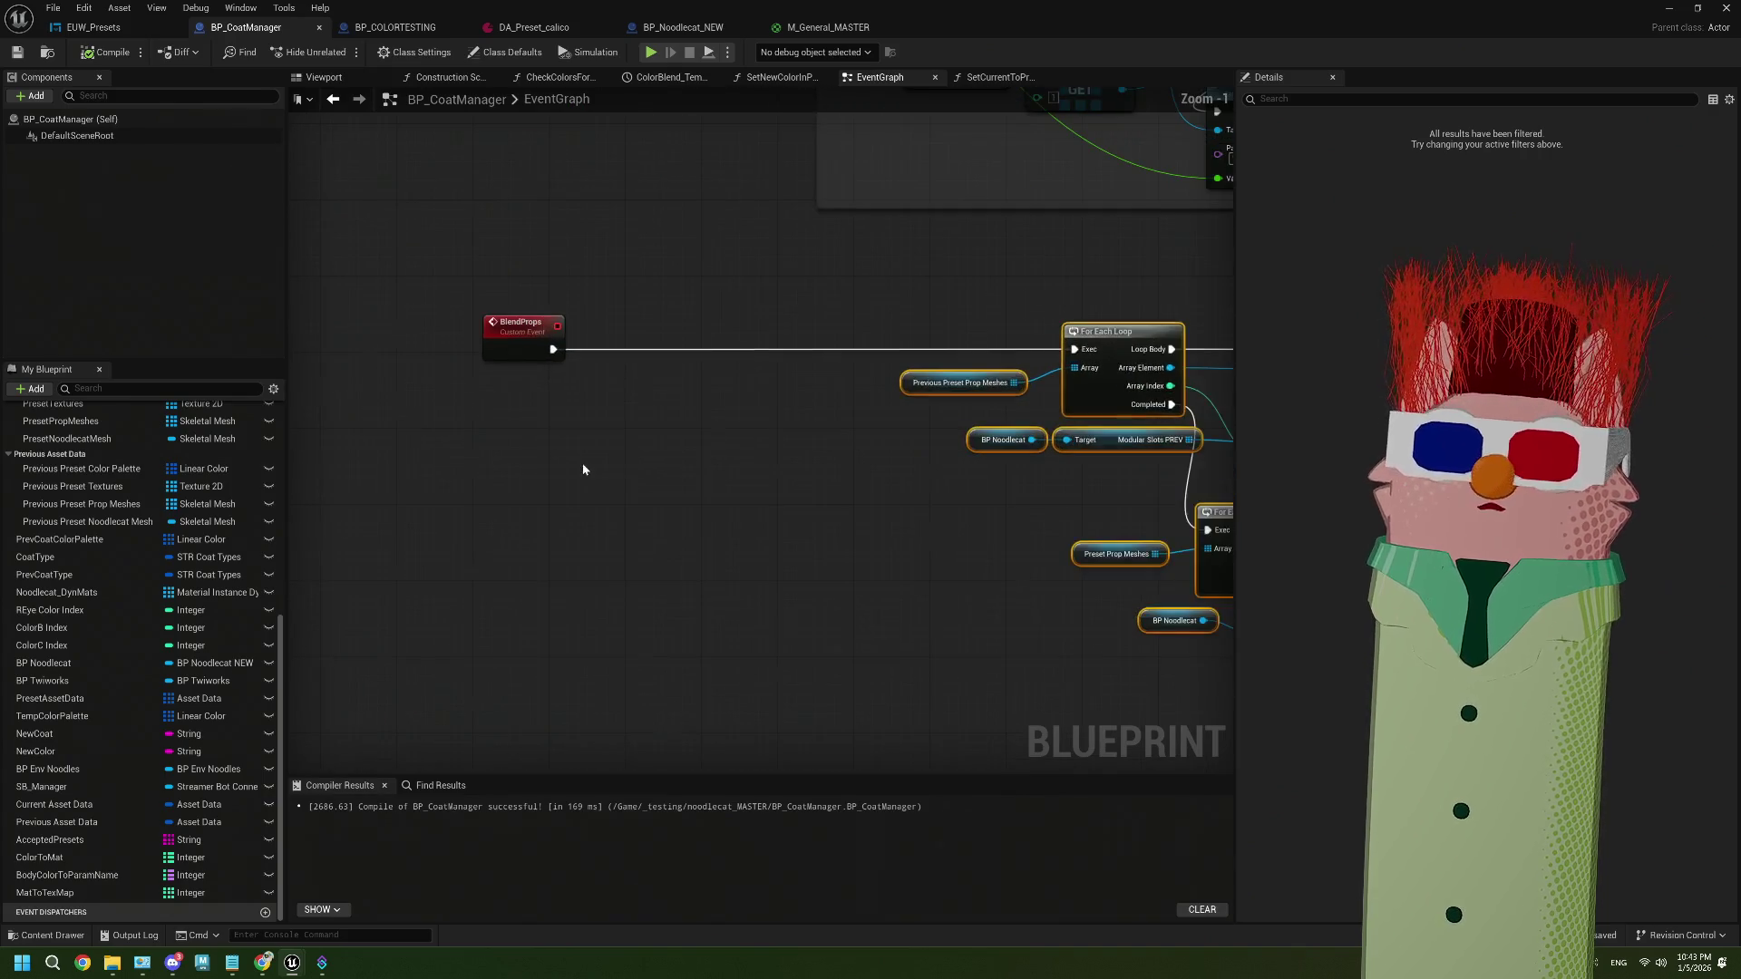
left_click(974, 440)
key("ctrl+c")
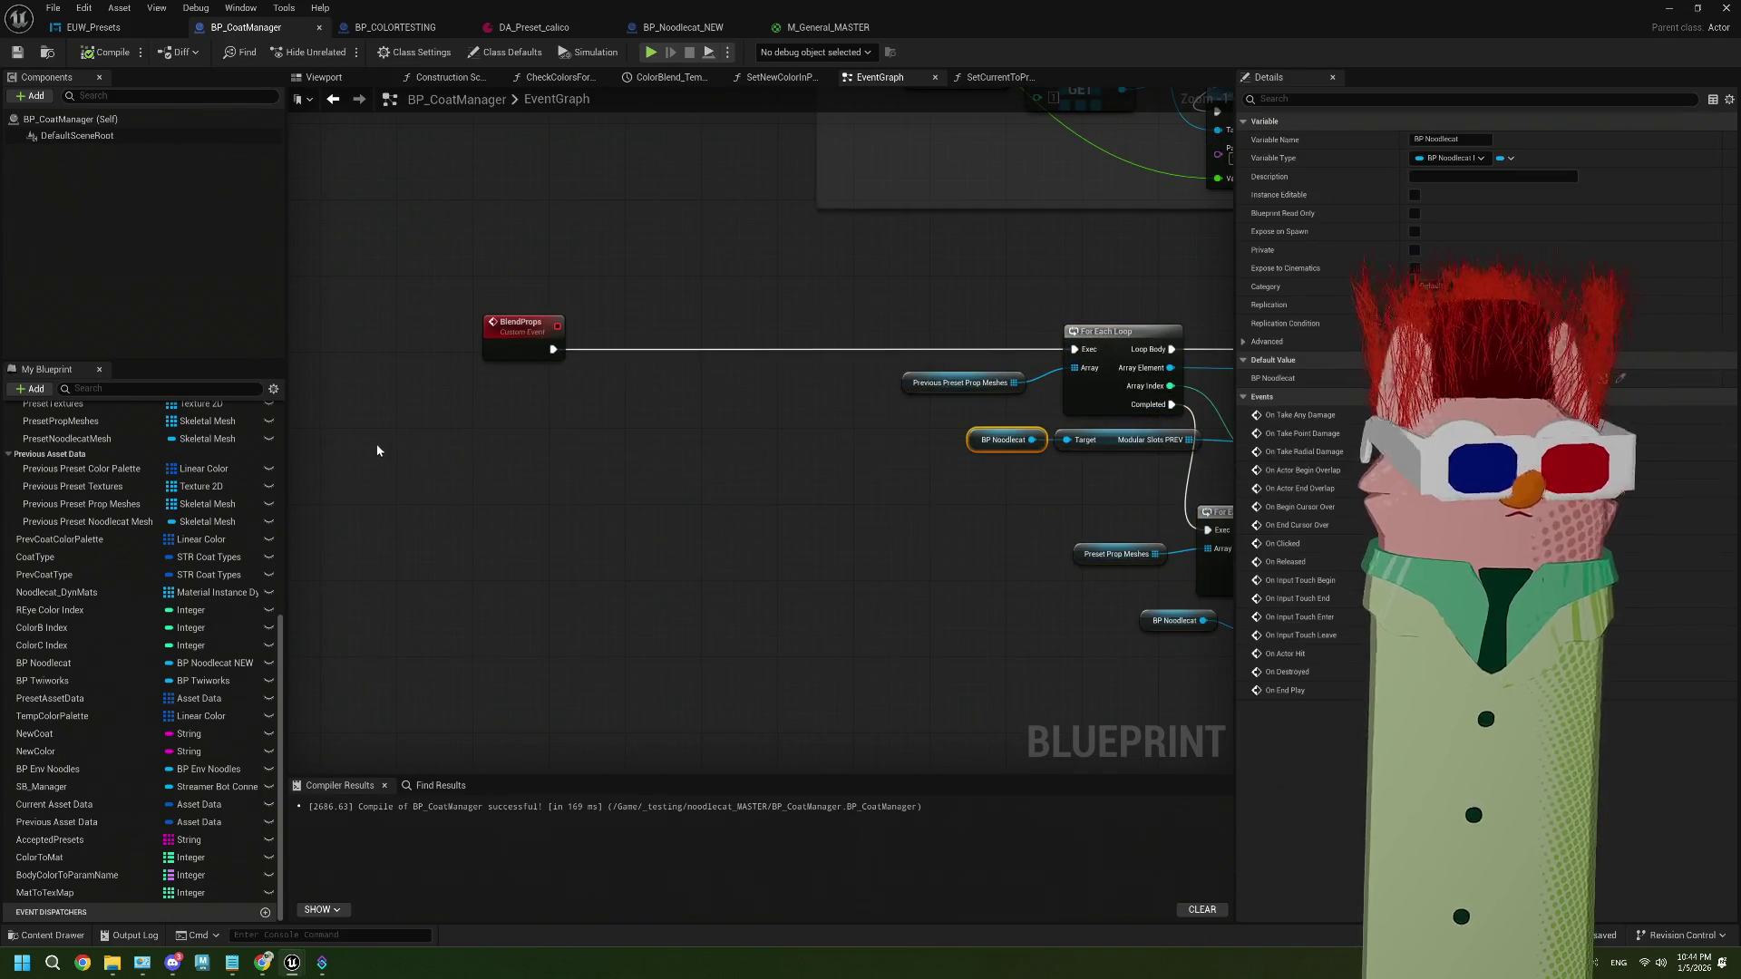
key("ctrl+v")
Add Get Mod Slots Dyn Mat from BP Noodlecat, driven by BlendProps' exec output
left_click_drag(432, 449, 597, 436)
type("get")
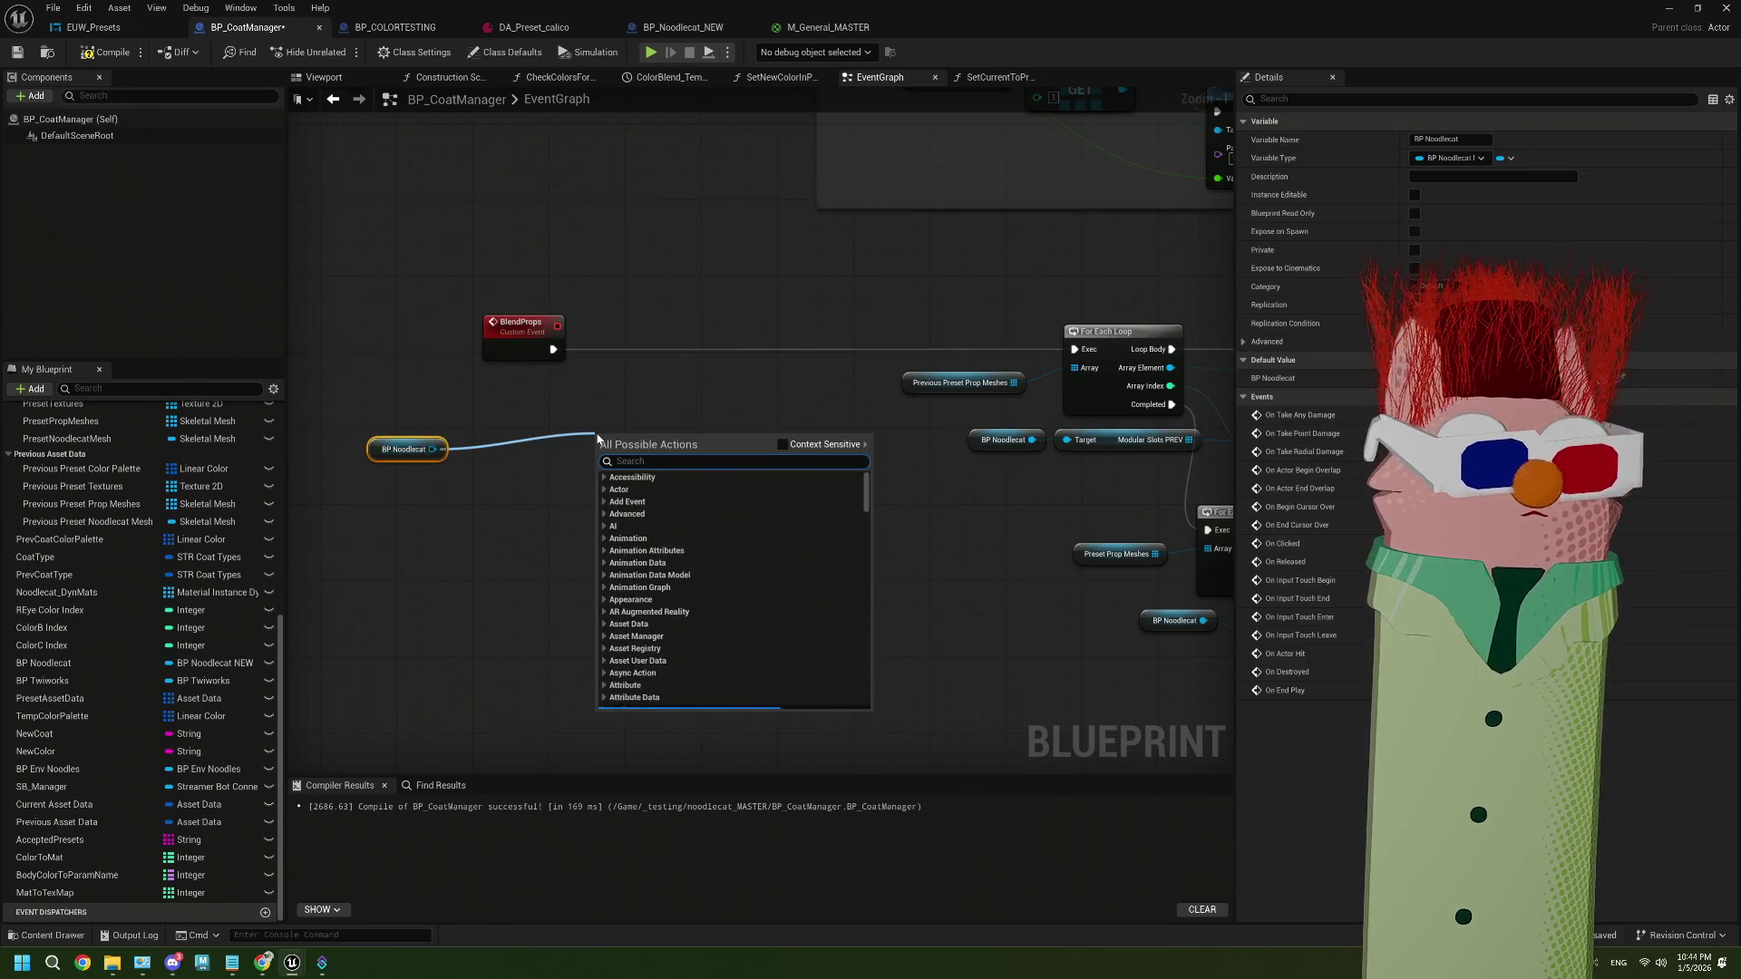
type("mod")
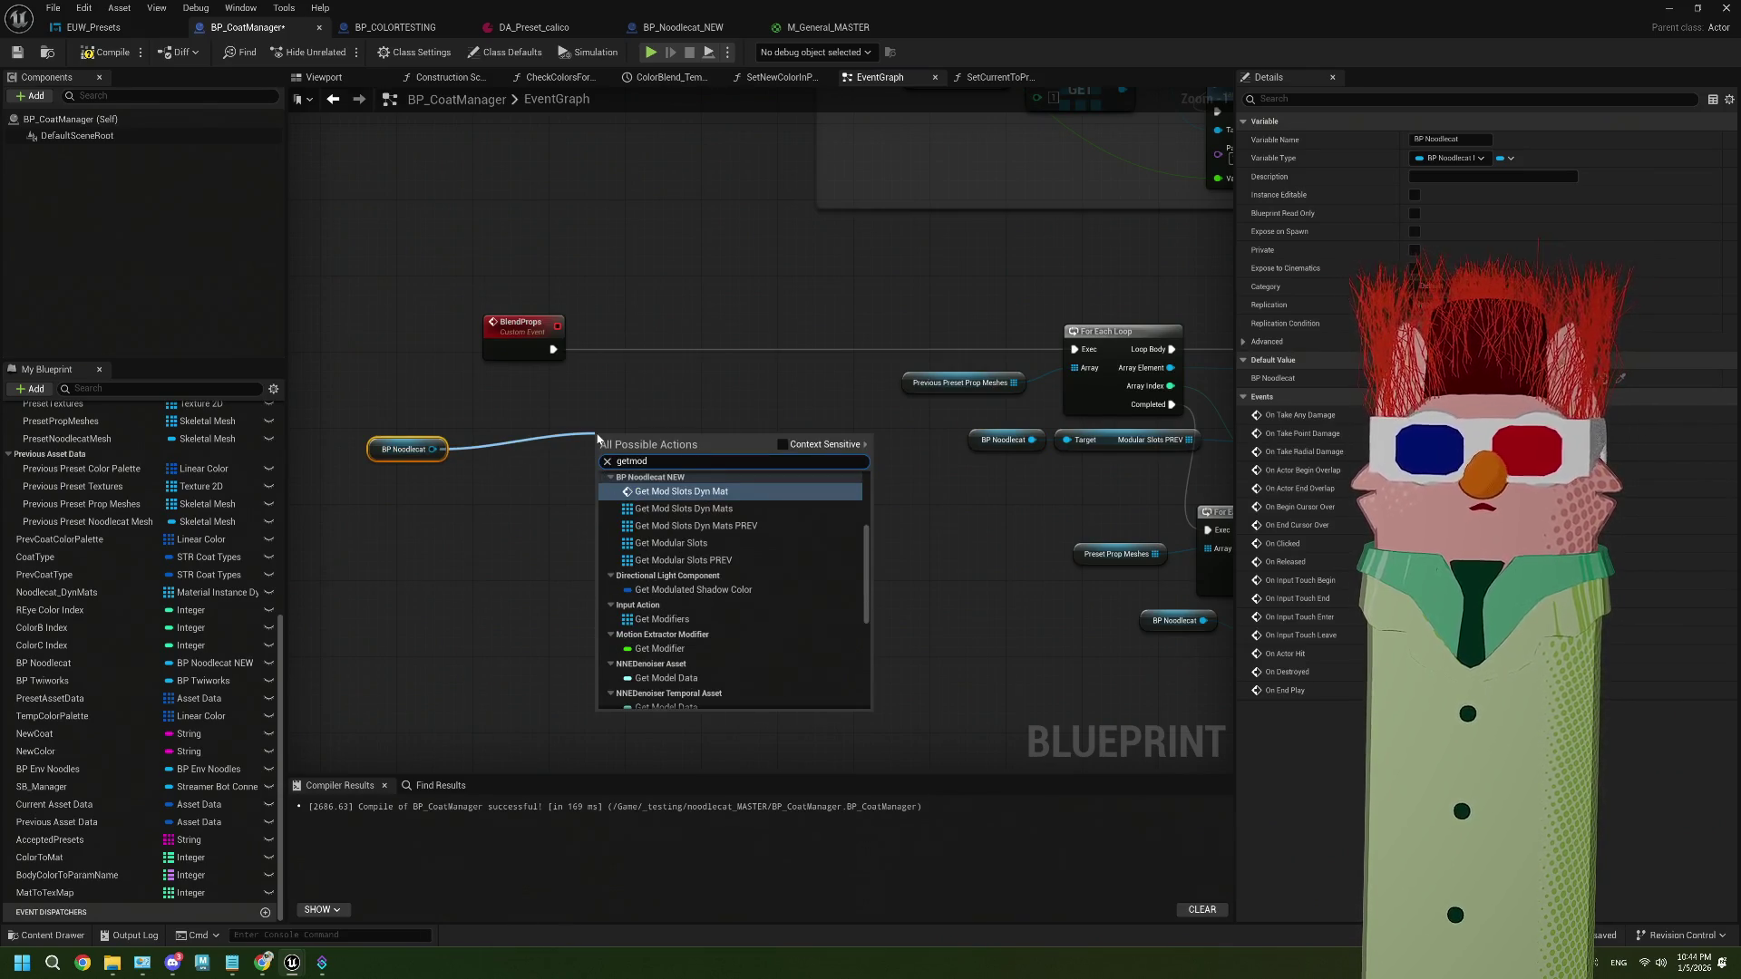
left_click(671, 491)
left_click_drag(553, 349, 598, 467)
left_click_drag(636, 457, 644, 342)
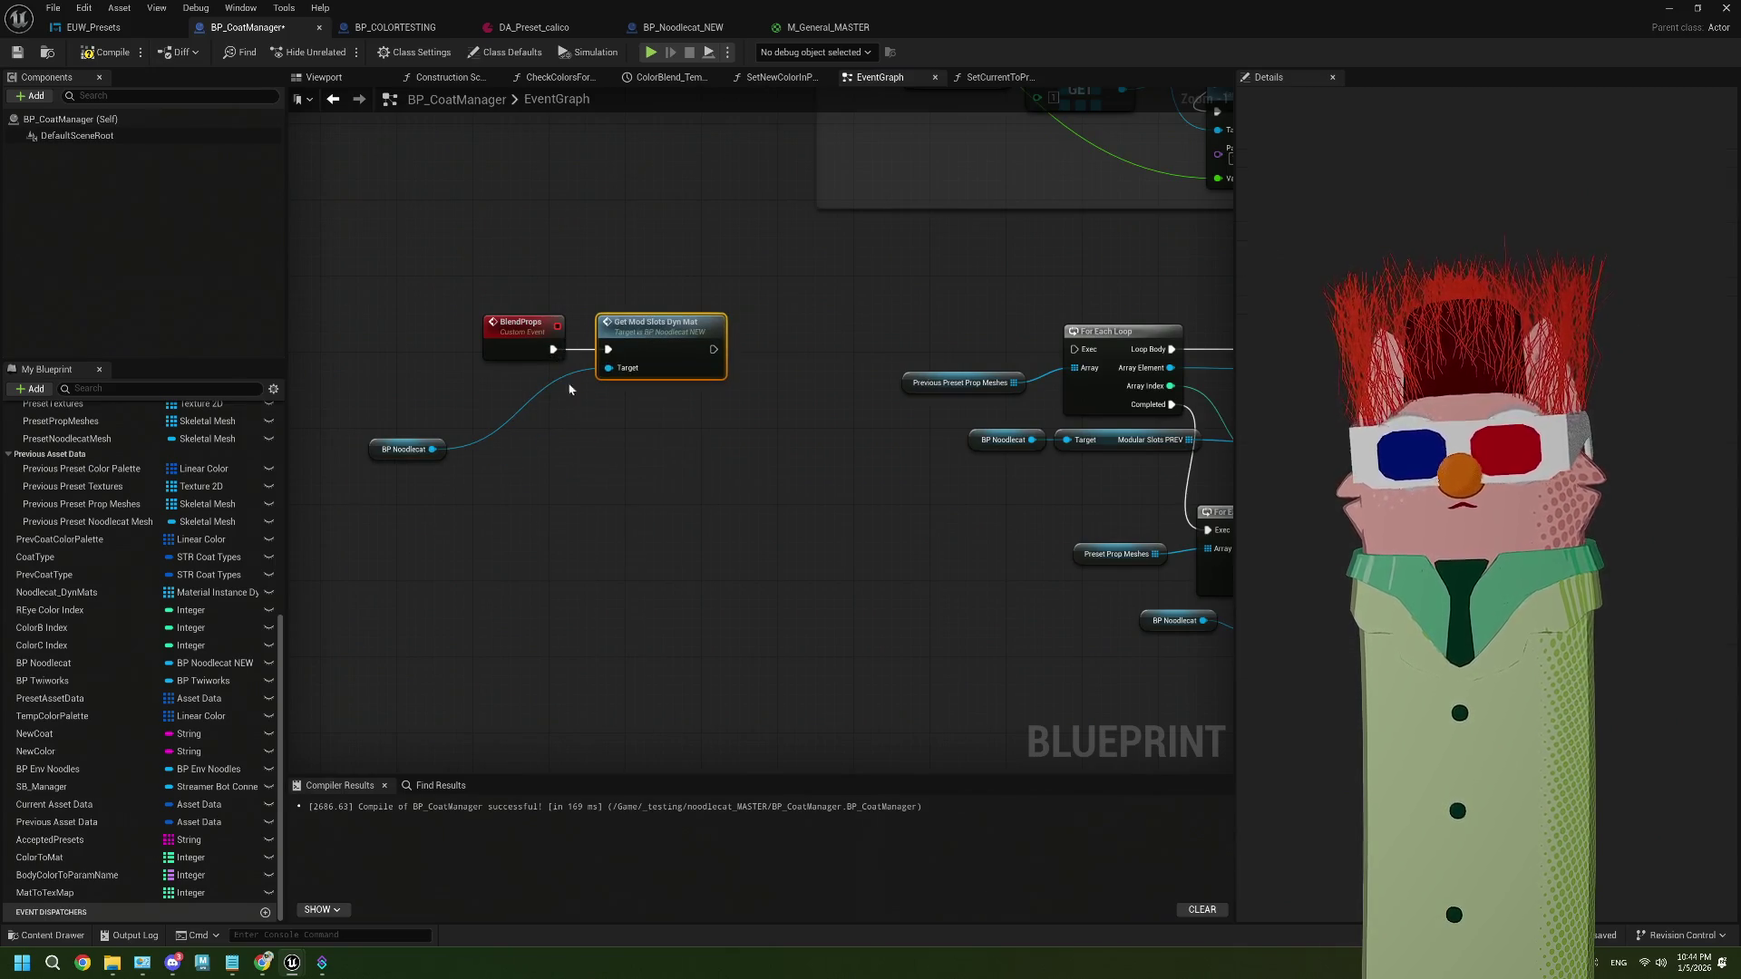
left_click_drag(424, 461, 548, 399)
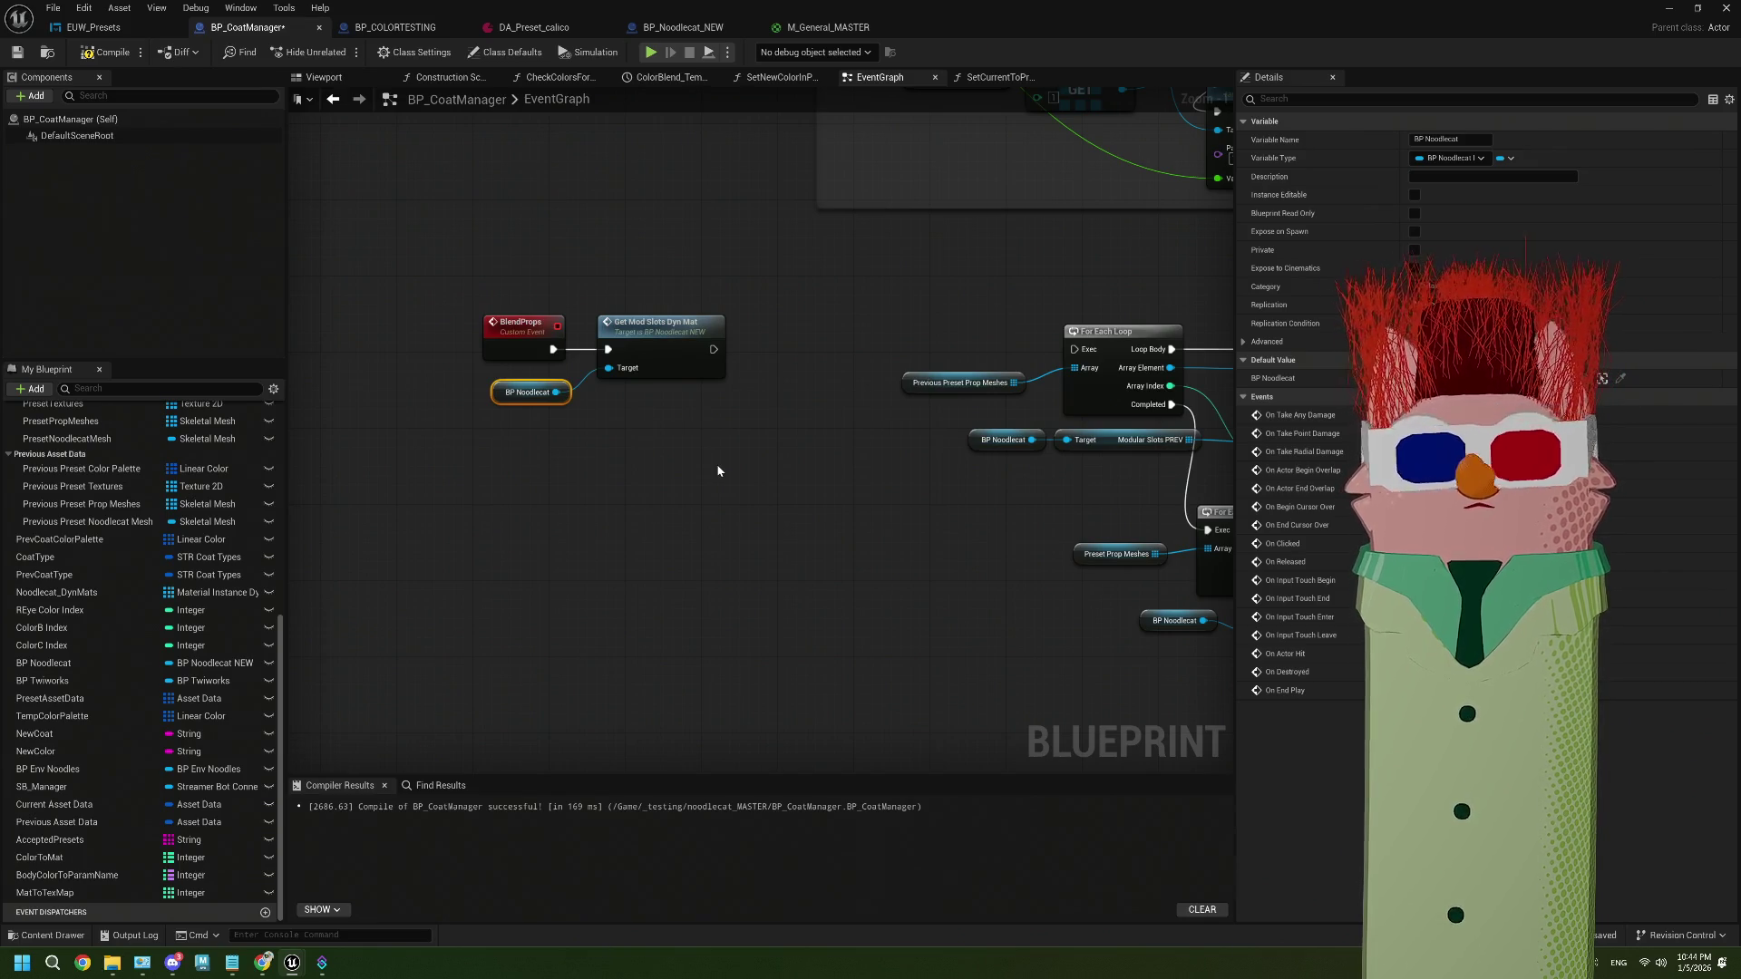
left_click_drag(594, 462, 497, 388)
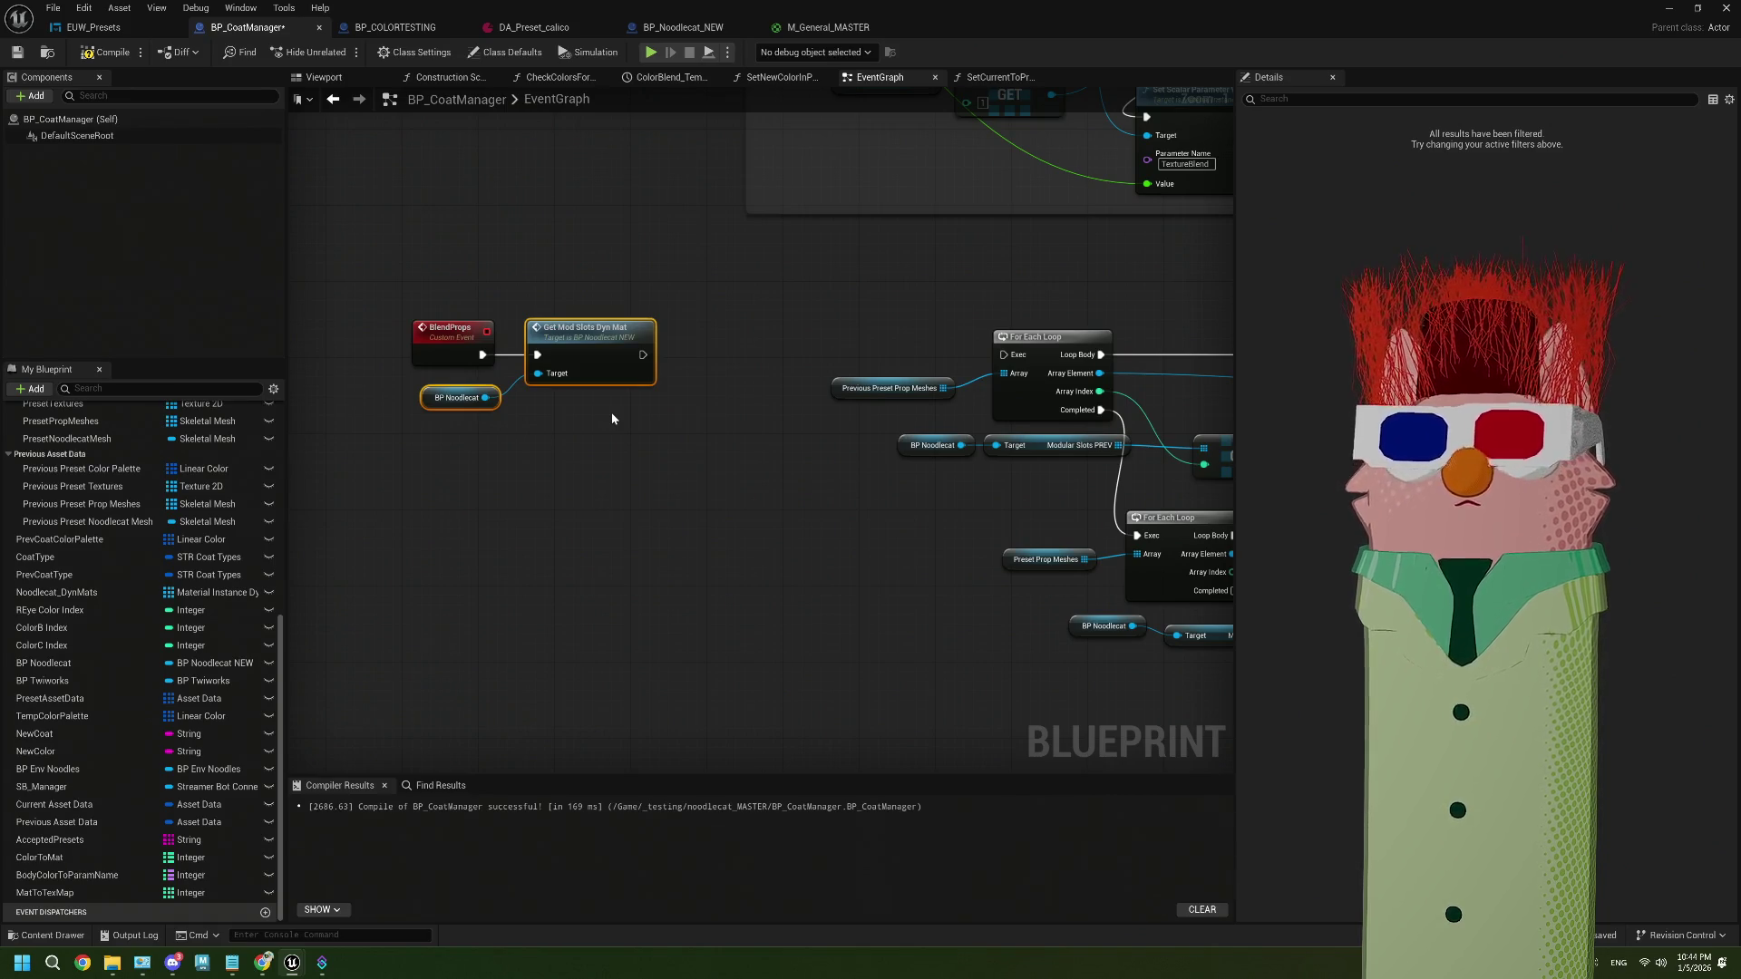
Delete the two new nodes and shift the upper mesh-swap loop nodes left
key("Delete")
mouse_move(689, 470)
left_mouse_down()
mouse_move(439, 447)
mouse_move(240, 463)
left_mouse_up()
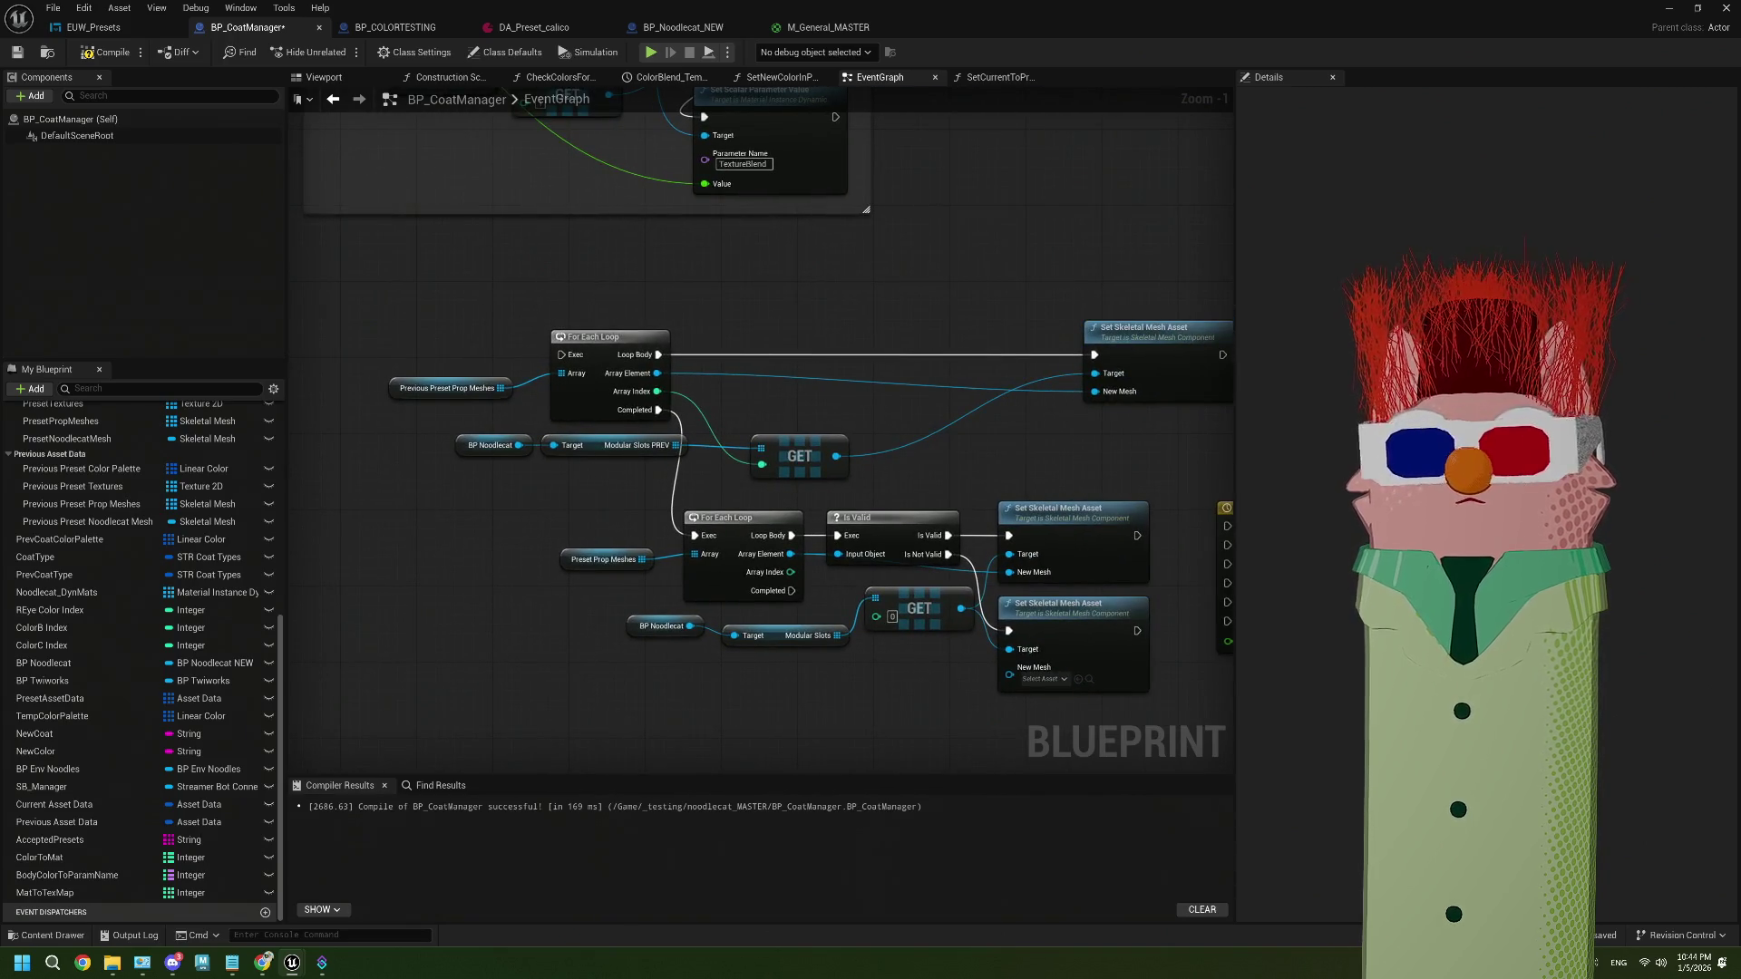
left_click_drag(1141, 354, 964, 349)
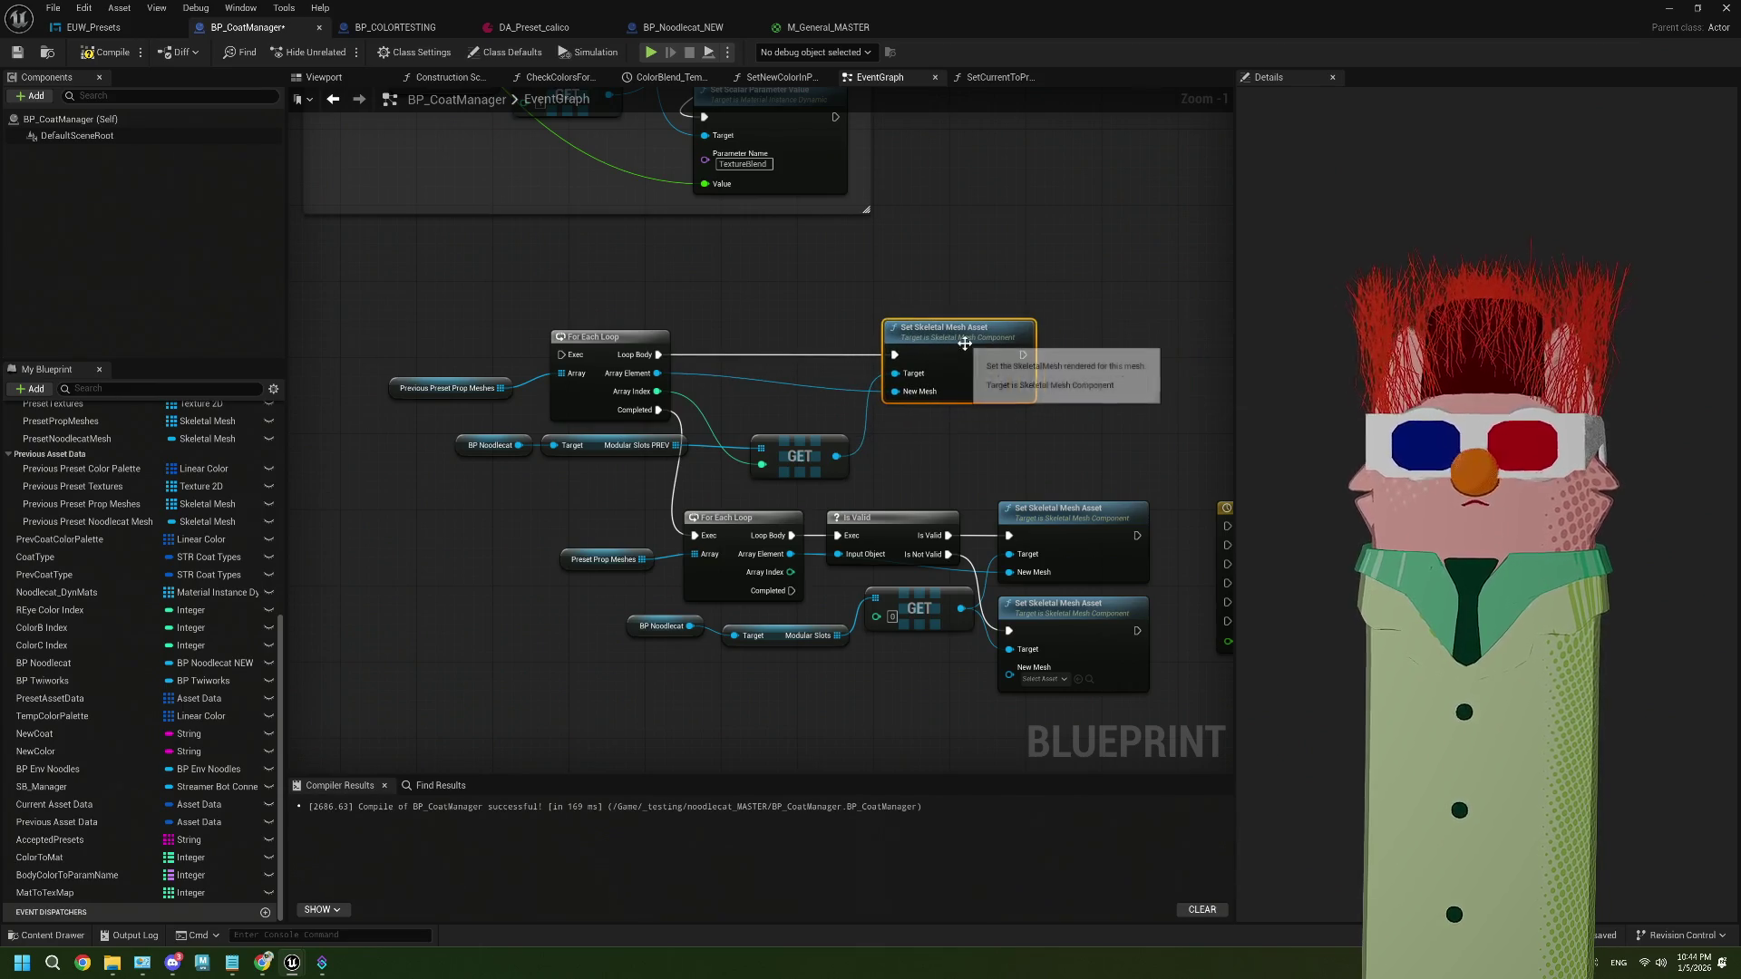
left_click_drag(556, 474, 654, 516)
left_click_drag(505, 377, 1099, 494)
left_click_drag(1058, 423, 803, 419)
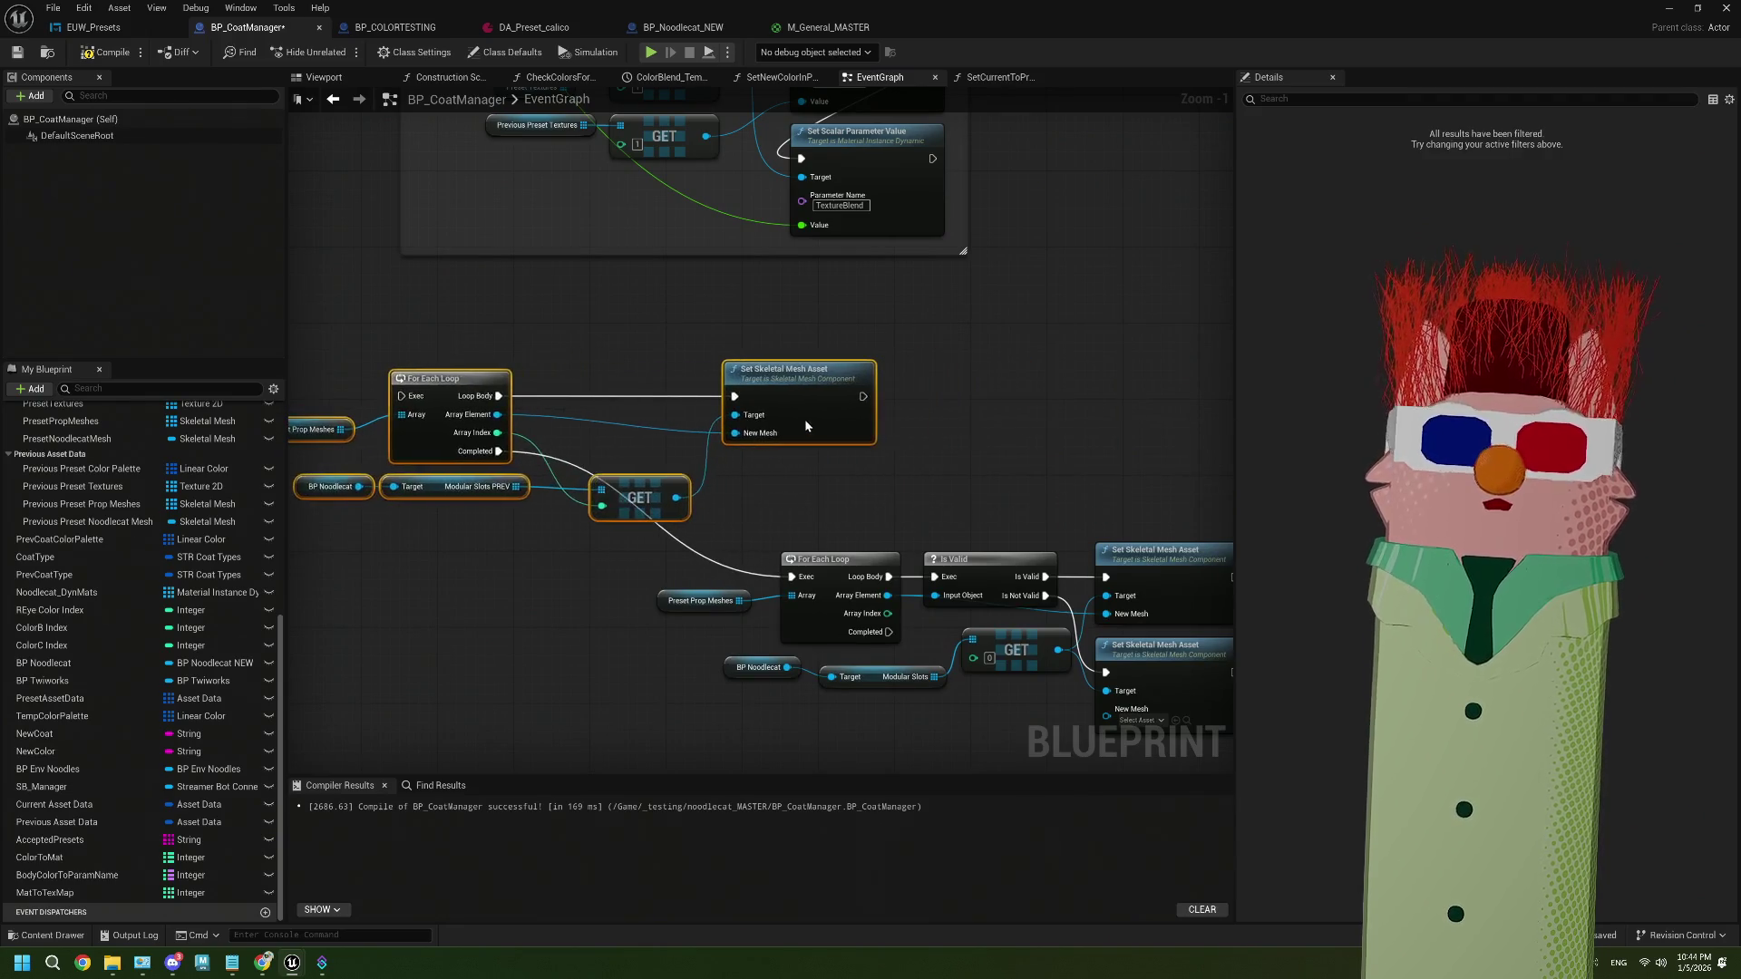
Line BlendProps up with the first For Each Loop and wire it in
left_click(441, 406)
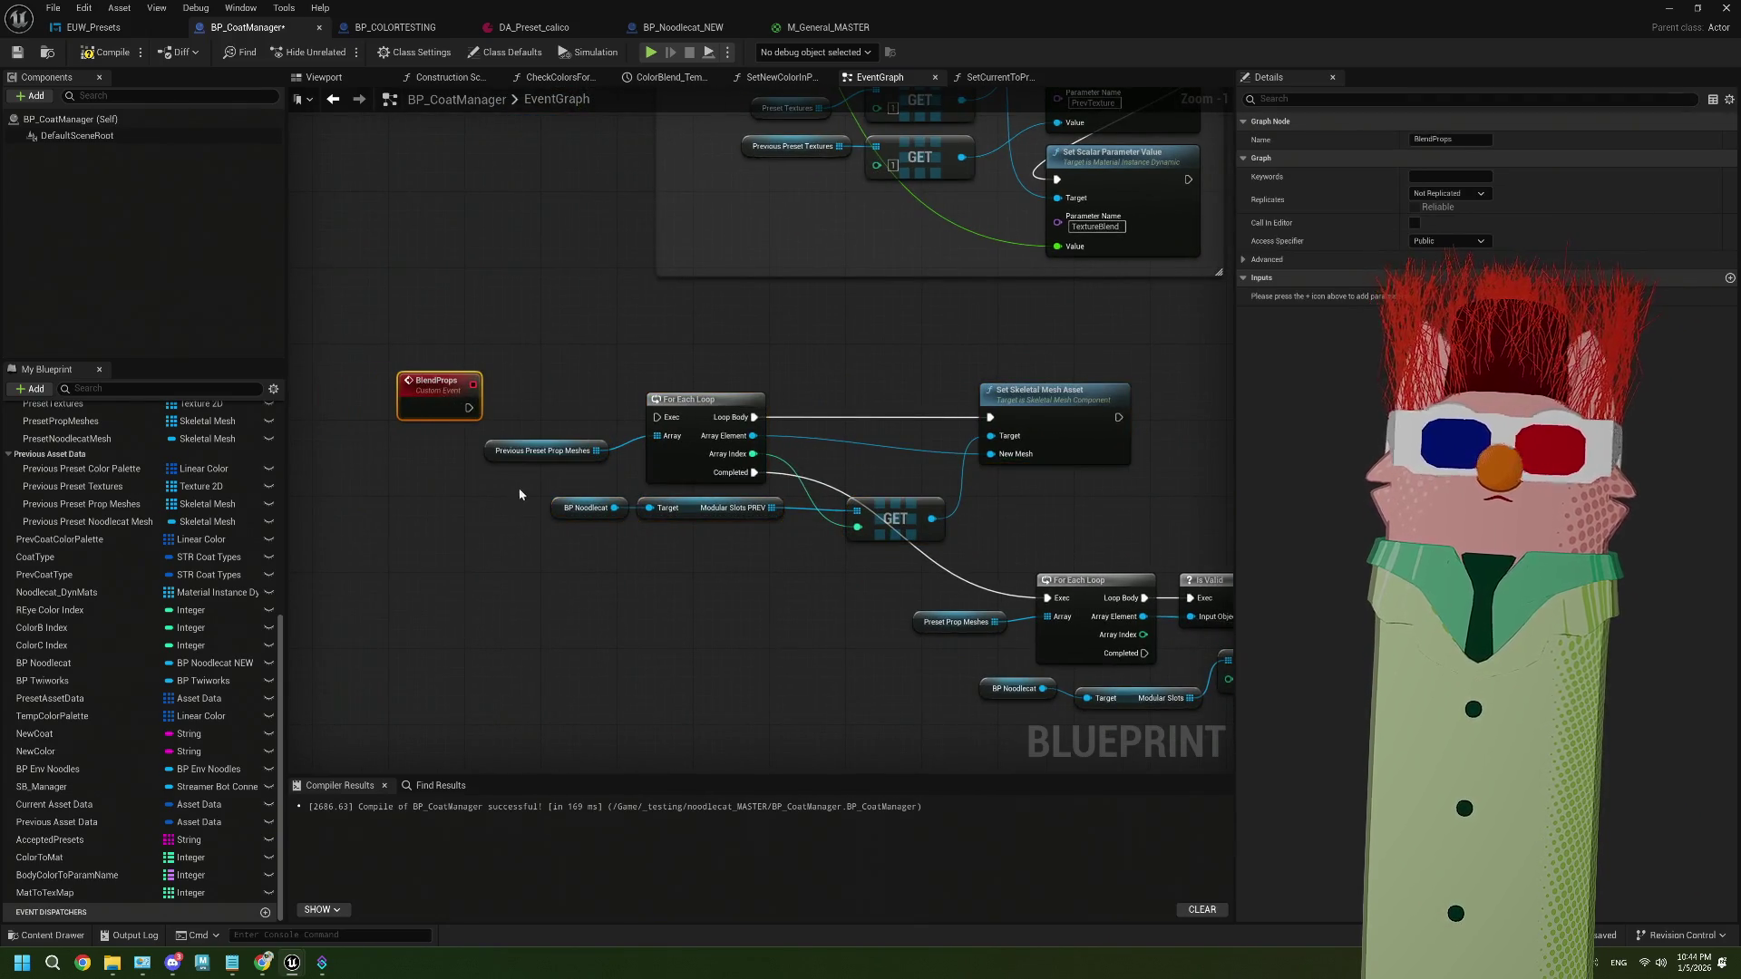
left_click_drag(518, 488, 458, 482)
left_click_drag(372, 404, 371, 402)
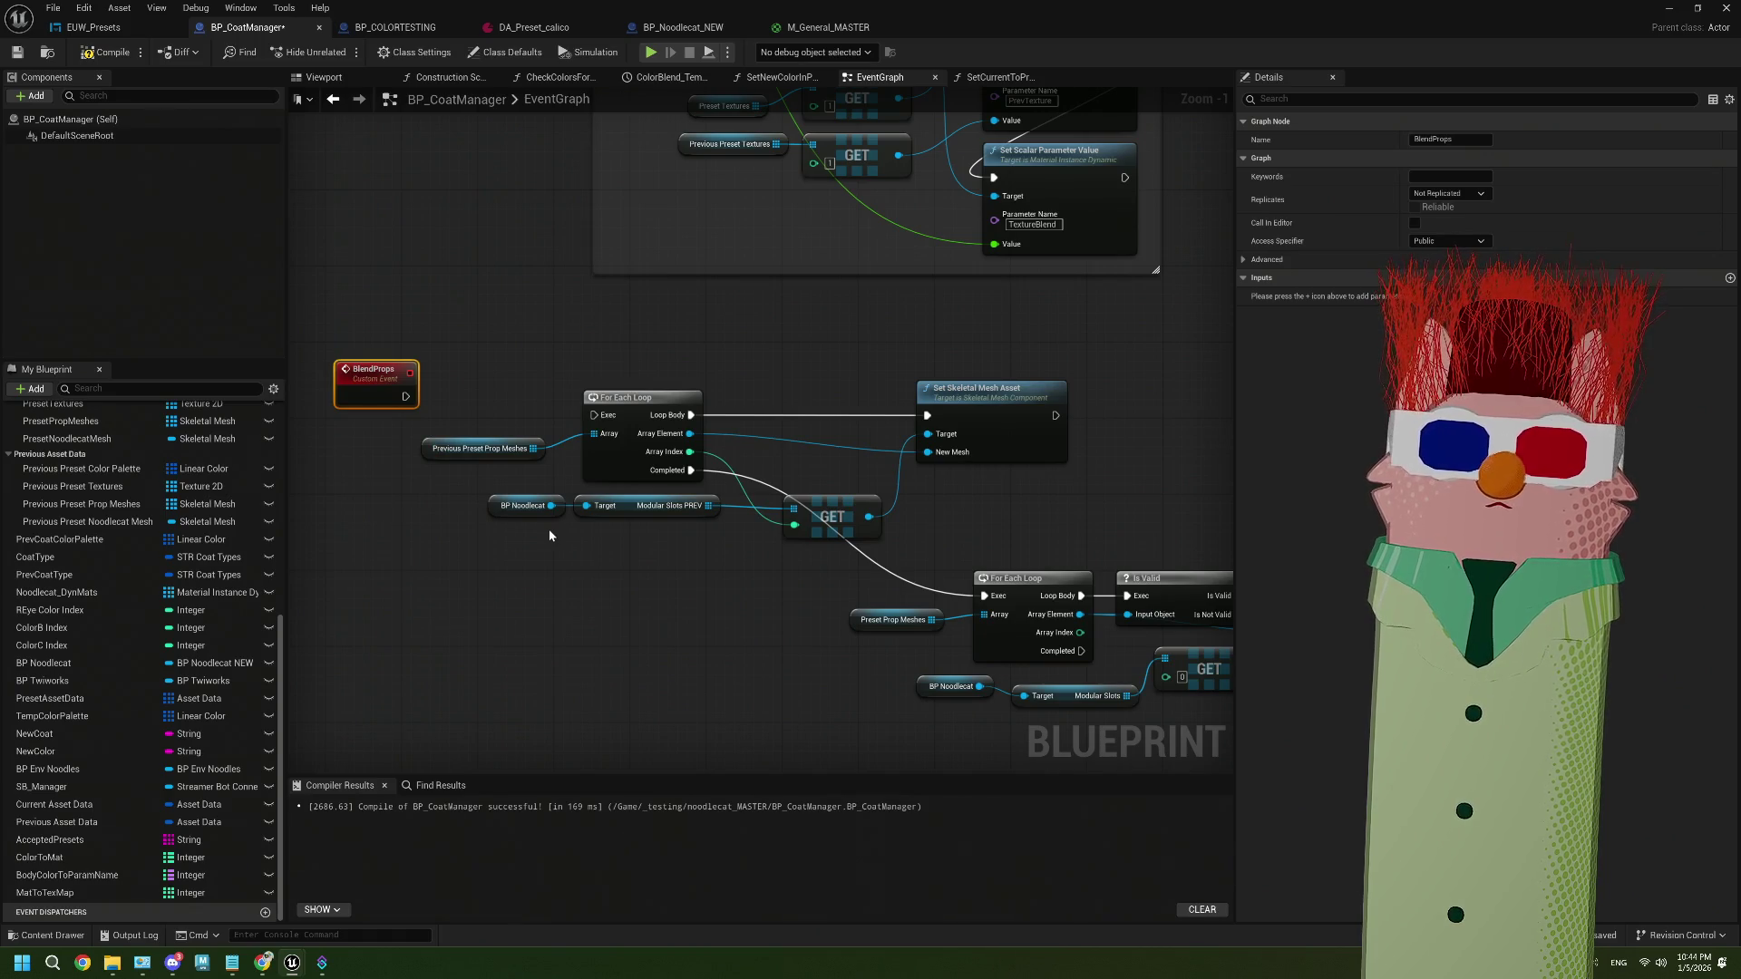
mouse_move(405, 396)
left_mouse_down()
mouse_move(594, 416)
mouse_move(399, 404)
mouse_move(483, 420)
mouse_move(534, 464)
left_mouse_up()
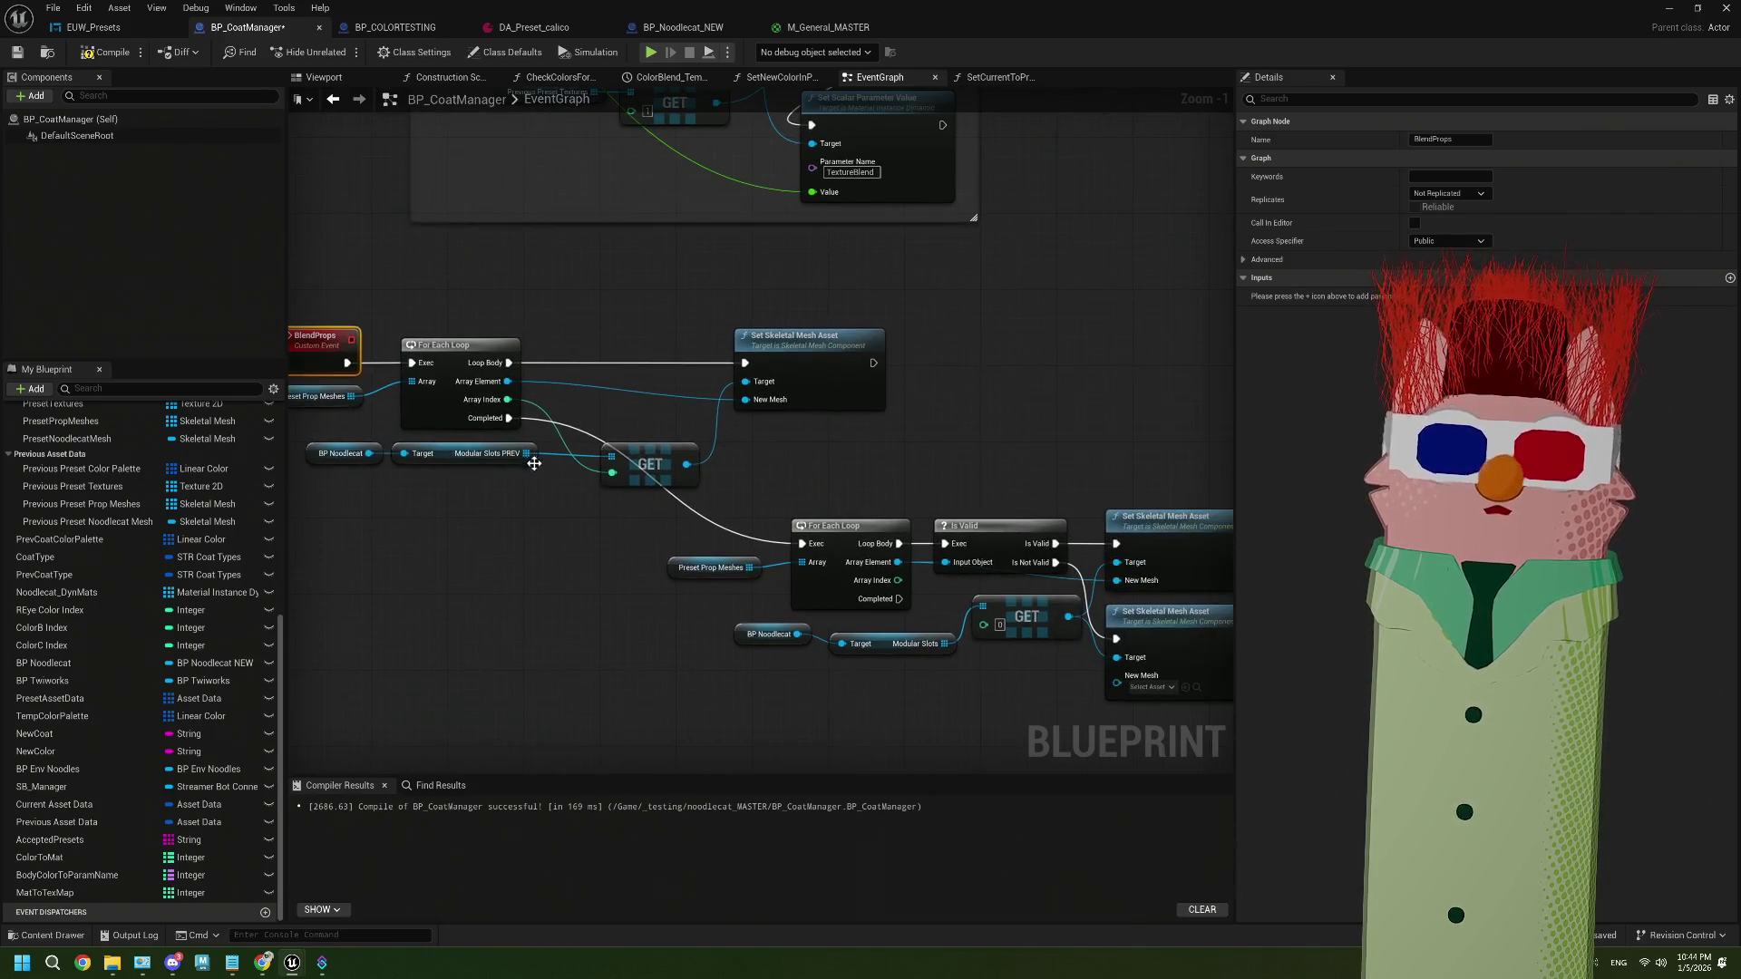
Move the lower loop node group left to compact the graph
mouse_move(812, 596)
left_mouse_down()
mouse_move(776, 551)
mouse_move(705, 521)
left_mouse_up()
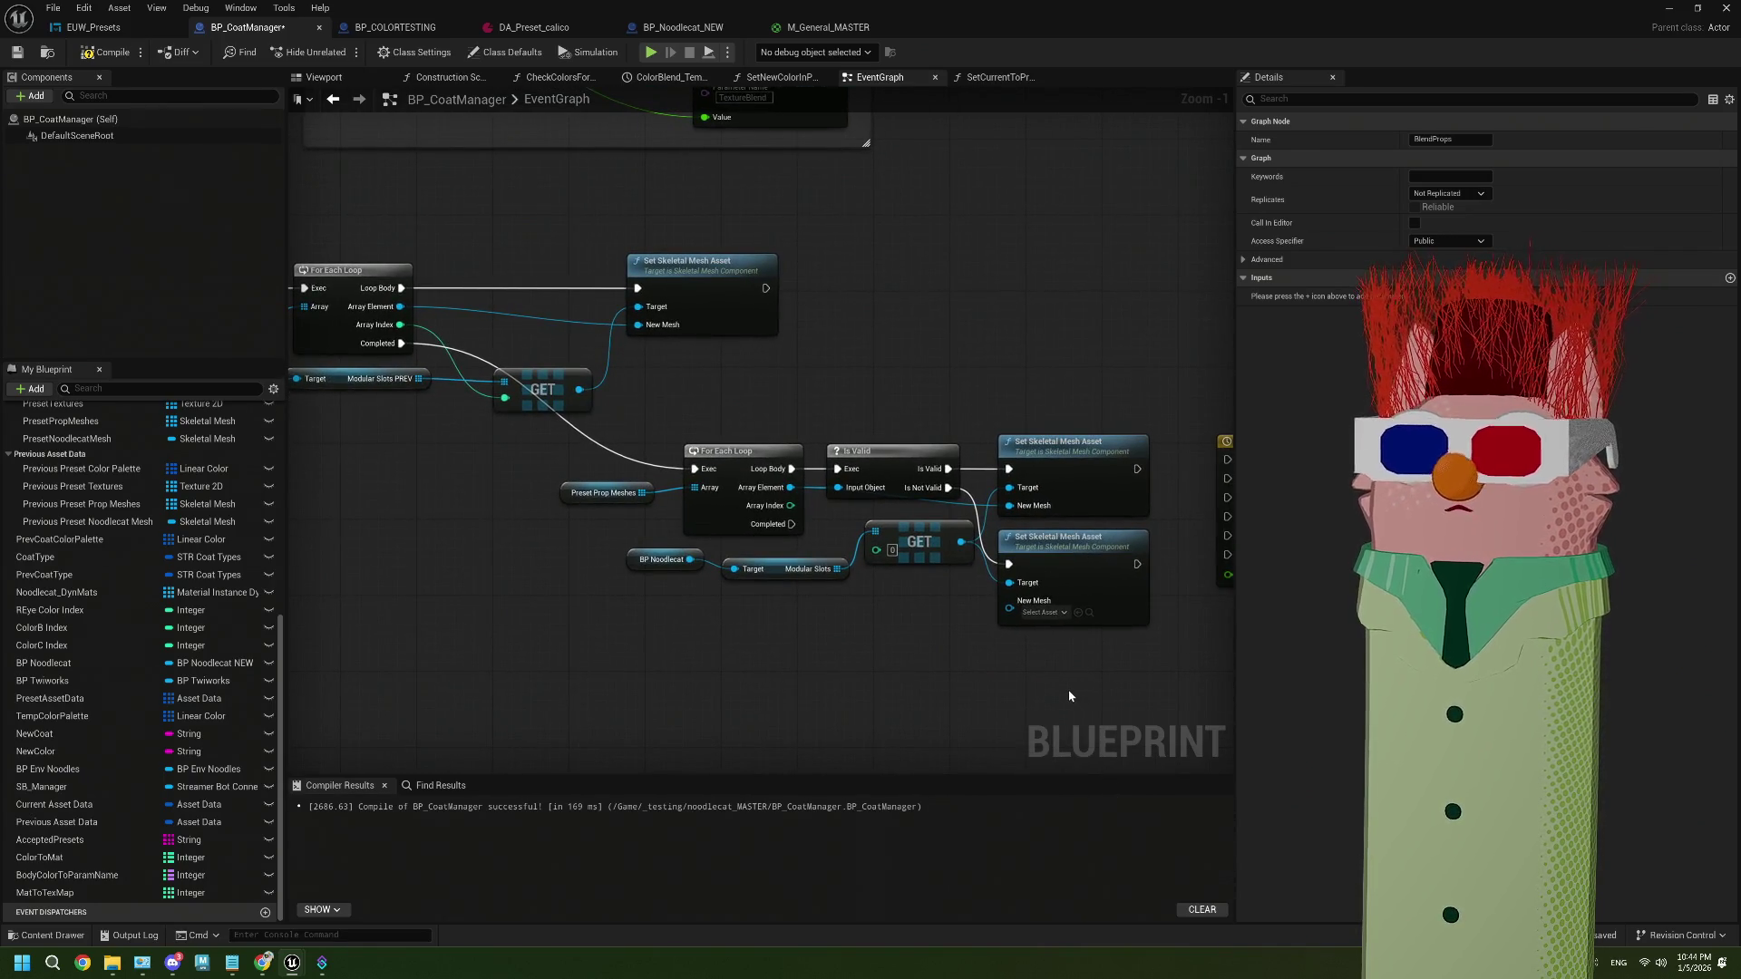
left_click_drag(1071, 692, 554, 433)
mouse_move(756, 457)
left_mouse_down()
mouse_move(556, 466)
mouse_move(563, 454)
left_mouse_up()
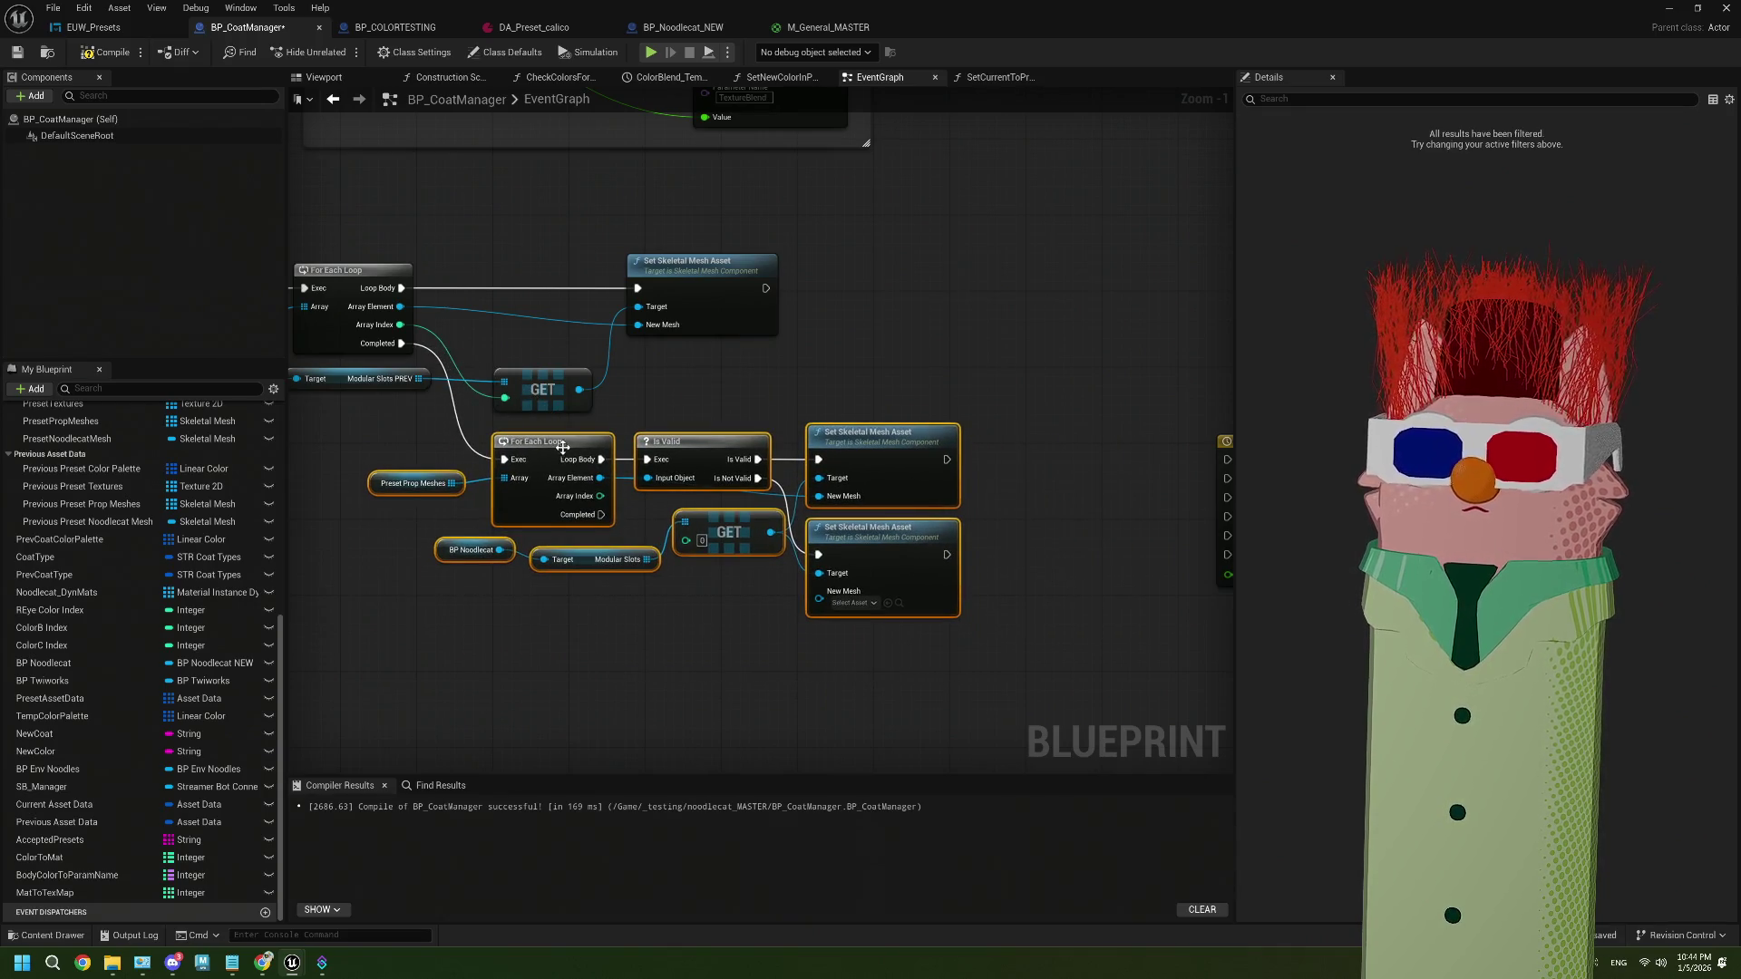
left_click(699, 719)
scroll(705, 728, "down", 2)
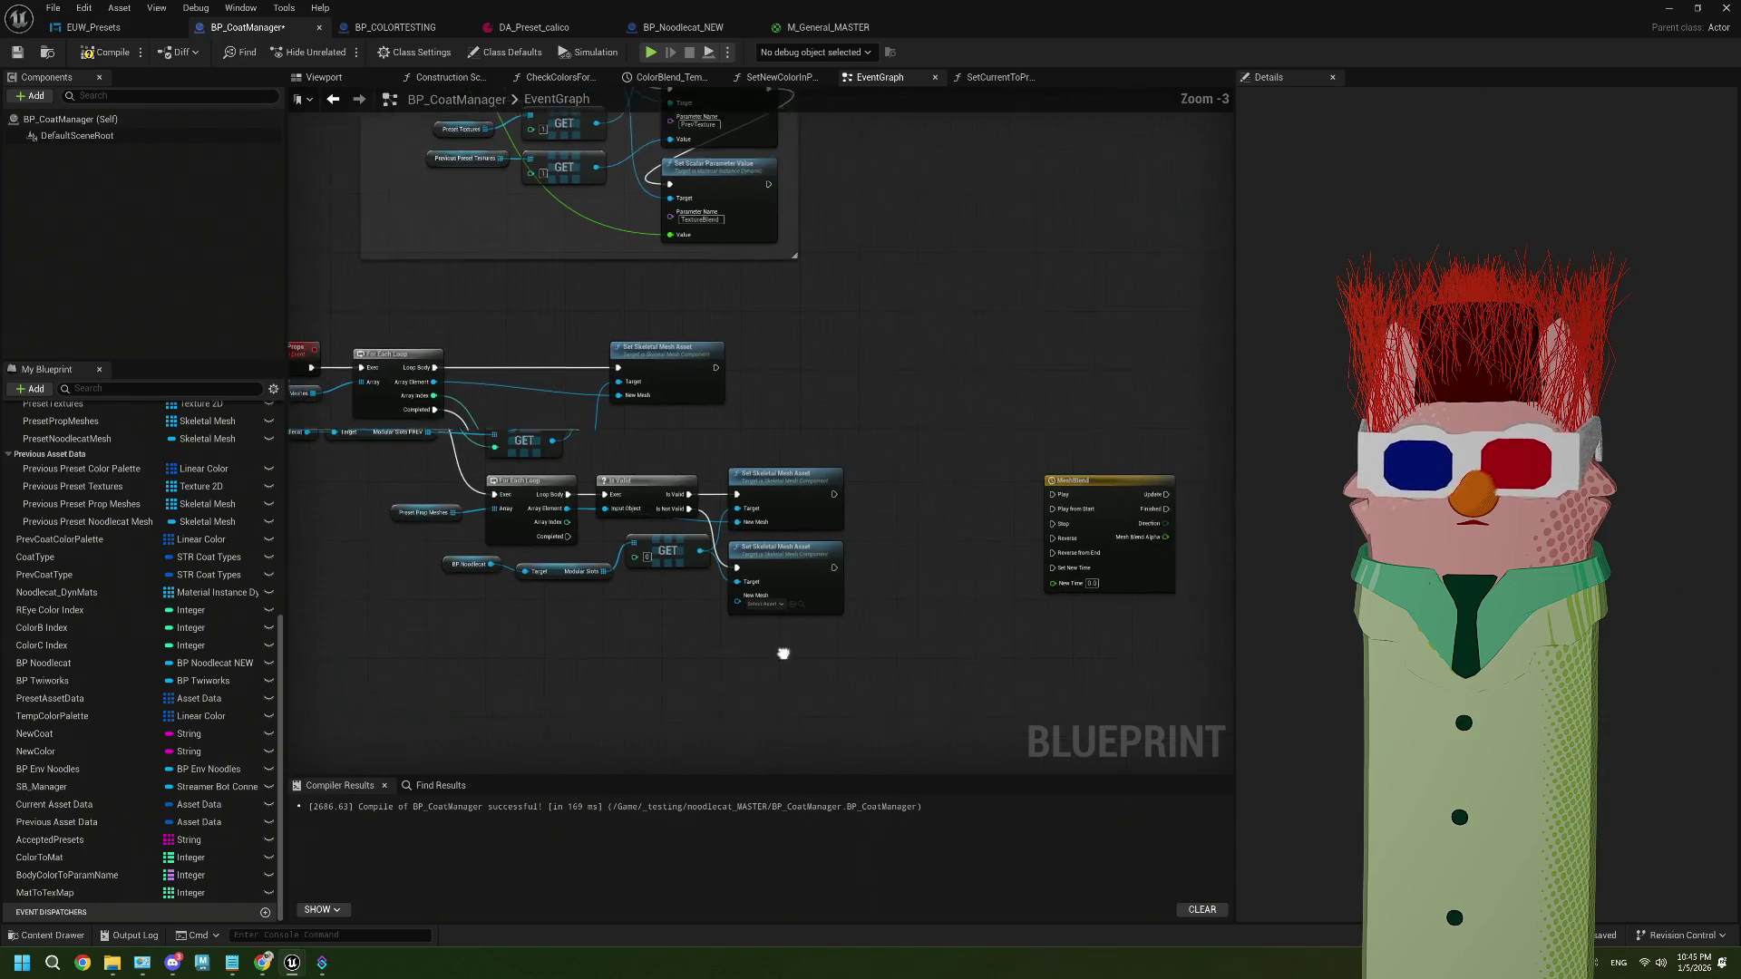
Add Get Mod Slots Dyn Mat on BP Noodlecat, run from the loop's Completed pin
left_click_drag(422, 490, 520, 625)
left_click_drag(374, 598, 582, 639)
left_click_drag(379, 478, 331, 426)
mouse_move(546, 618)
left_mouse_down()
mouse_move(450, 556)
mouse_move(456, 520)
mouse_move(520, 587)
left_mouse_up()
type("getmodsl")
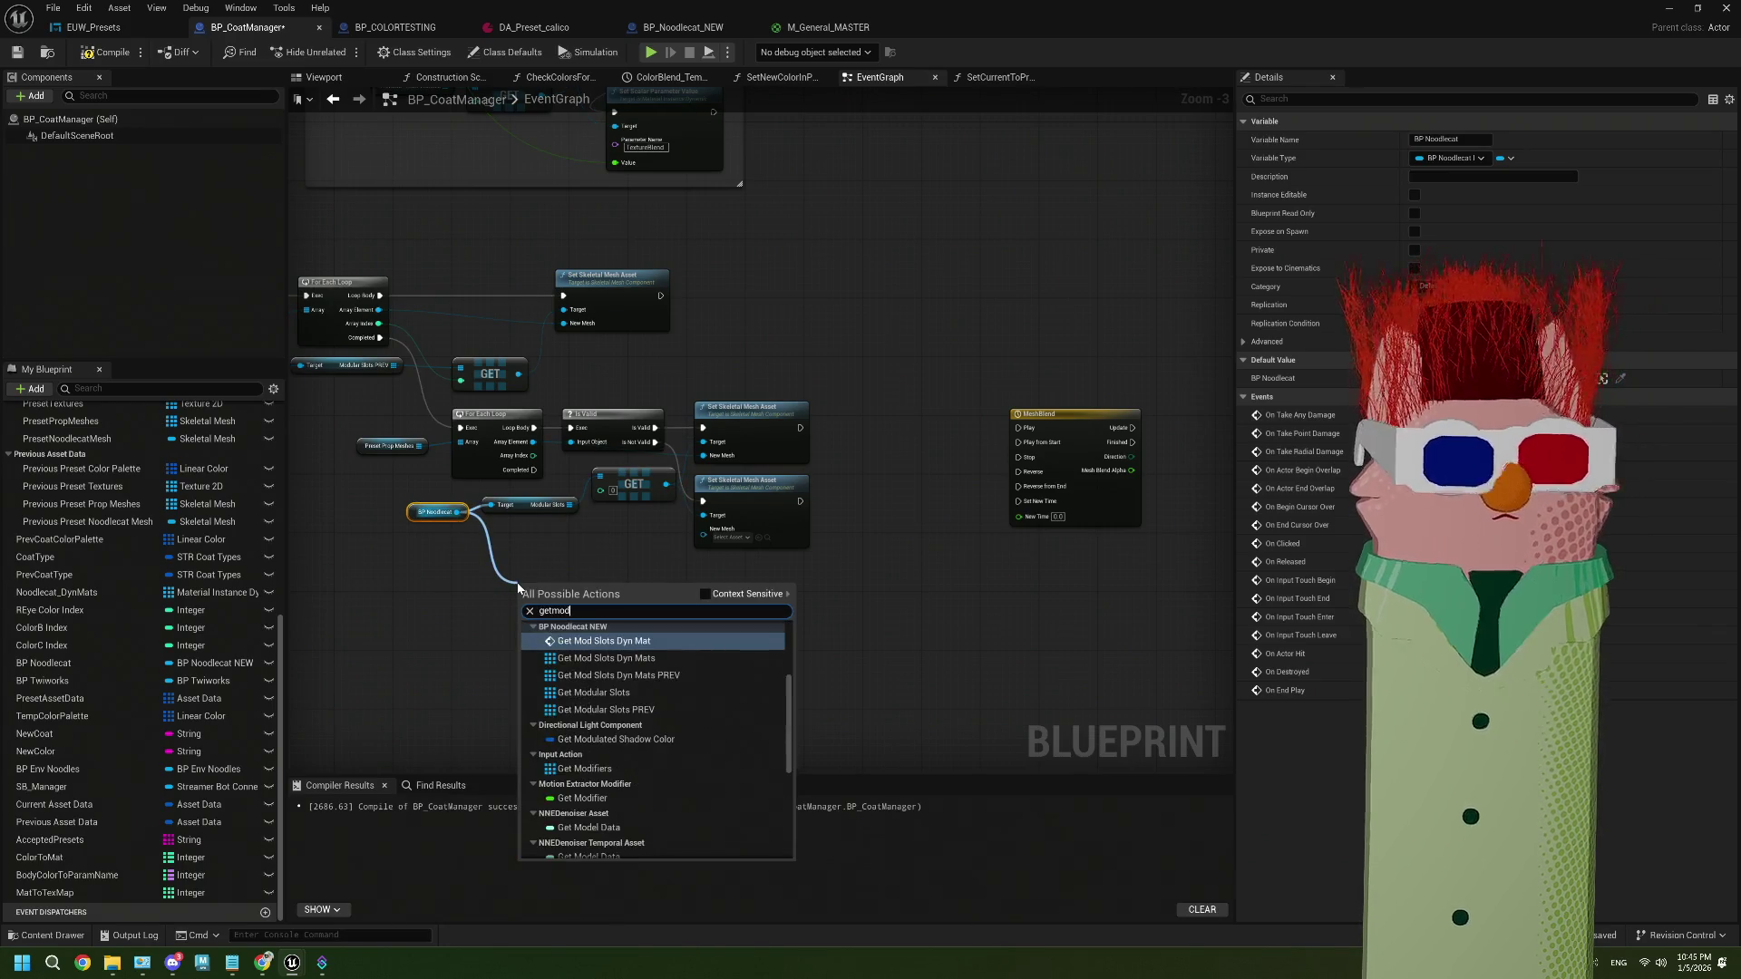
left_click(604, 653)
scroll(612, 635, "up", 2)
left_click_drag(562, 580, 626, 604)
mouse_move(513, 423)
left_mouse_down()
mouse_move(571, 463)
mouse_move(559, 625)
mouse_move(676, 616)
left_mouse_up()
Wire Get Mod Slots Dyn Mat into MeshBlend's Play from Start
mouse_move(866, 626)
left_mouse_down()
mouse_move(535, 599)
mouse_move(583, 569)
left_mouse_up()
left_click_drag(1012, 328, 934, 324)
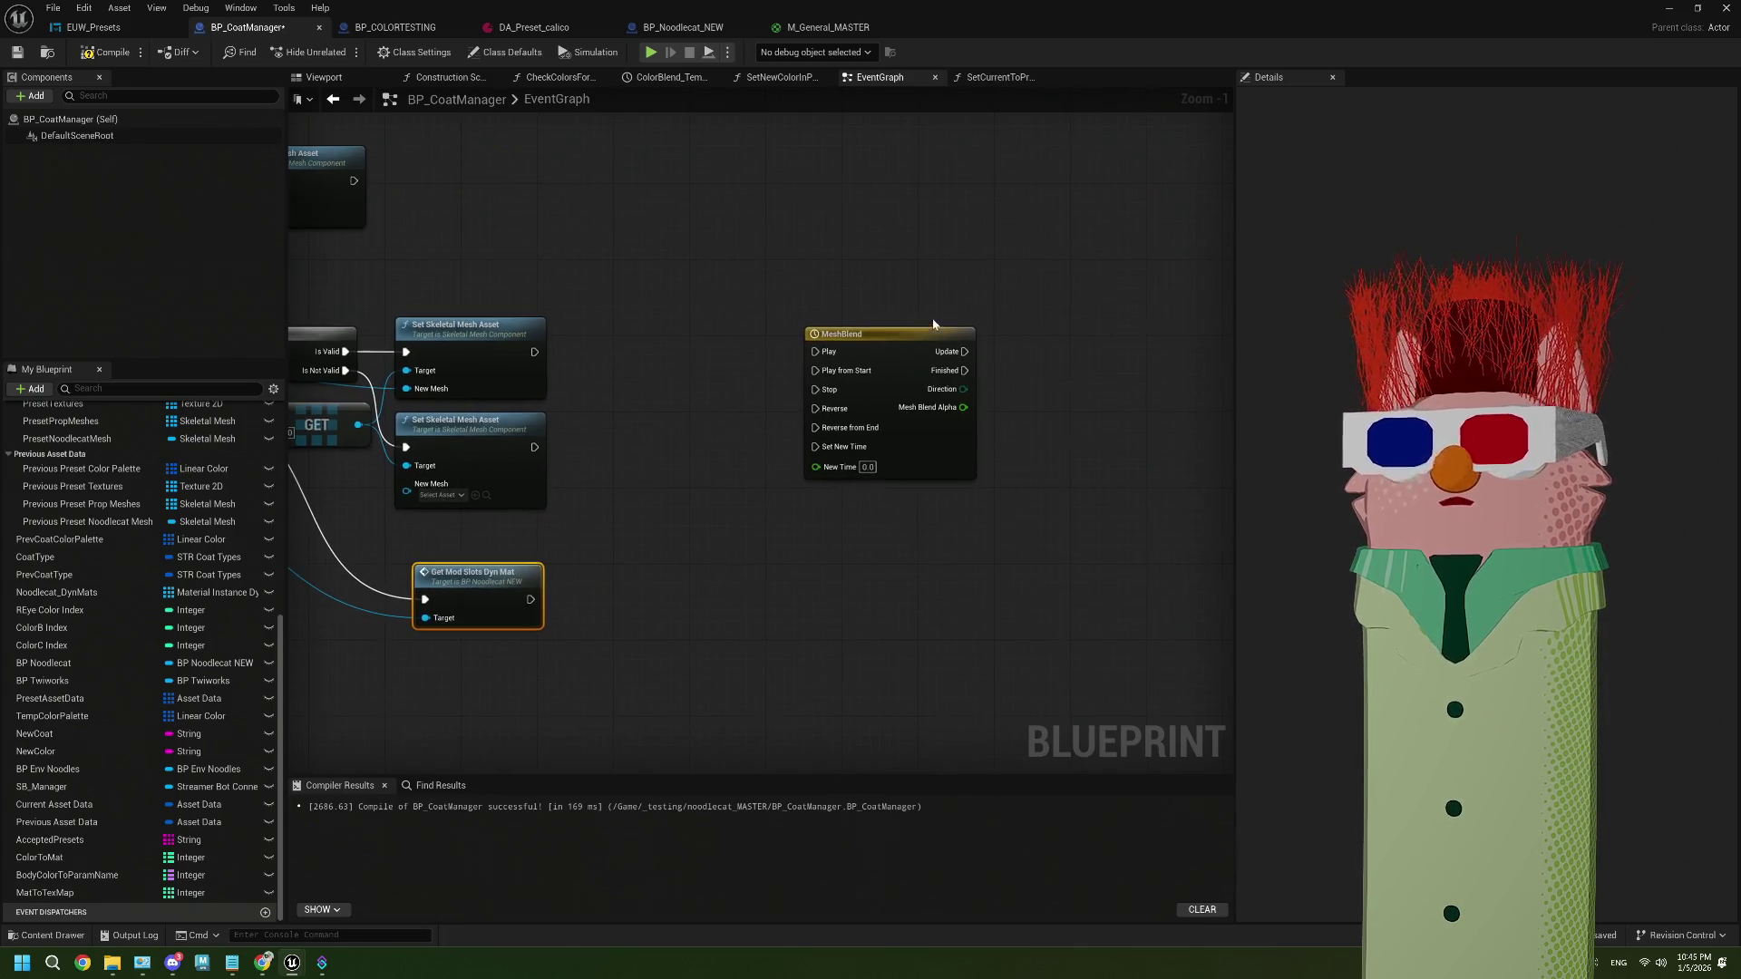
left_click_drag(530, 600, 815, 370)
left_click_drag(914, 333, 675, 561)
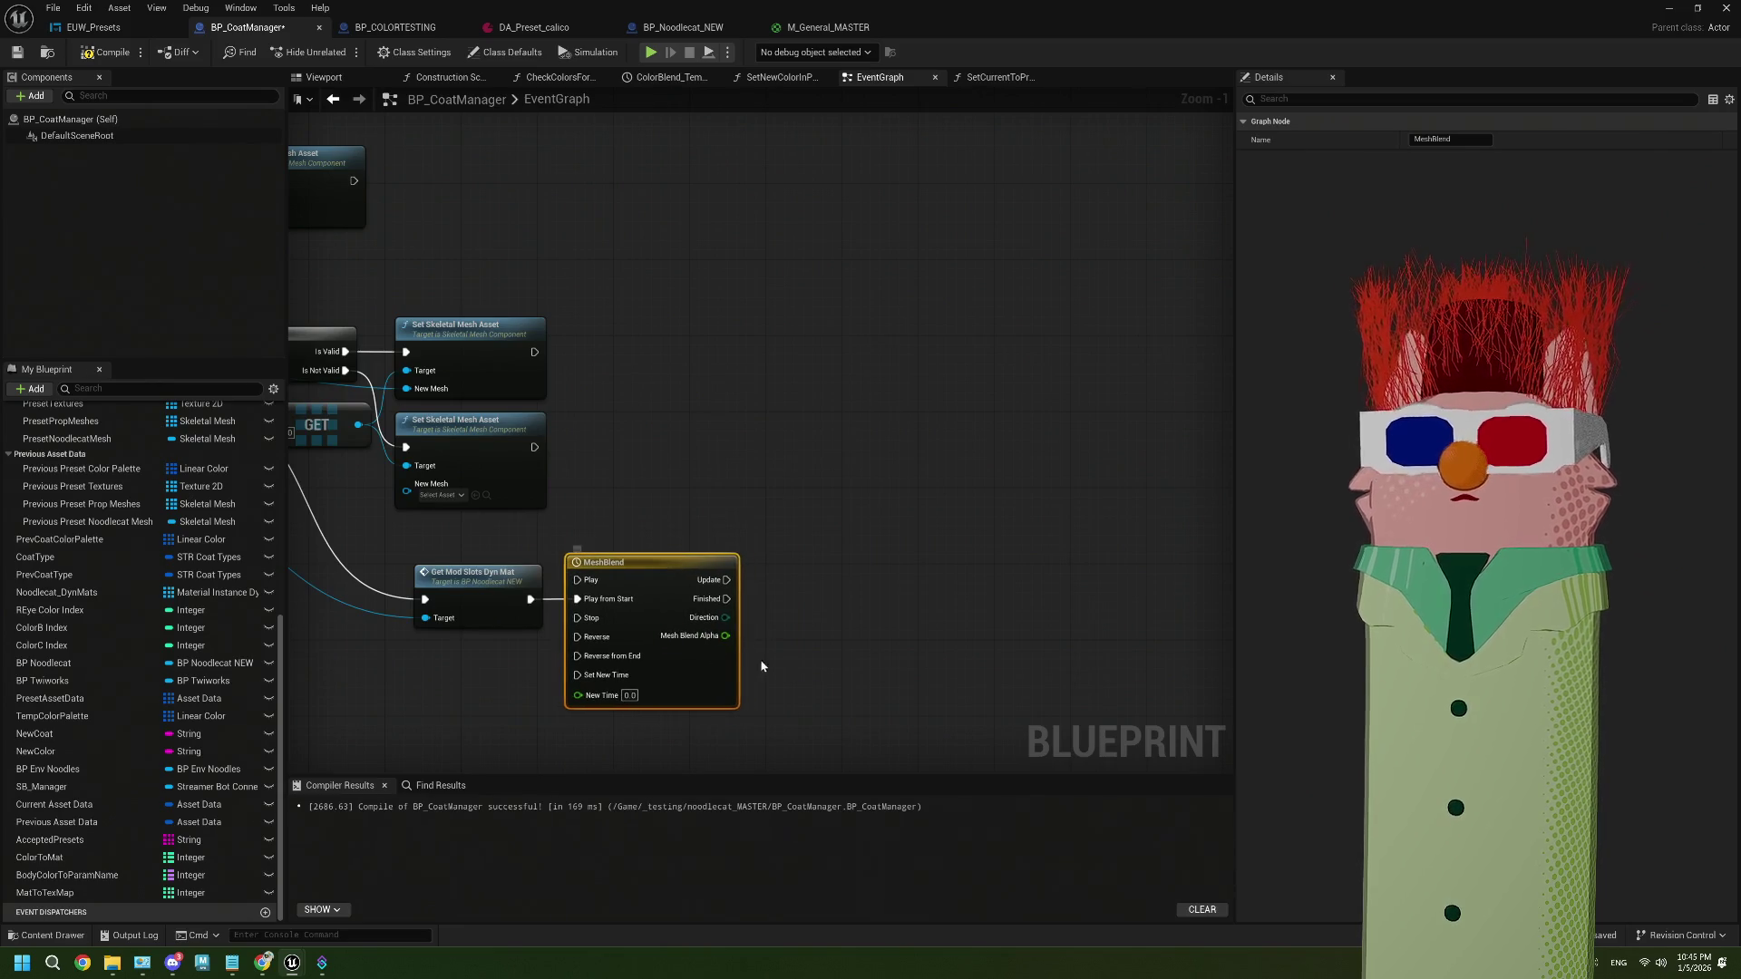
scroll(780, 640, "down", 1)
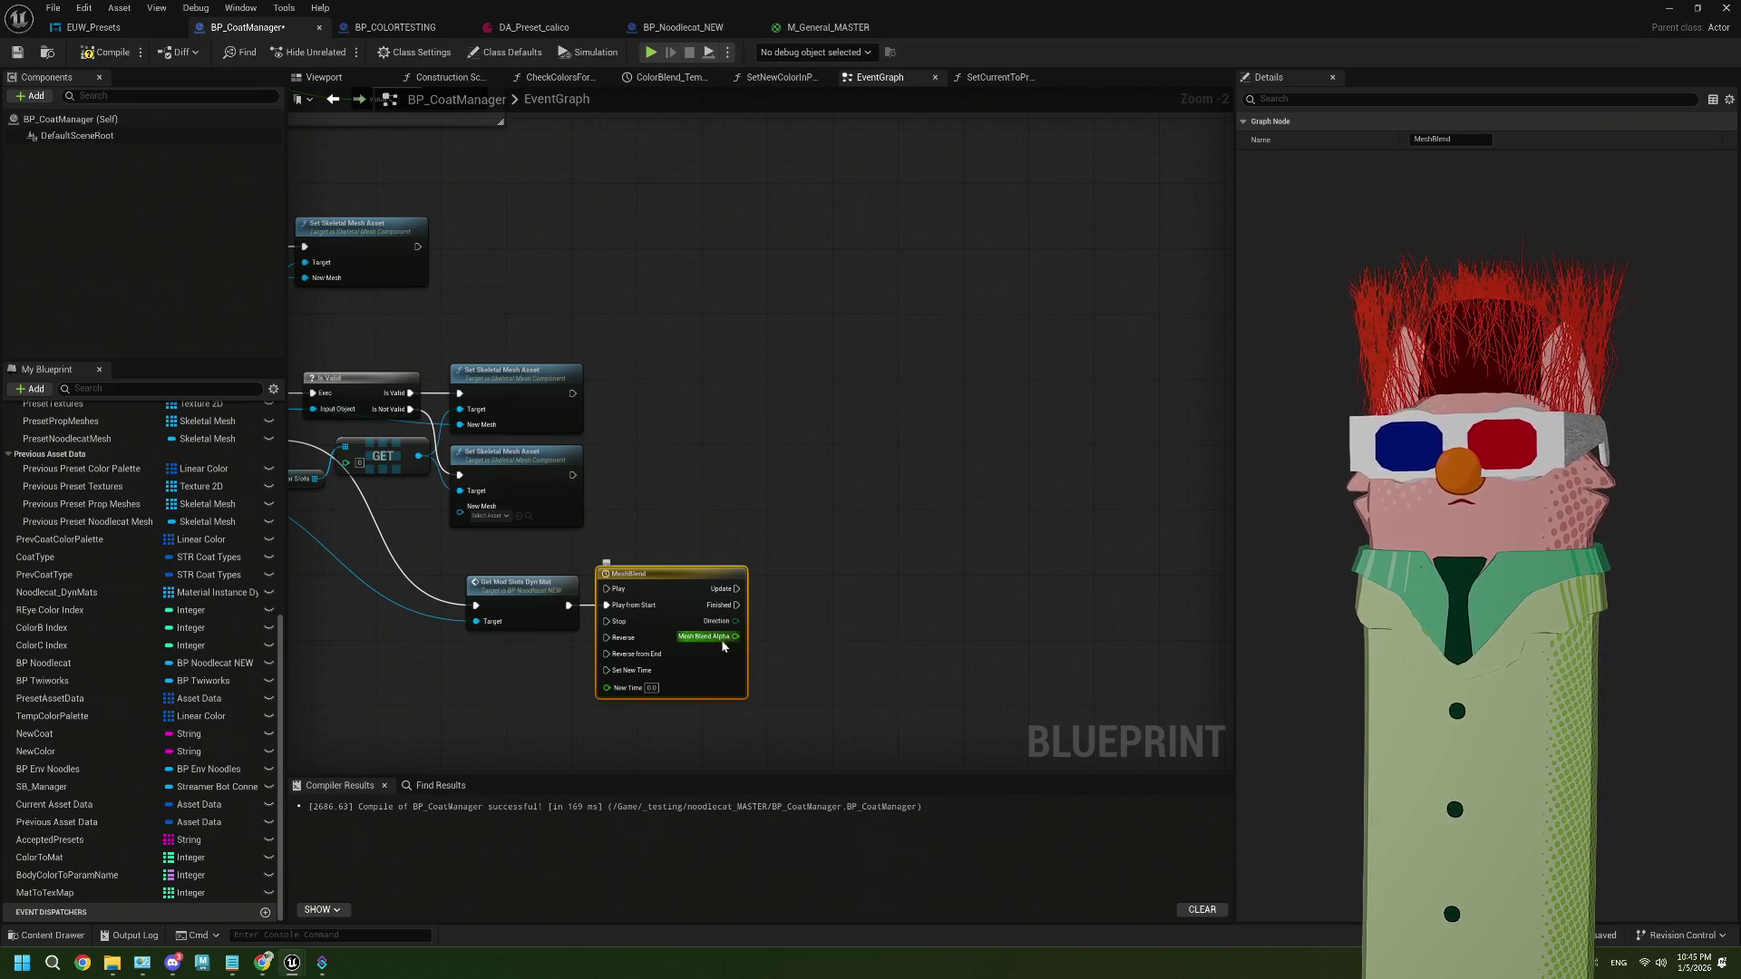
In MeshBlend, rename the track to MeshBlendIn and add a MeshBlendOut float track
double_click(715, 667)
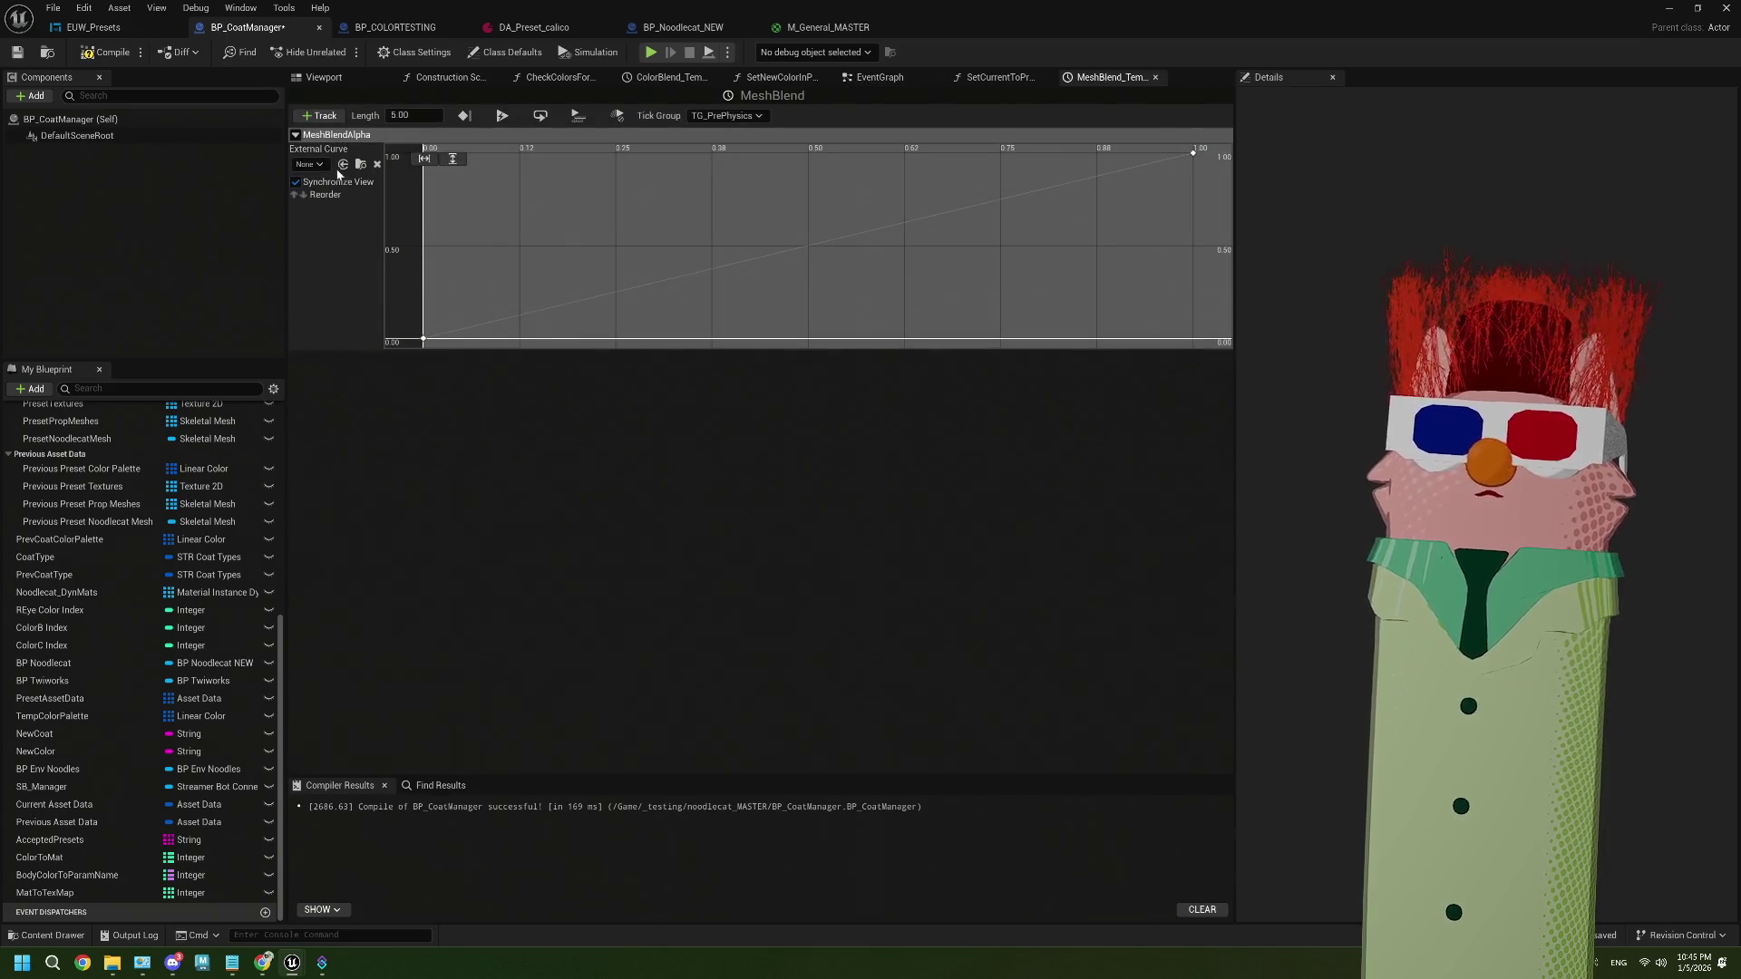
right_click(353, 136)
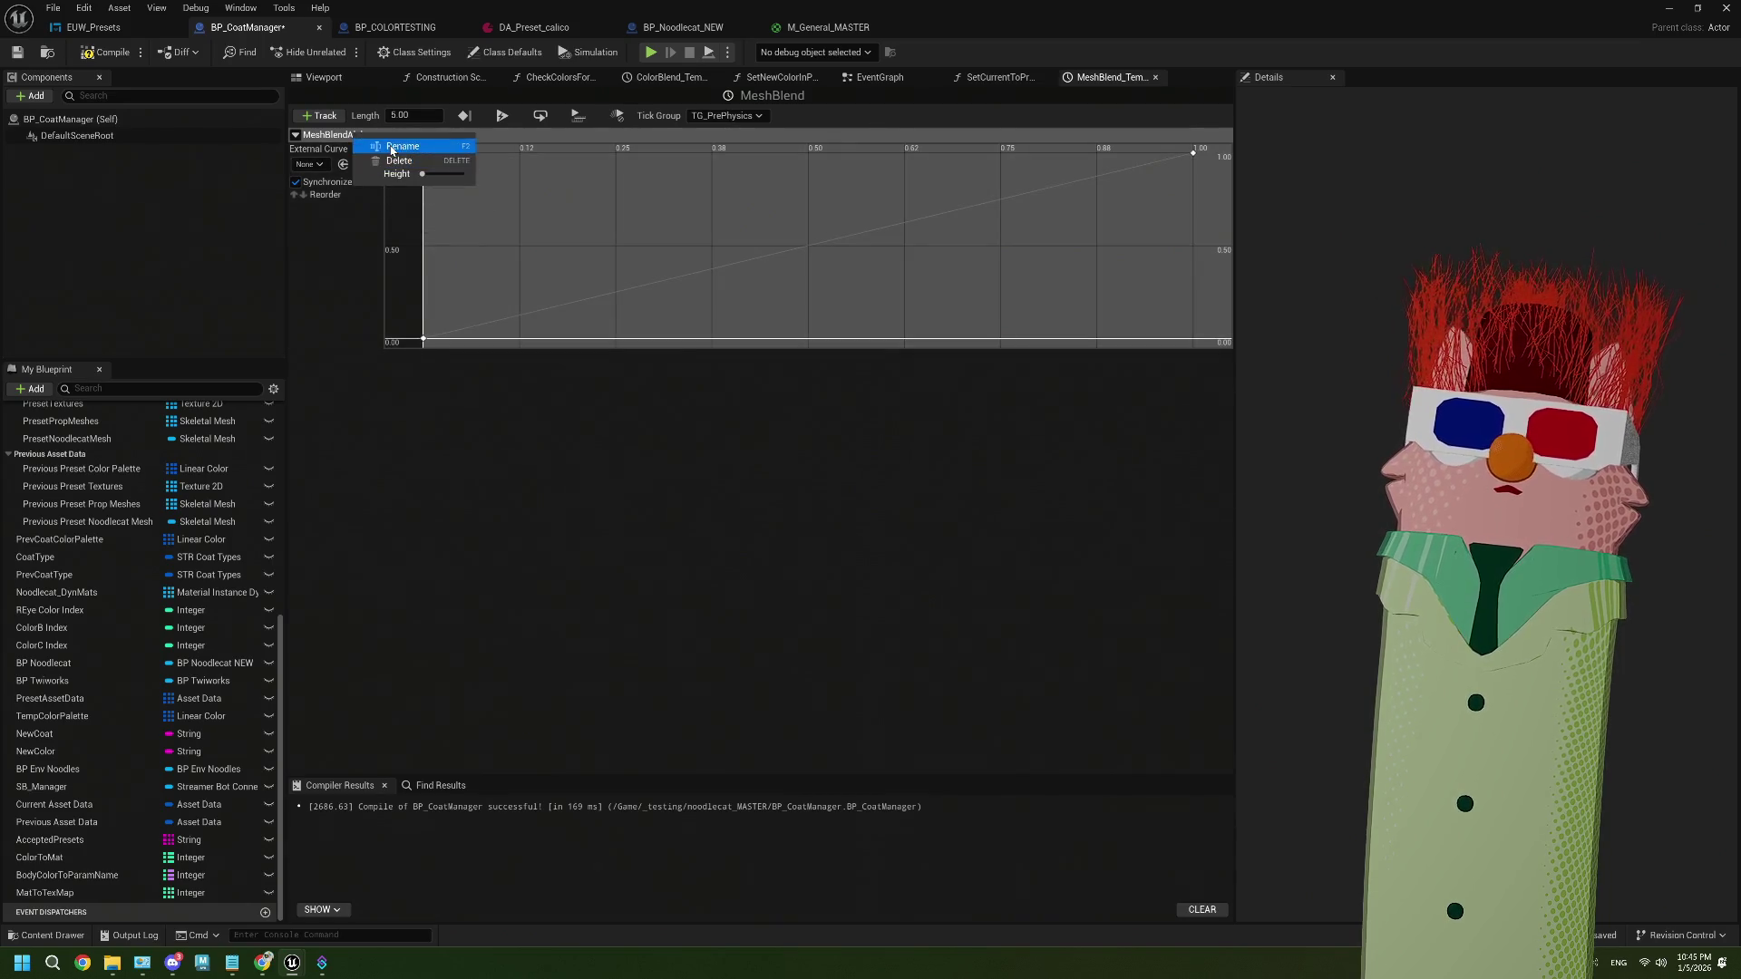
left_click(391, 147)
key("Return")
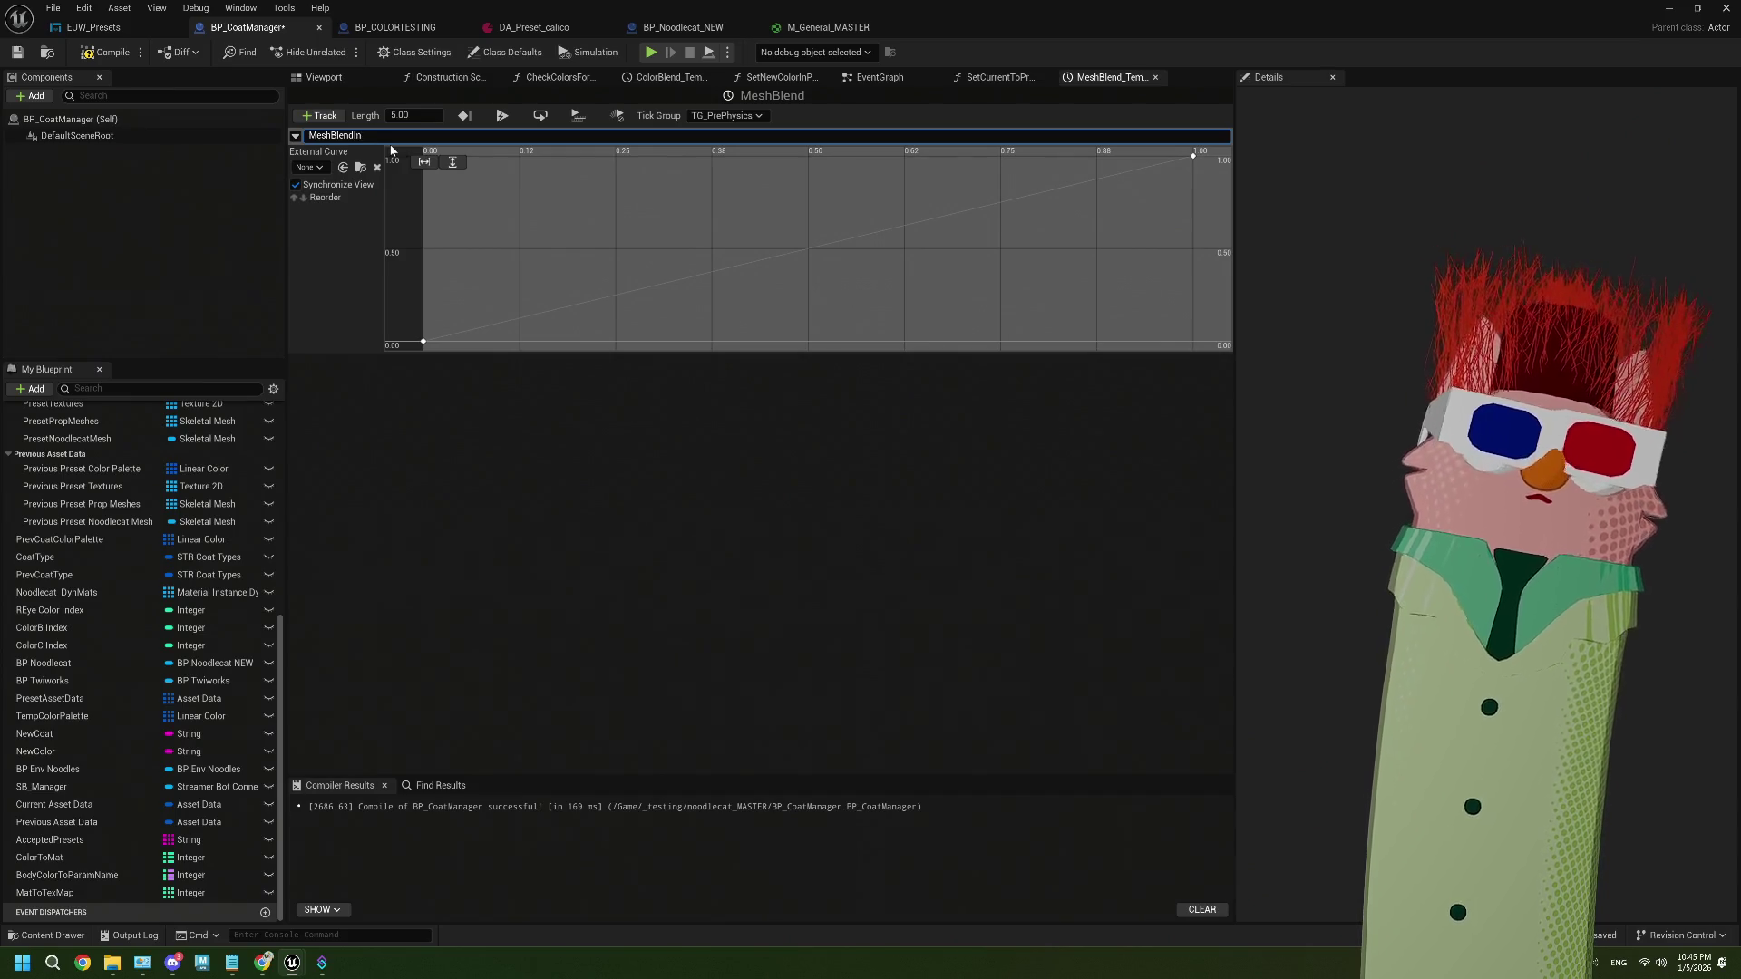
left_click(408, 514)
left_click(319, 115)
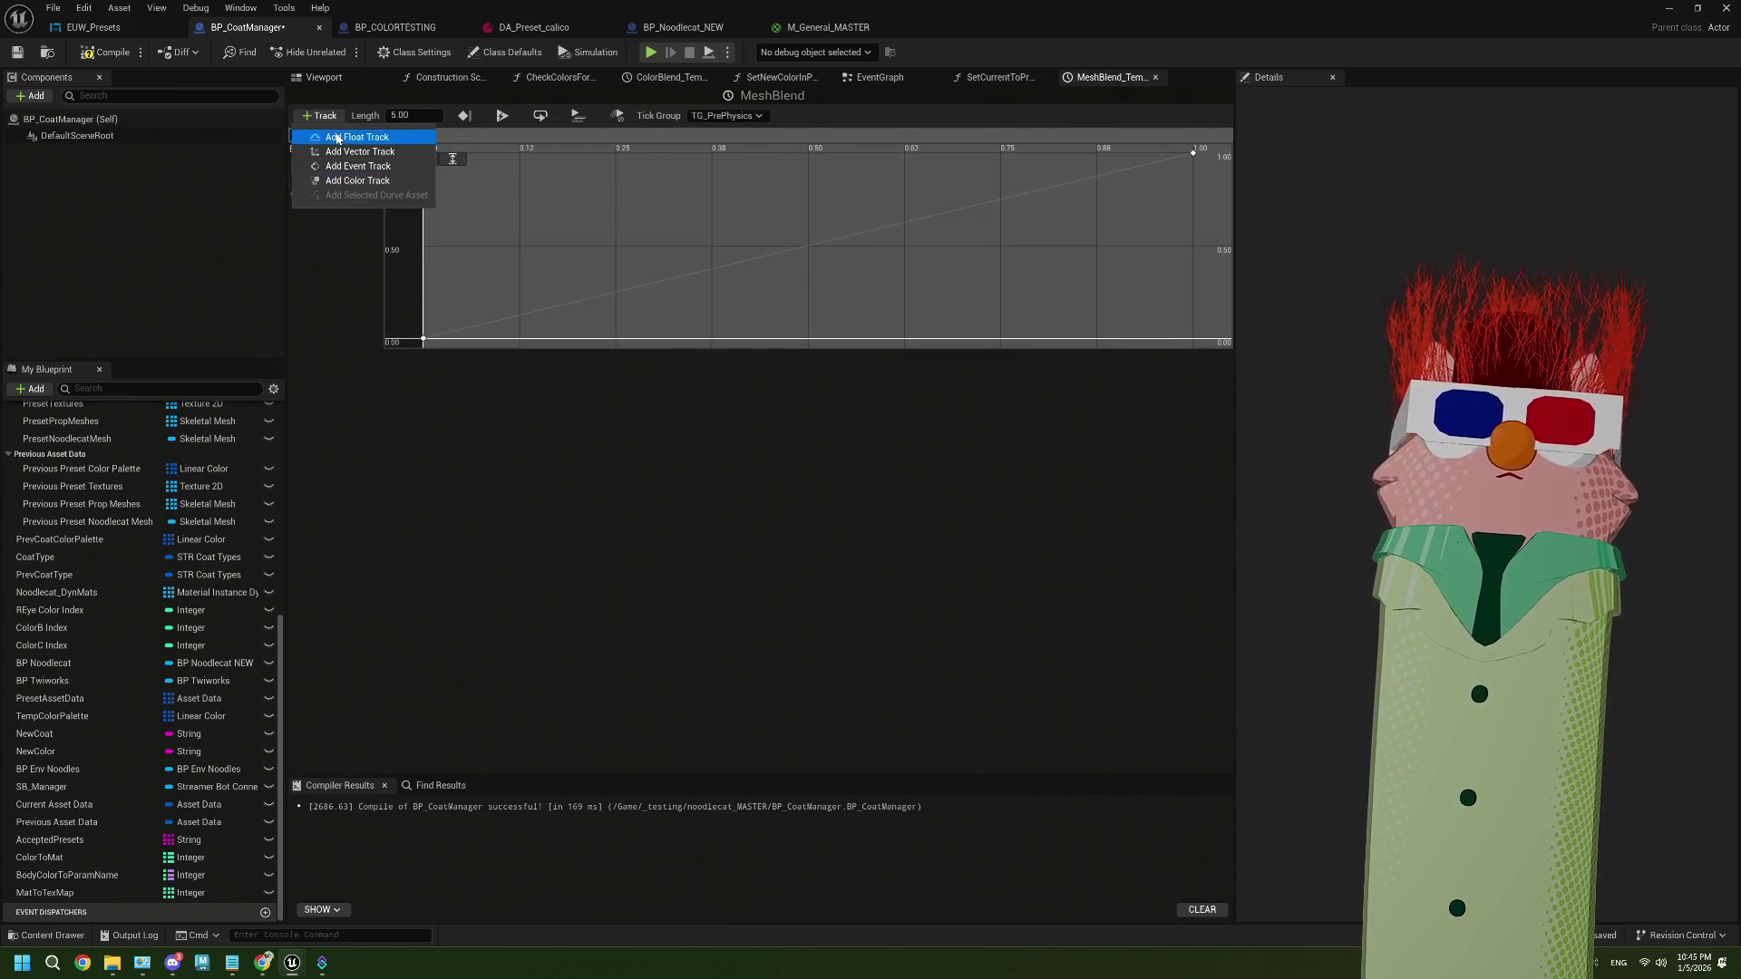
left_click(337, 138)
type("MeshBlend")
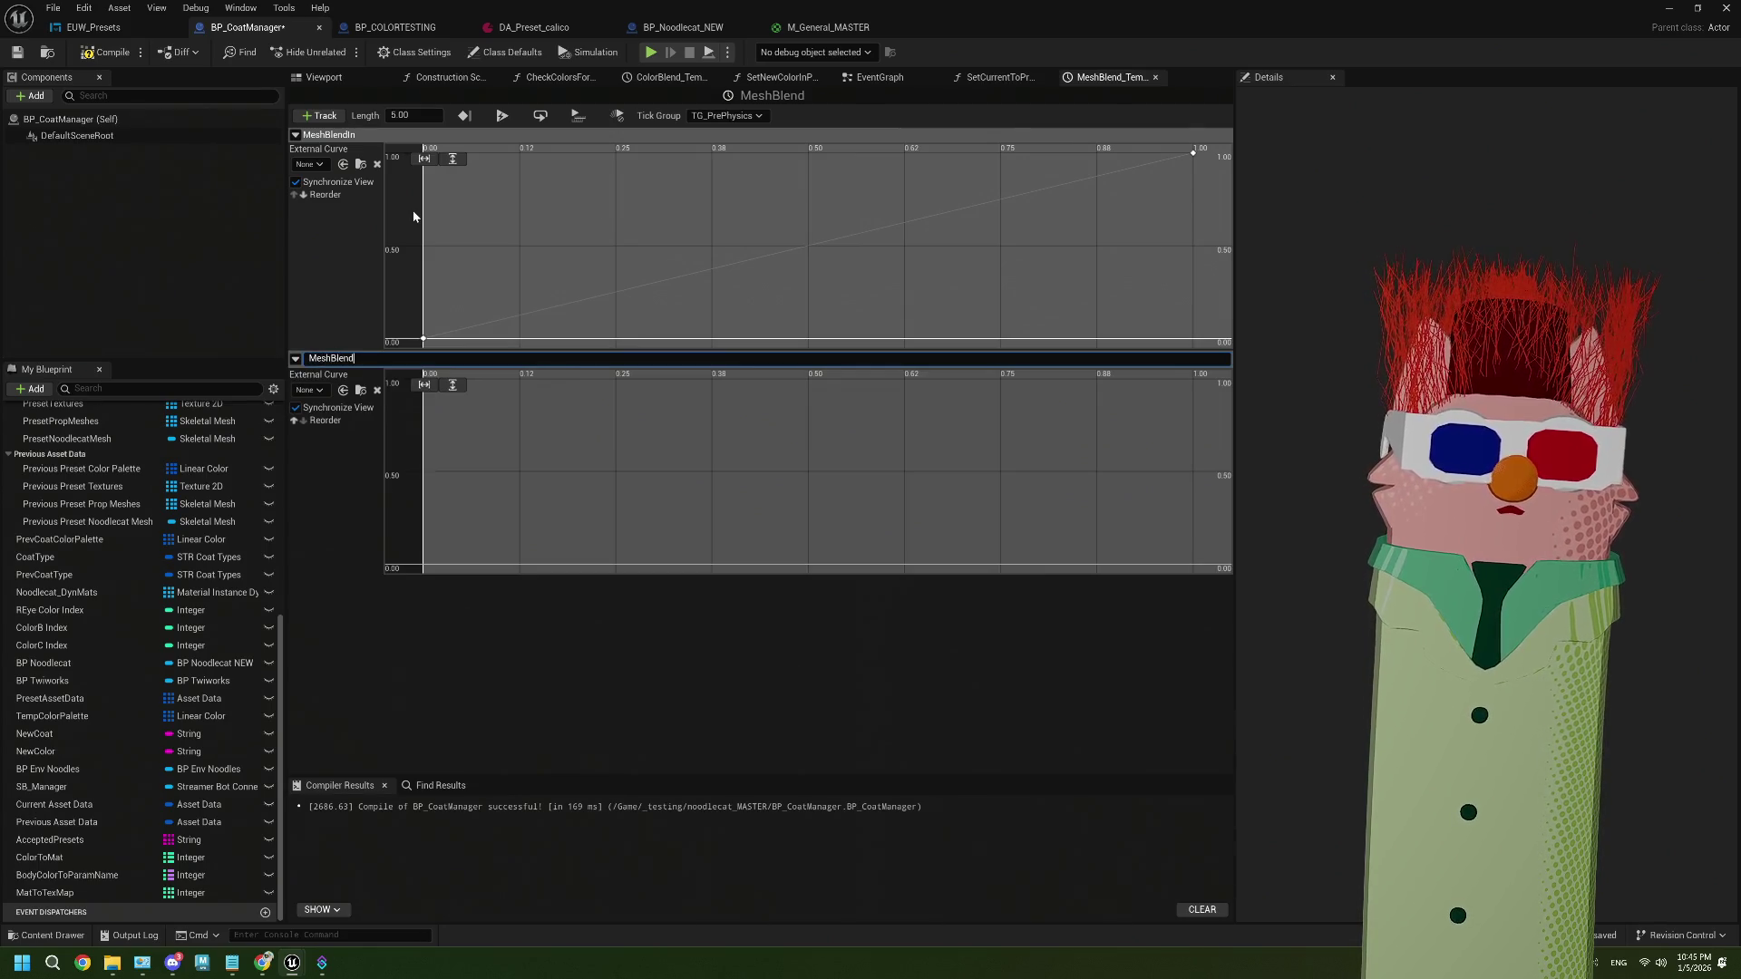
type("Out")
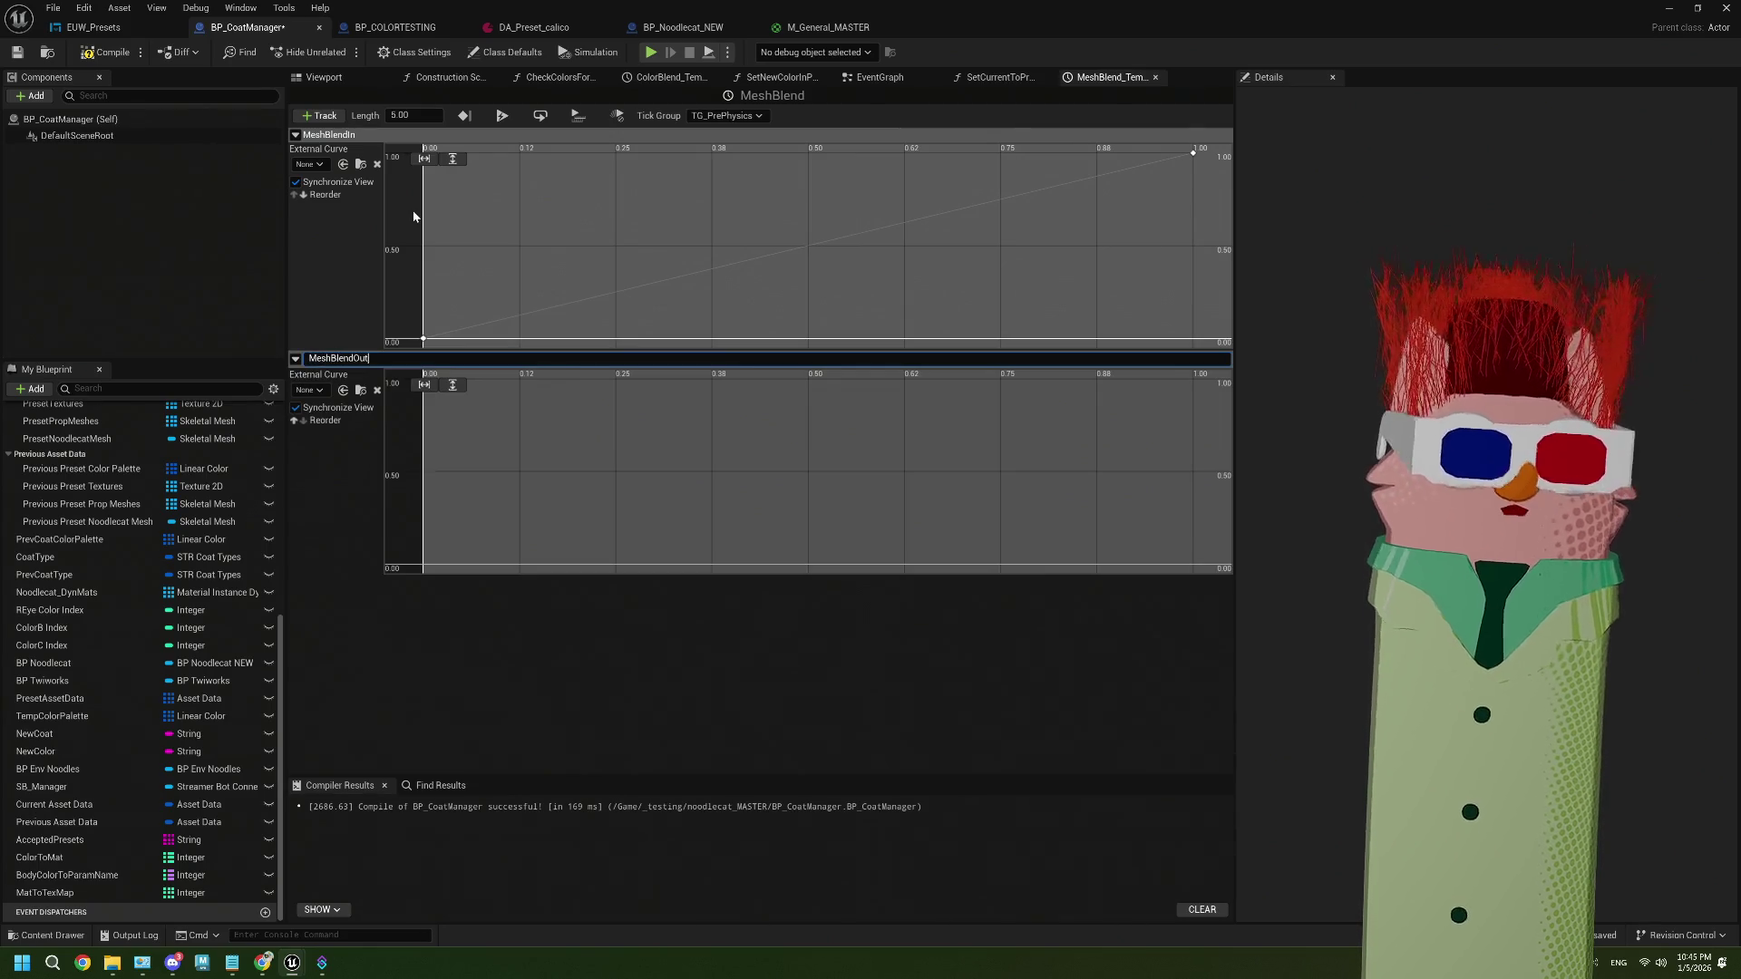
left_click(875, 468)
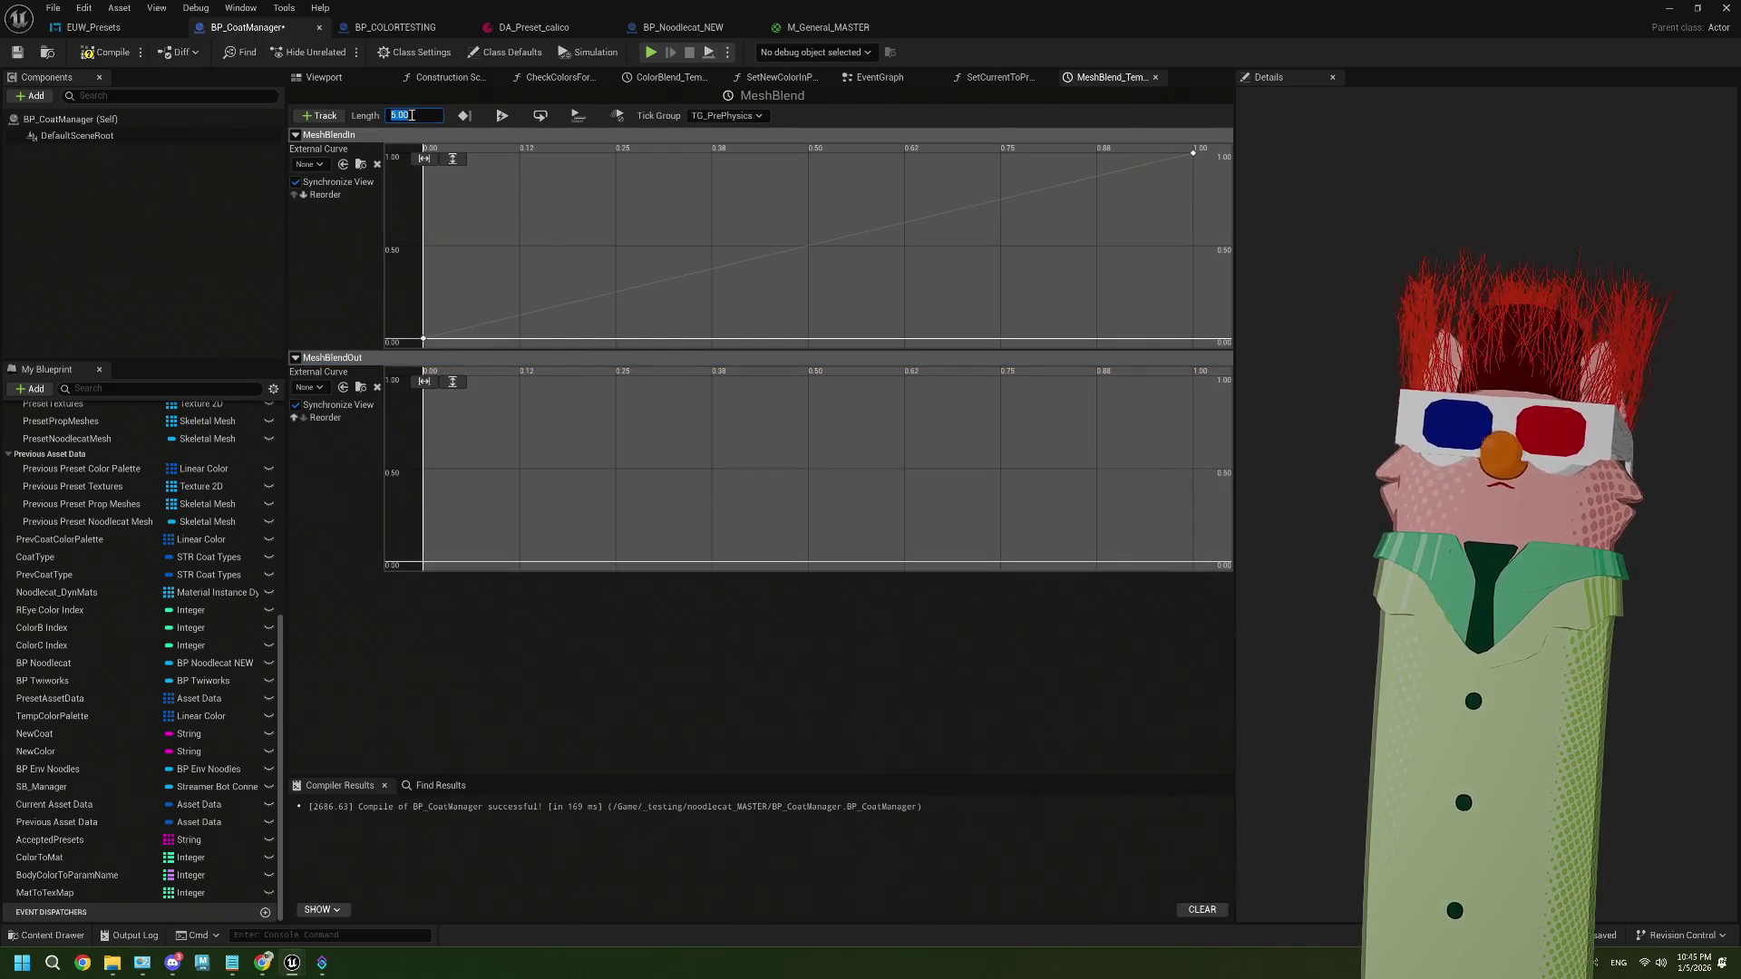
Key MeshBlendOut from value 1 at time 0 to value 0 at time 1
right_click(523, 468)
left_click(572, 494)
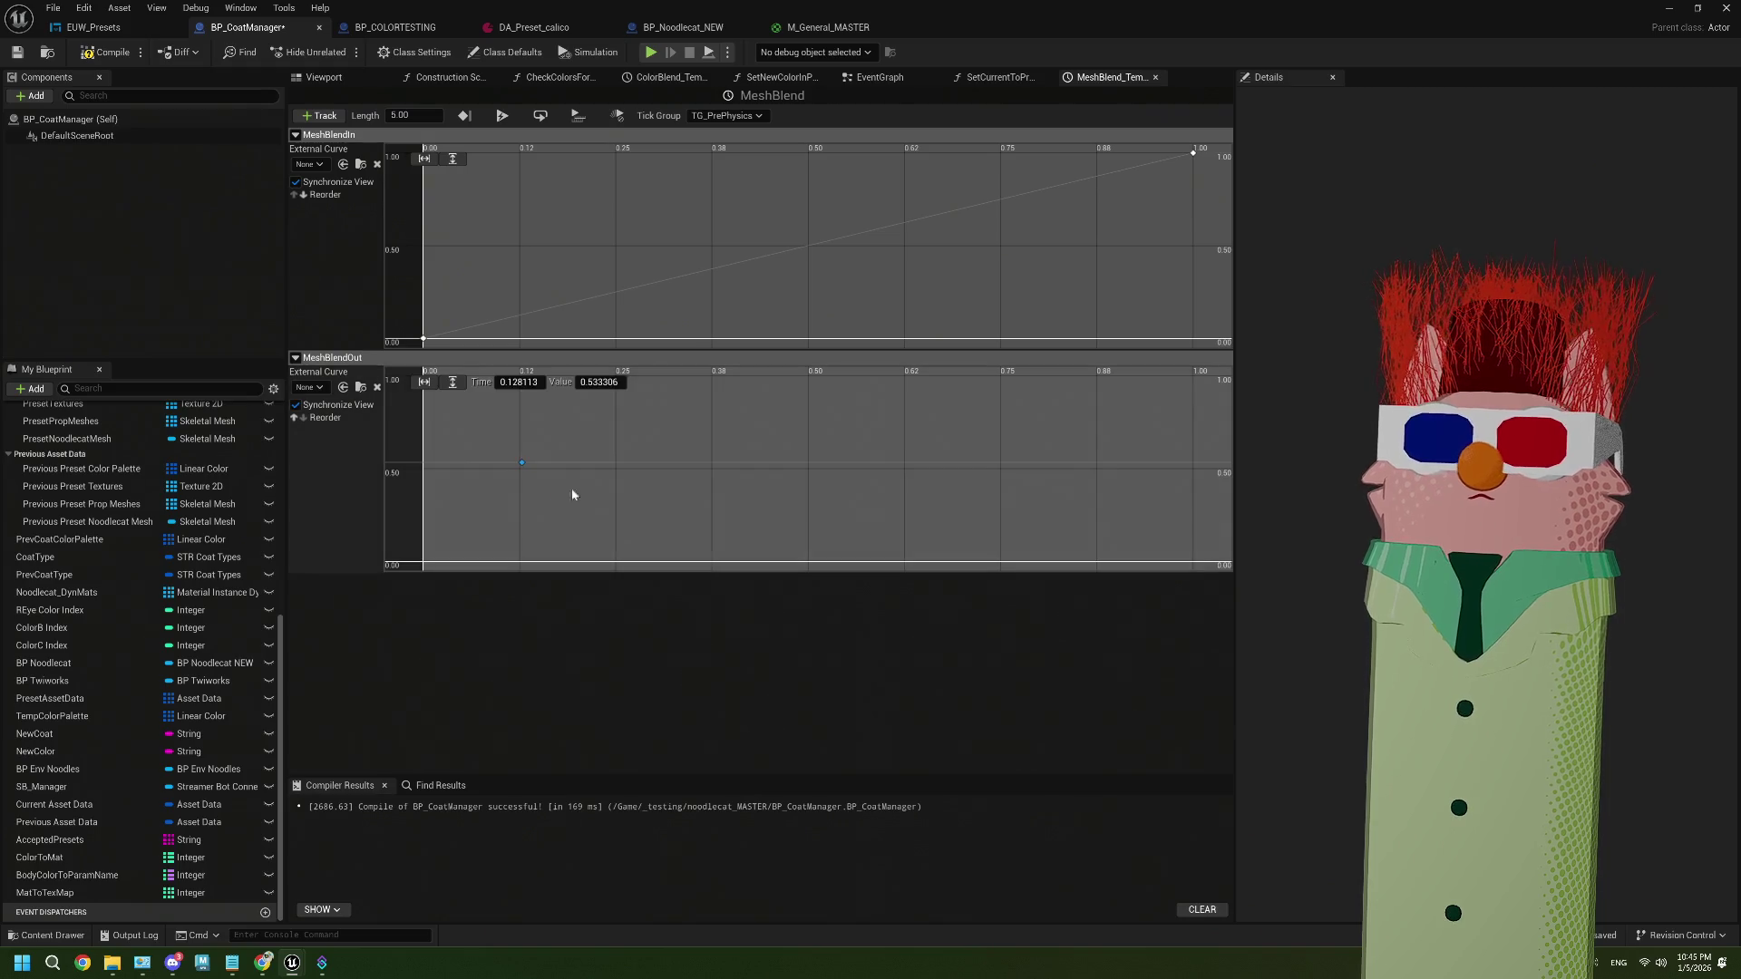
right_click(649, 468)
left_click(699, 494)
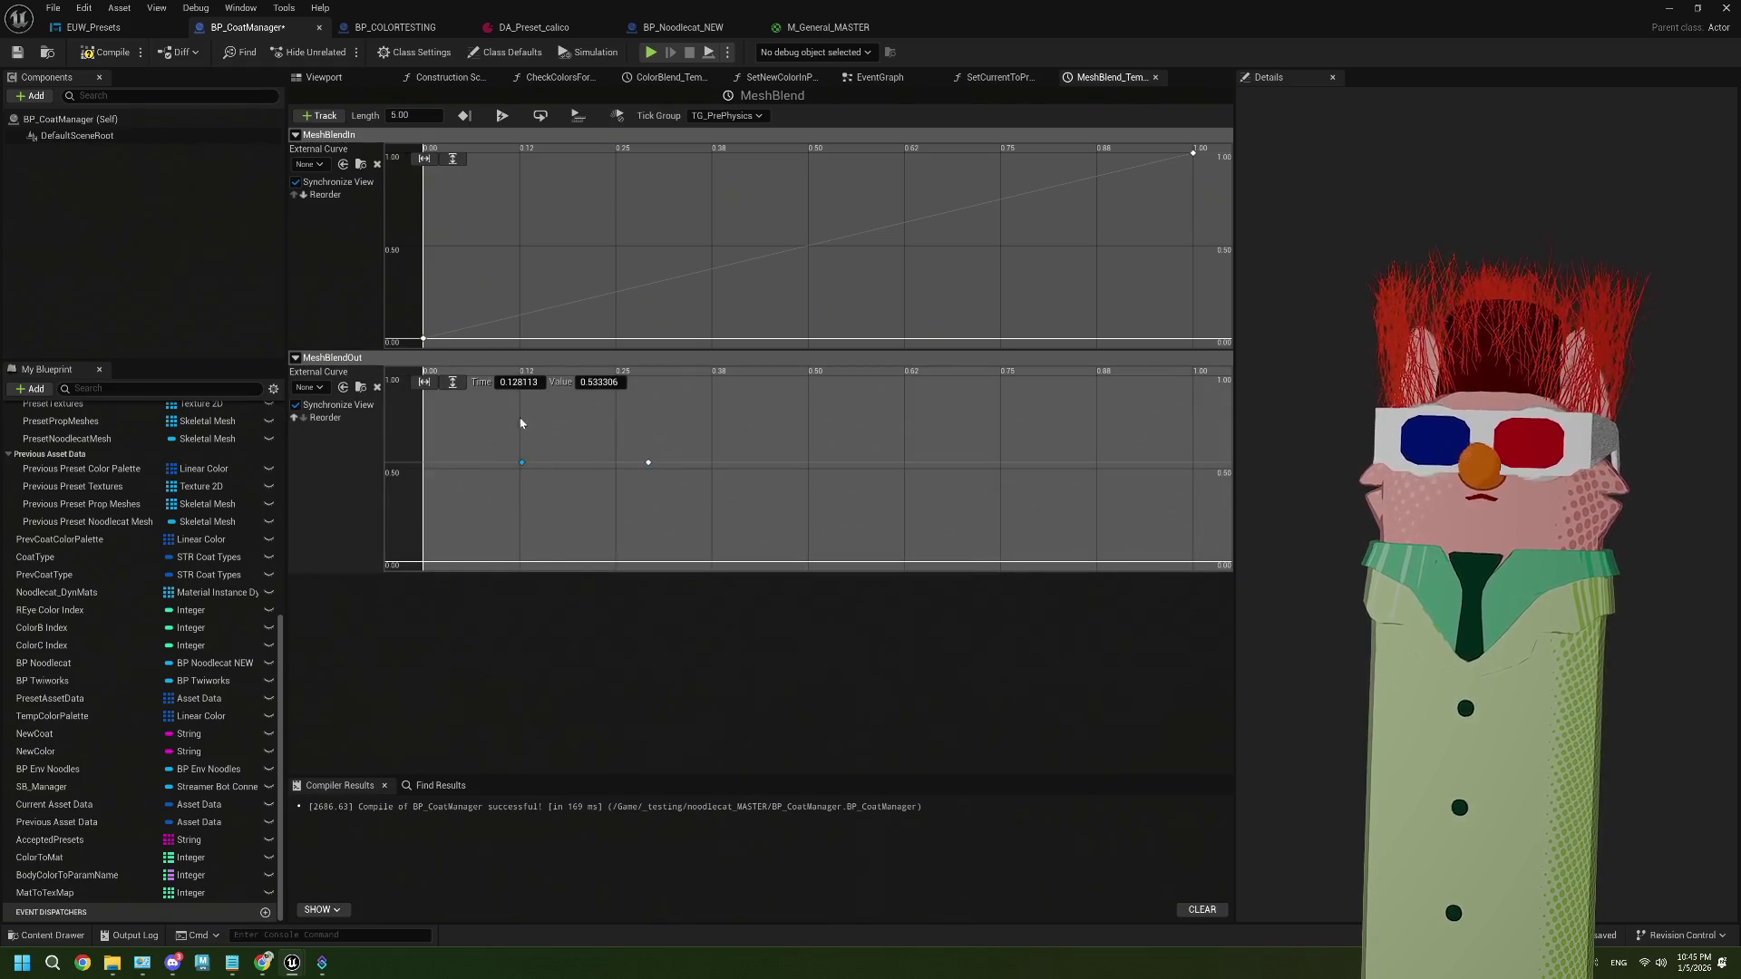
key("Tab")
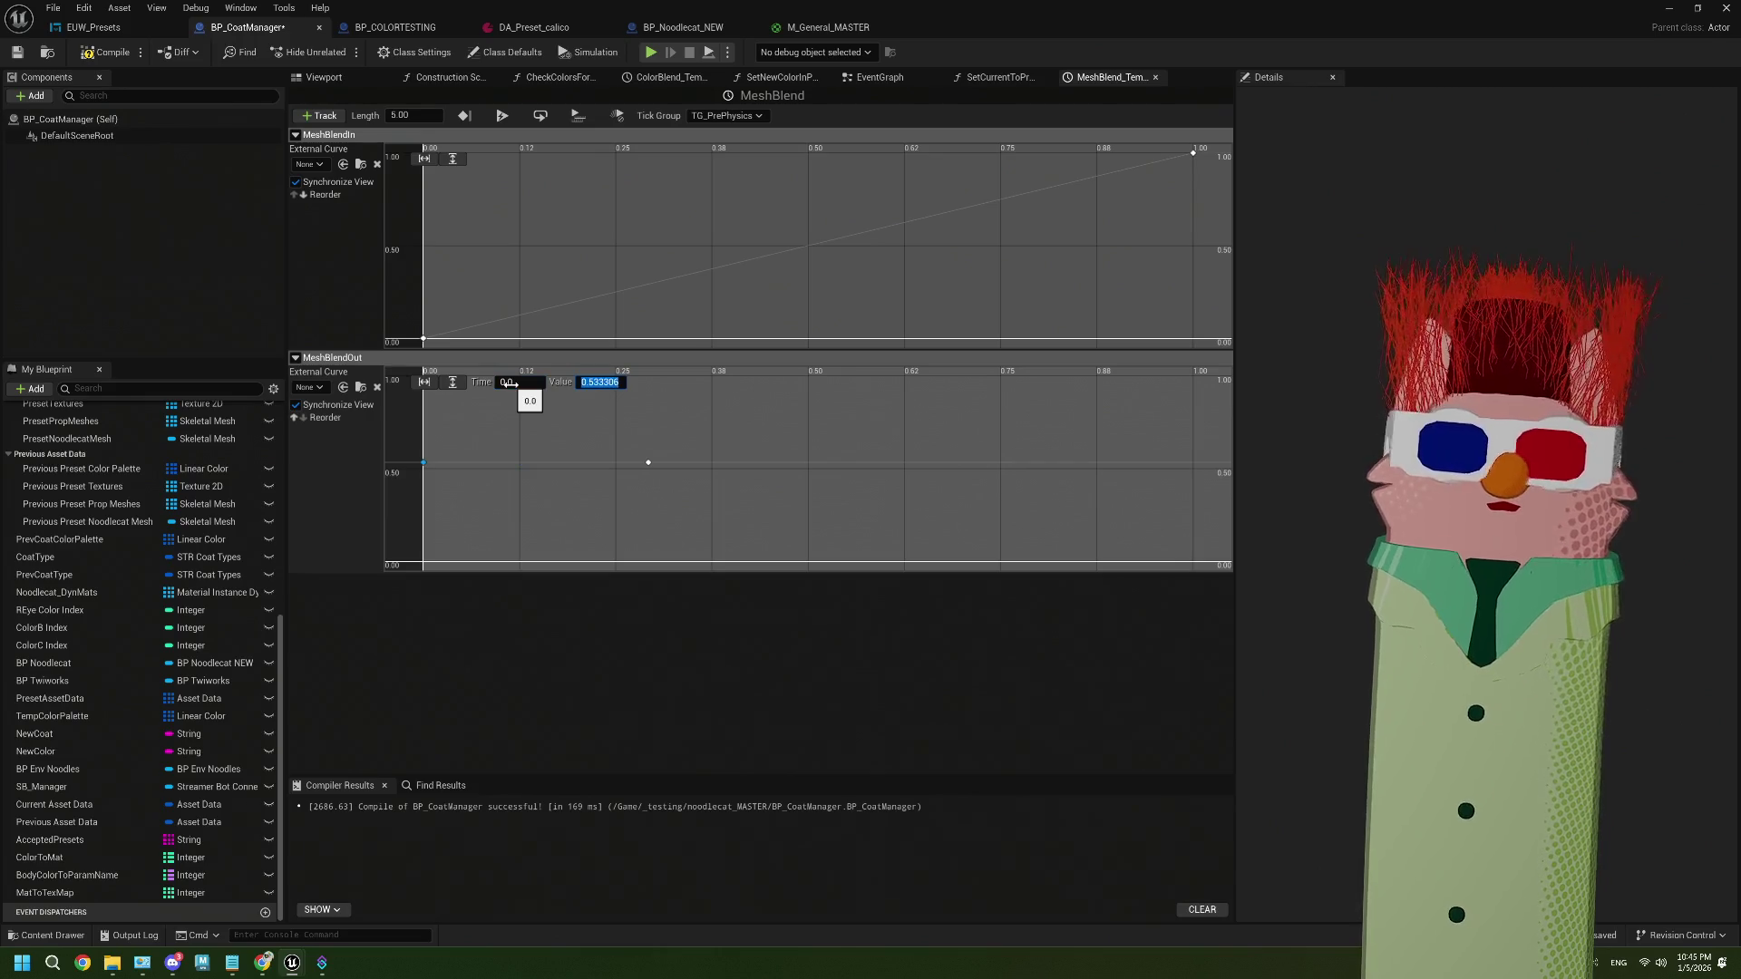
left_click(528, 386)
left_click(516, 381)
type("1")
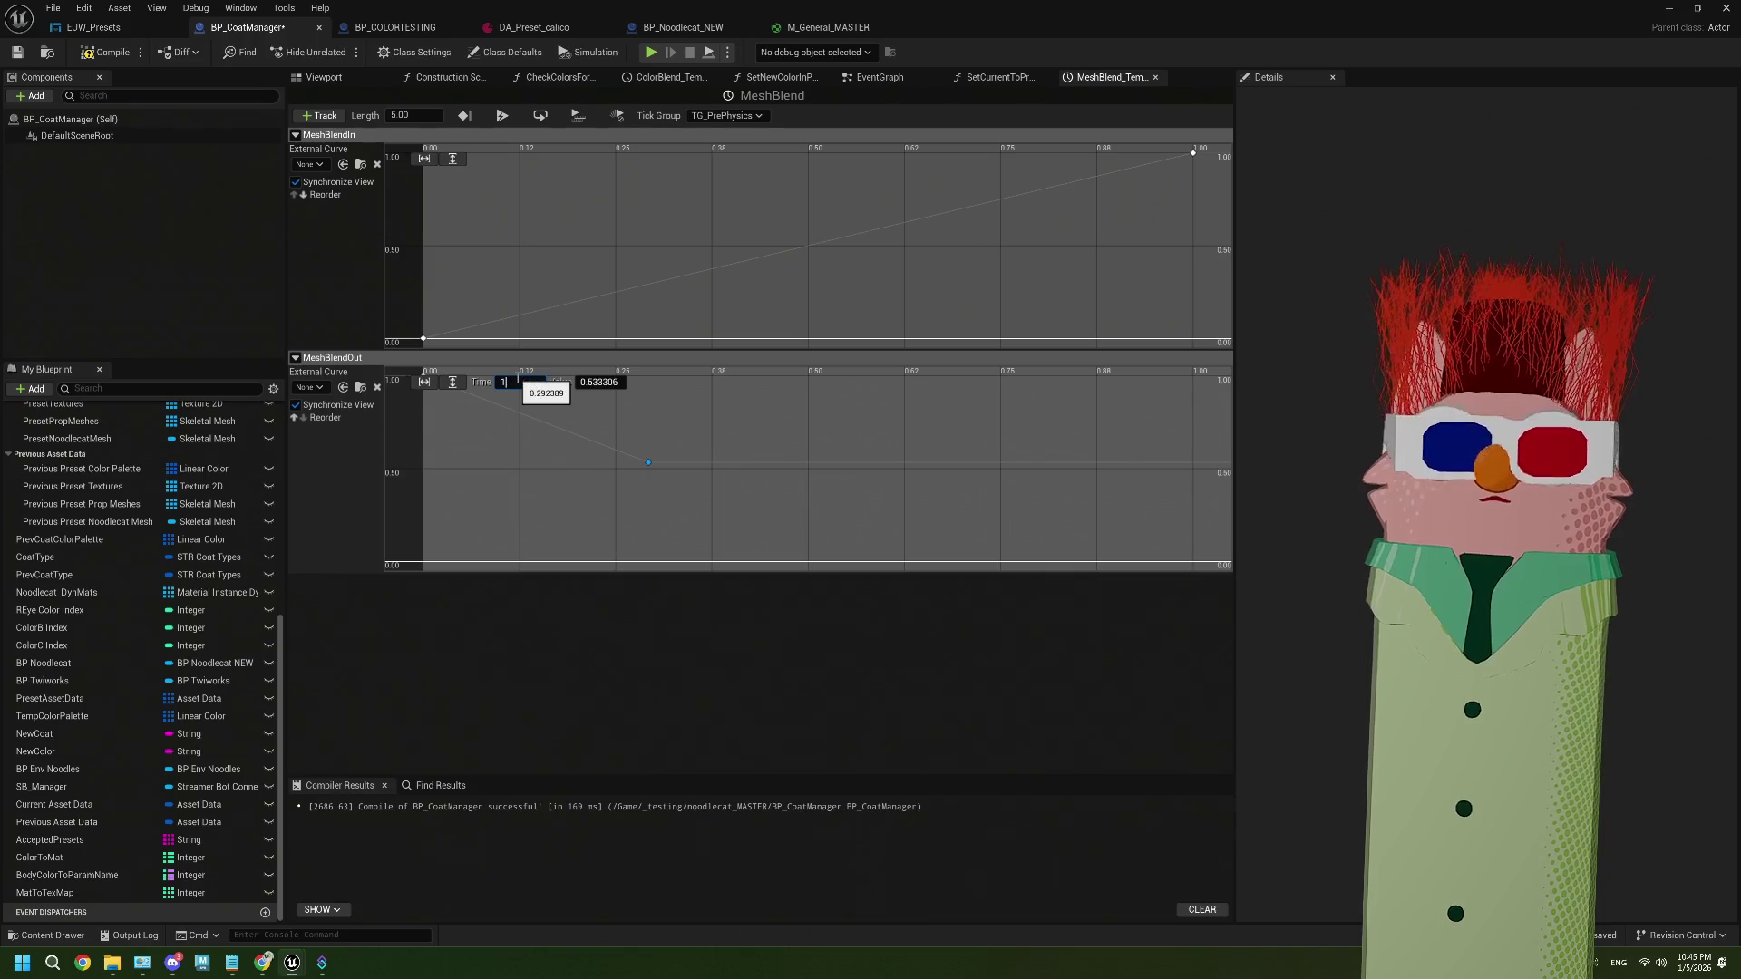
key("Tab")
type("0")
key("Return")
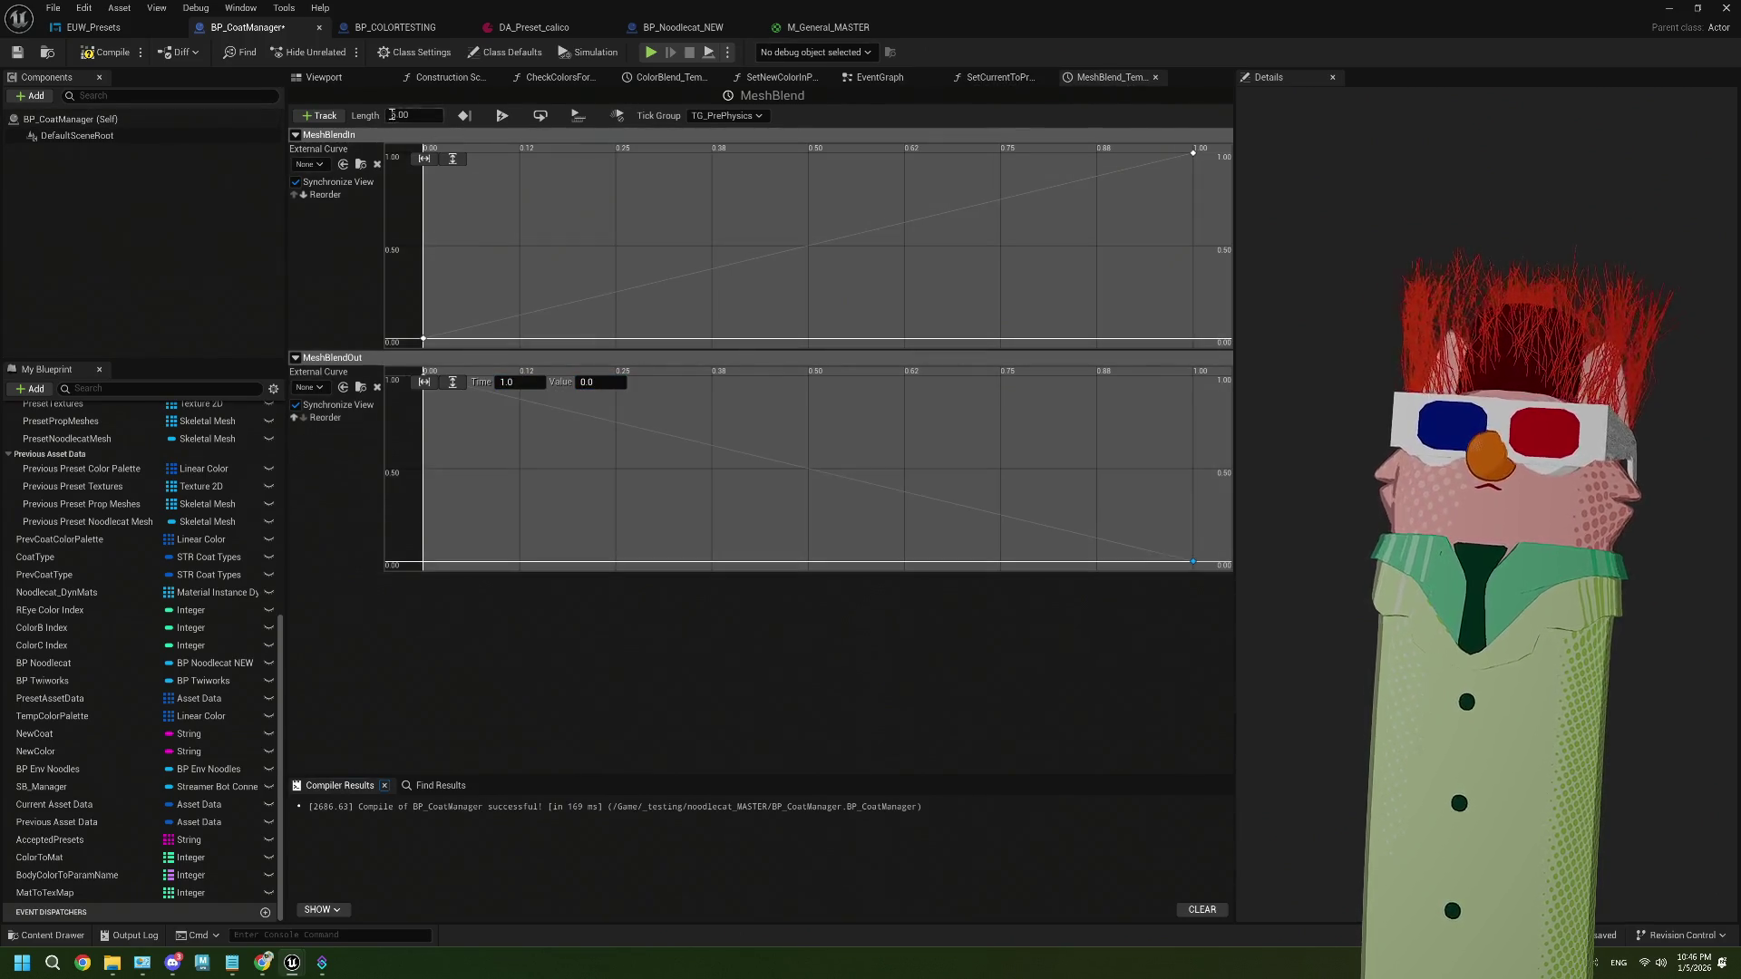
End the timeline at its last keyframe, compile, and close the SetCurrentToPrevious and MeshBlend tabs
left_click(463, 115)
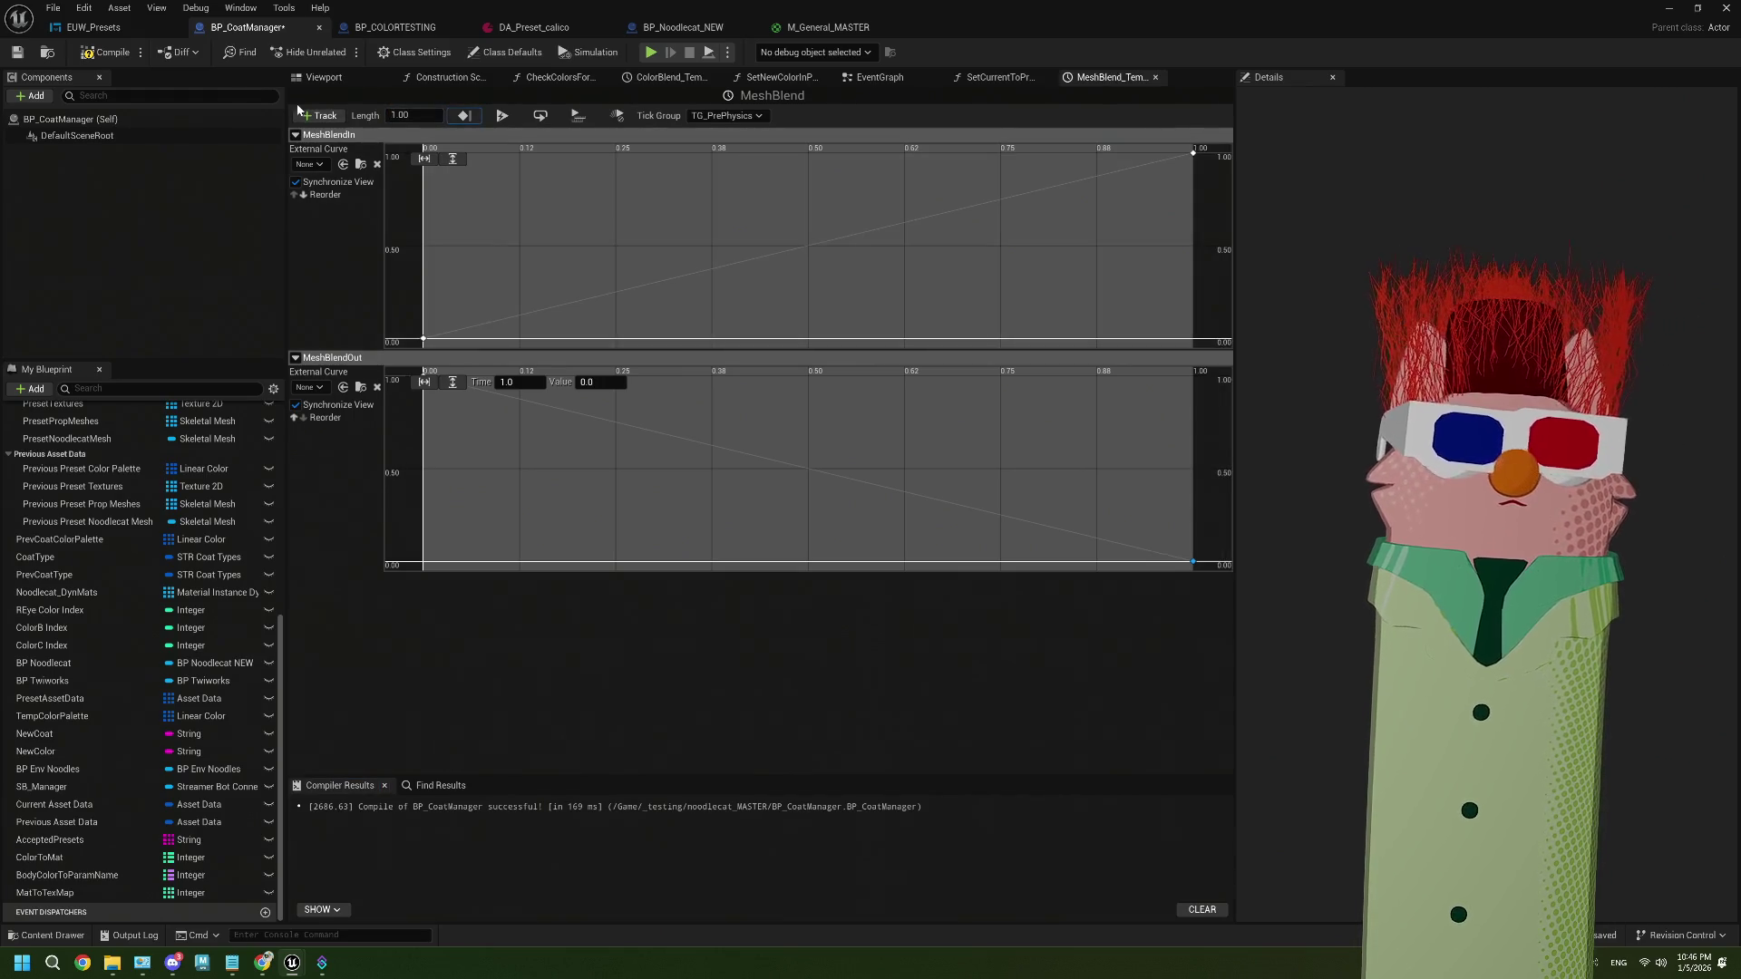
left_click(107, 52)
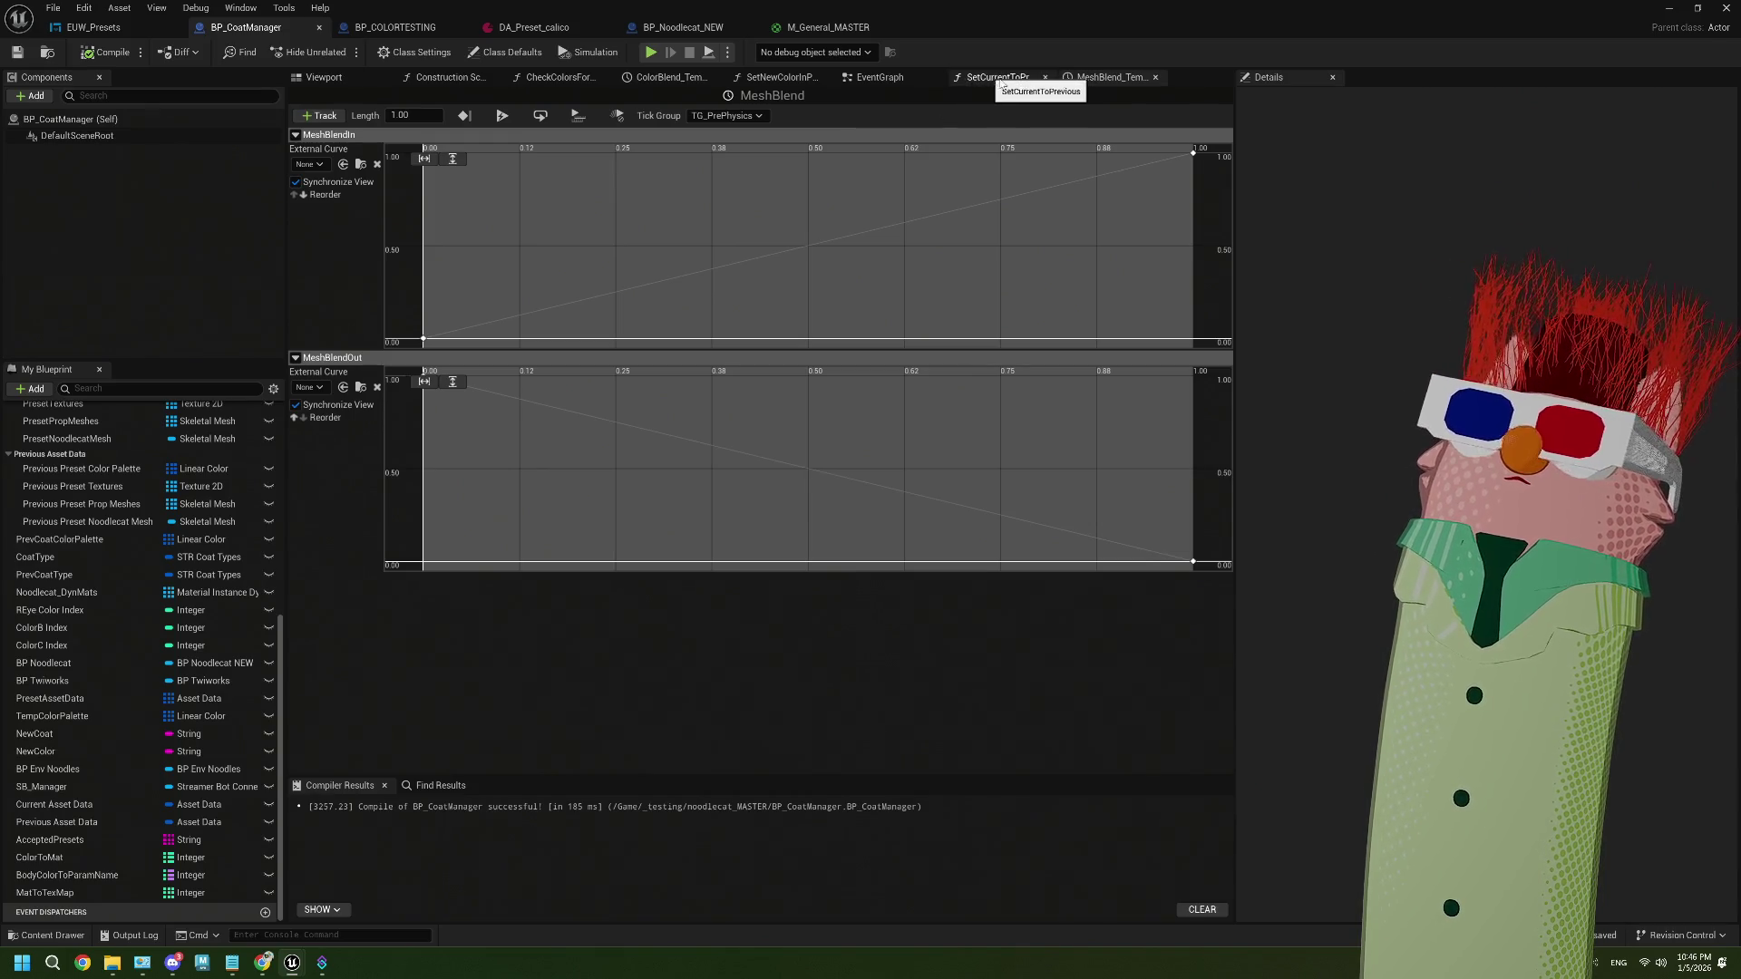
left_click(1044, 77)
left_click(1045, 77)
Drag the BP Noodlecat variable into the EventGraph as a getter below MeshBlend
scroll(805, 525, "up", 1)
scroll(773, 498, "up", 1)
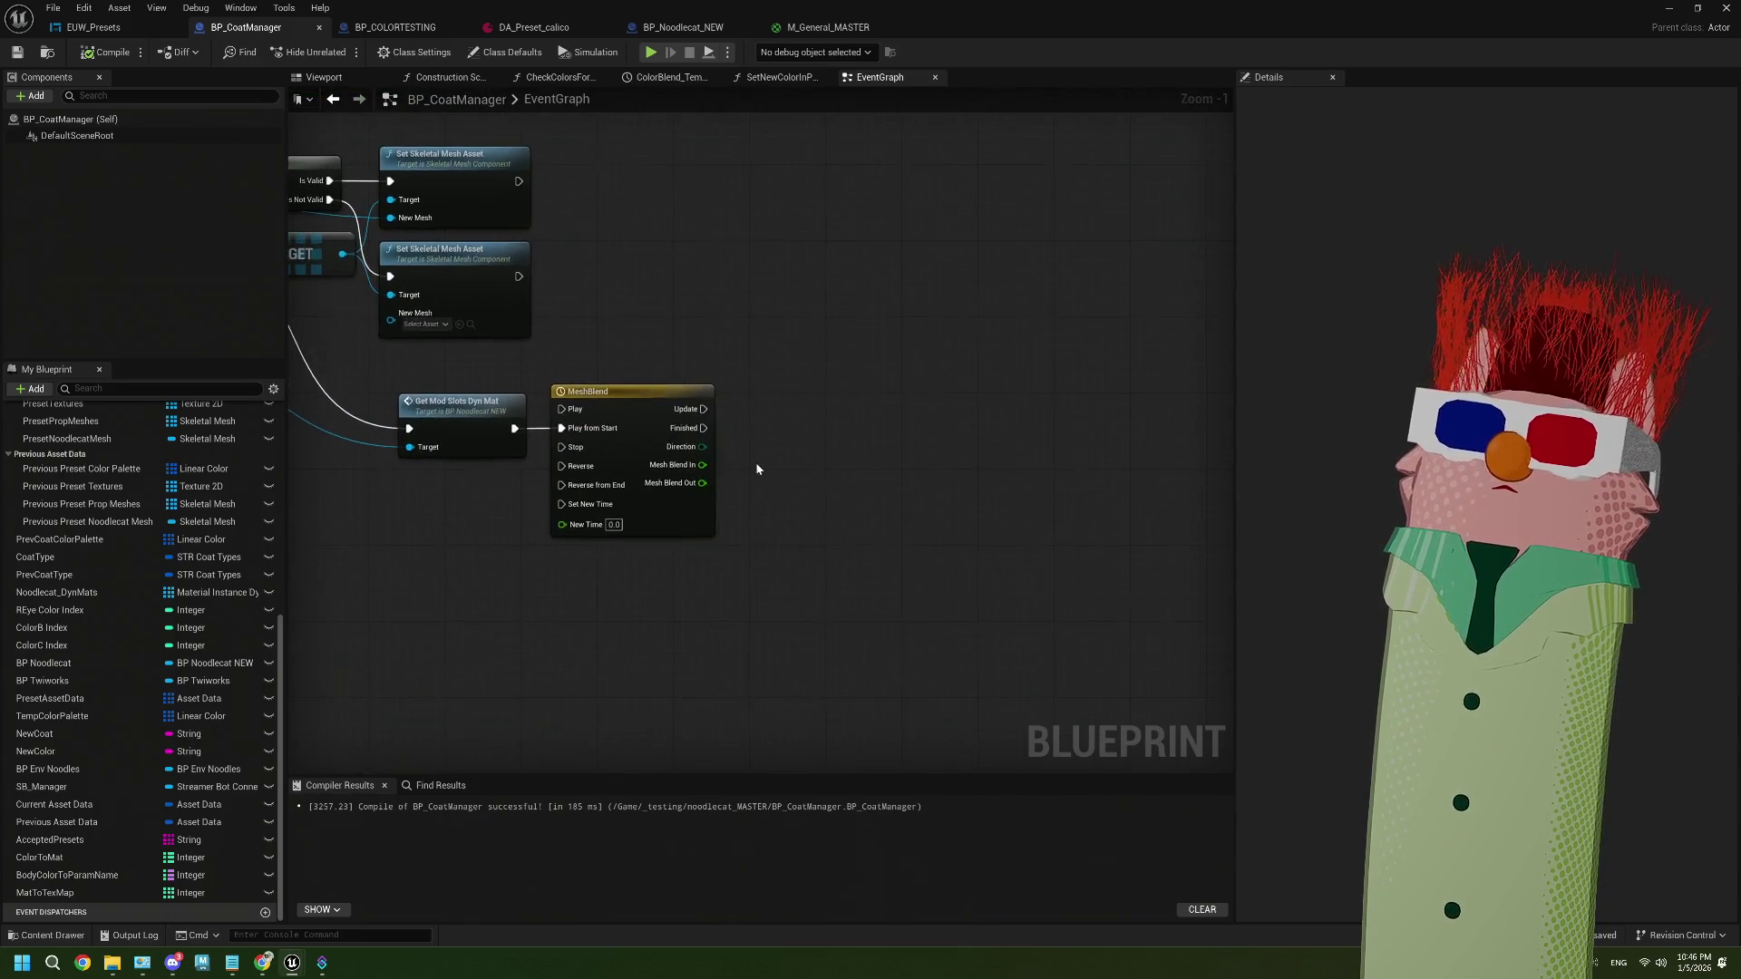
left_click_drag(731, 518, 692, 512)
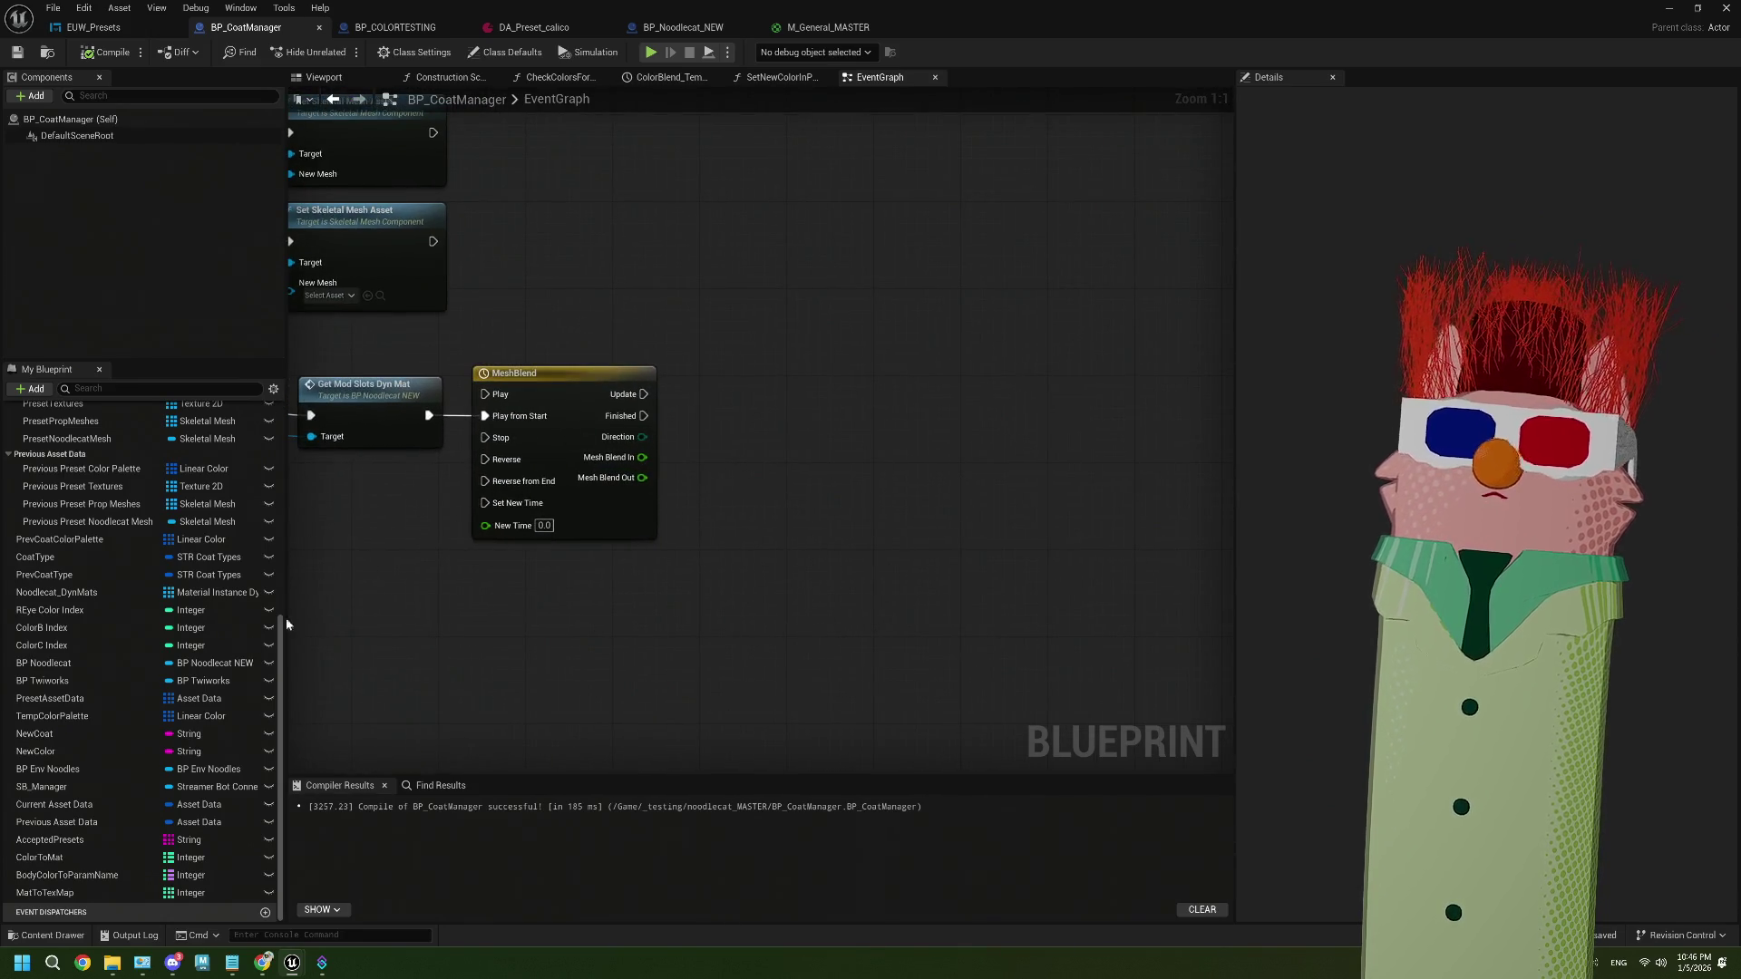
mouse_move(541, 622)
left_mouse_down()
mouse_move(447, 608)
mouse_move(676, 613)
left_mouse_up()
left_click_drag(547, 603, 329, 634)
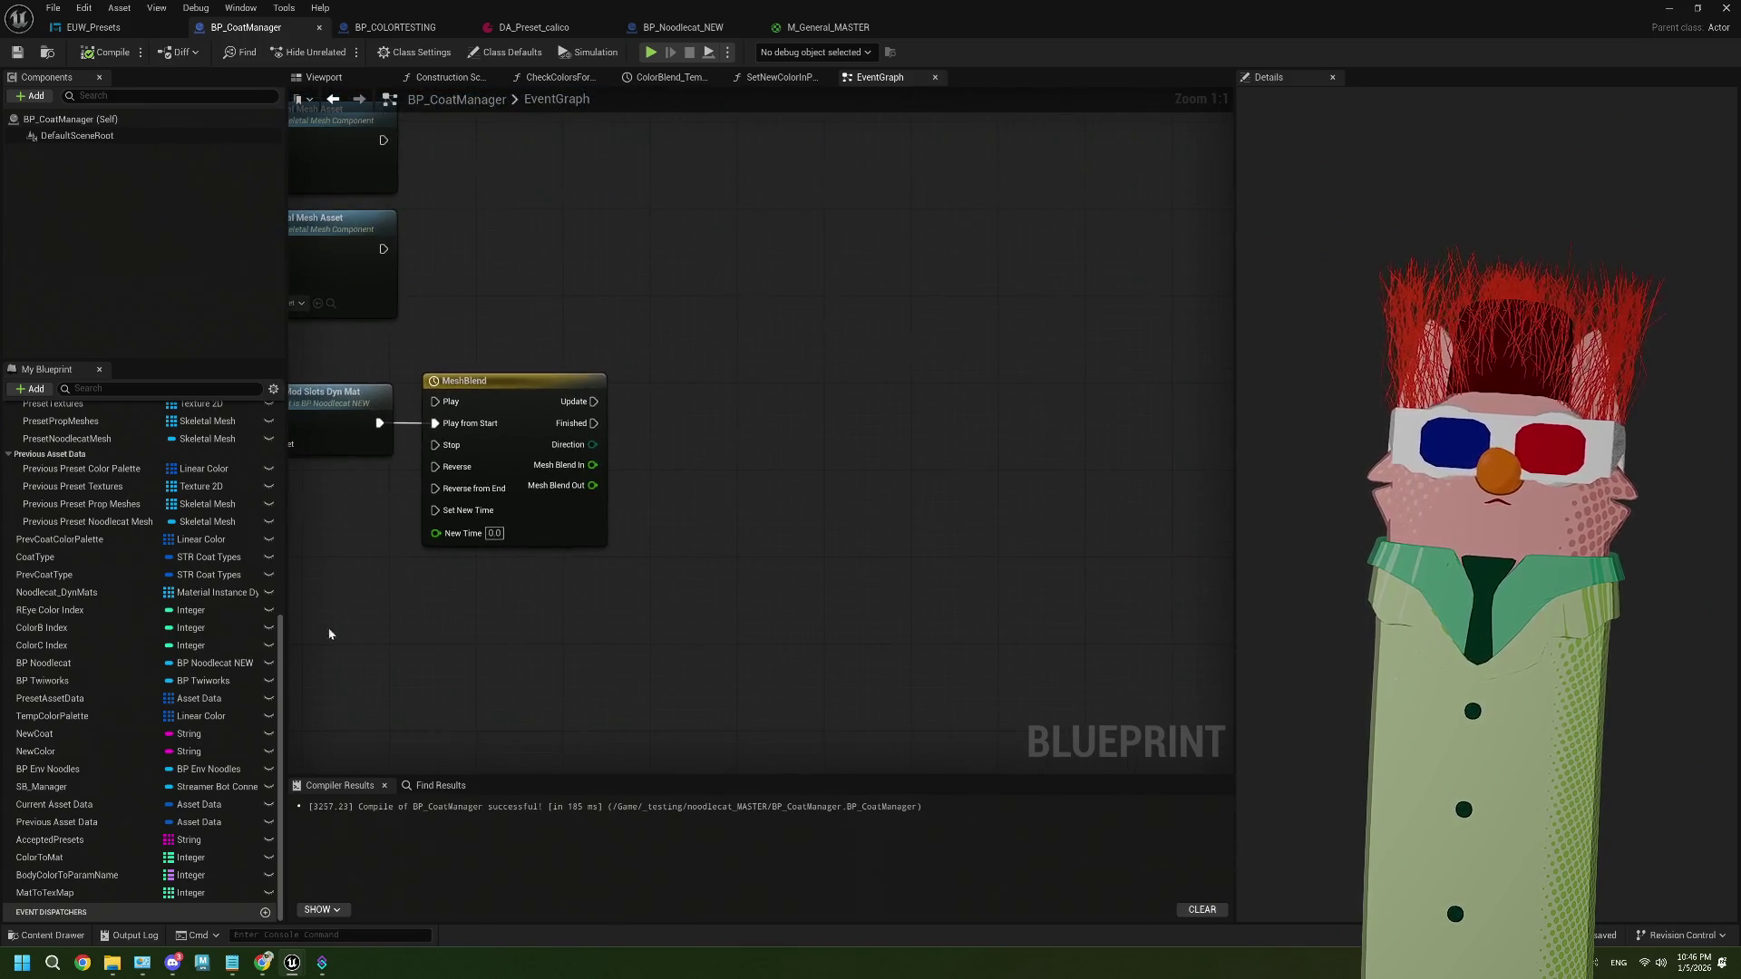
scroll(144, 587, "up", 3)
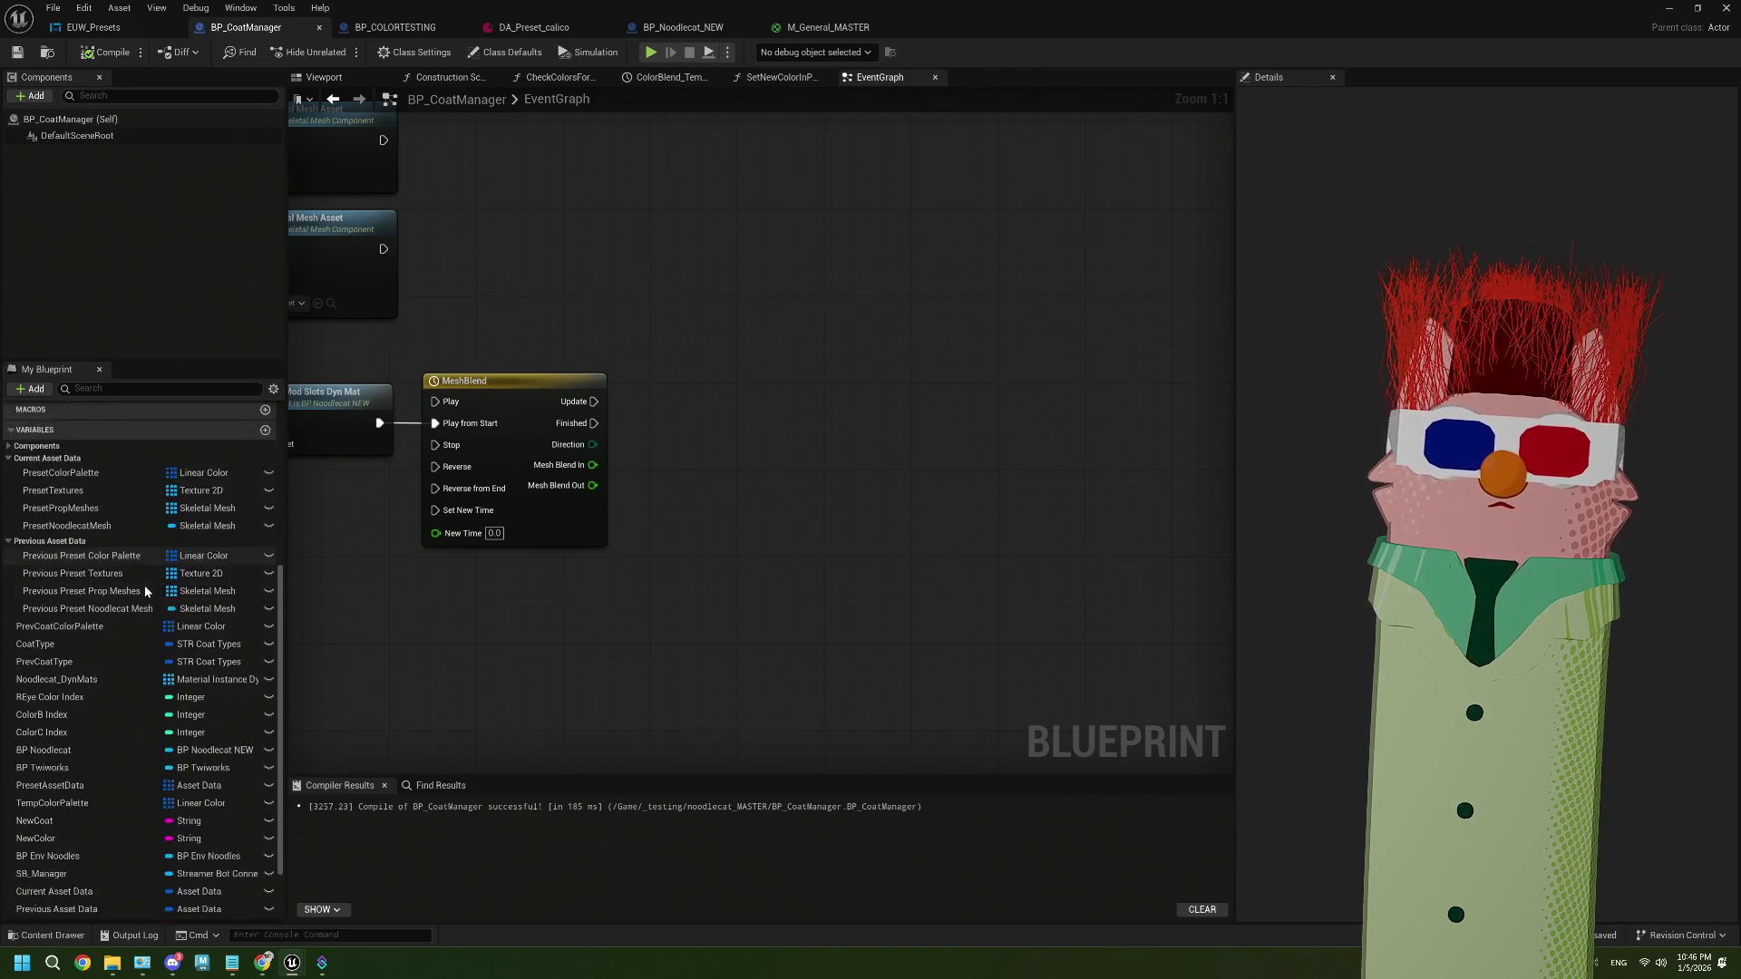
scroll(145, 584, "down", 2)
left_click(86, 637)
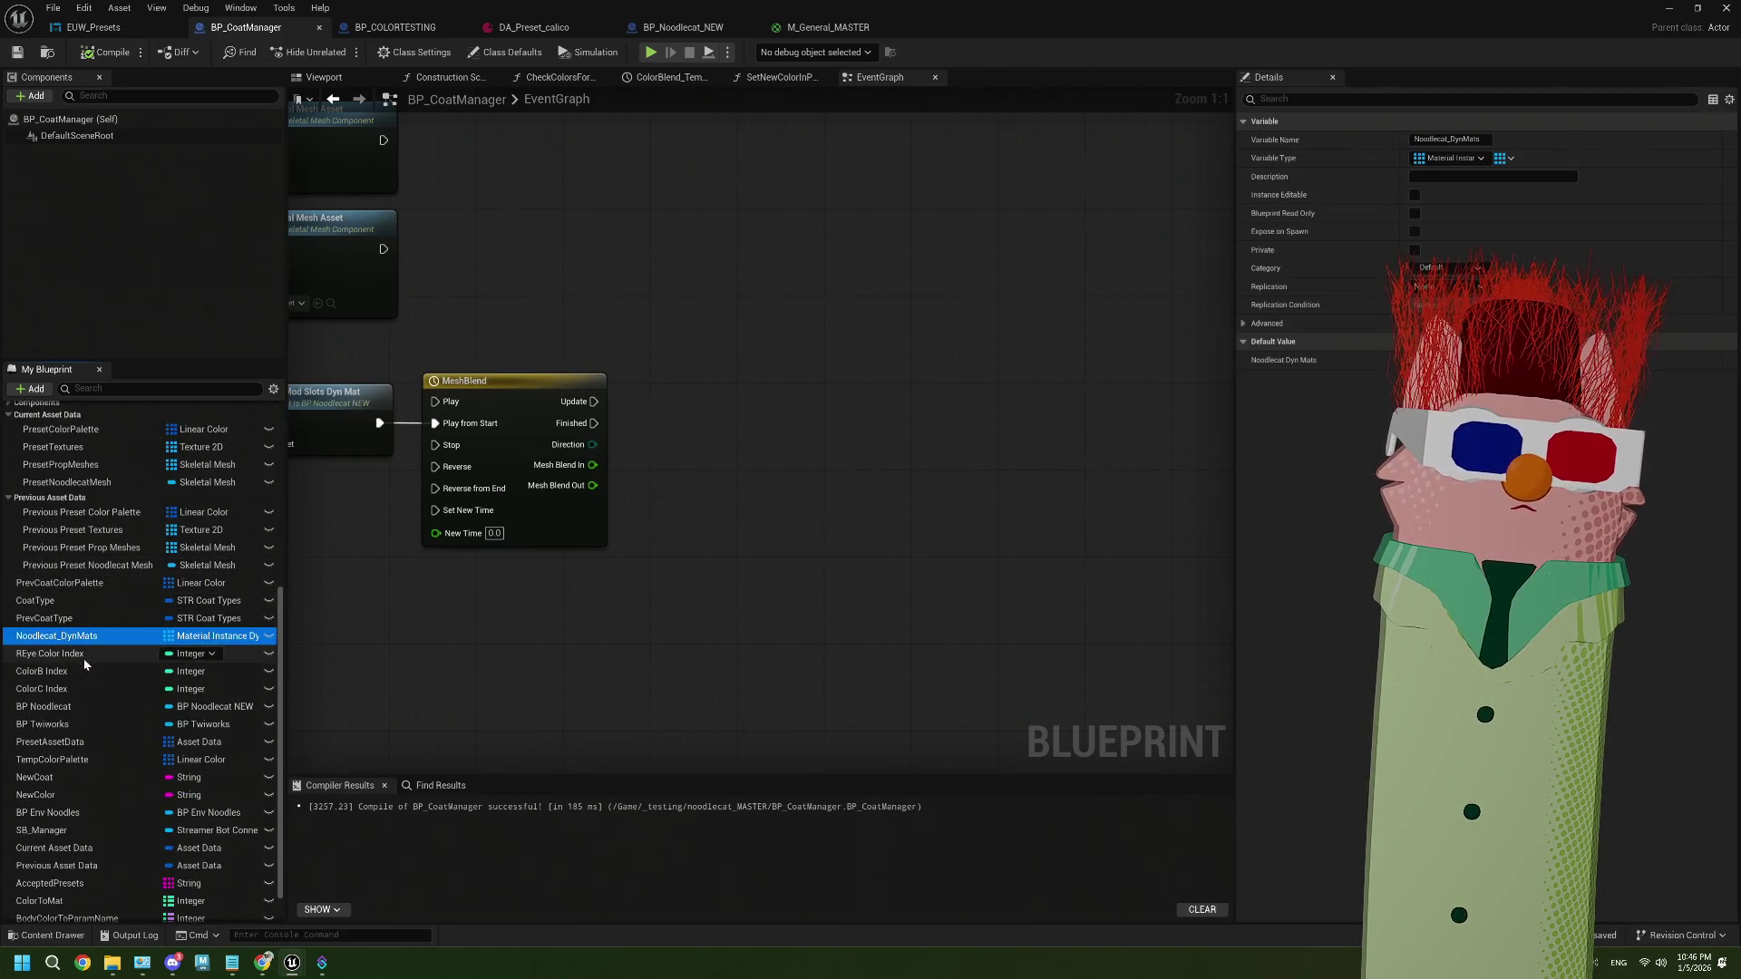
scroll(86, 690, "down", 2)
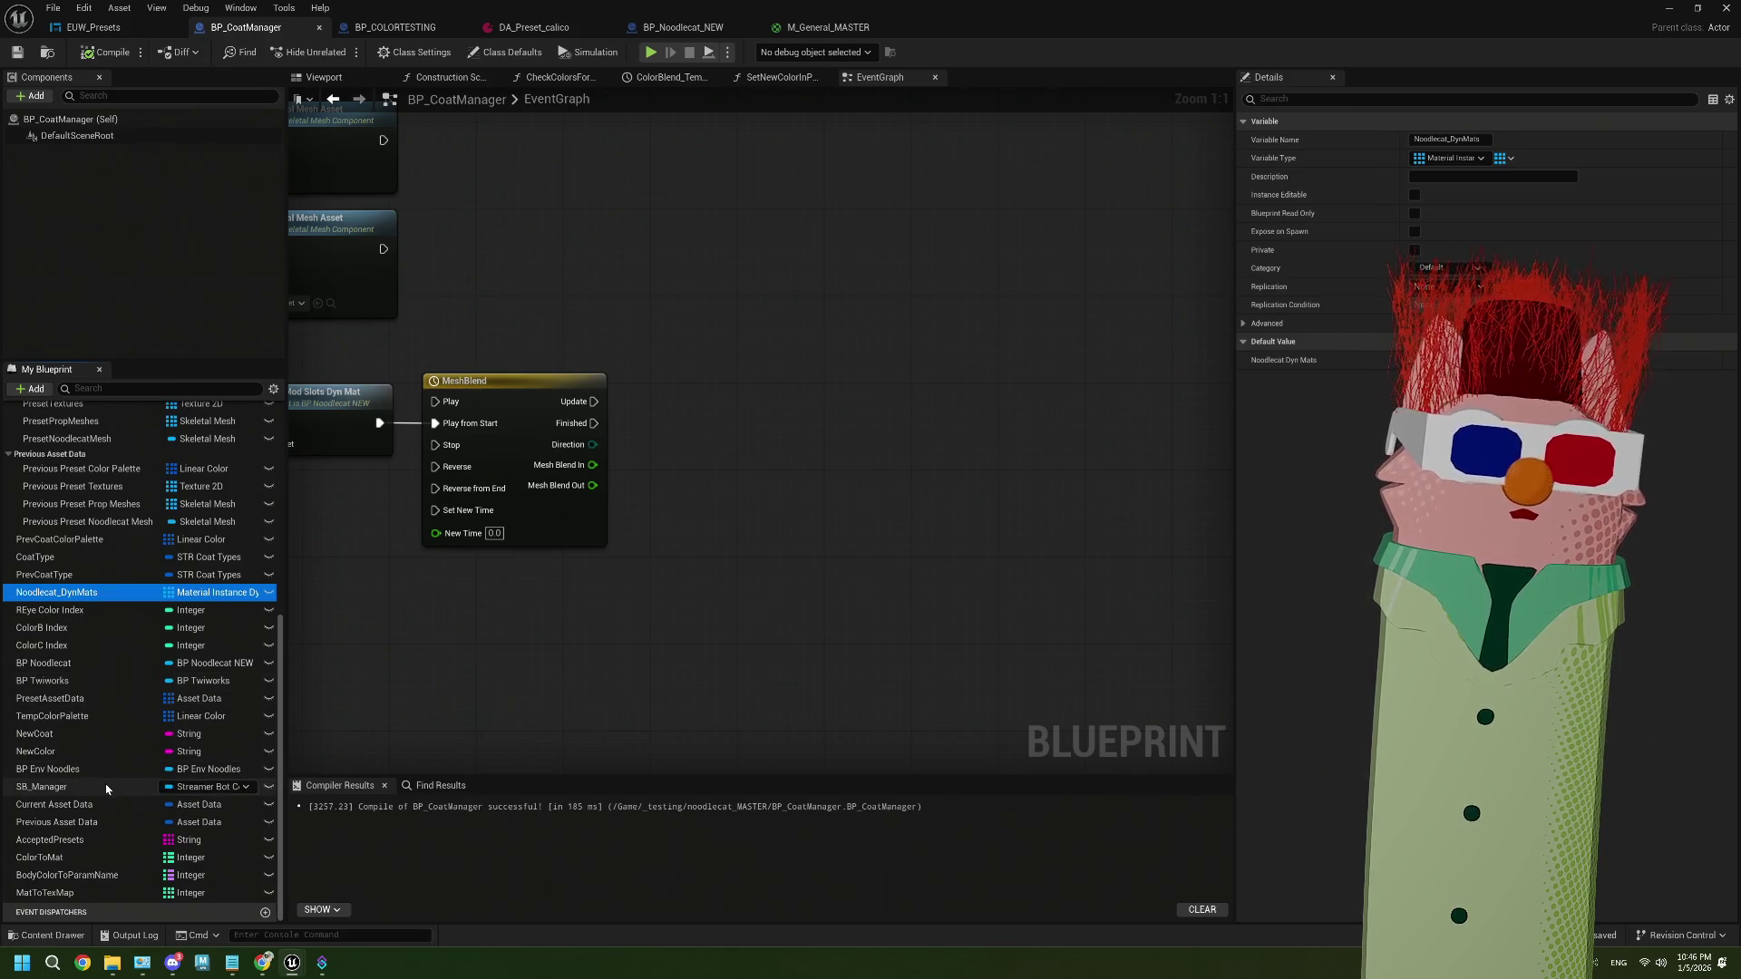
scroll(106, 786, "up", 4)
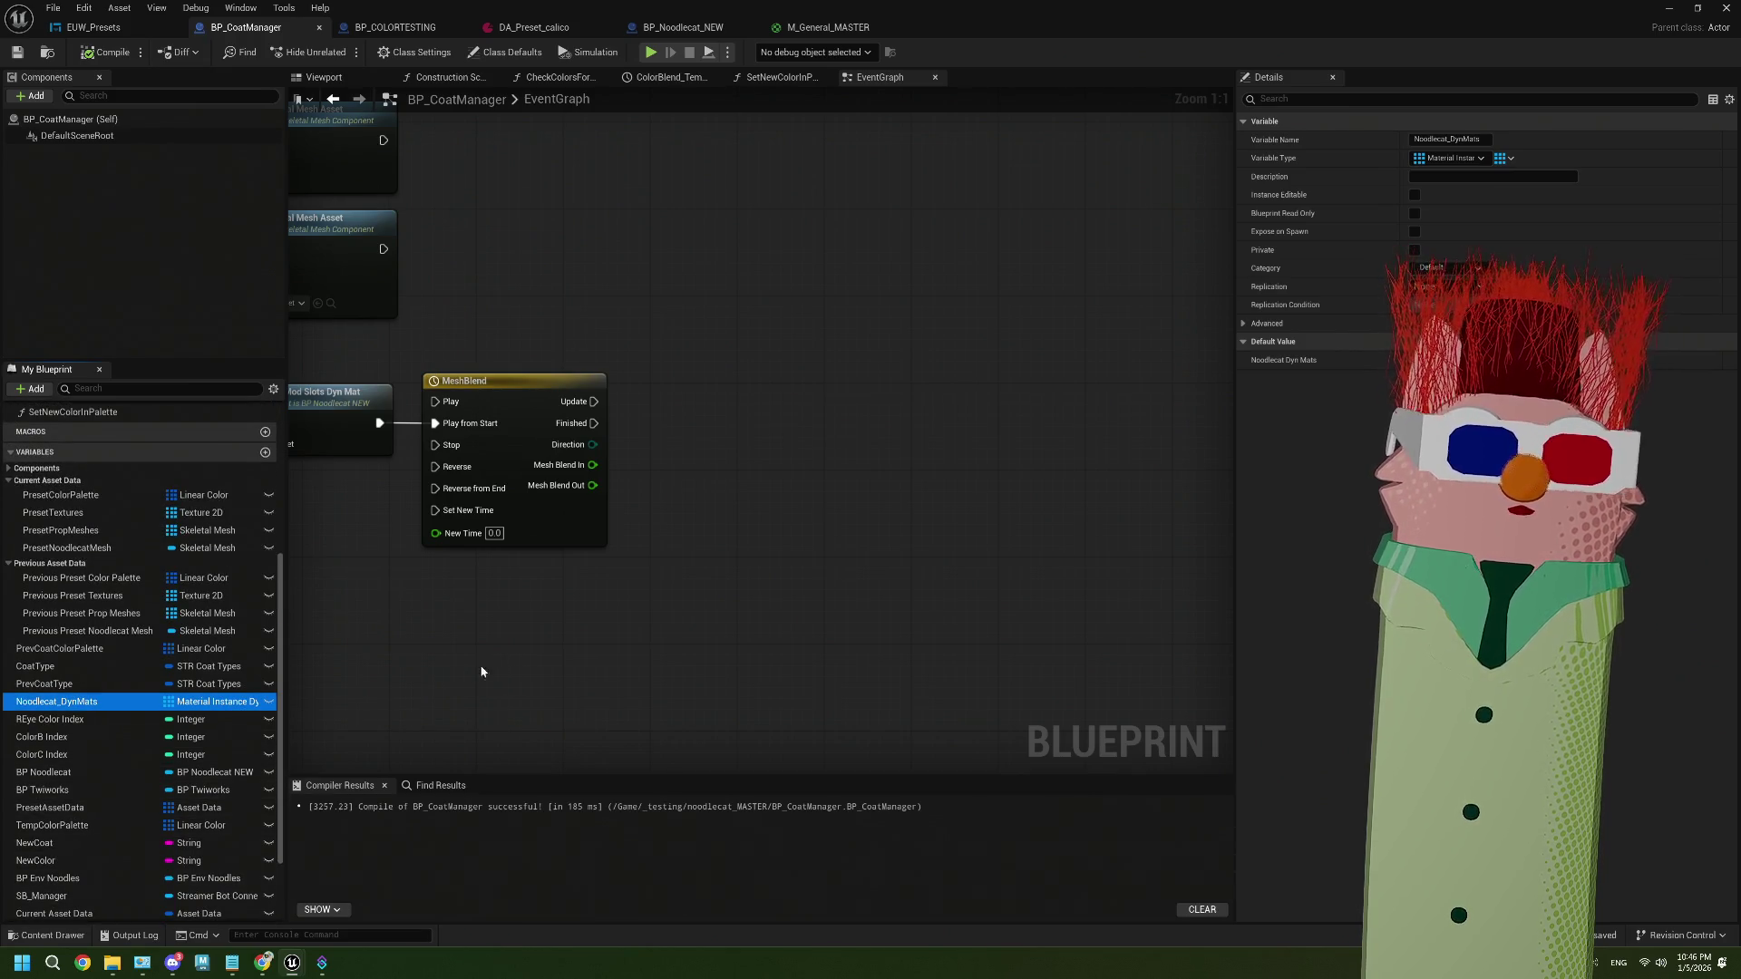
scroll(199, 727, "down", 3)
mouse_move(118, 706)
left_mouse_down()
mouse_move(368, 621)
mouse_move(561, 636)
left_mouse_up()
Get BP Noodlecat's Mod Slots Dyn Mats and loop over them on MeshBlend Update
type("dynma")
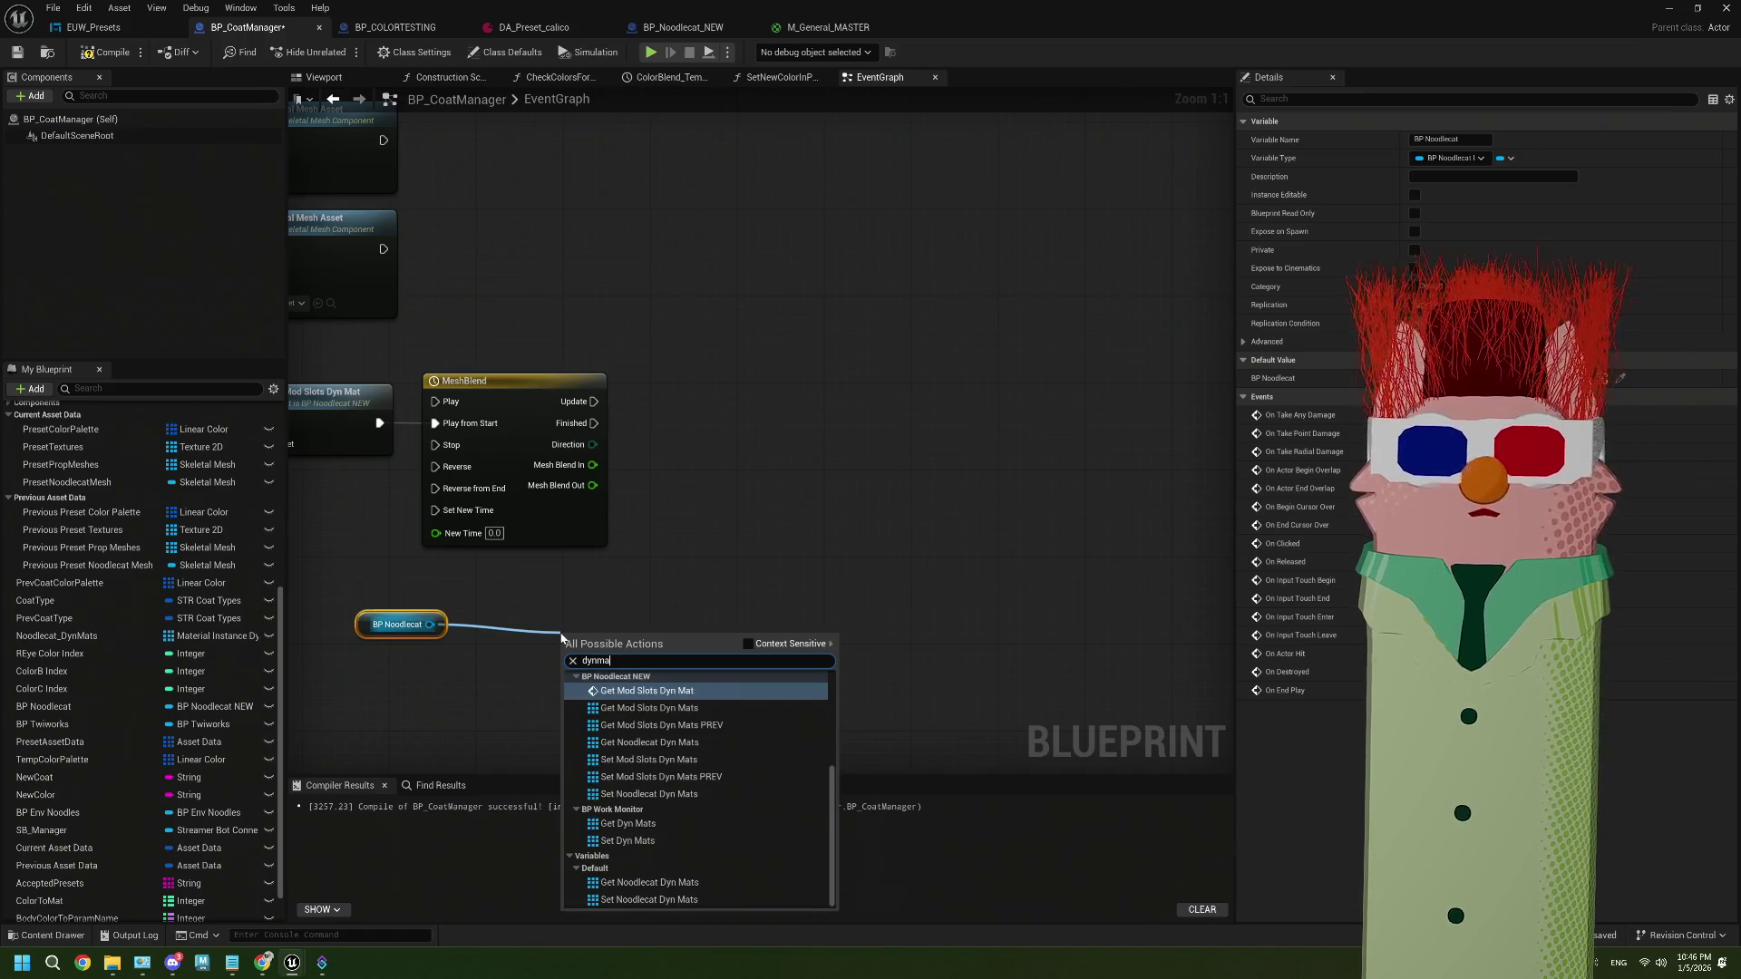
left_click(661, 708)
mouse_move(687, 634)
left_mouse_down()
mouse_move(619, 634)
mouse_move(693, 573)
left_mouse_up()
type("forea")
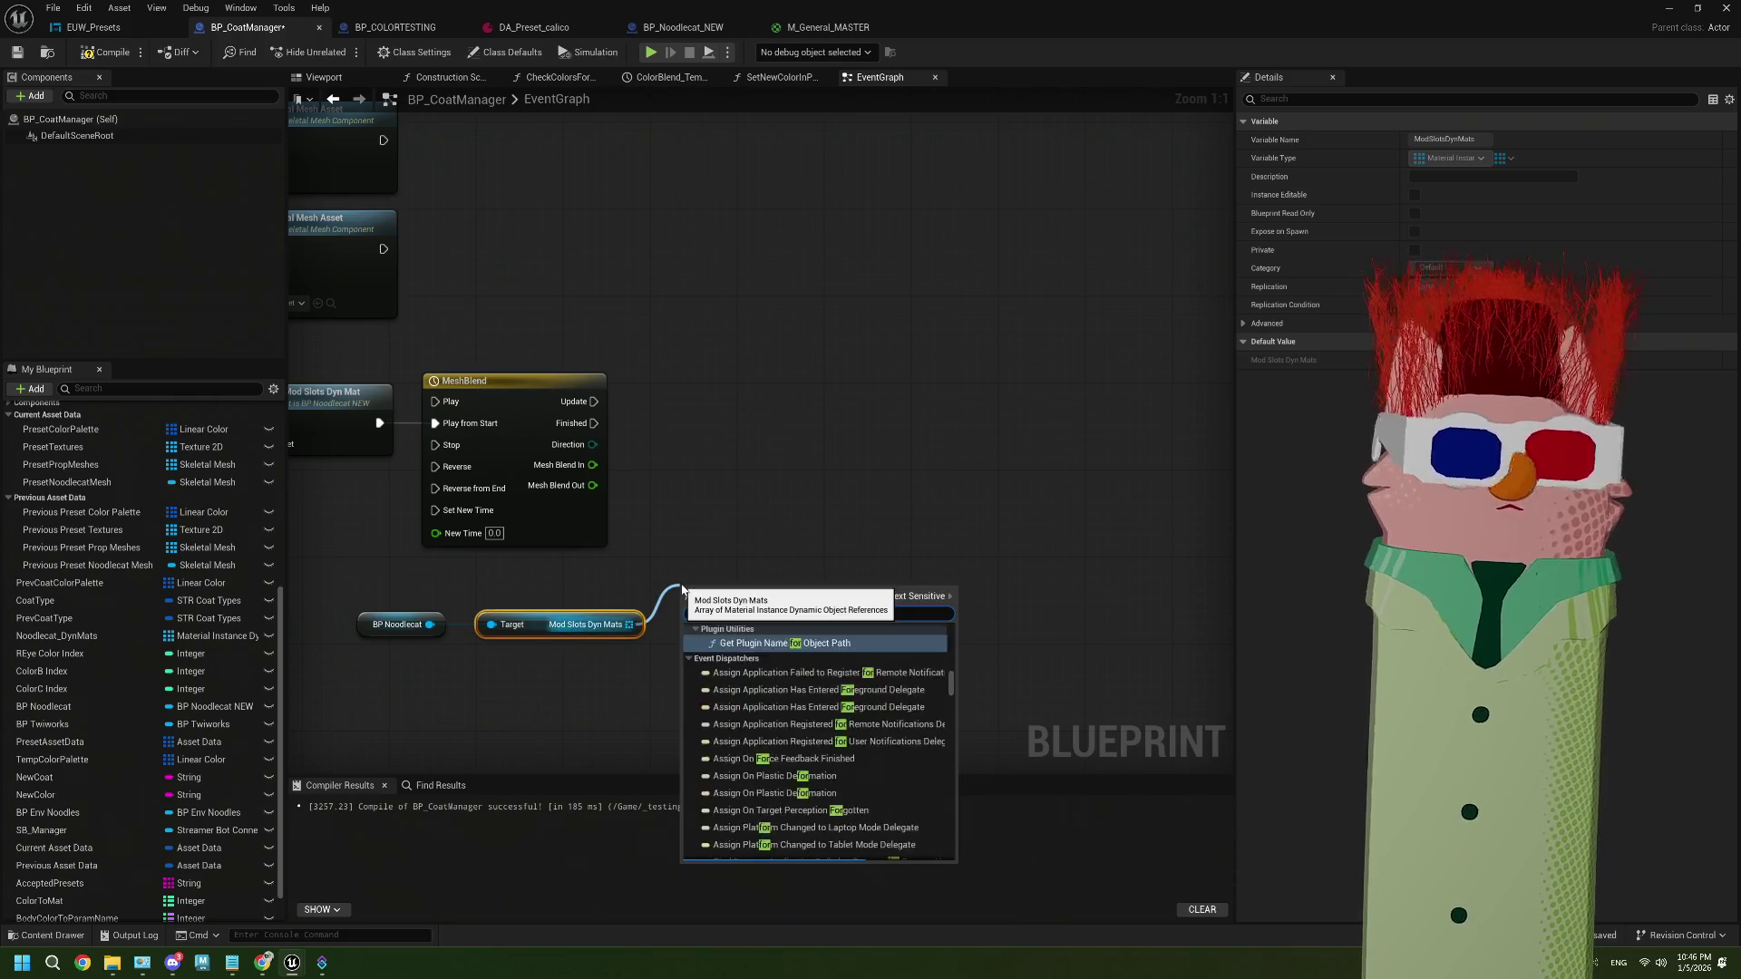
mouse_move(594, 401)
left_mouse_down()
mouse_move(687, 611)
mouse_move(703, 395)
left_mouse_up()
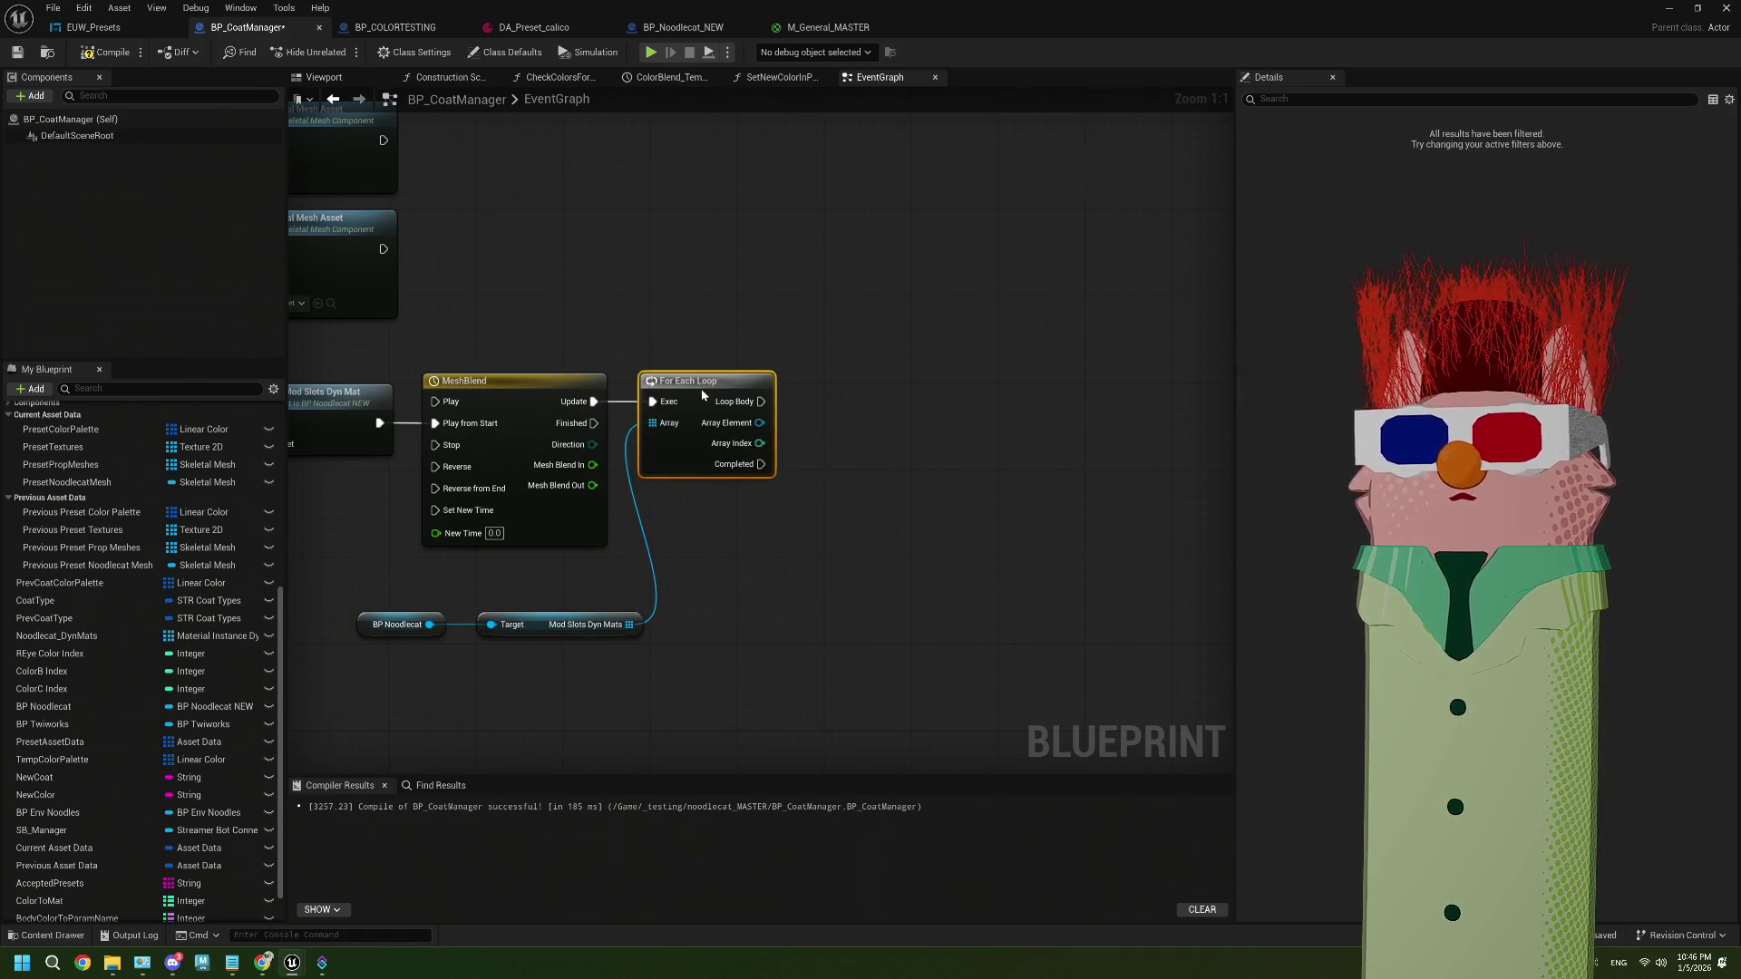
Add a Set Scalar Parameter Value node from the loop's Array Element
mouse_move(430, 596)
left_mouse_down()
mouse_move(557, 676)
mouse_move(545, 599)
left_mouse_up()
left_click_drag(768, 574, 671, 582)
left_click_drag(662, 431, 728, 451)
type("set")
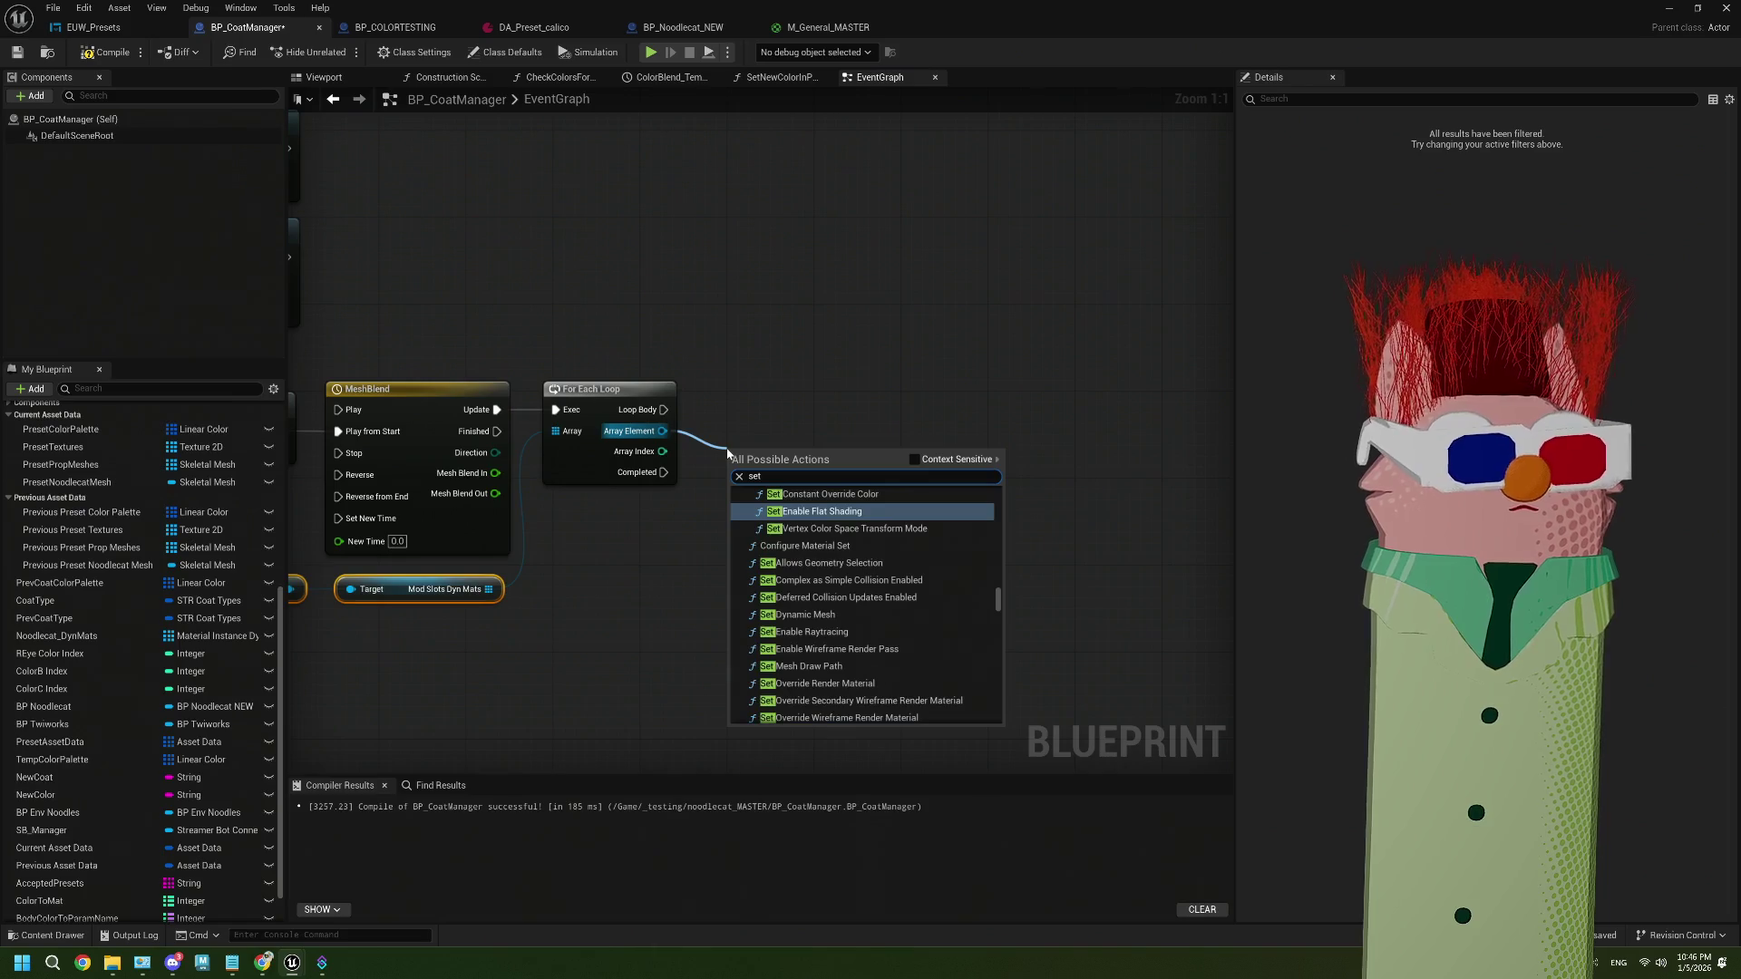
type(" scalar")
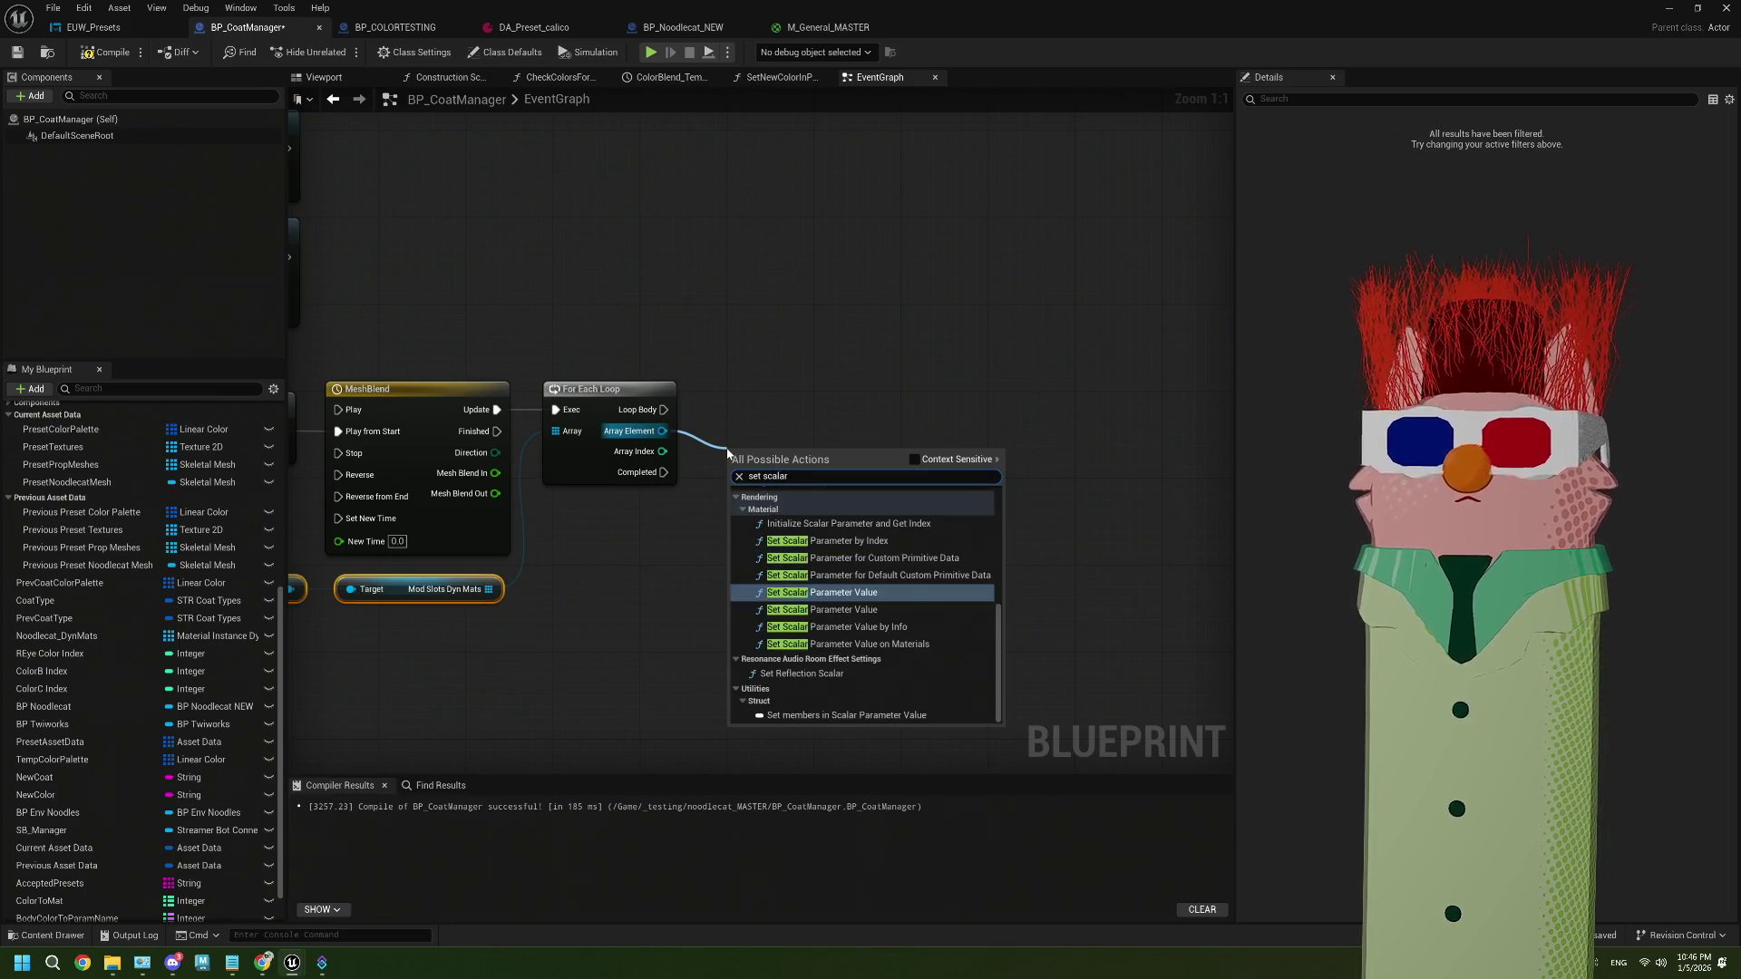
left_click(858, 594)
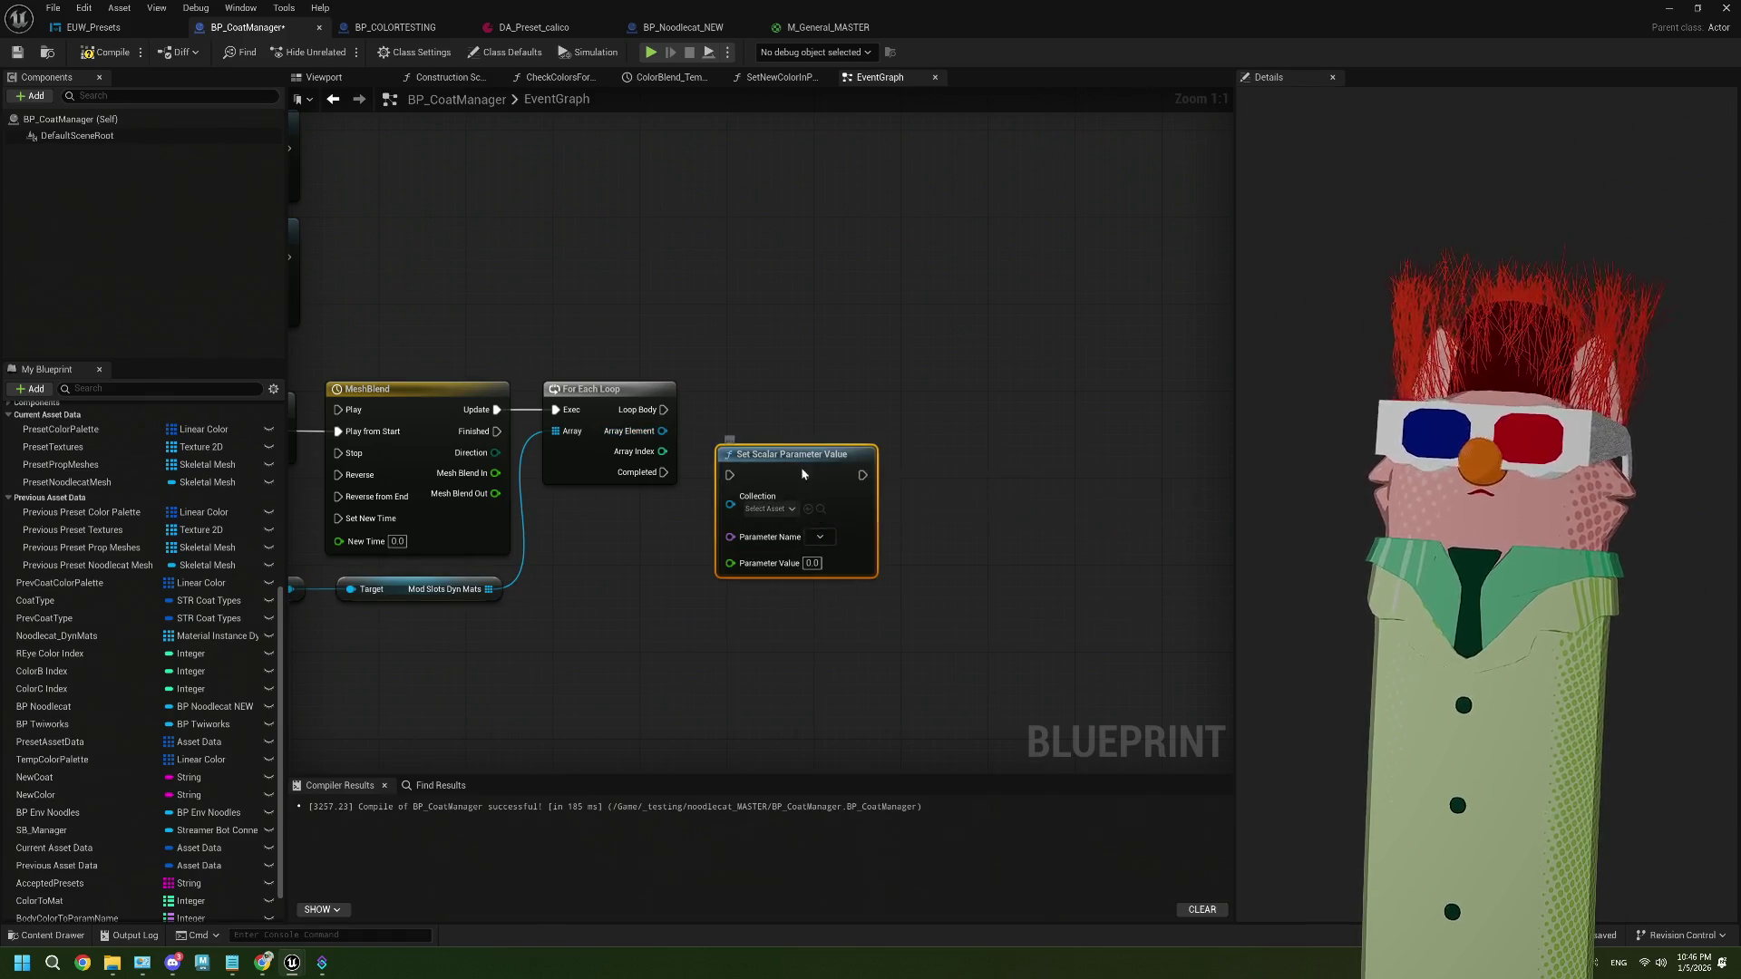
Delete the wrong Set Scalar Parameter Value node and search dynamic material instance actions
key("Delete")
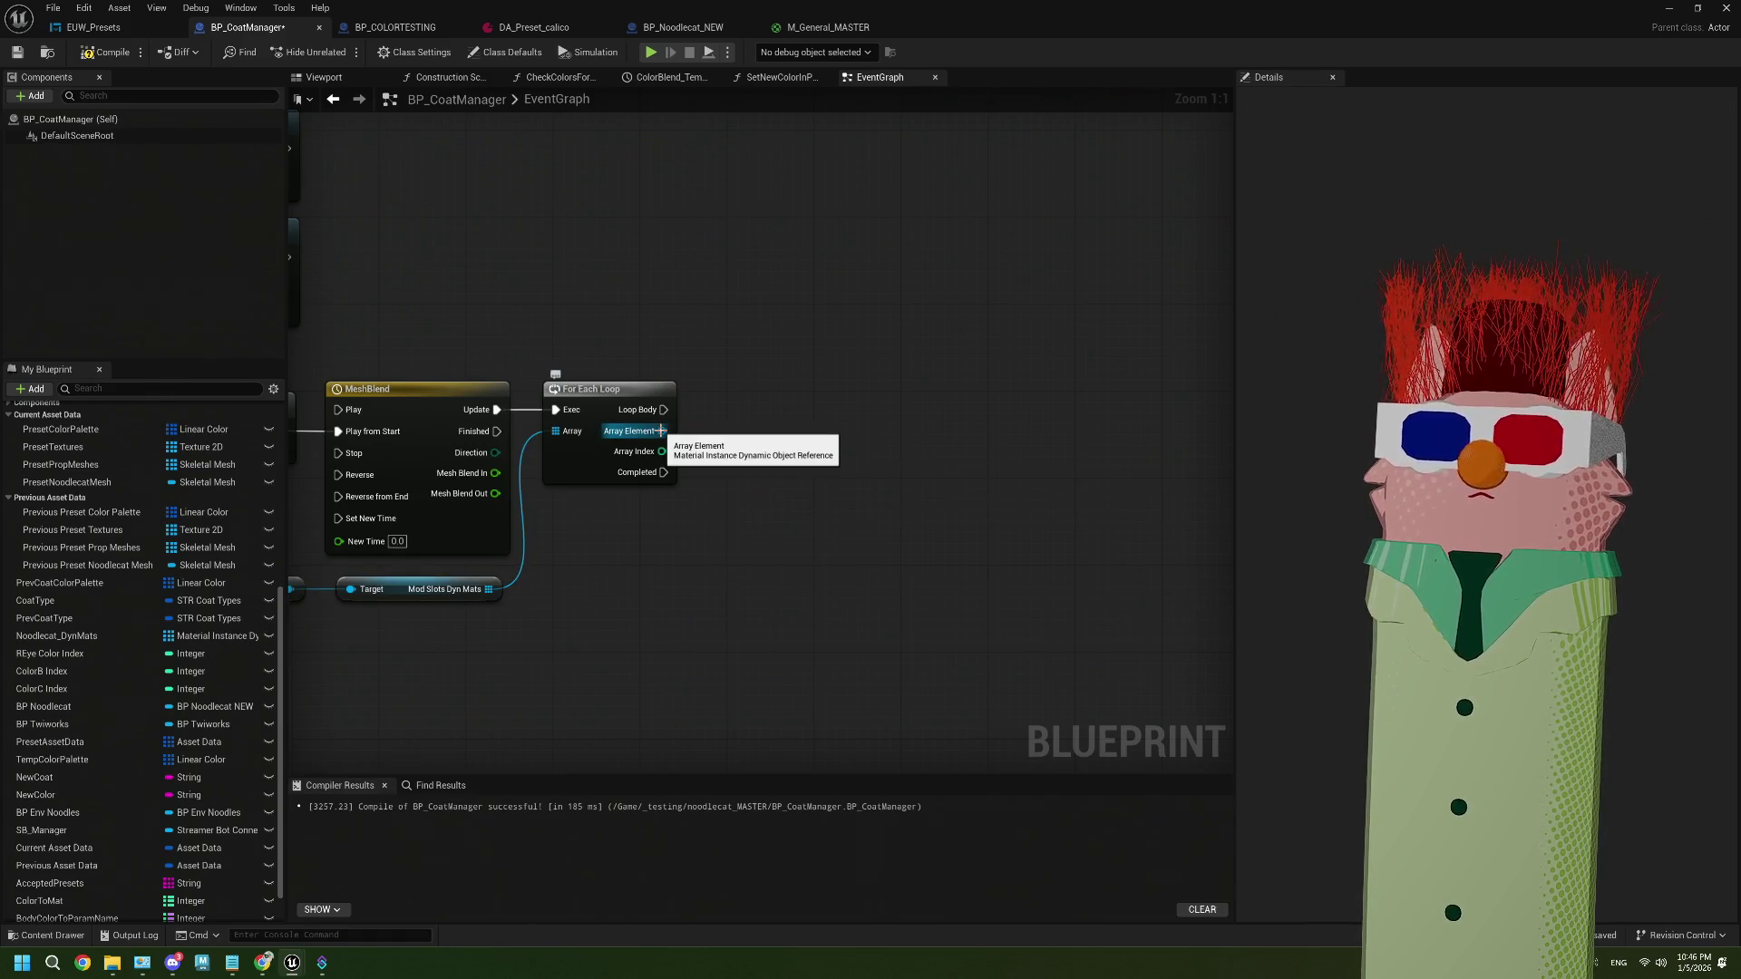
left_click_drag(661, 431, 778, 481)
type("set ma")
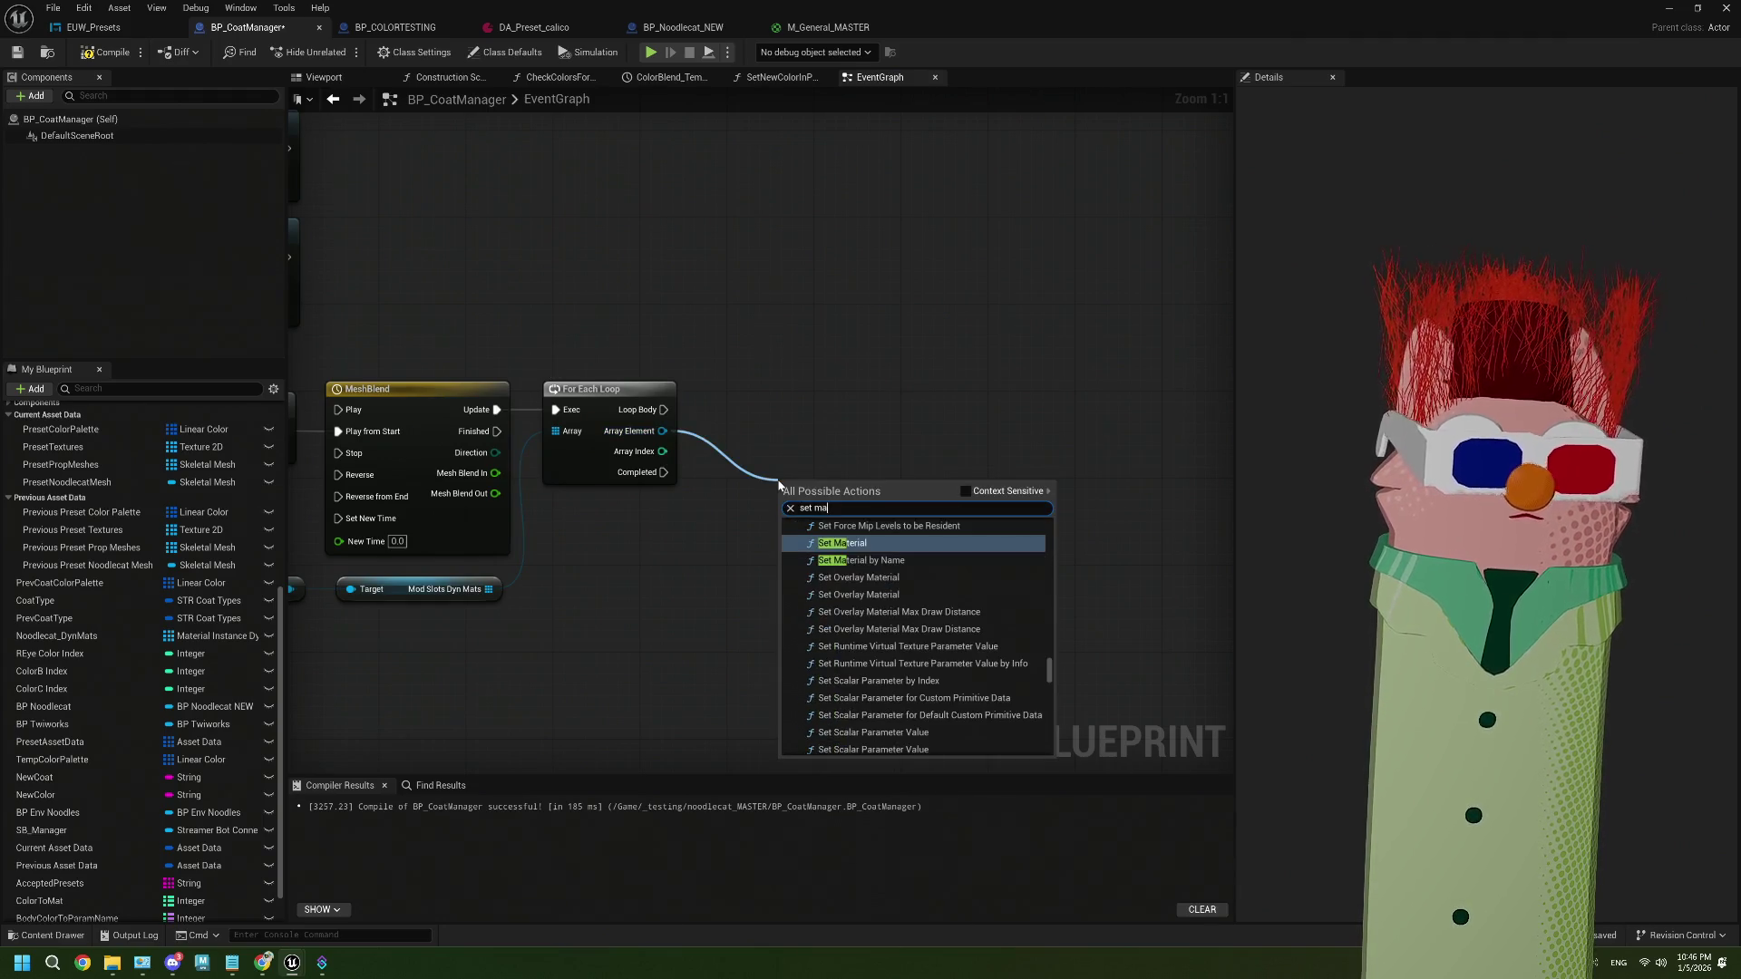
left_click(967, 492)
type("set dyn ma")
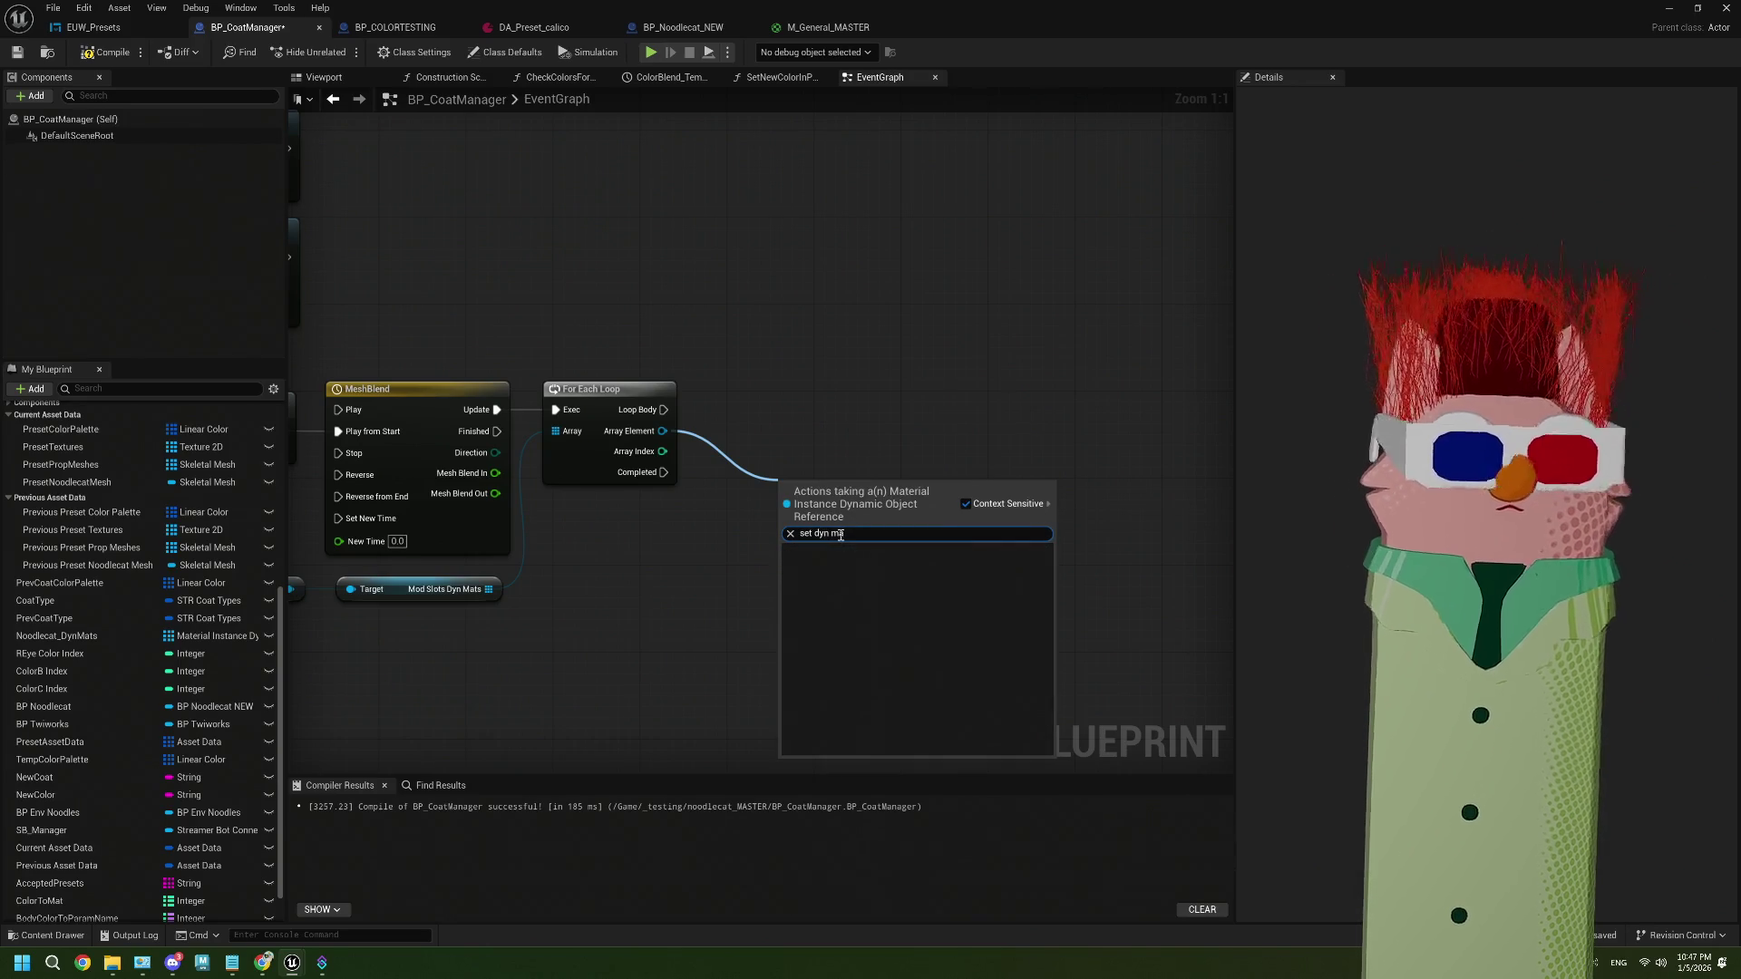
key("BackSpace")
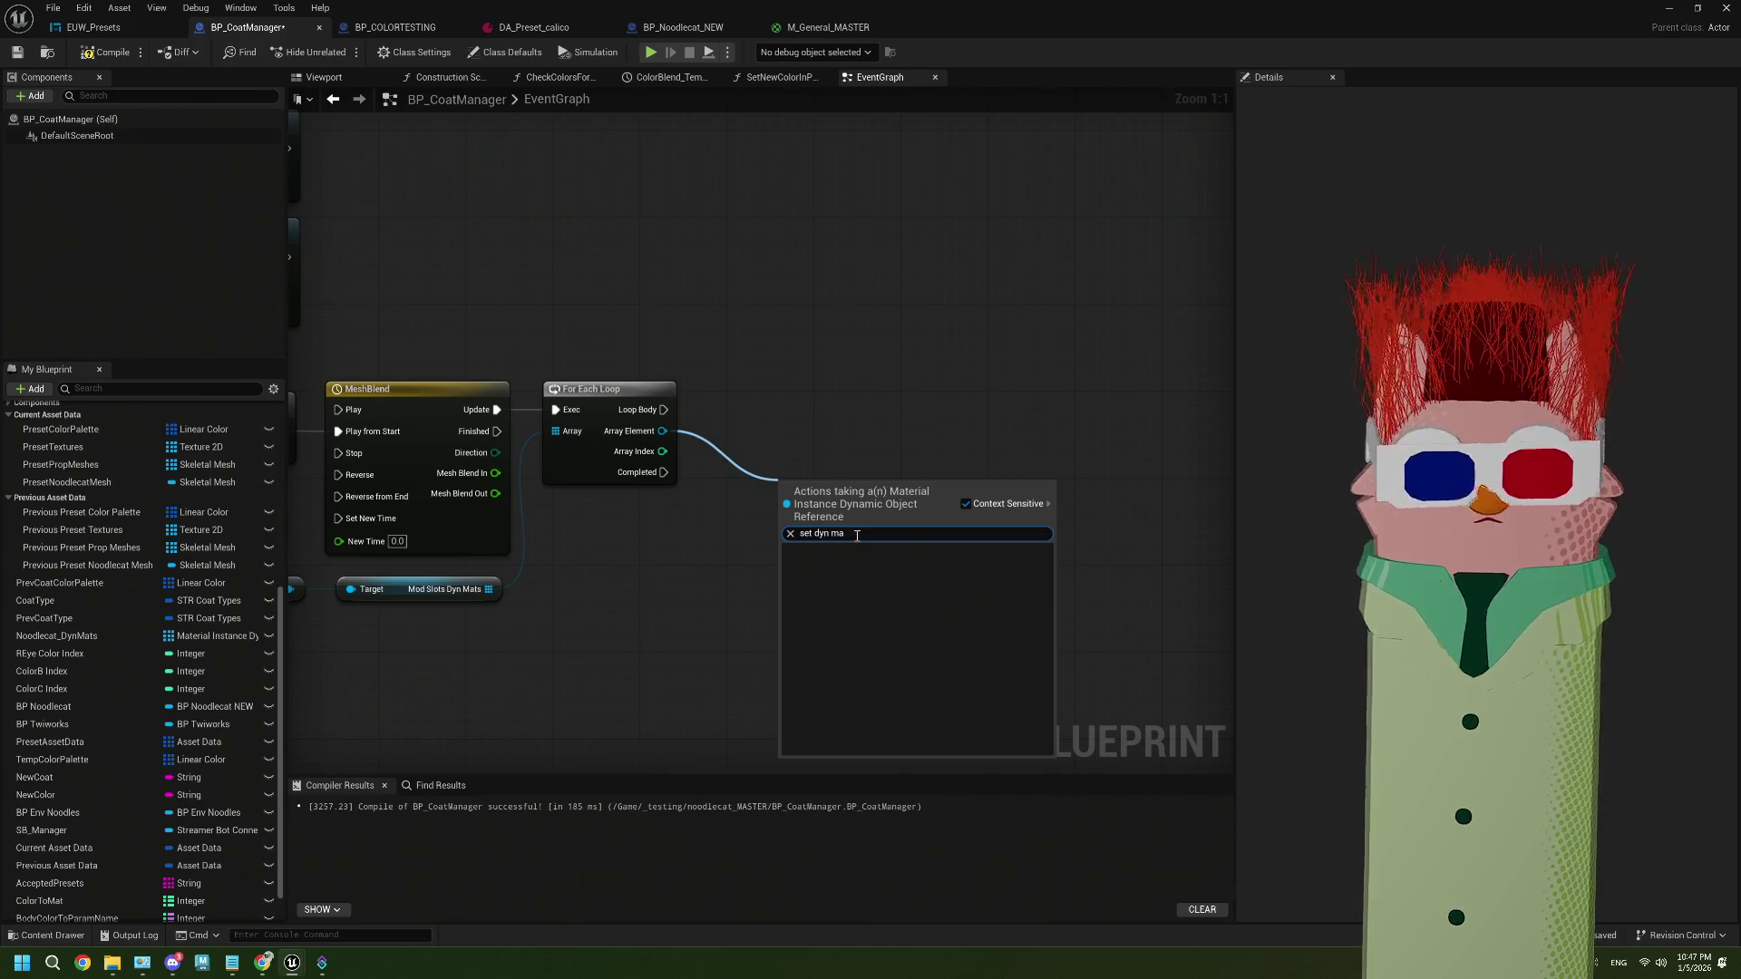
key("BackSpace")
key("BackSpace")
key("BackSpace")
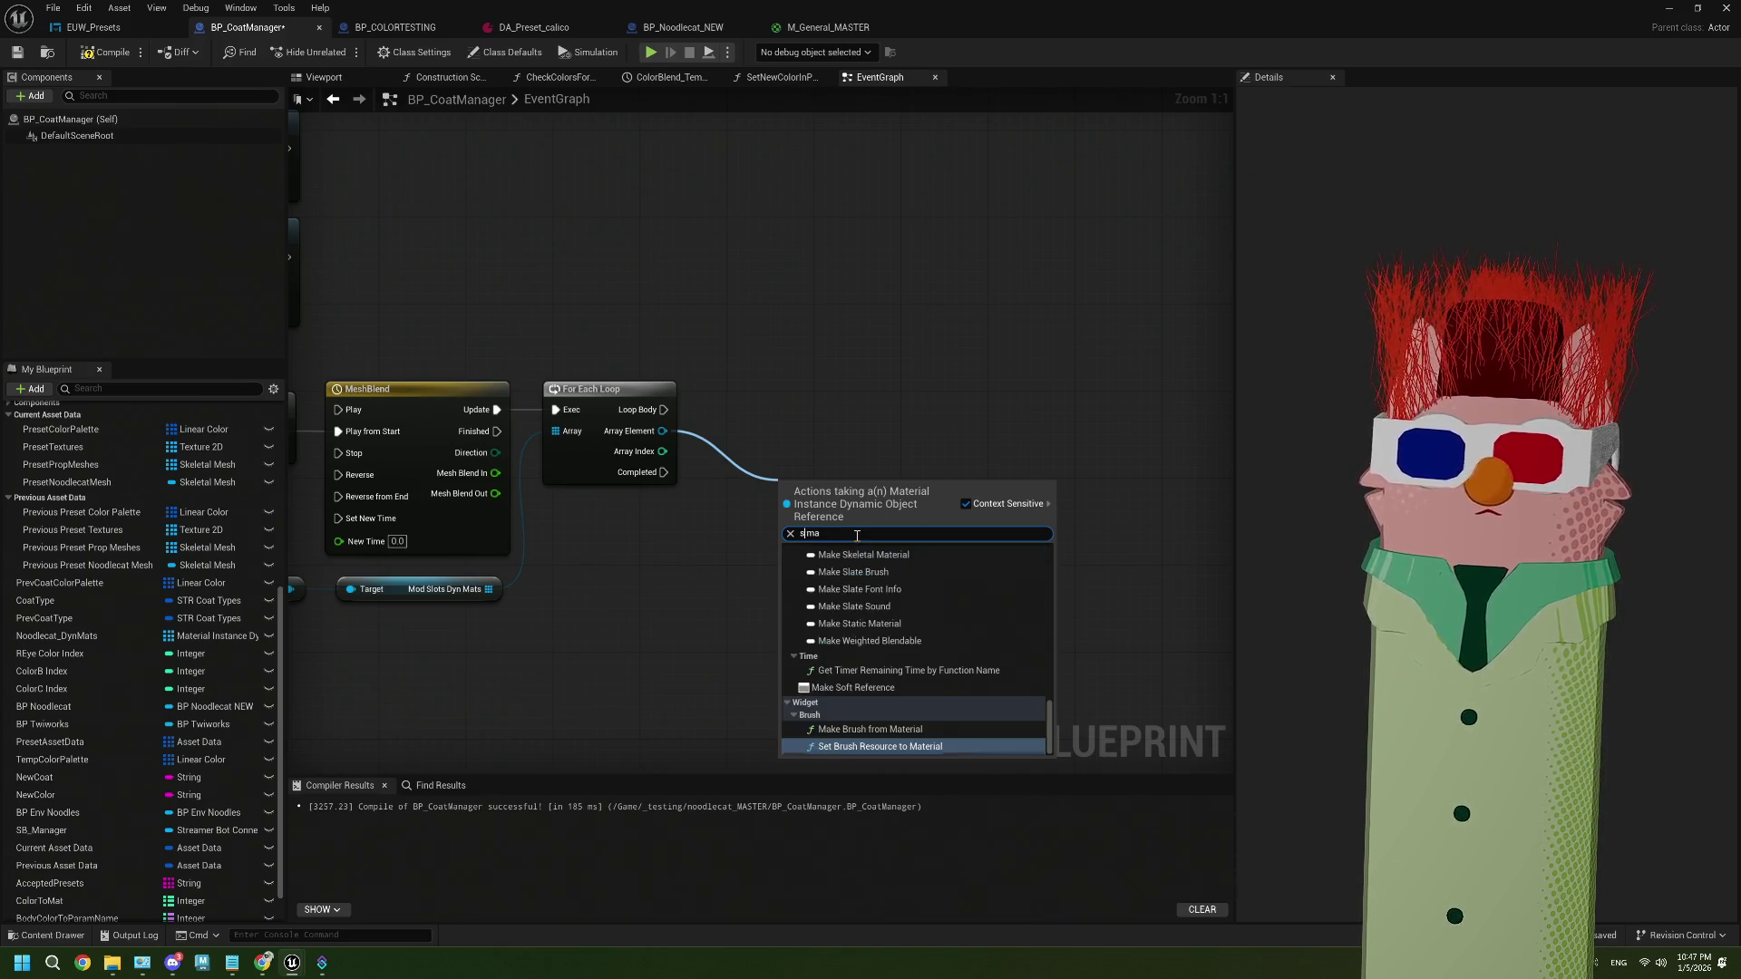
type("et ma")
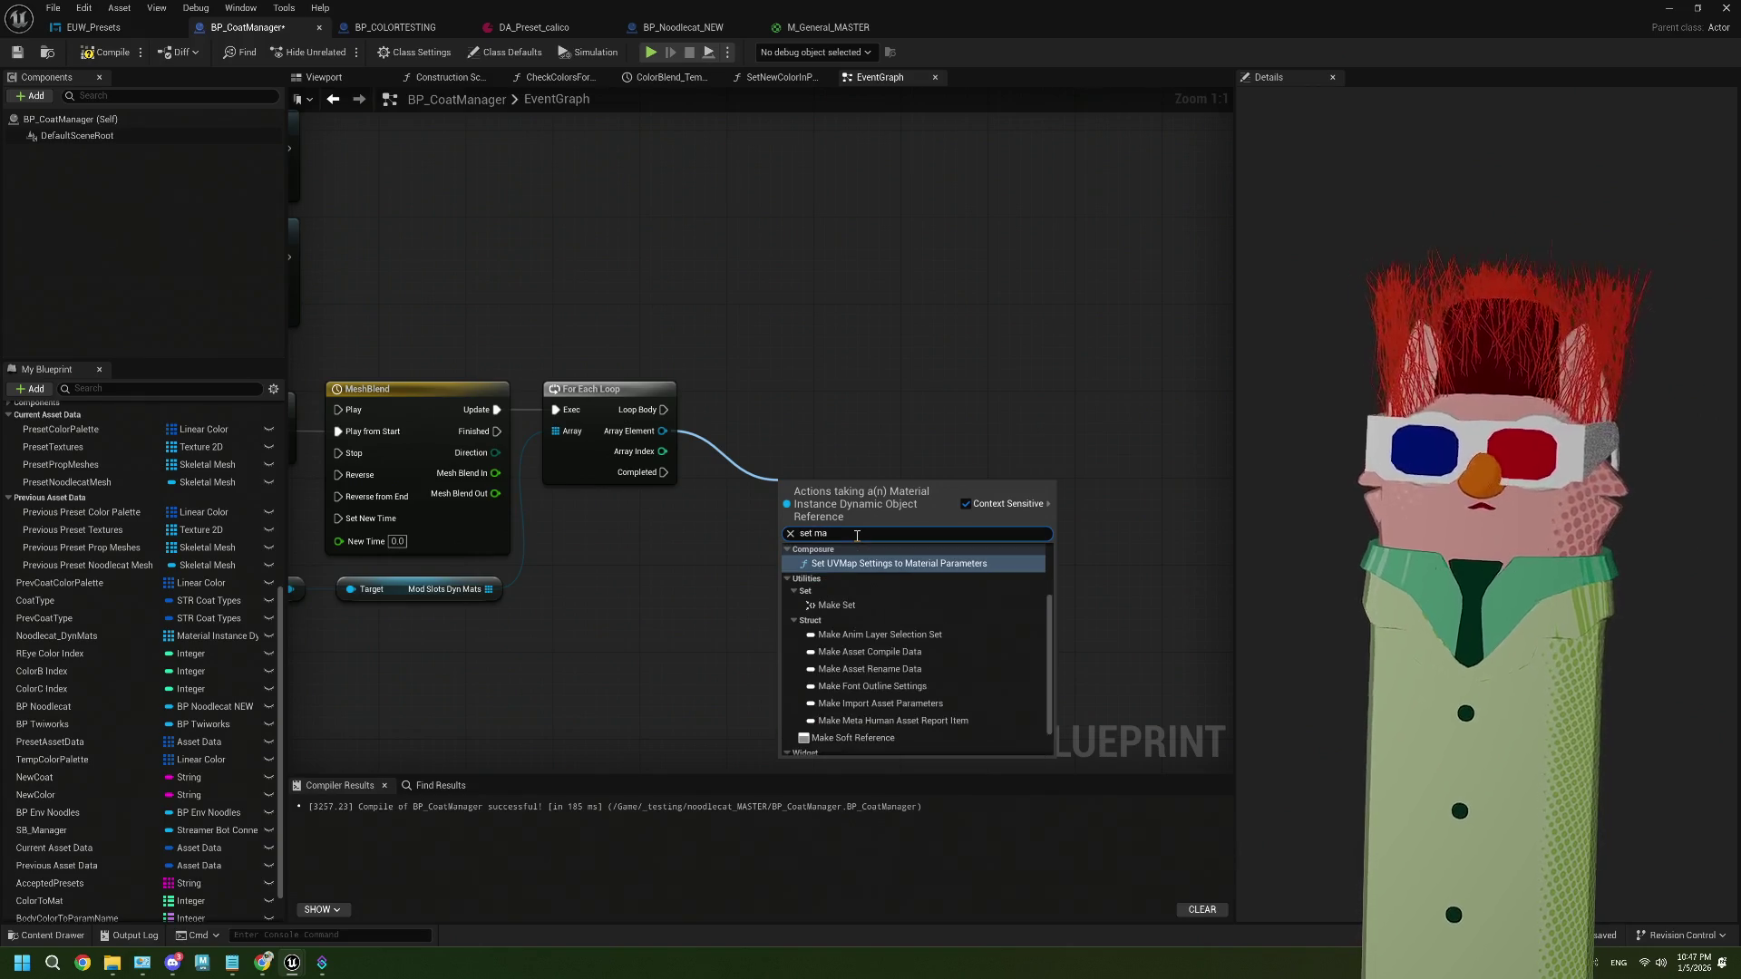
type("t")
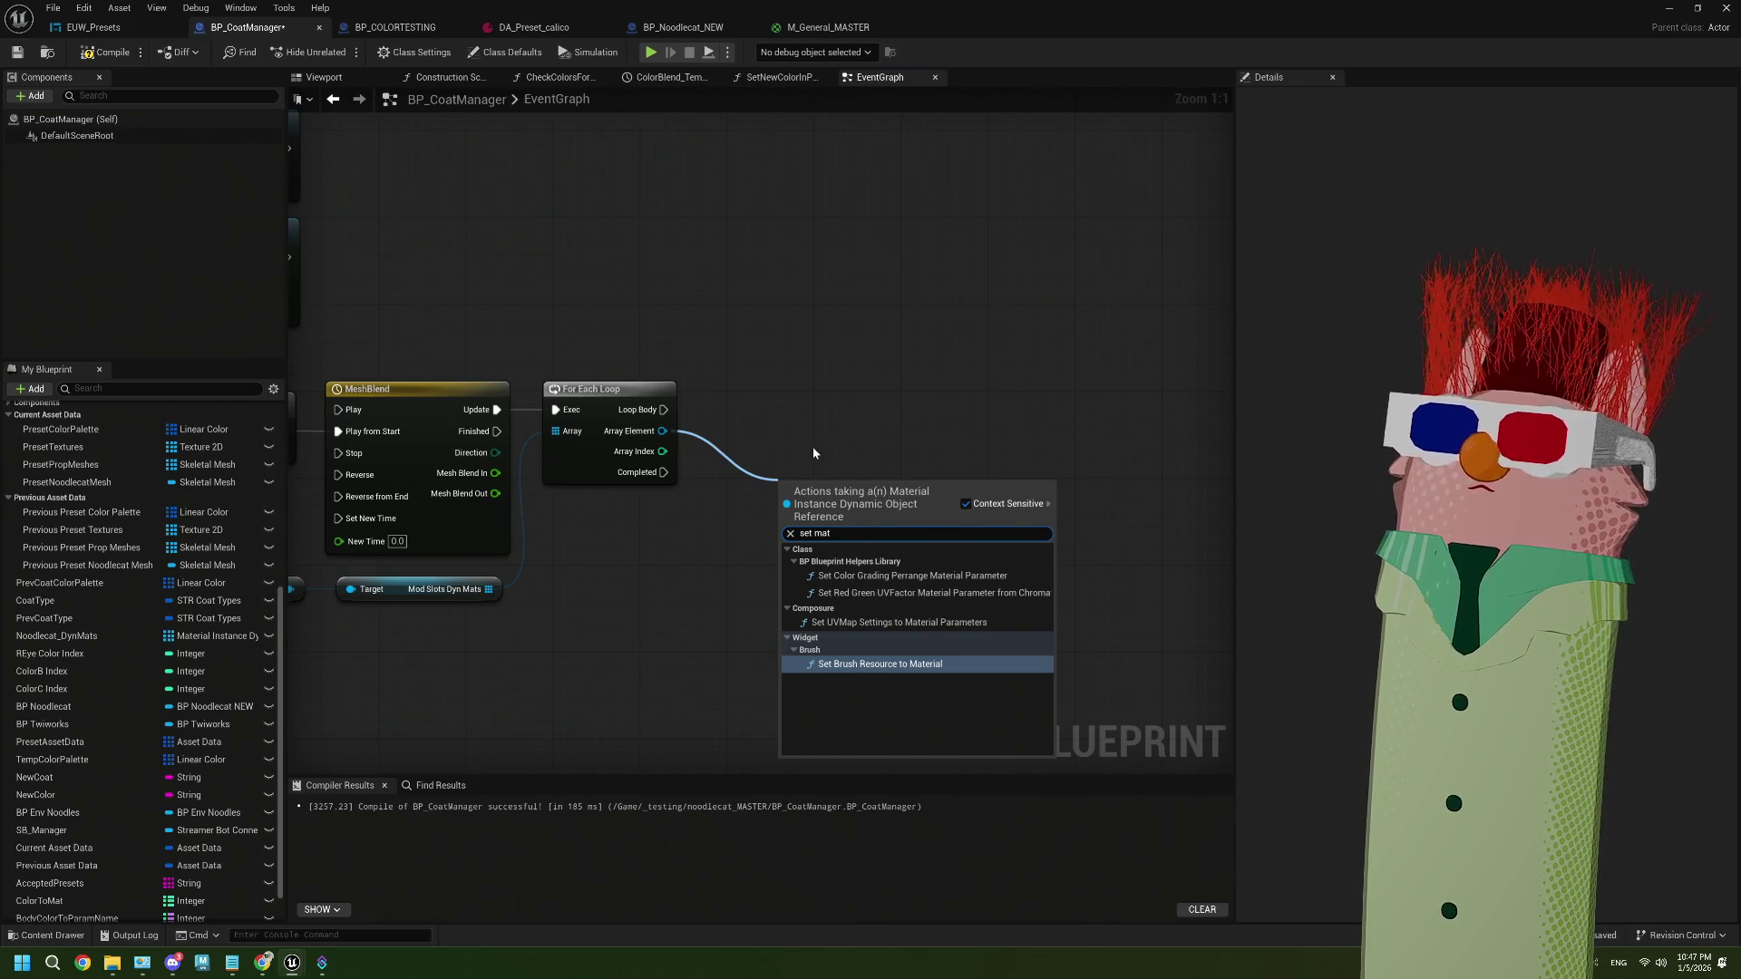
key("Escape")
left_click_drag(718, 527, 870, 514)
Add Set Scalar Parameter Value on each Array Element, run from Loop Body, then view M_General_MASTER
mouse_move(816, 421)
left_mouse_down()
mouse_move(925, 486)
mouse_move(905, 478)
left_mouse_up()
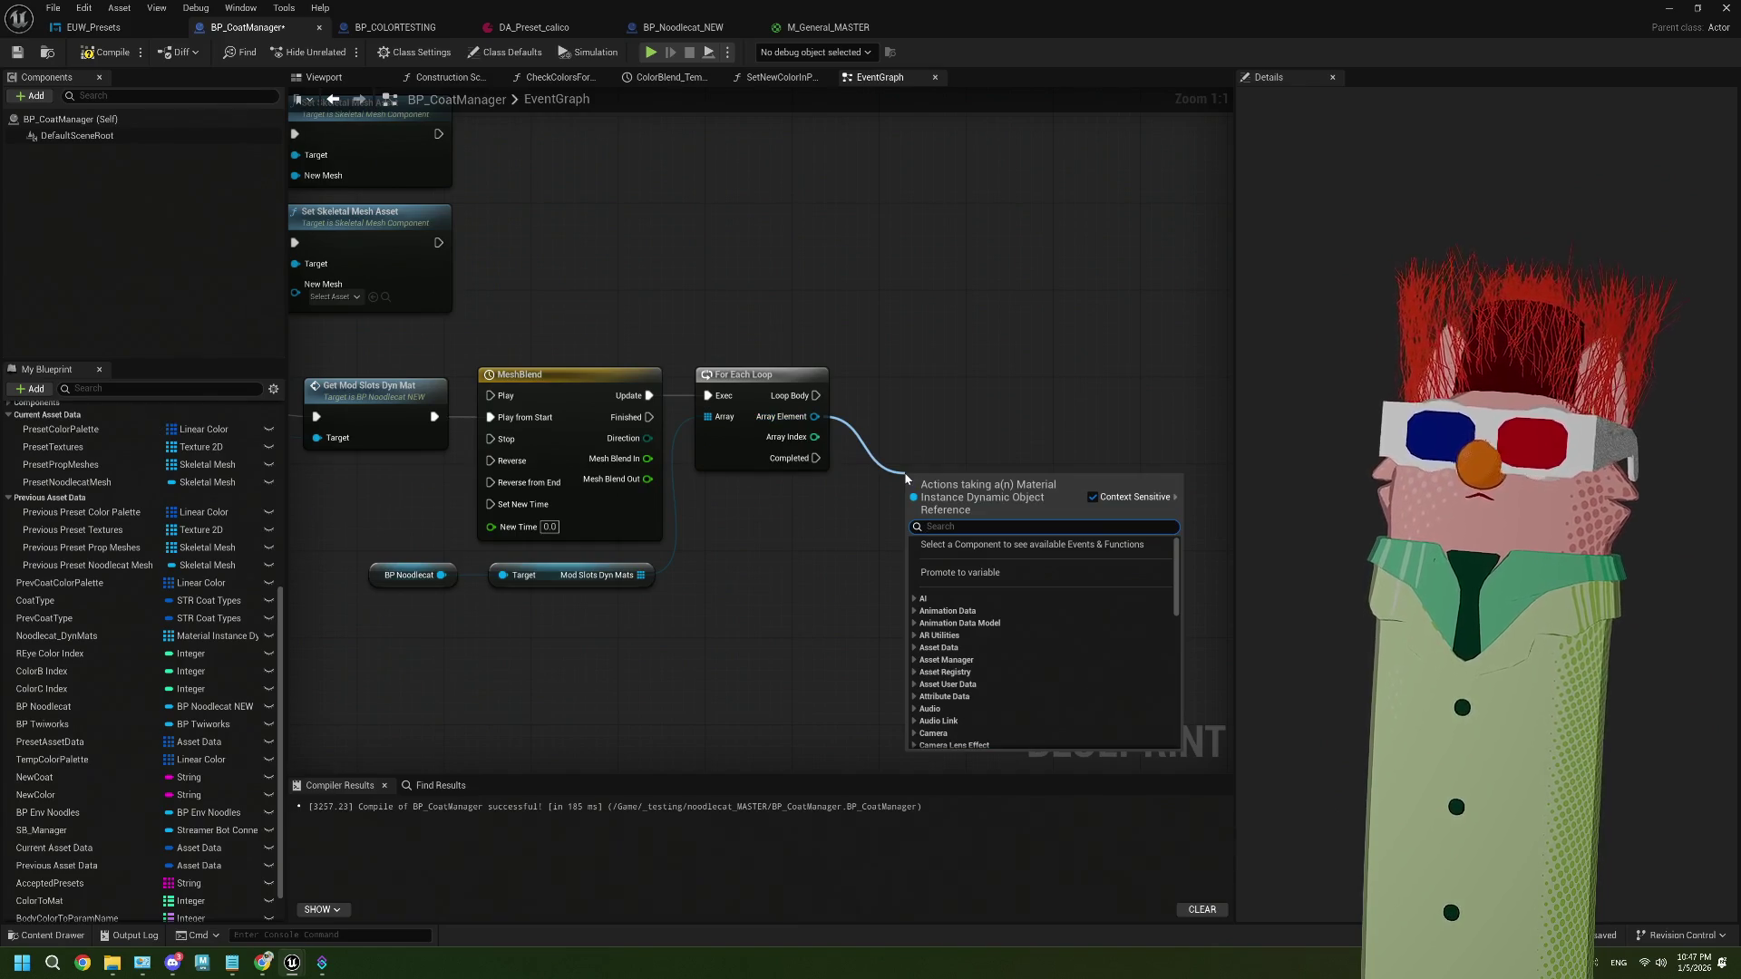
type("set")
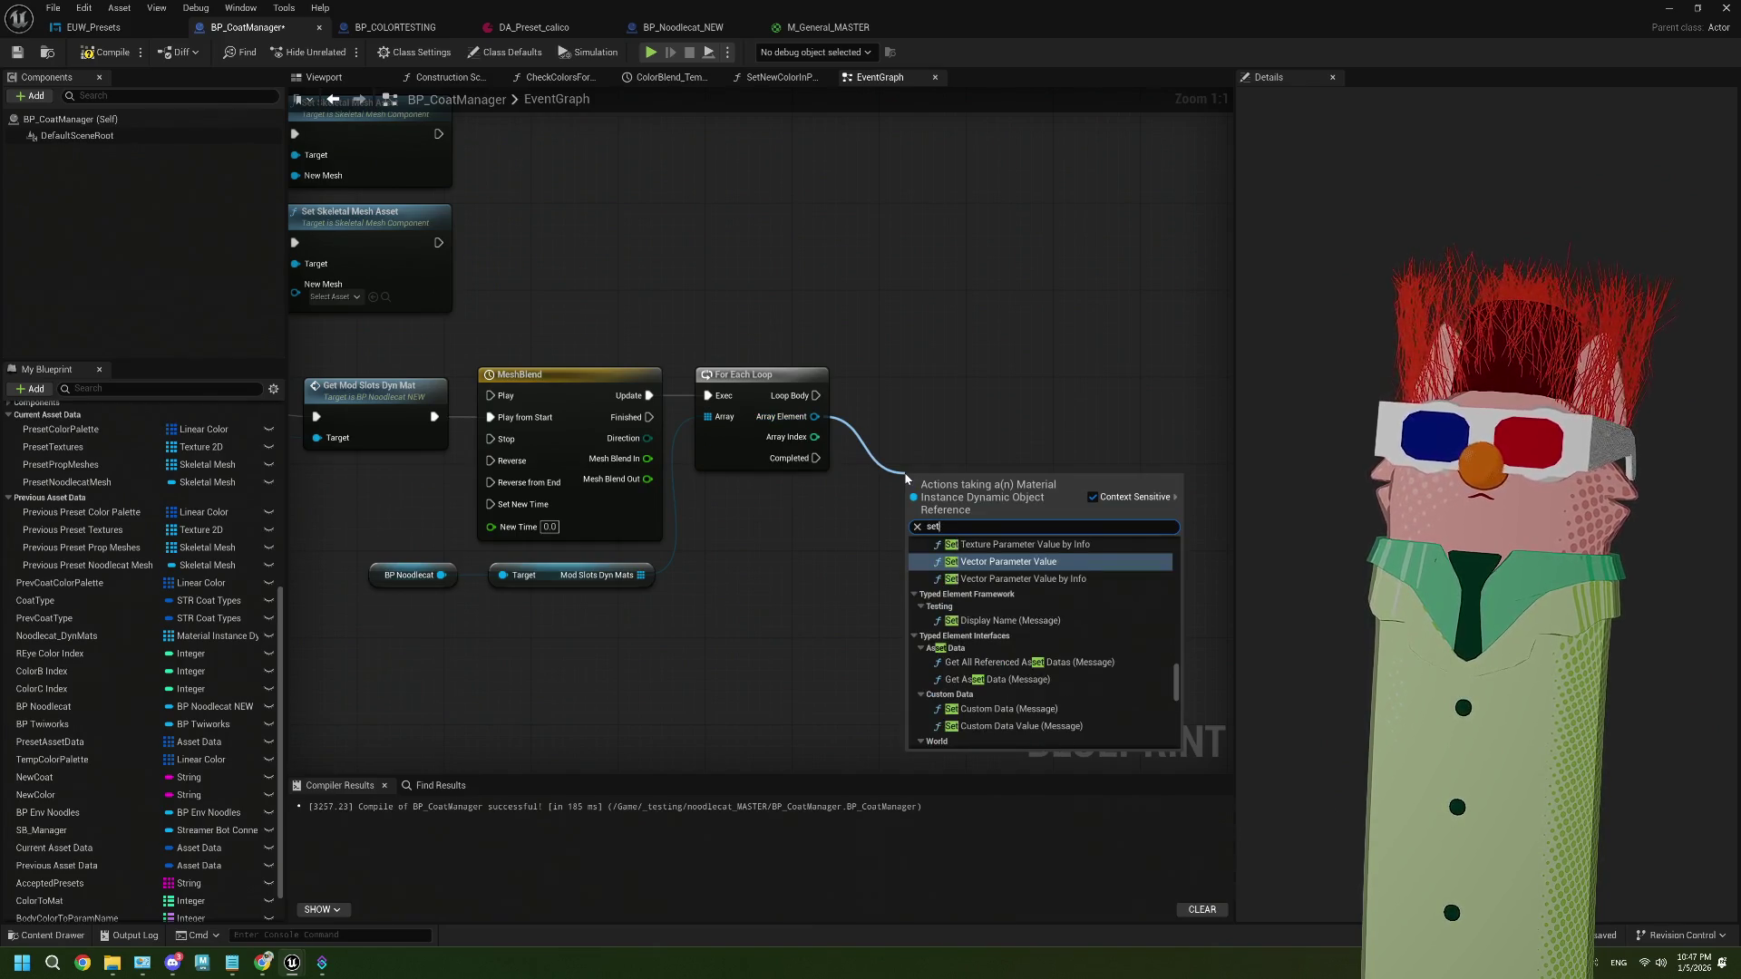
scroll(1006, 573, "up", 5)
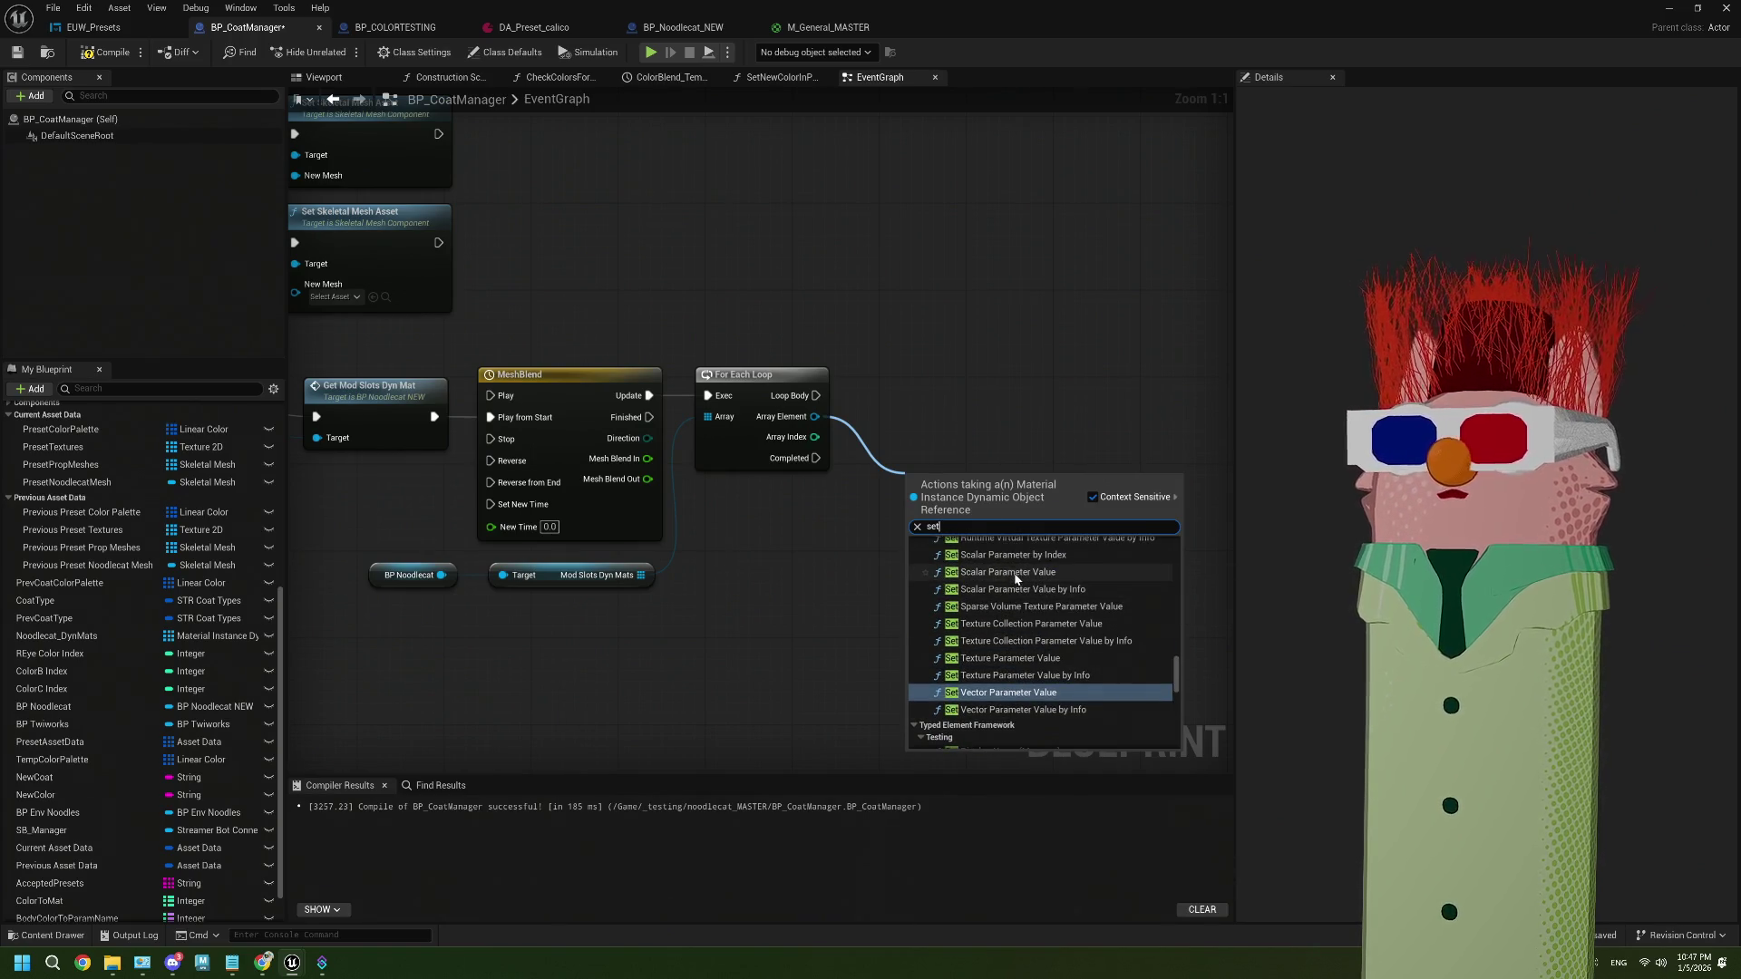
left_click(1010, 572)
left_click_drag(979, 535, 963, 450)
mouse_move(816, 395)
left_mouse_down()
mouse_move(903, 427)
mouse_move(981, 384)
left_mouse_up()
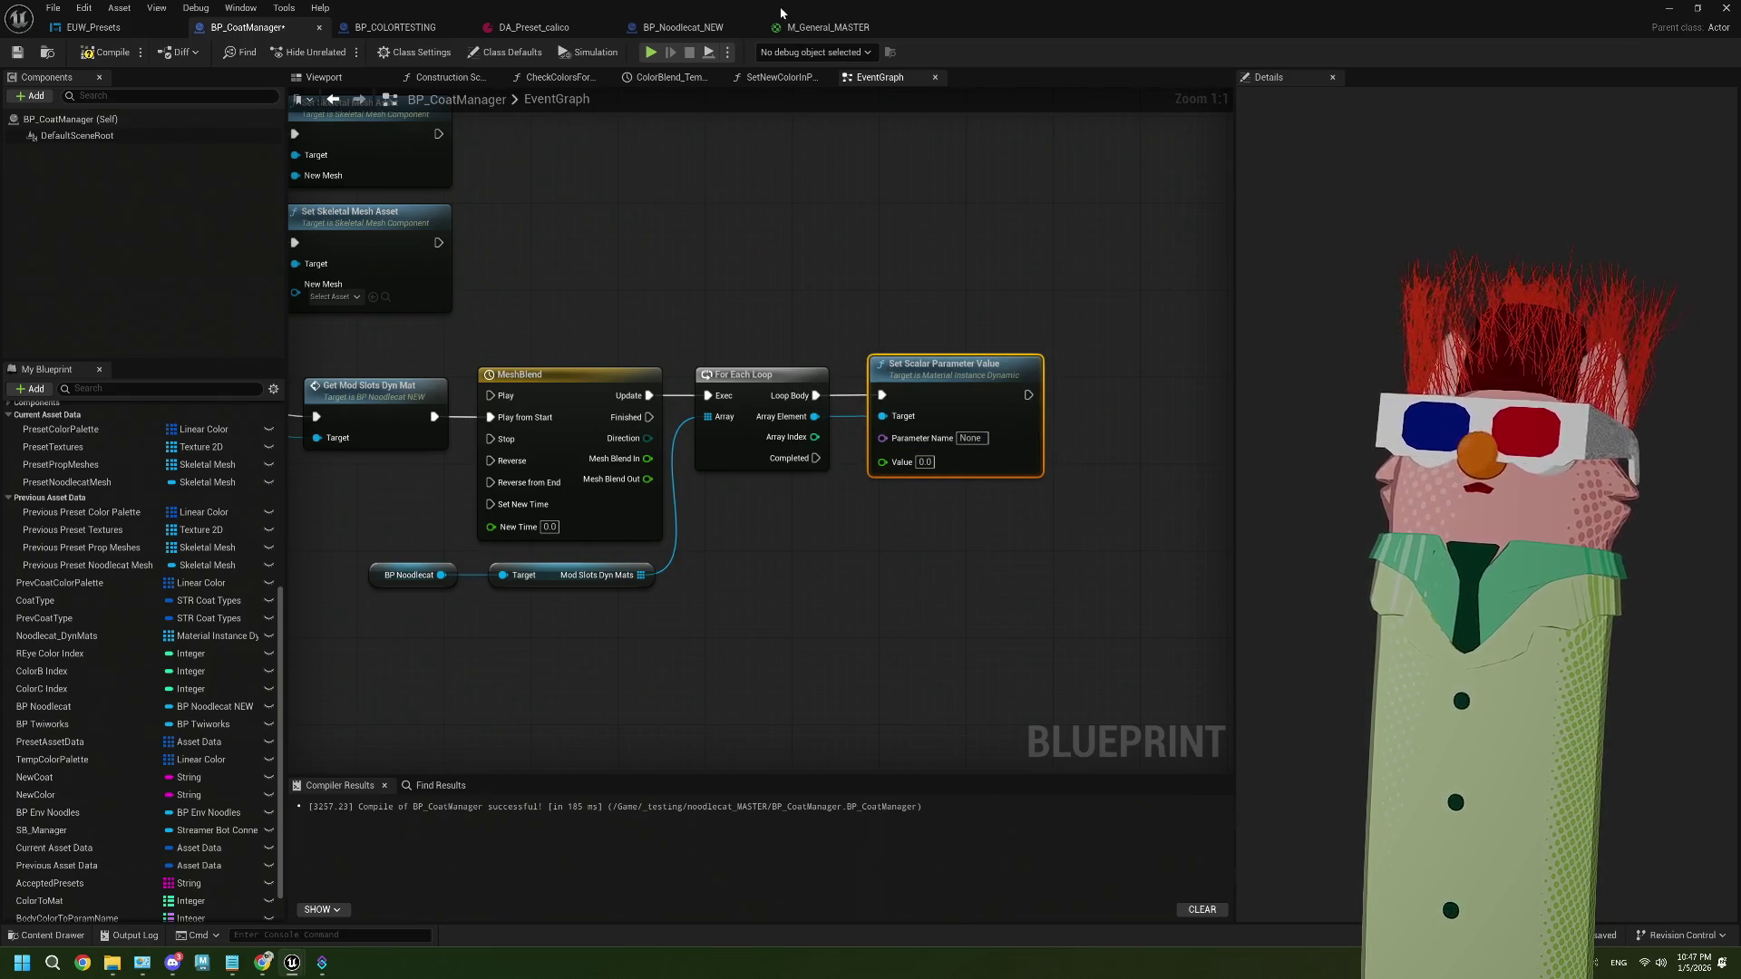
left_click(821, 27)
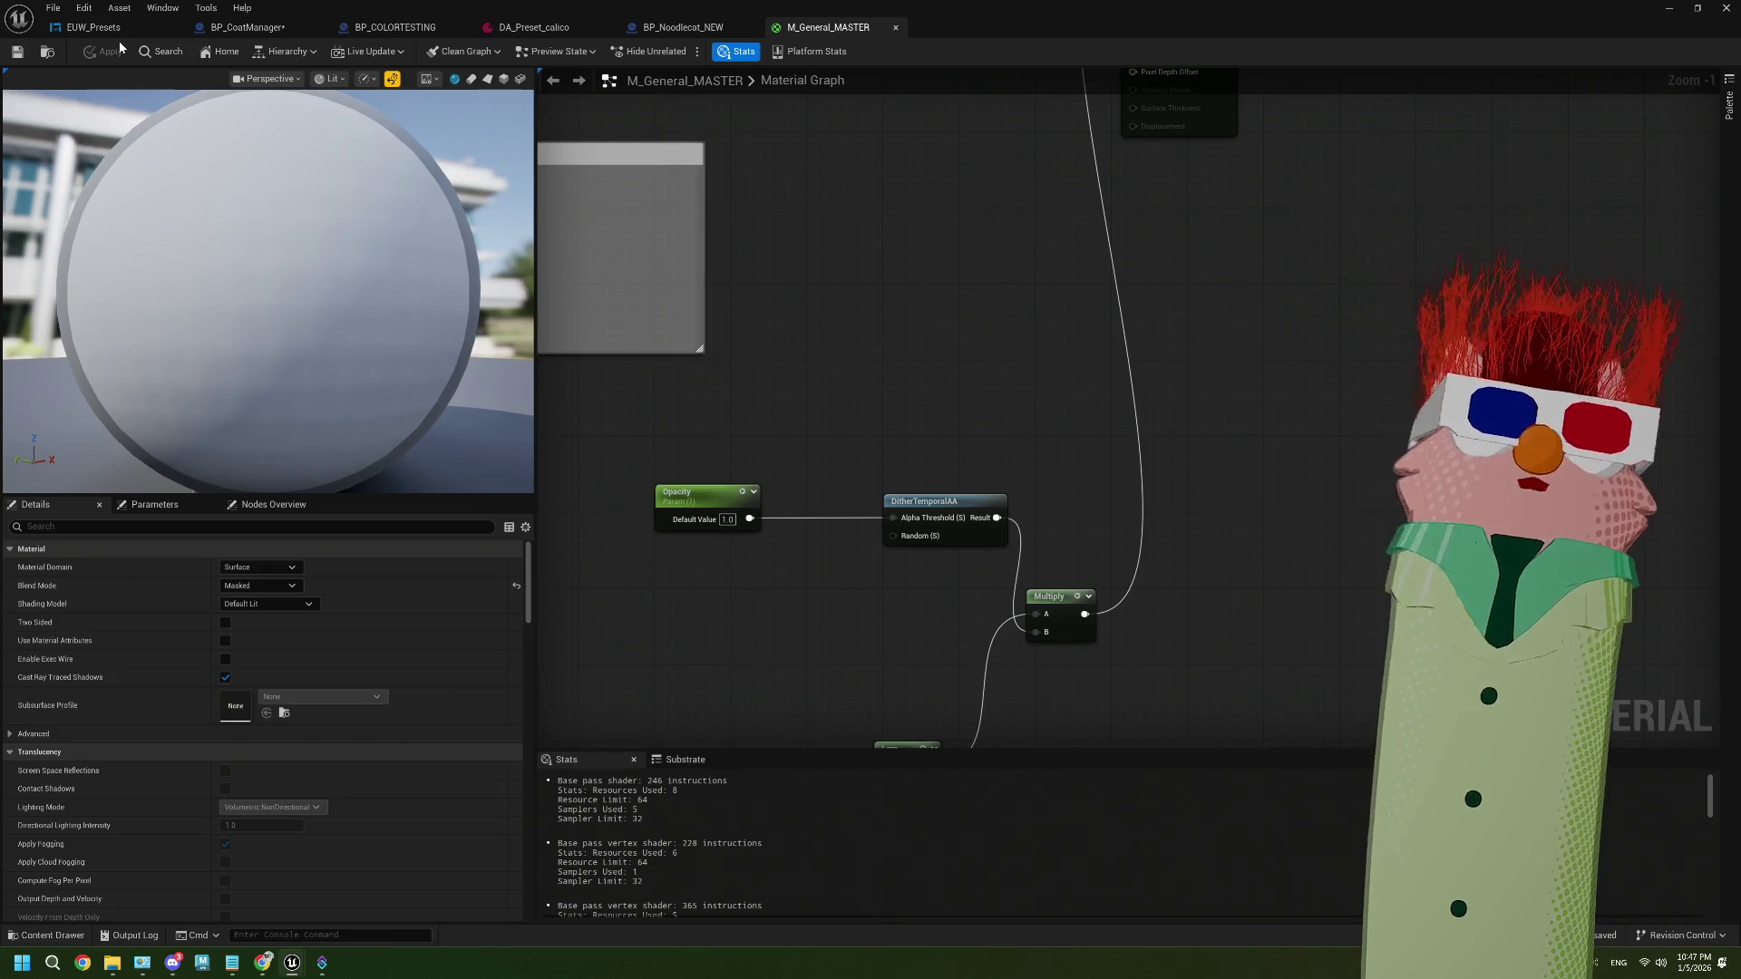
Set the scalar setter's Parameter Name to Opacity and feed it Mesh Blend In
left_click(245, 27)
left_click(970, 438)
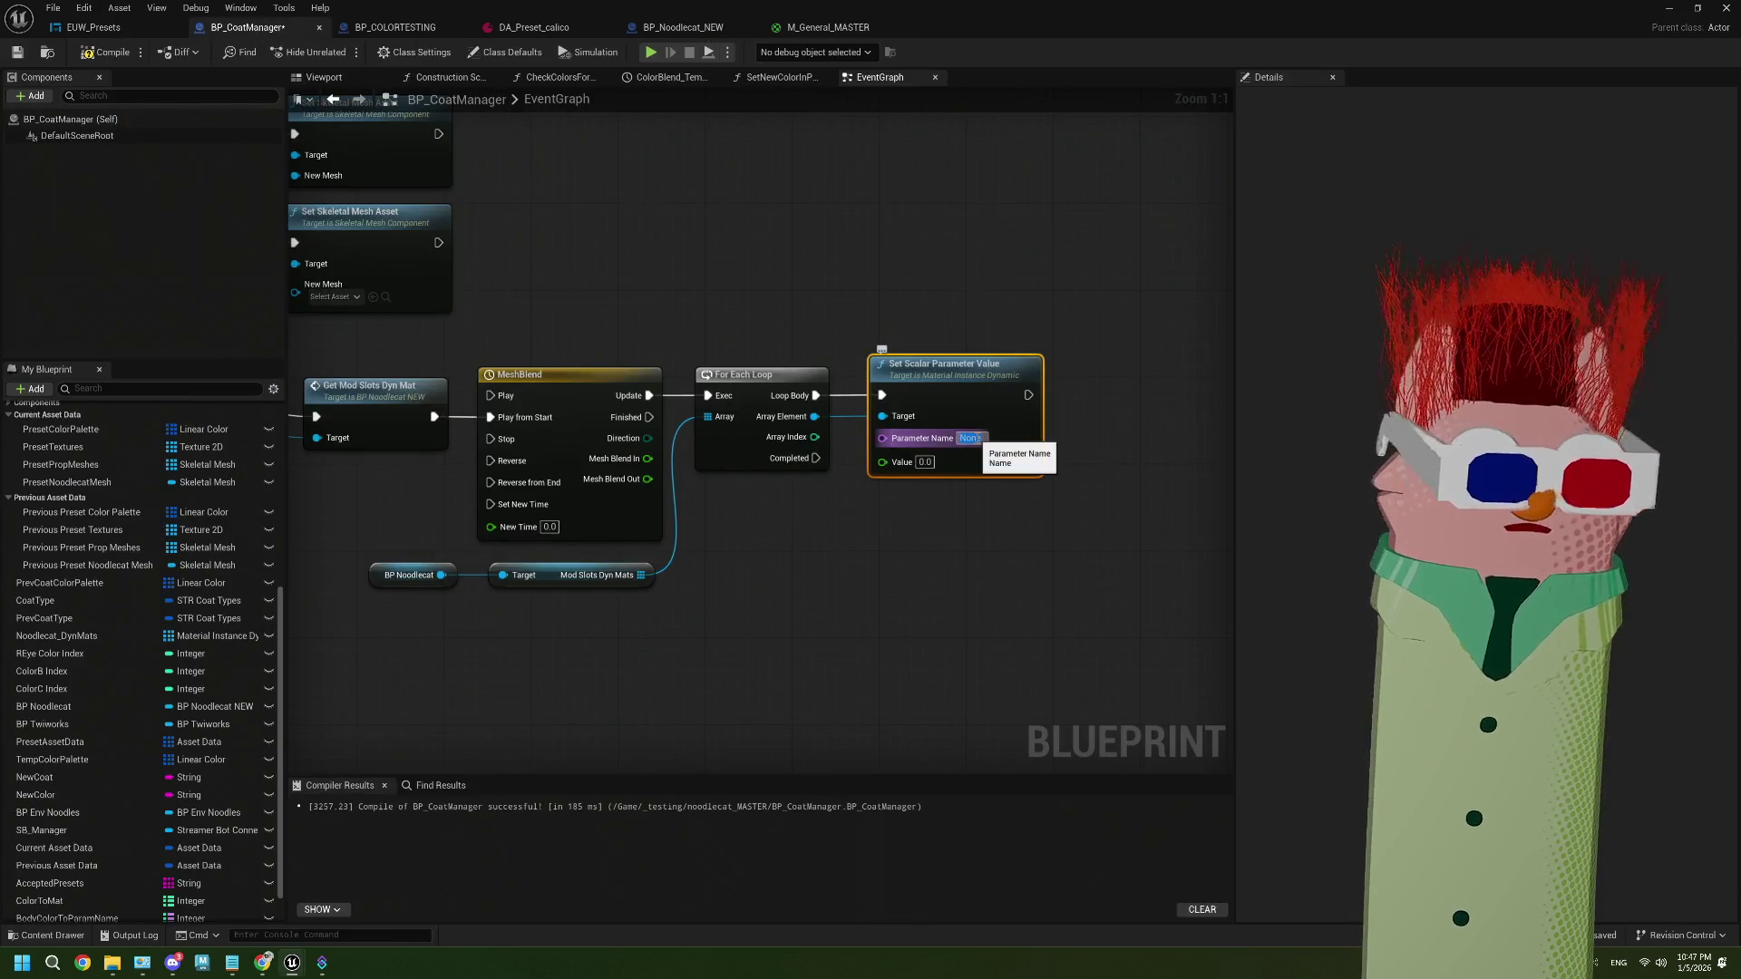
type("Opacity")
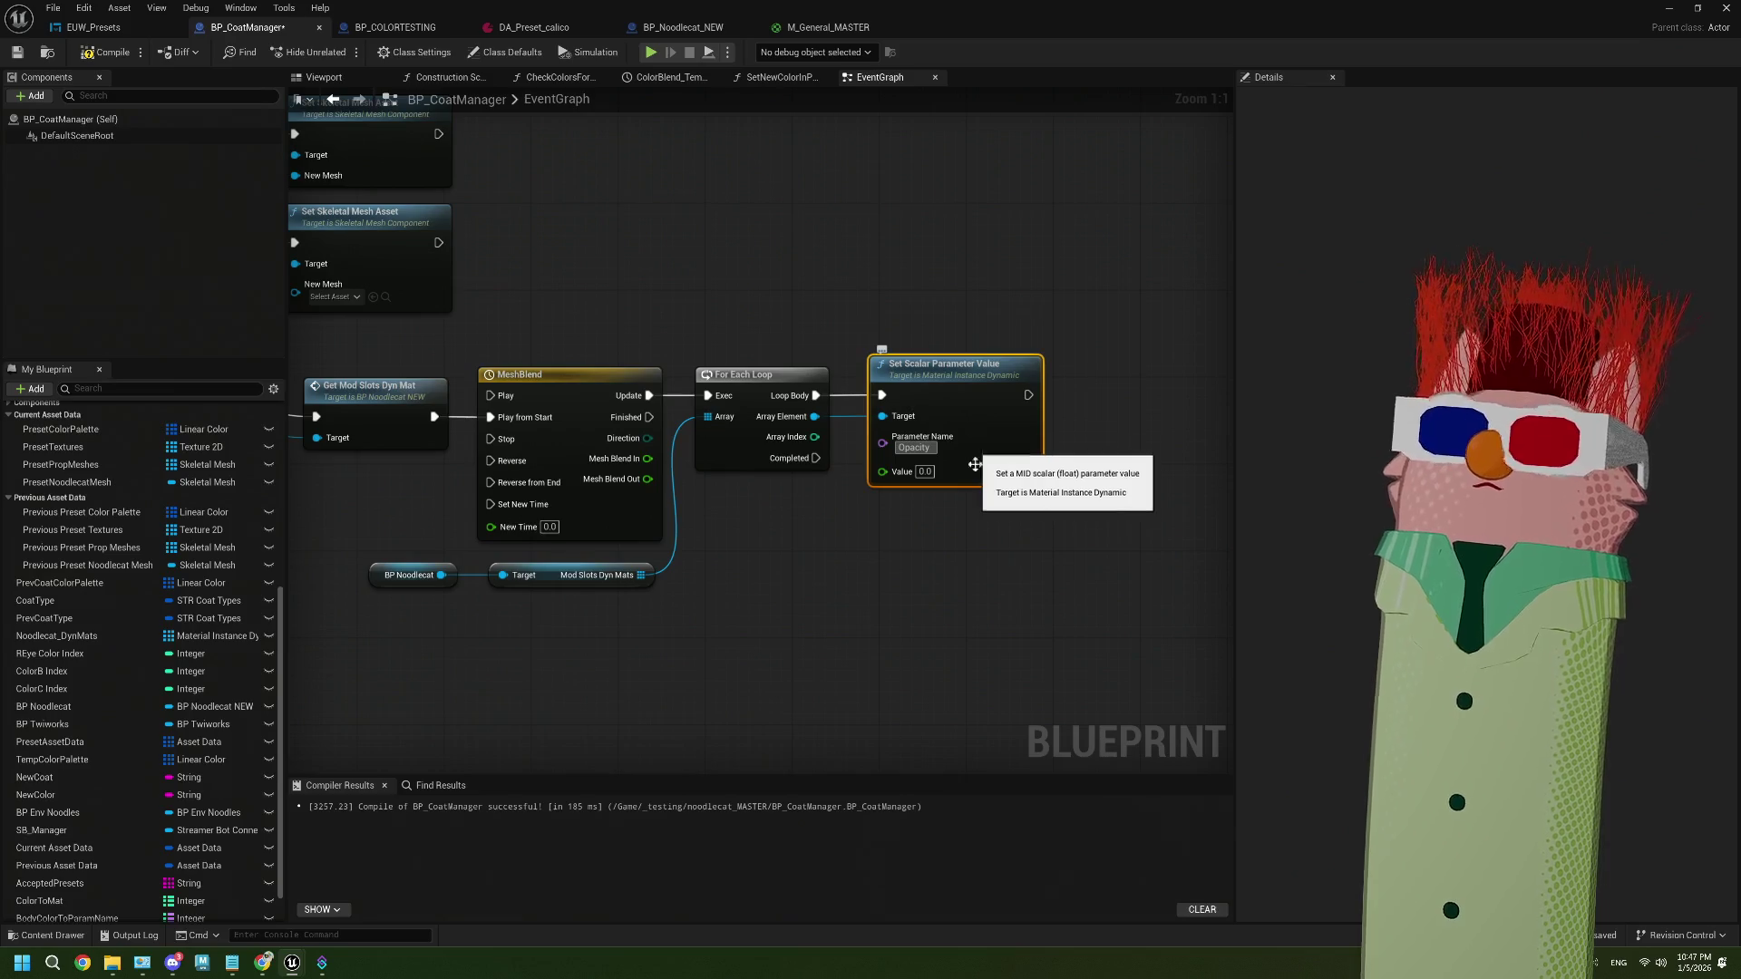
left_click(867, 579)
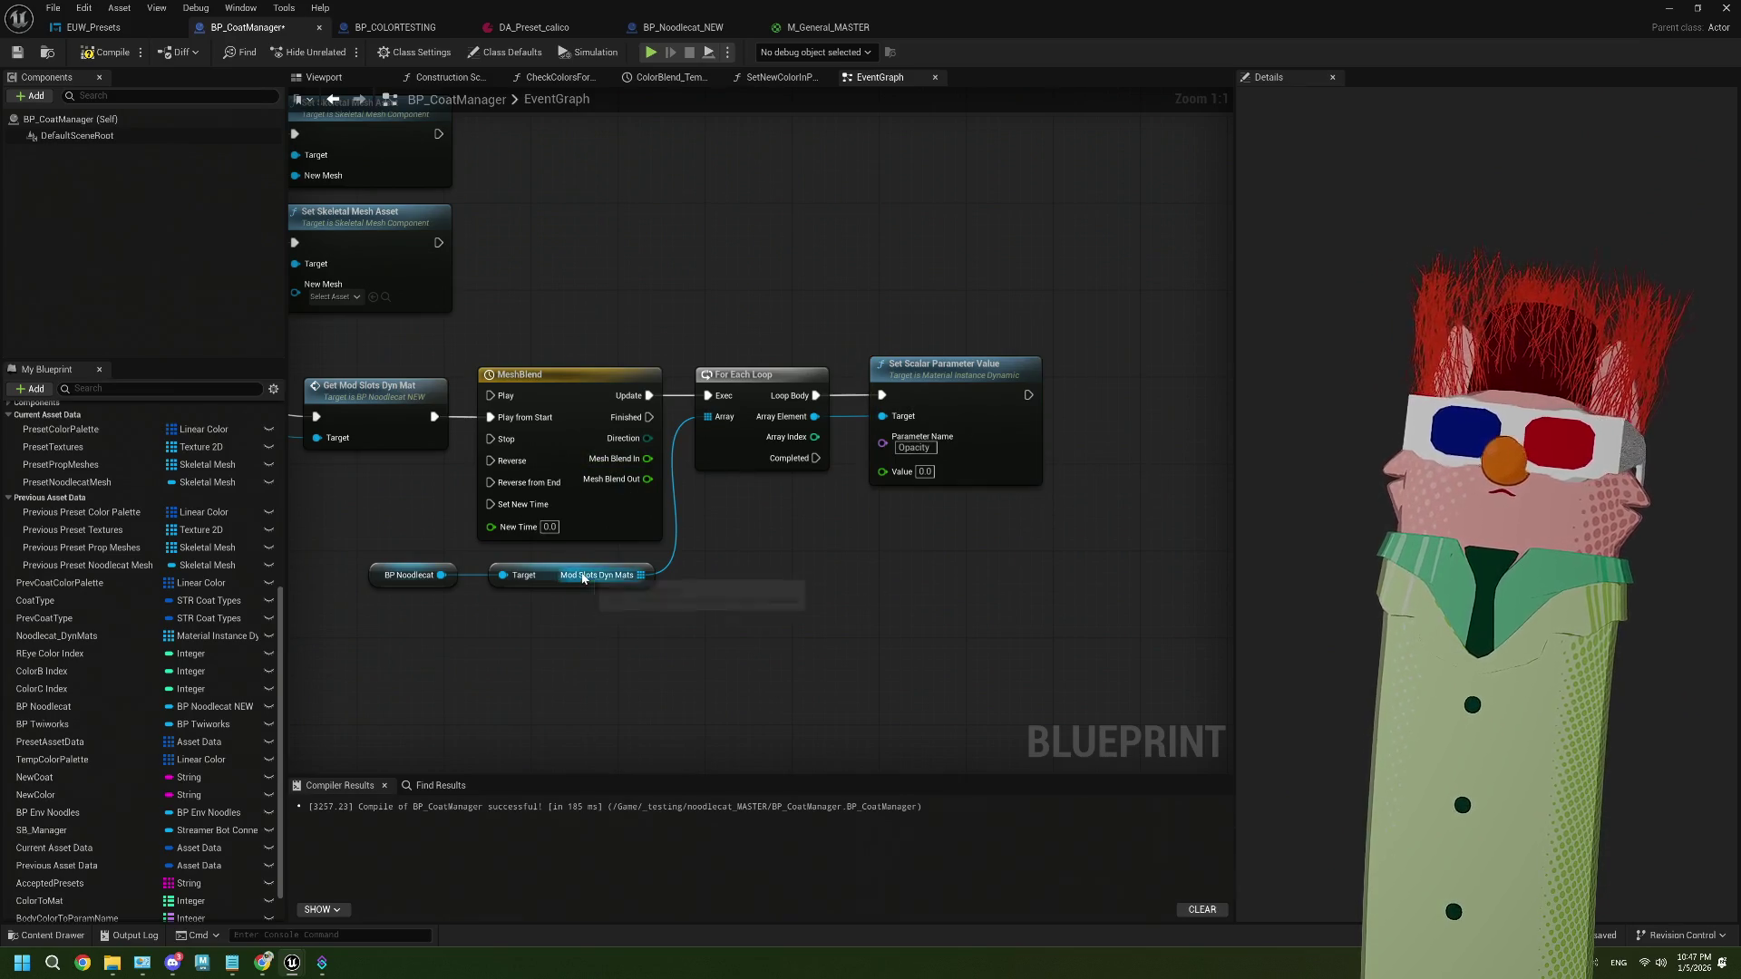
left_click_drag(648, 459, 870, 468)
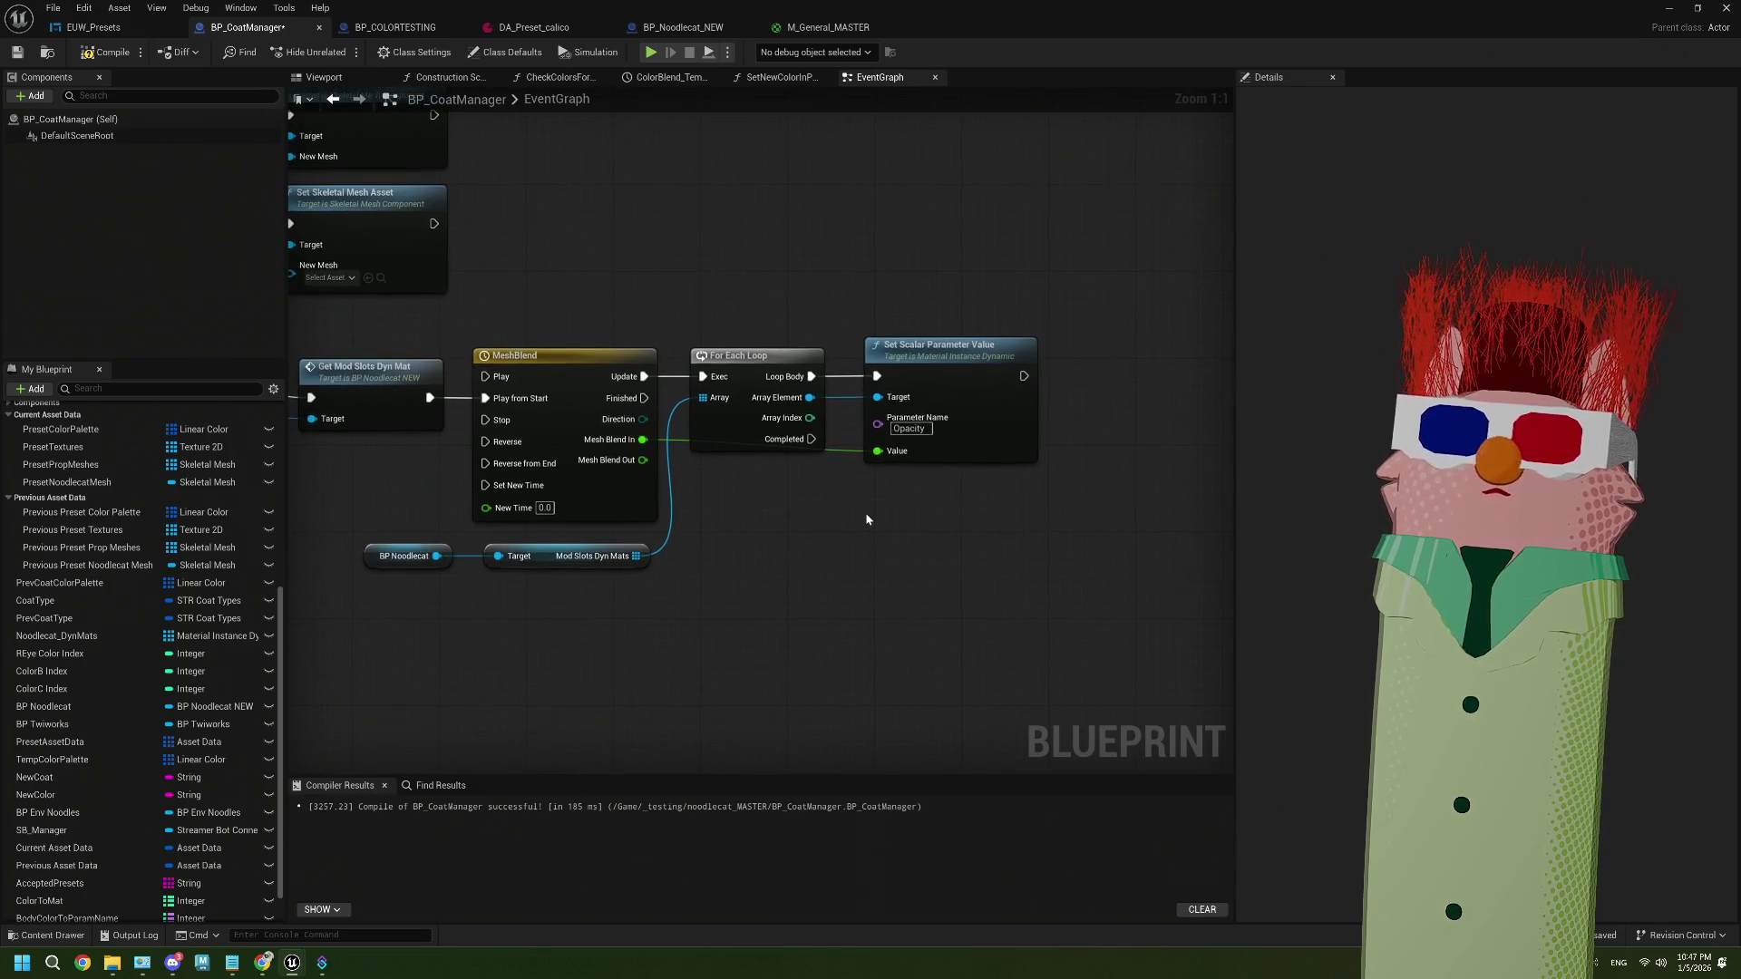
Add a Mod Slots Dyn Mats PREV getter from BP Noodlecat, deleting an accidental SET node
left_click_drag(437, 555, 491, 621)
type("prev")
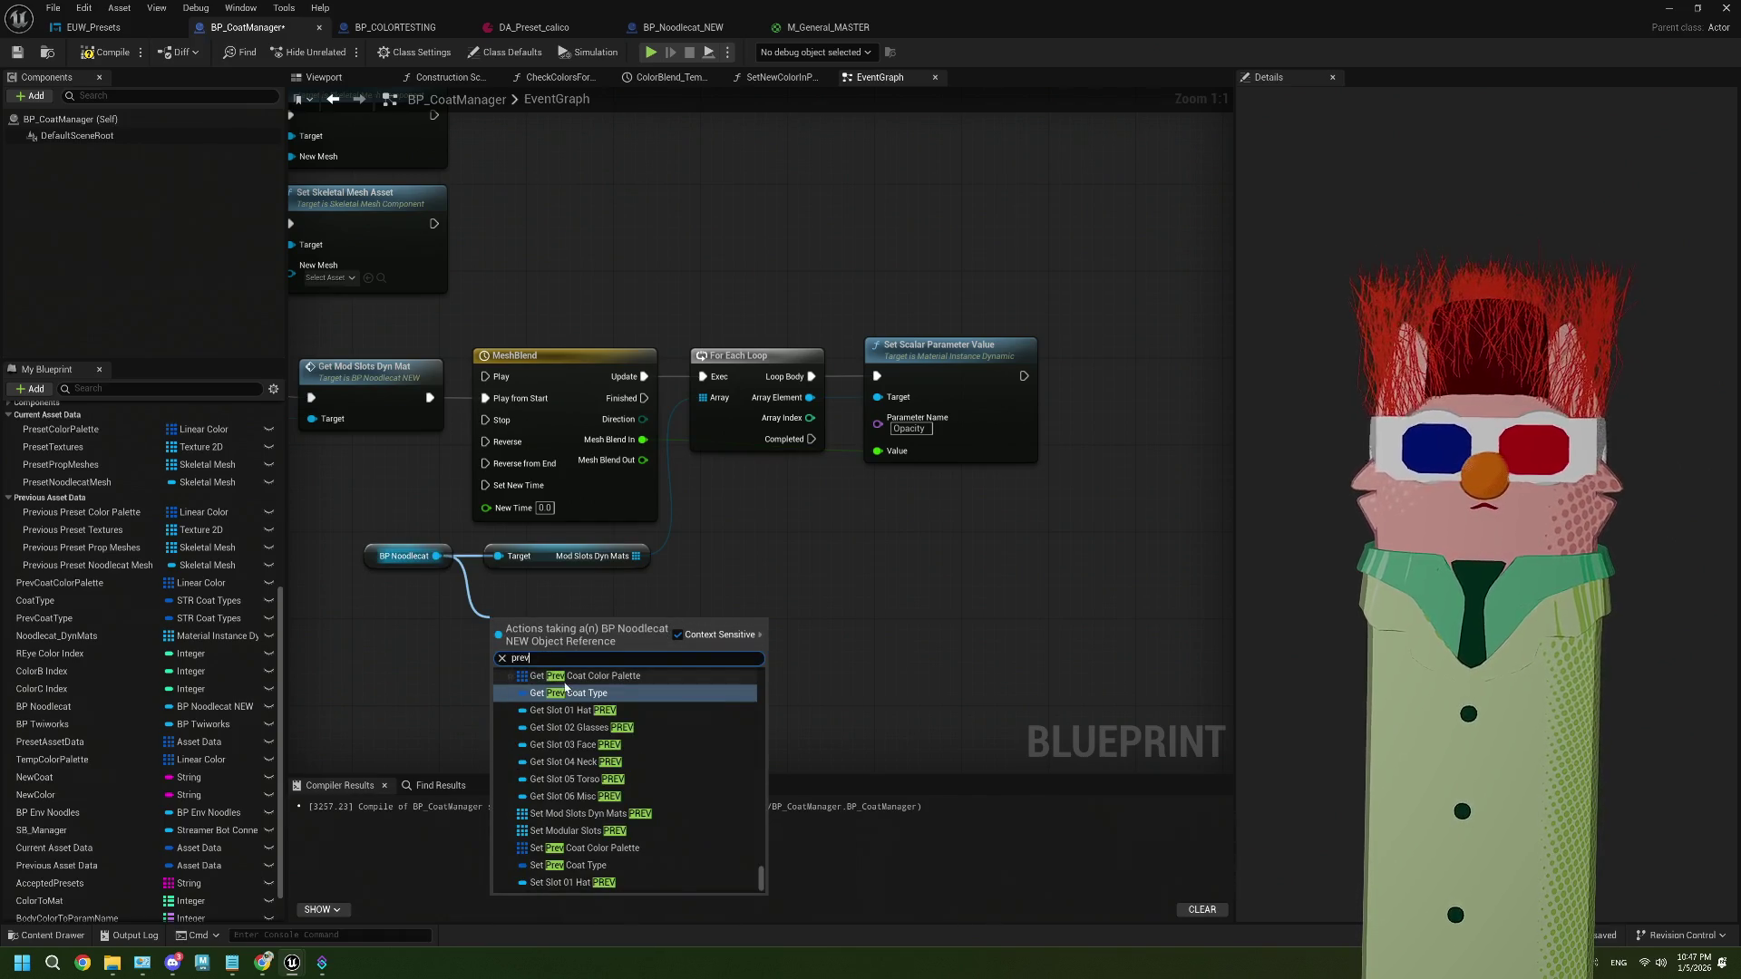
left_click(585, 813)
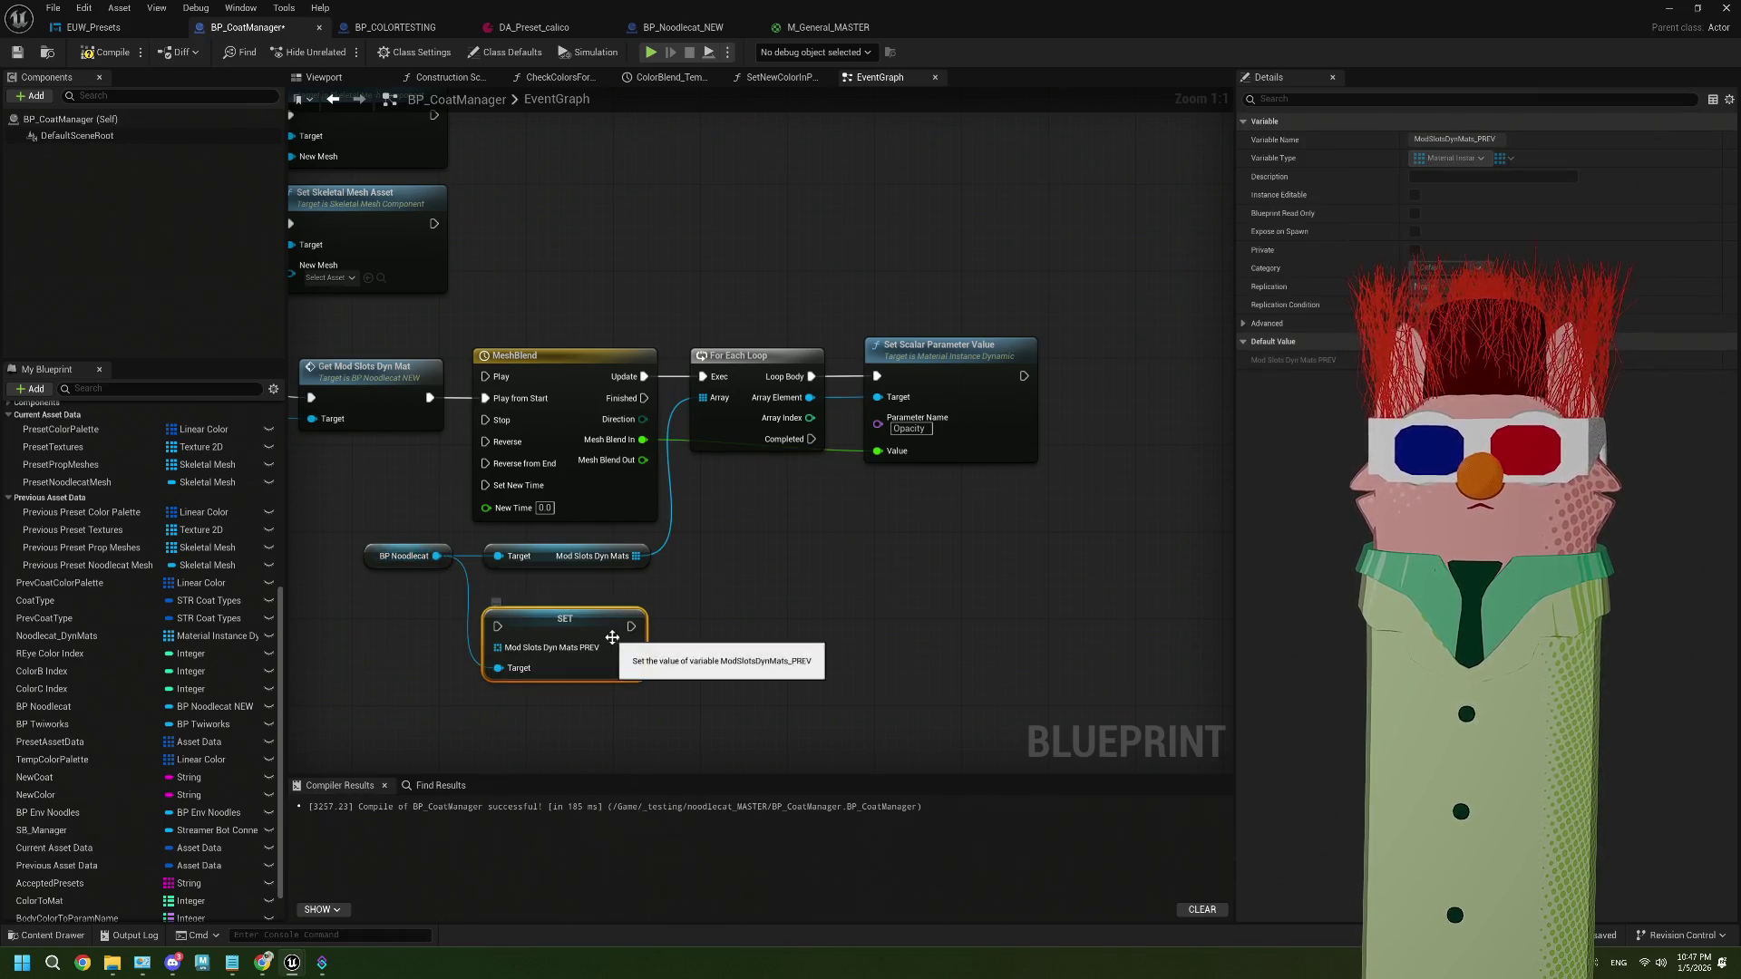
key("Delete")
left_click_drag(437, 556, 492, 622)
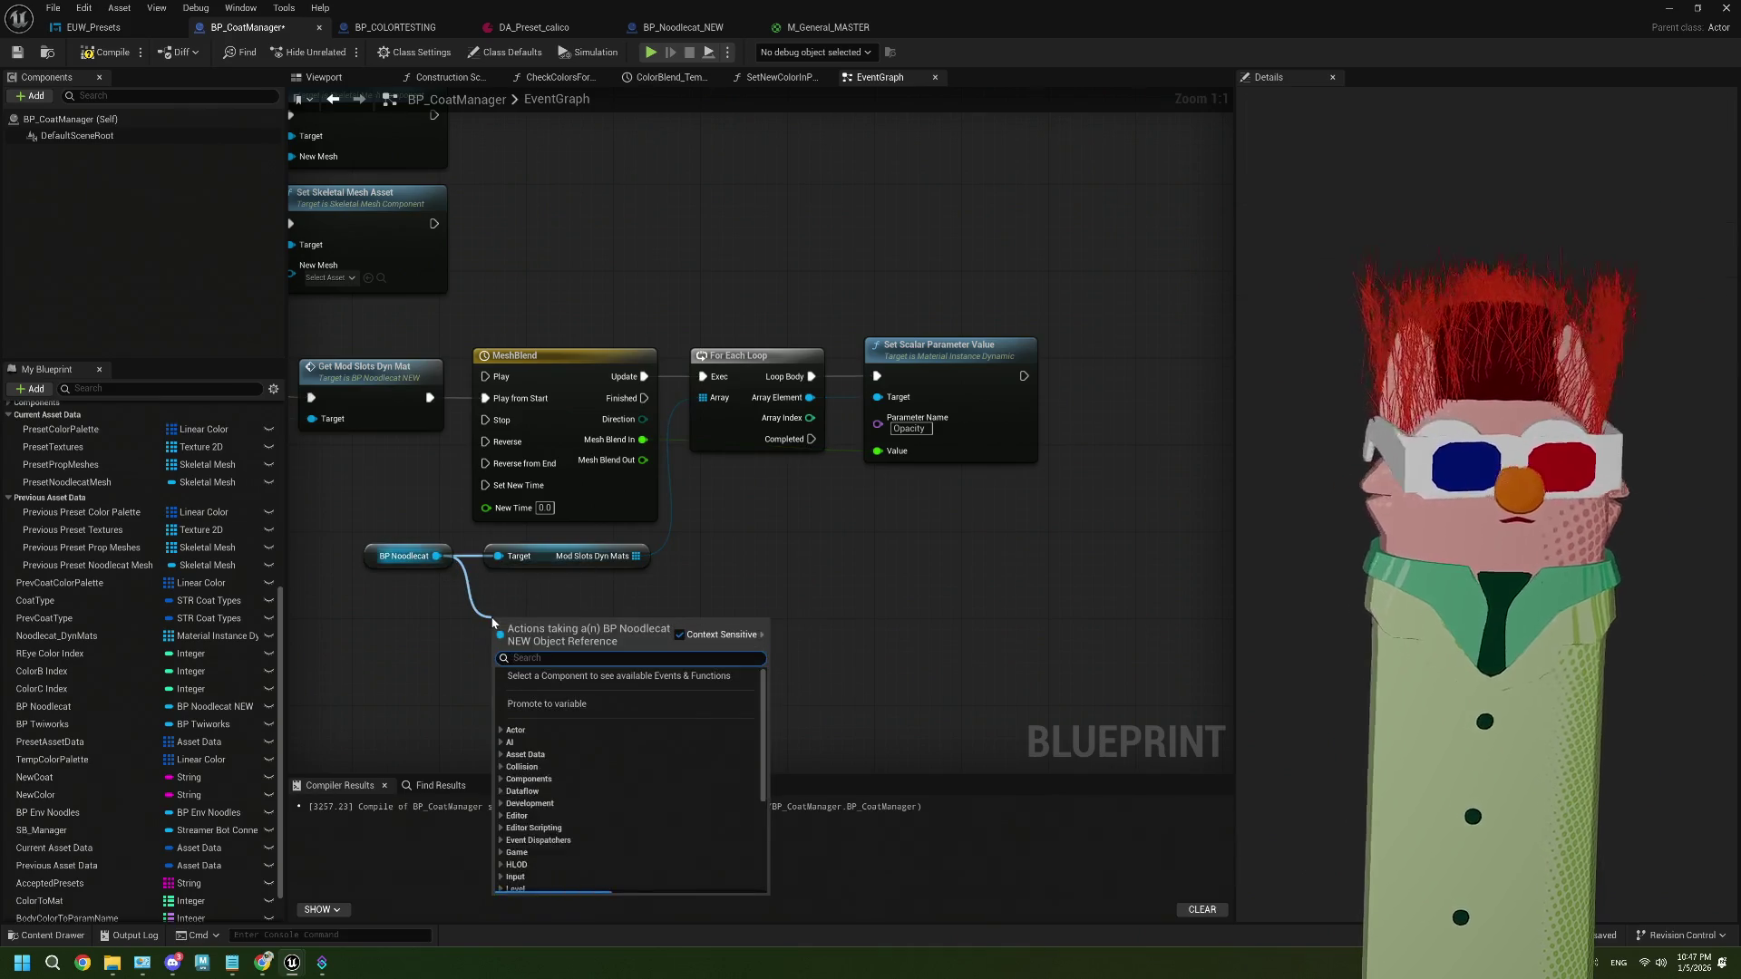
type("syn mat")
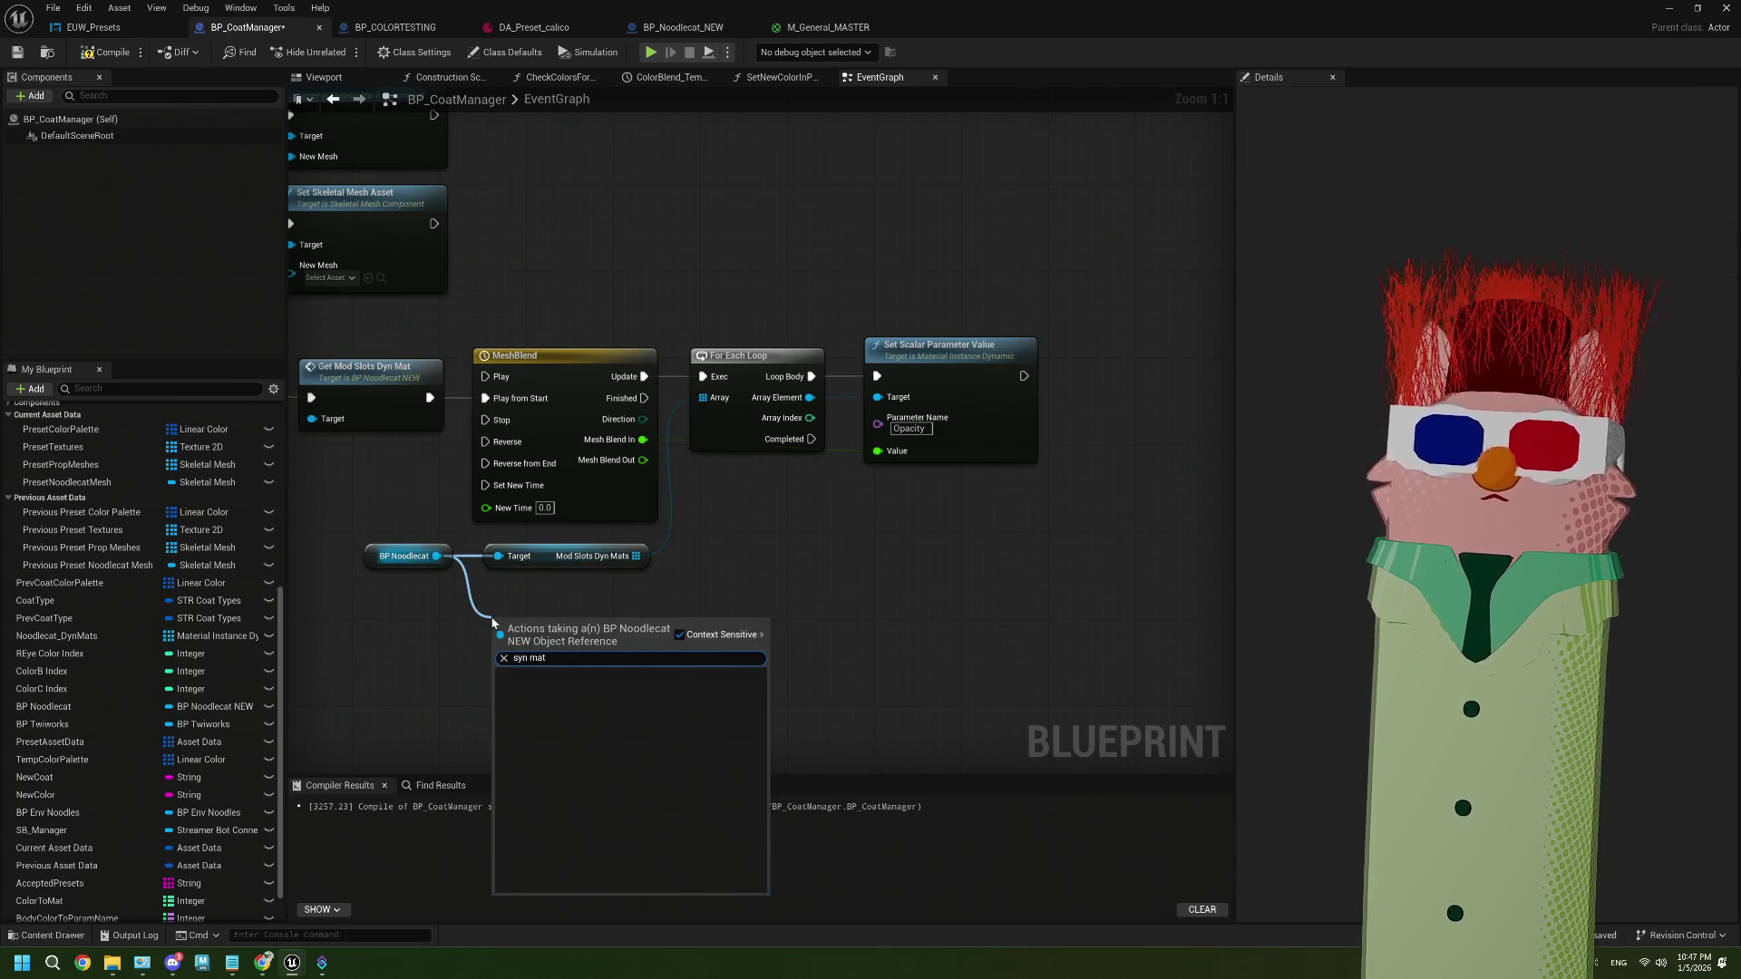
key("BackSpace")
key("BackSpace")
key("BackSpace")
type("d")
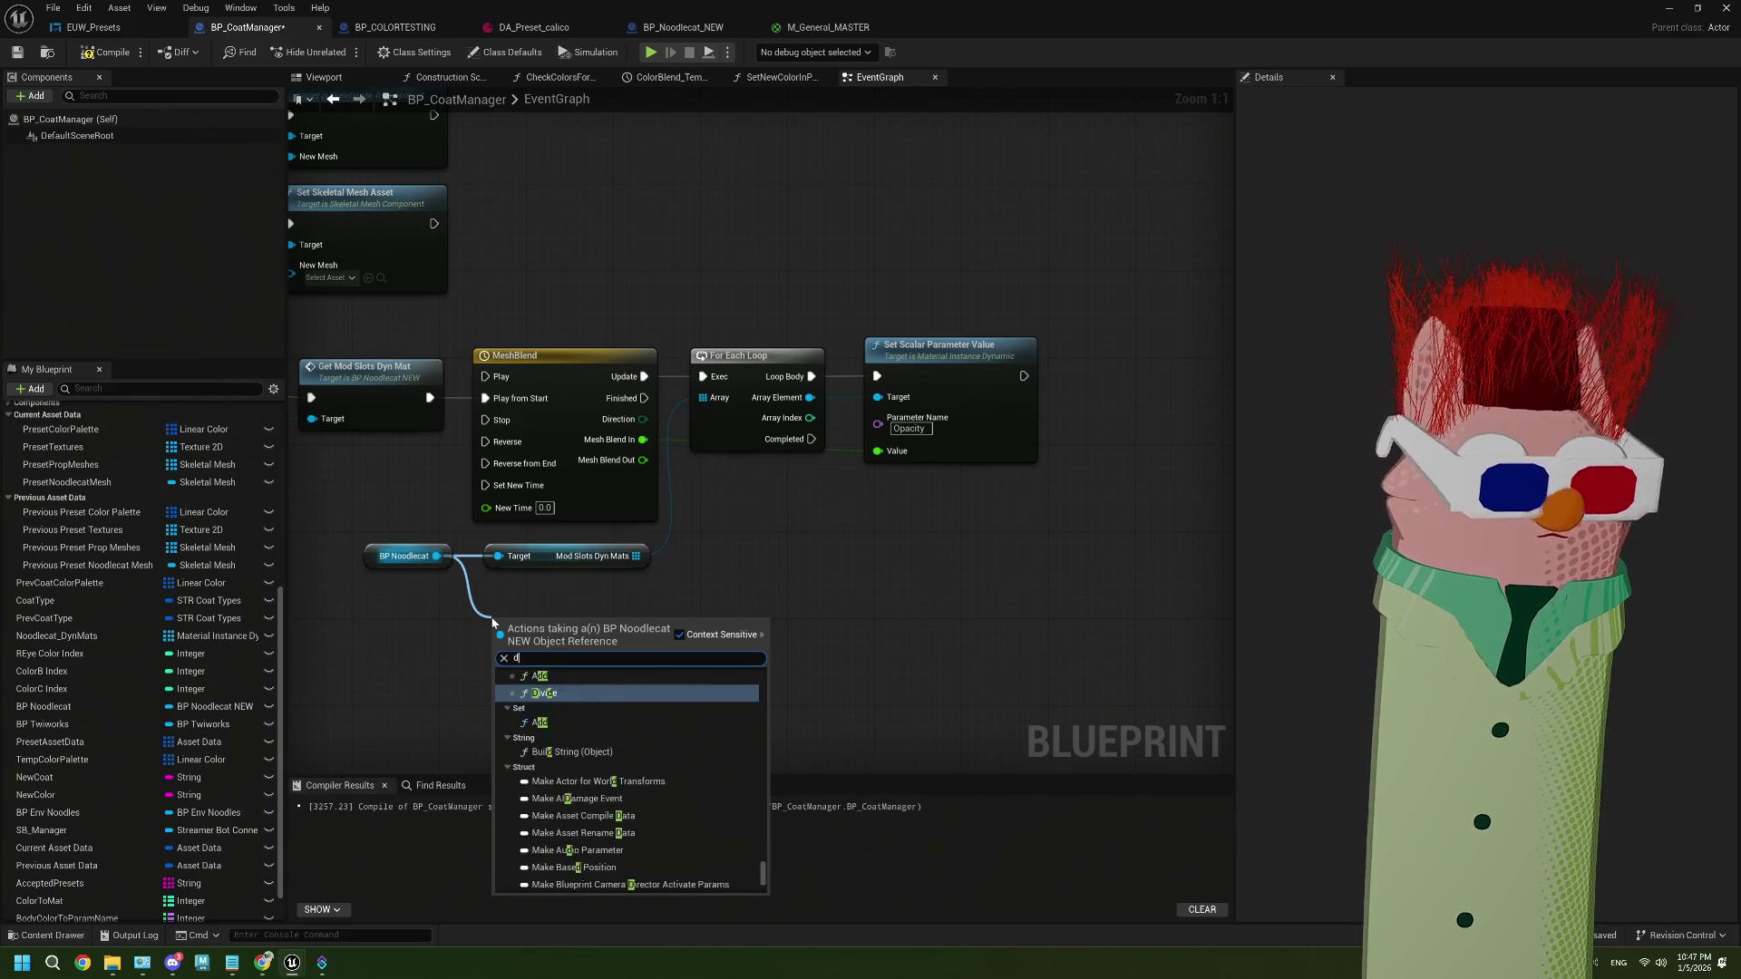
type("ynma")
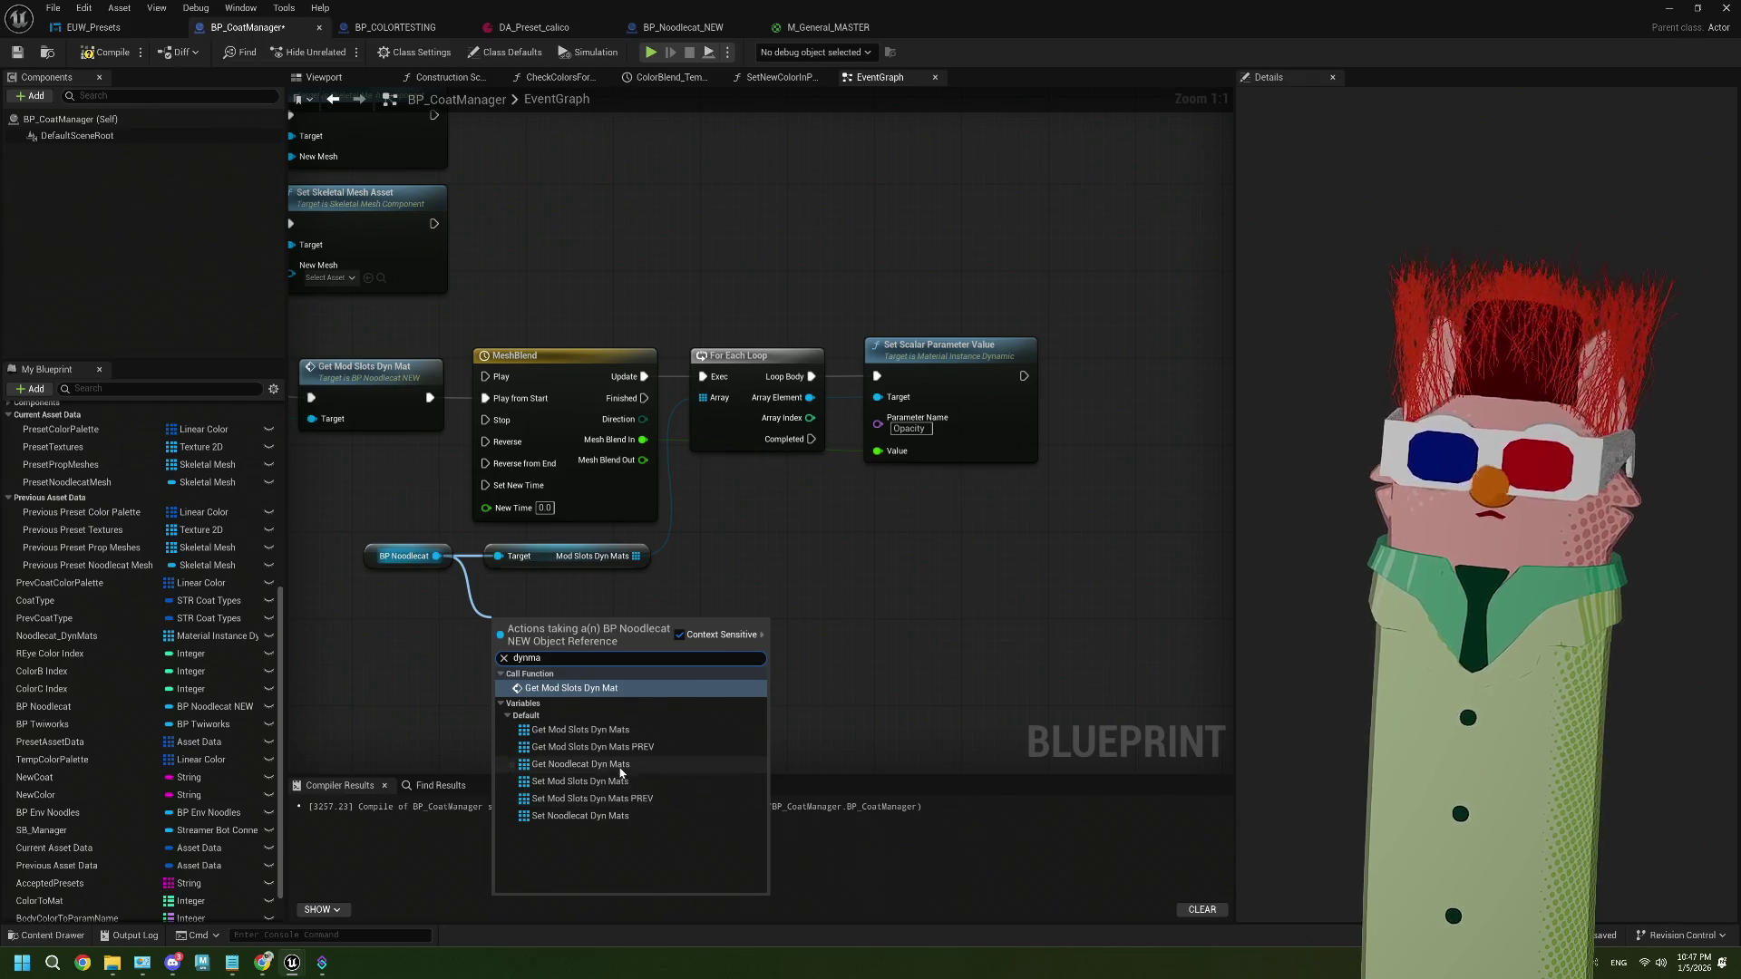
left_click(621, 746)
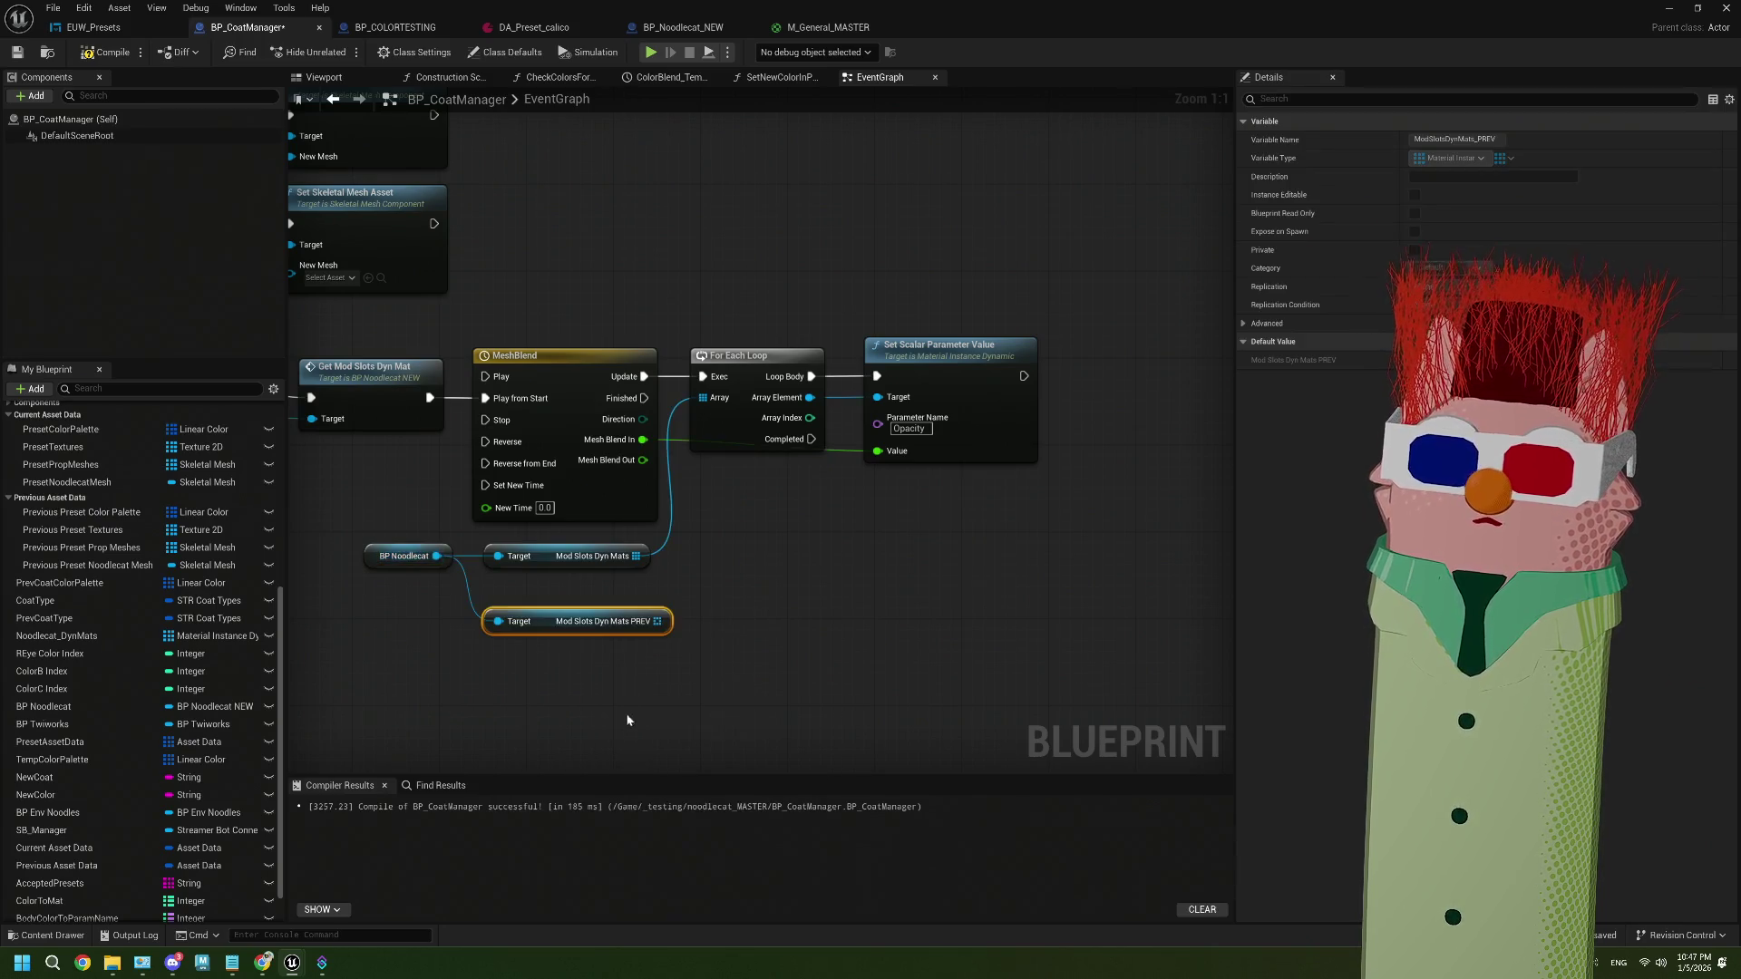
Add a For Each Loop over the PREV array that runs after the first loop completes
mouse_move(659, 622)
left_mouse_down()
mouse_move(738, 630)
mouse_move(717, 622)
left_mouse_up()
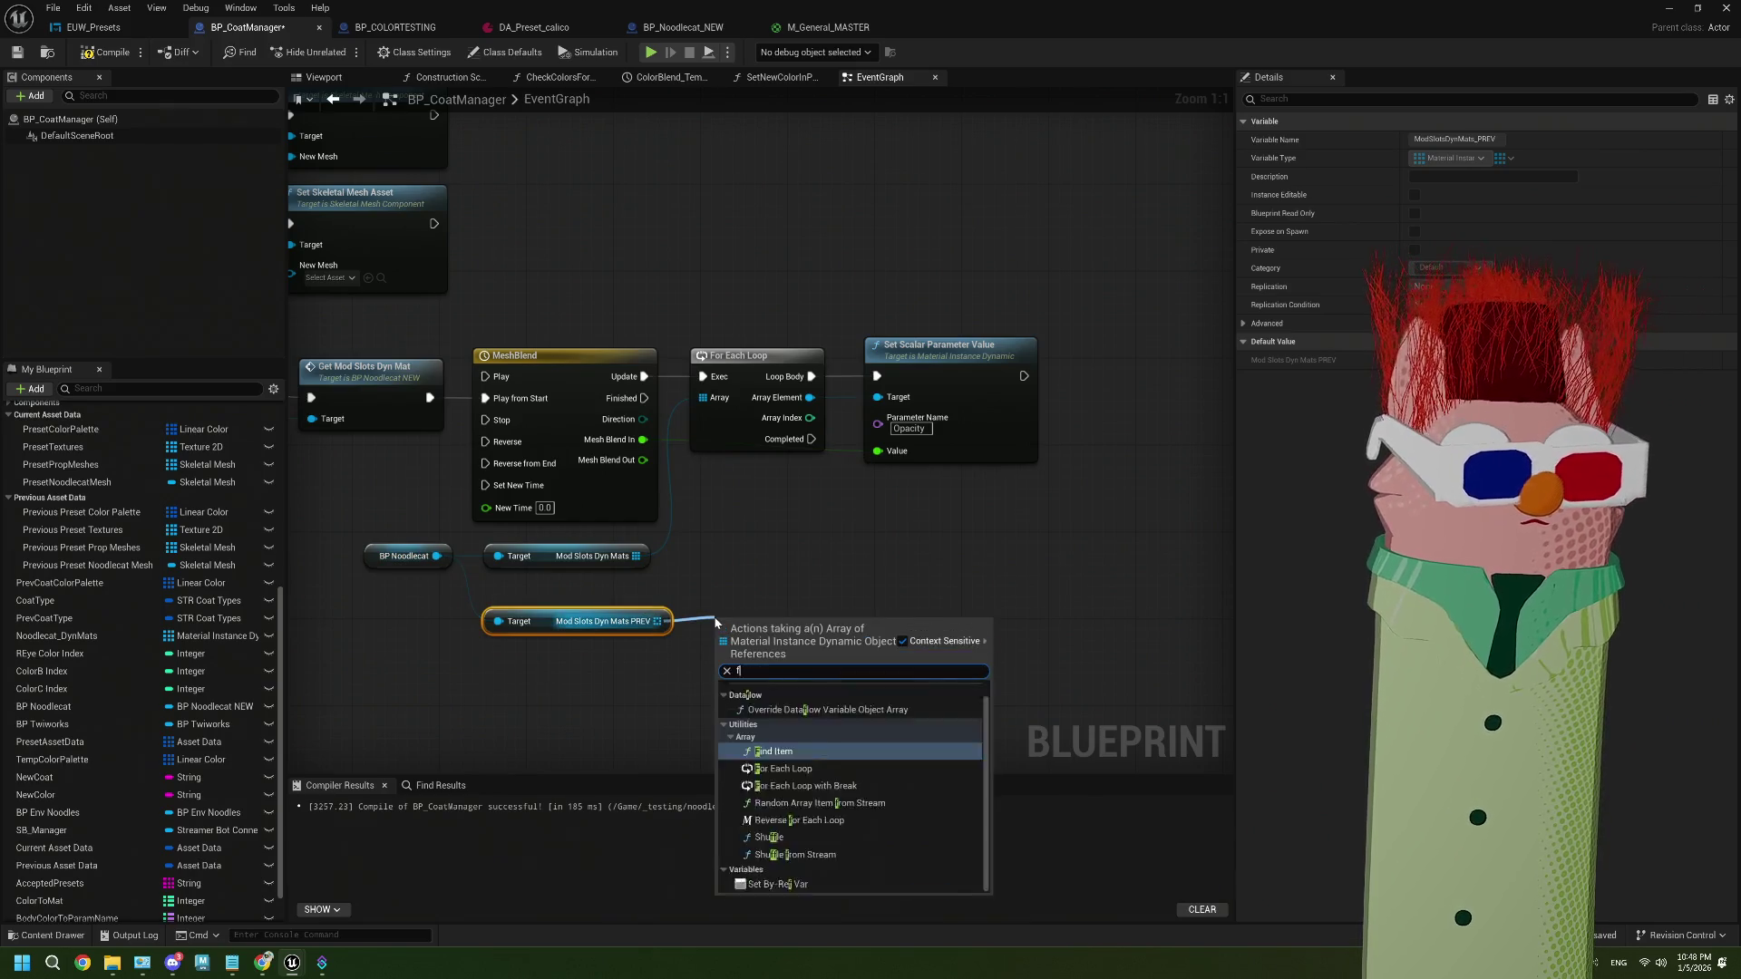
type("get")
left_click(778, 714)
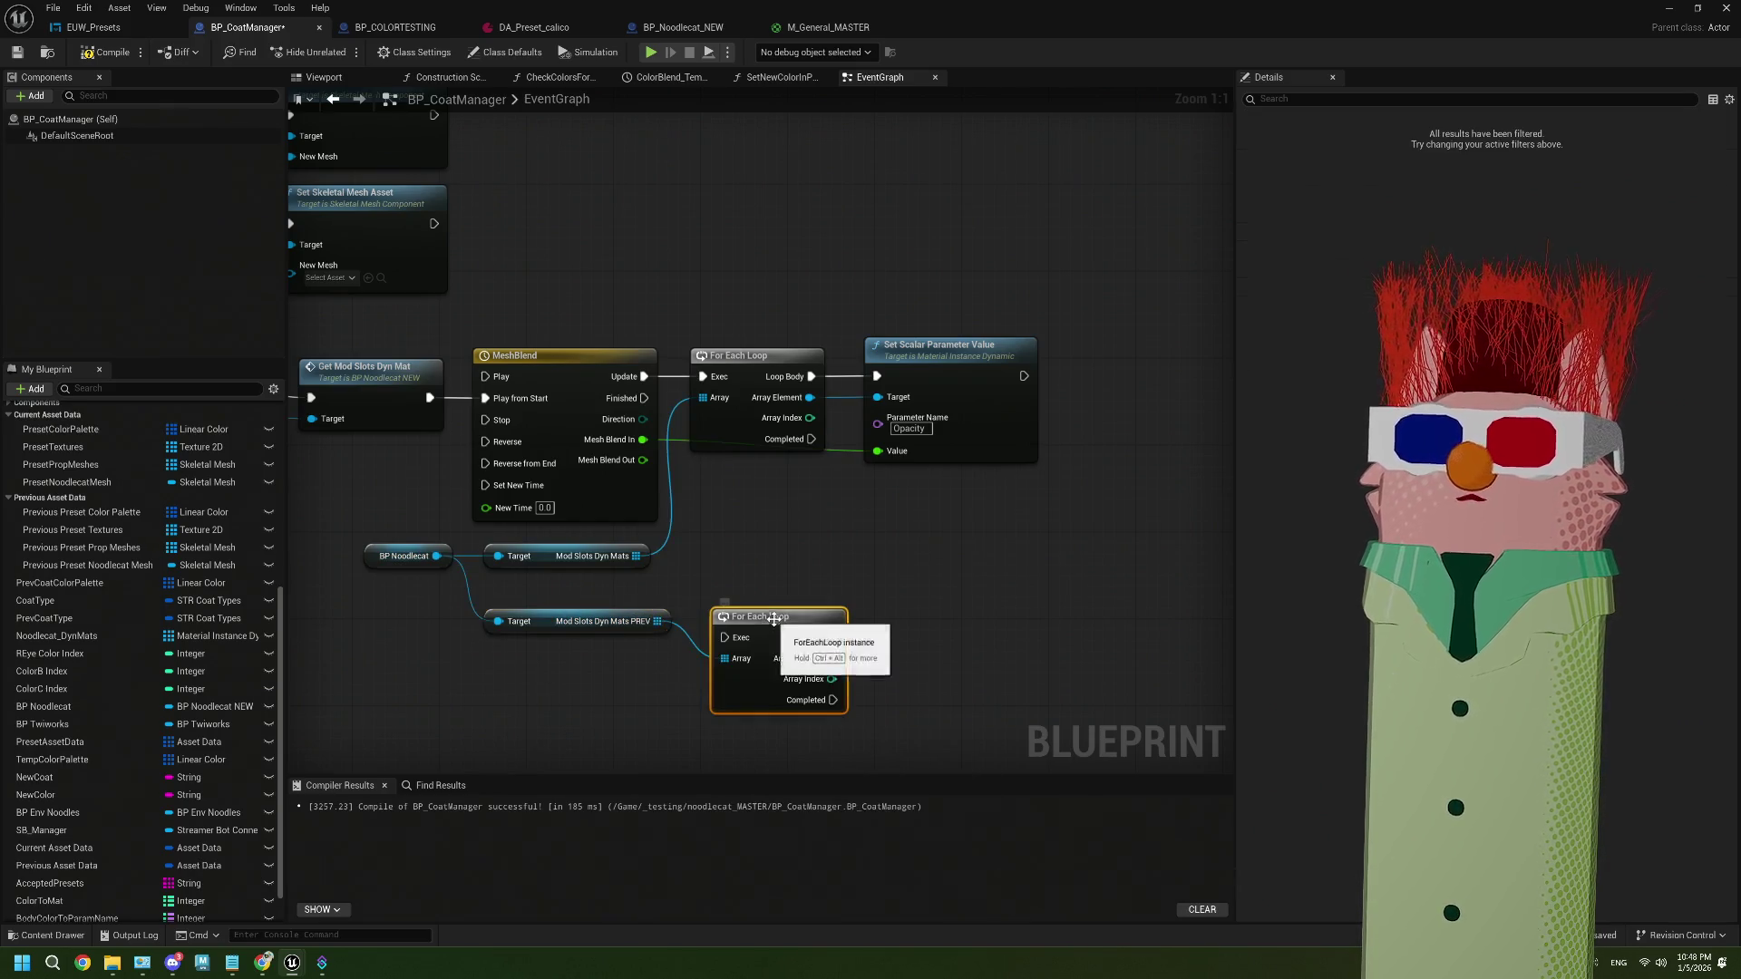
mouse_move(812, 439)
left_mouse_down()
mouse_move(750, 581)
mouse_move(748, 487)
left_mouse_up()
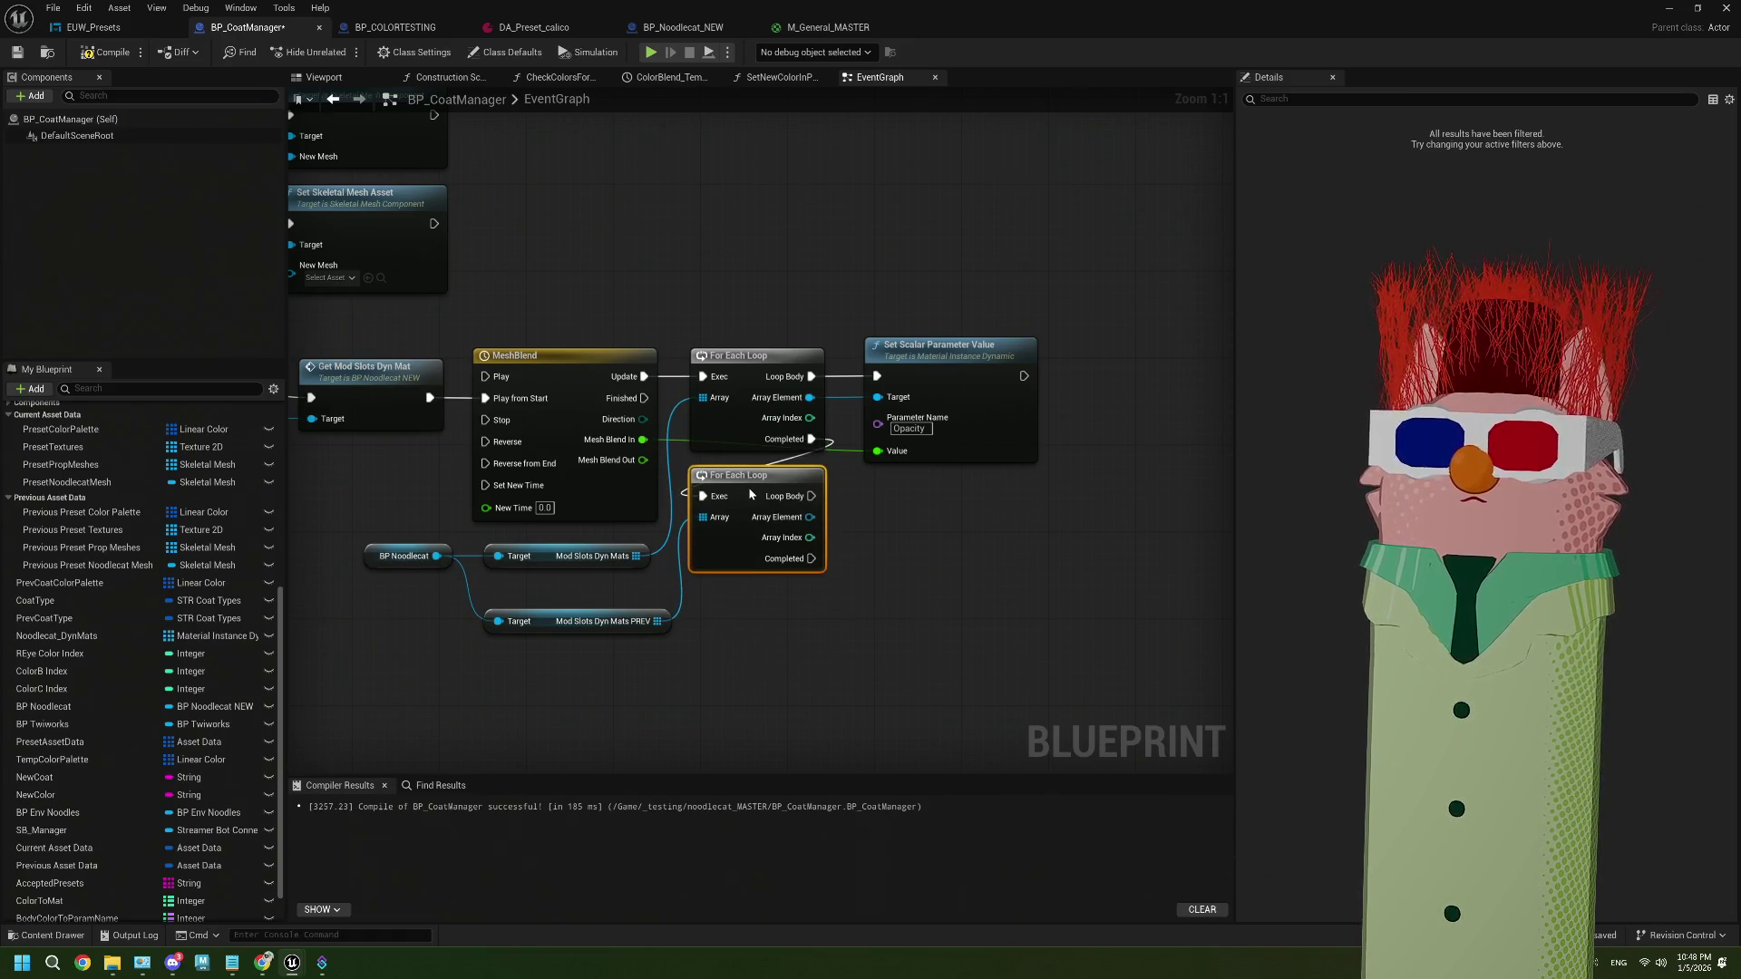
mouse_move(622, 633)
left_mouse_down()
mouse_move(624, 615)
mouse_move(542, 633)
left_mouse_up()
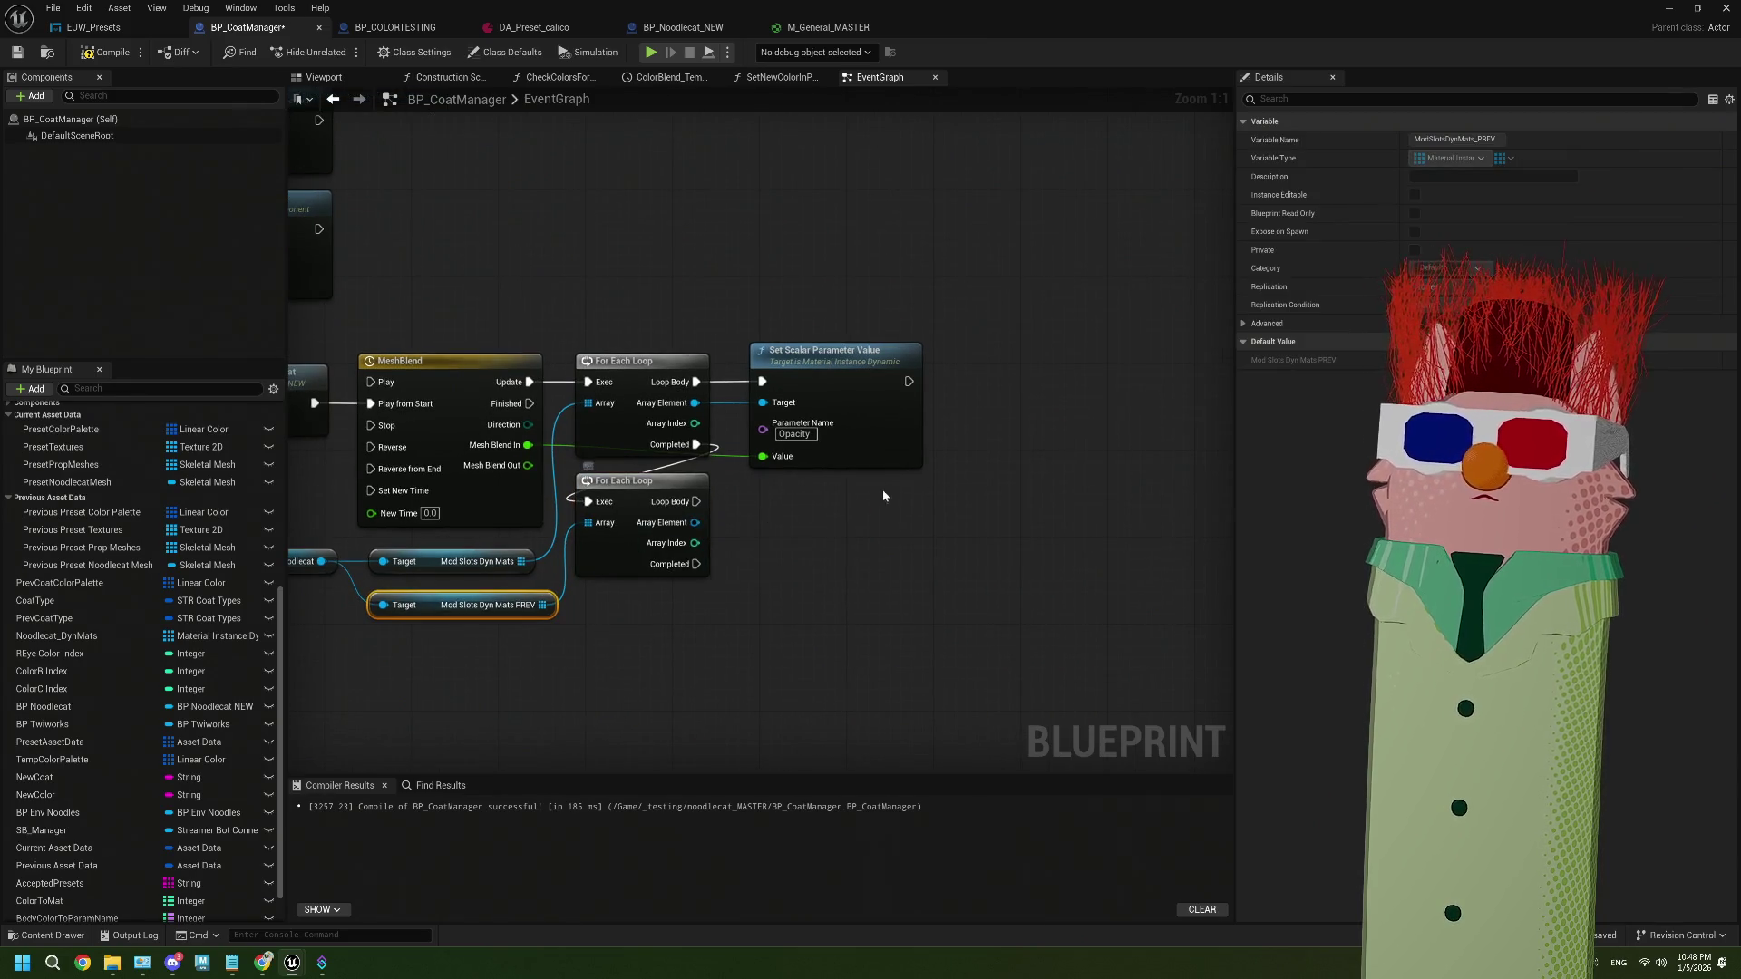
Duplicate the Opacity setter for the second loop with Mesh Blend Out as Value
left_click(853, 429)
key("ctrl+c")
key("ctrl+v")
mouse_move(862, 502)
left_mouse_down()
mouse_move(753, 518)
mouse_move(763, 544)
left_mouse_up()
mouse_move(528, 465)
left_mouse_down()
mouse_move(789, 610)
mouse_move(763, 599)
left_mouse_up()
Compile and save BP_CoatManager, then return to the level editor
left_click(104, 52)
scroll(694, 551, "down", 4)
left_click_drag(693, 546, 894, 613)
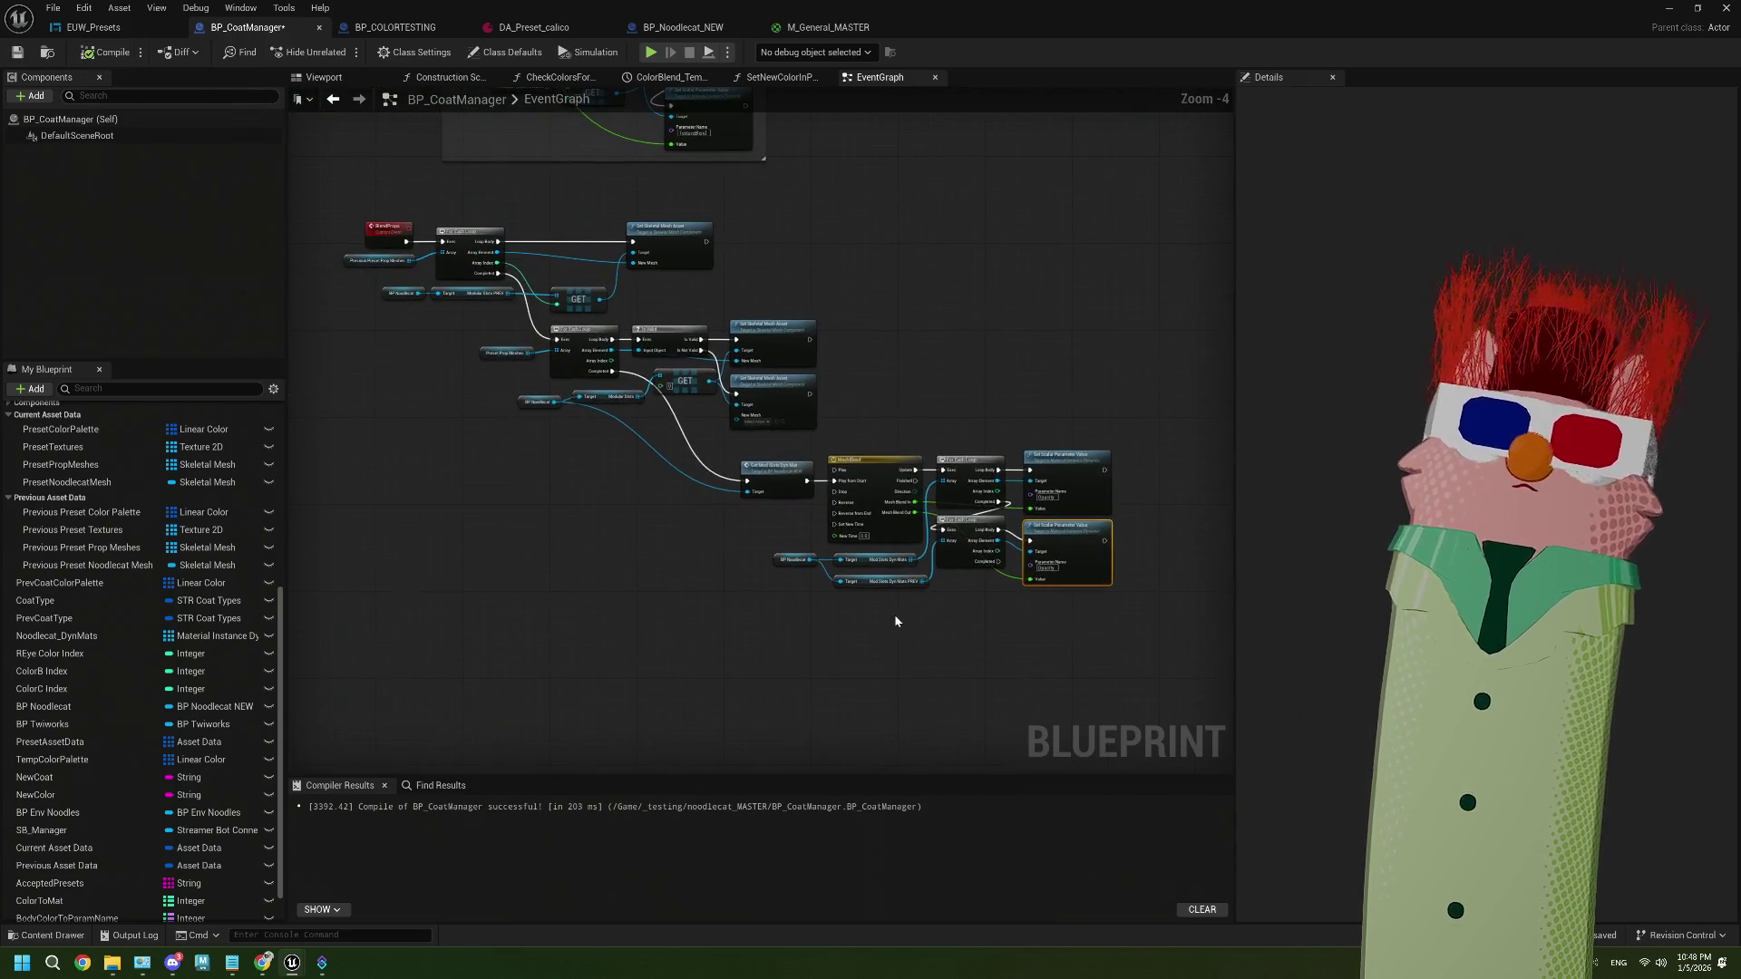
left_click(17, 52)
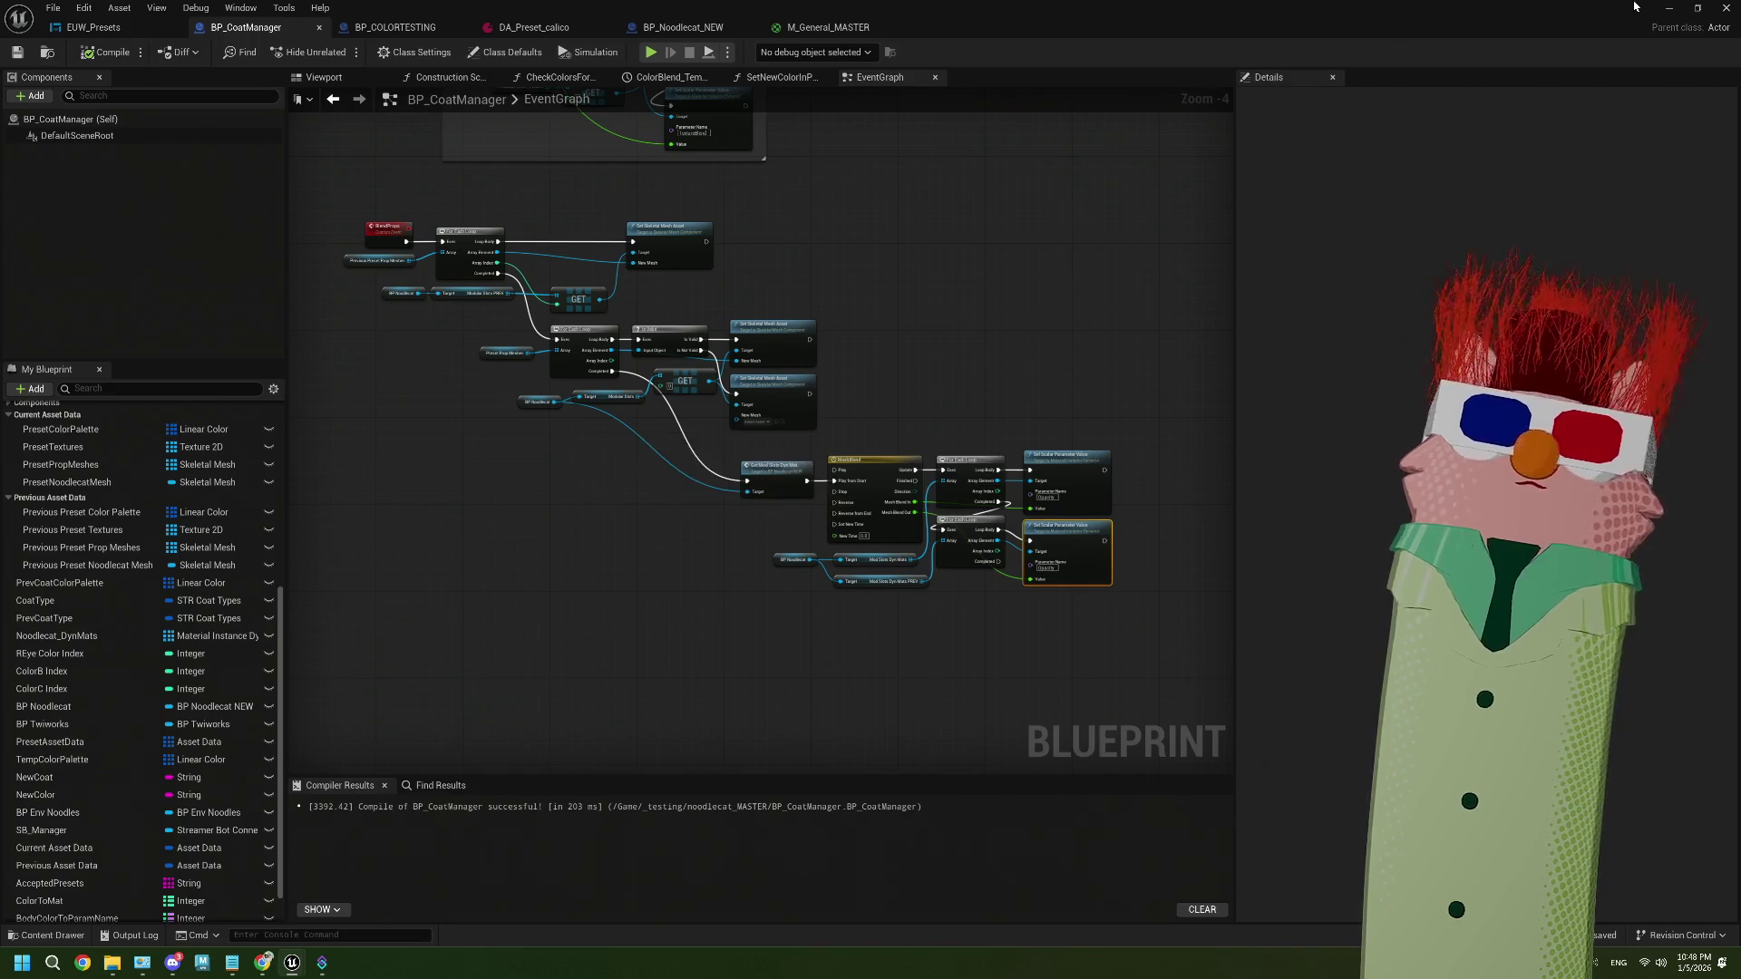
left_click(1668, 8)
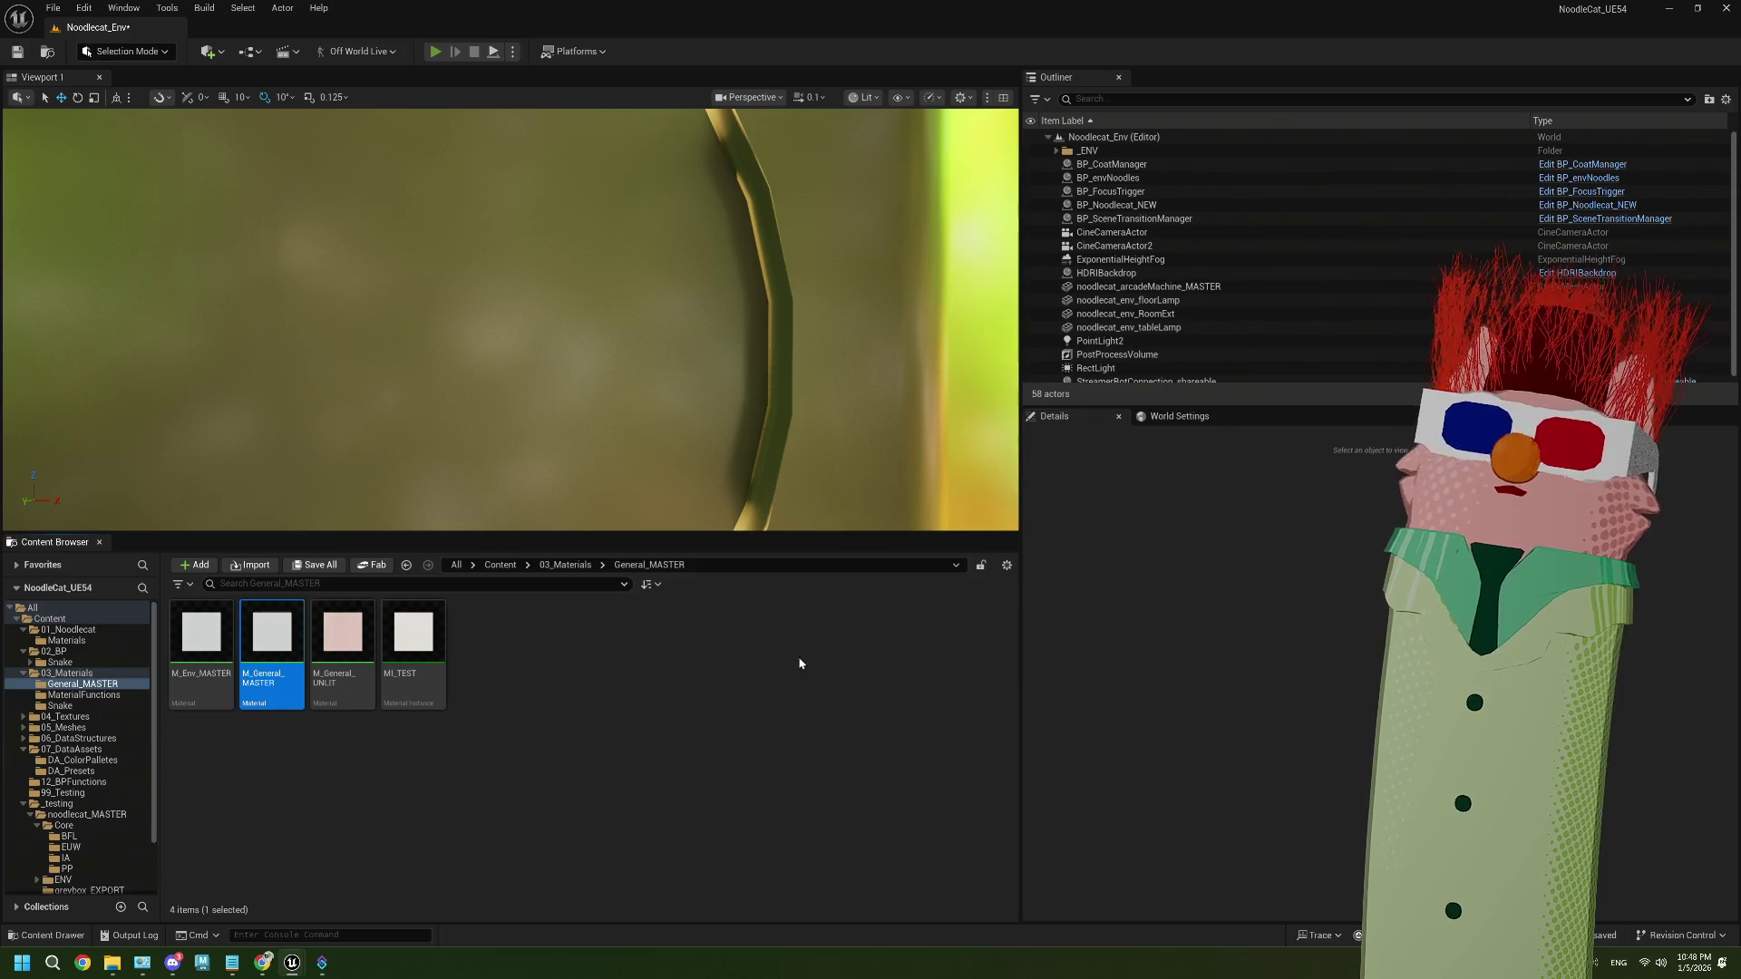
Play-test Noodlecat_Env three times, watching the pink coat switch to cream, then show the Content folder
key("alt+p")
left_click(530, 823)
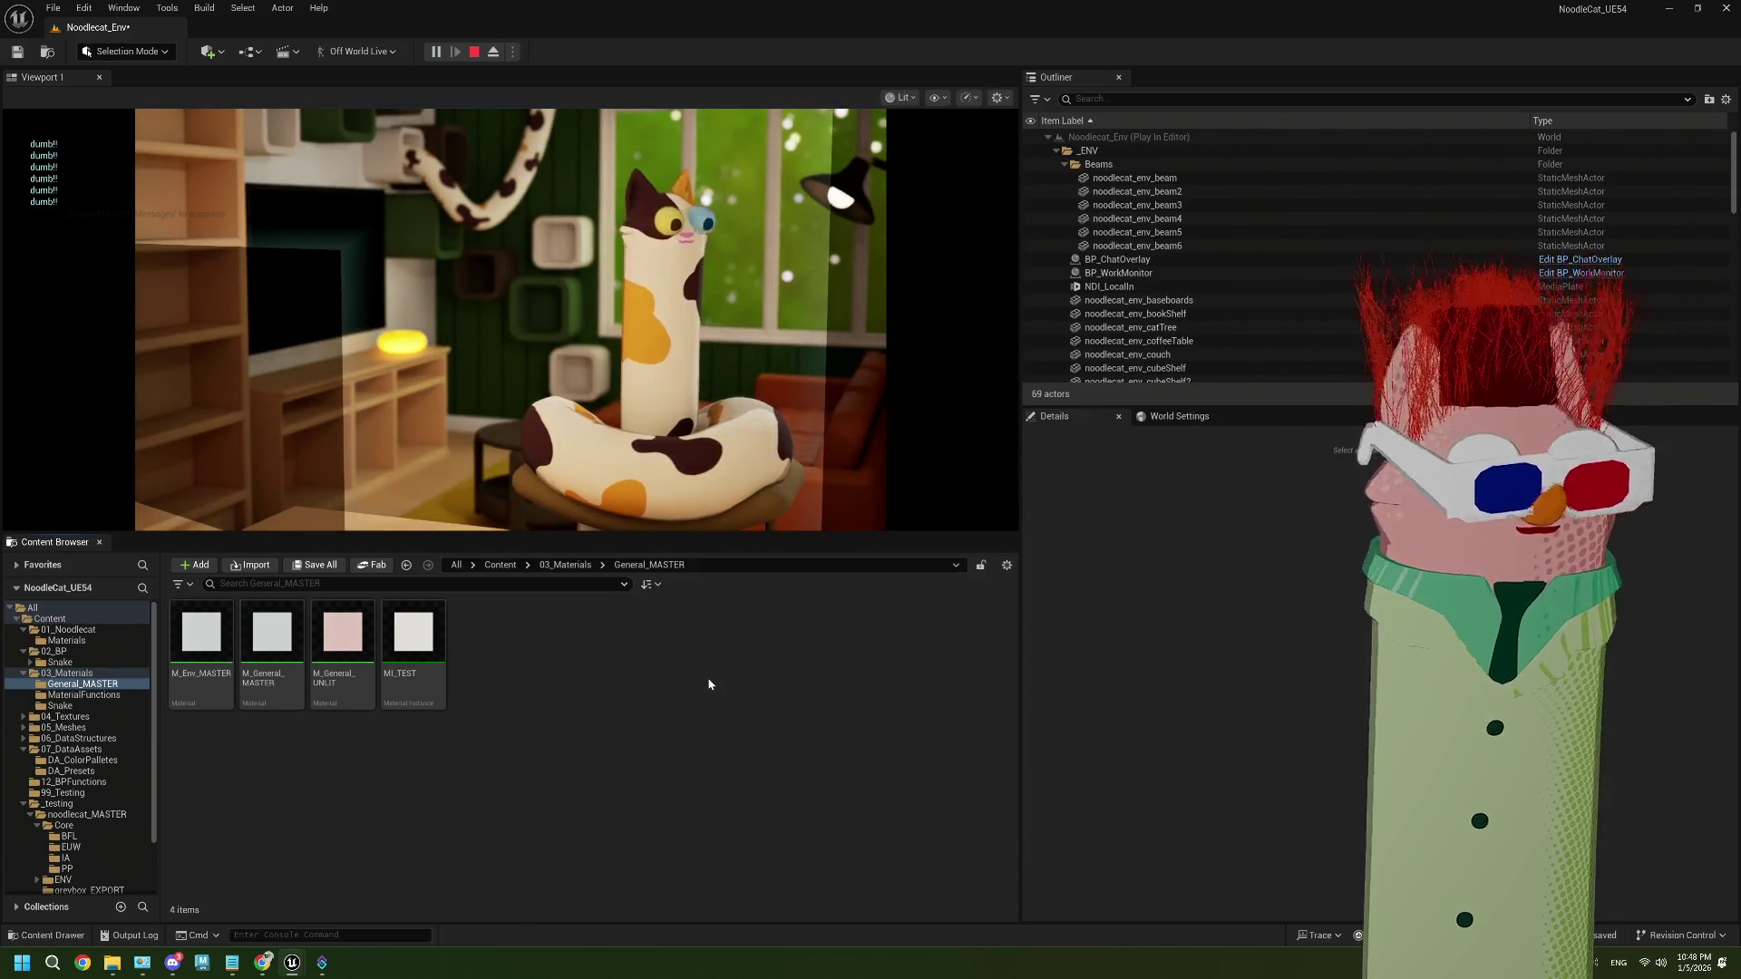
key("Escape")
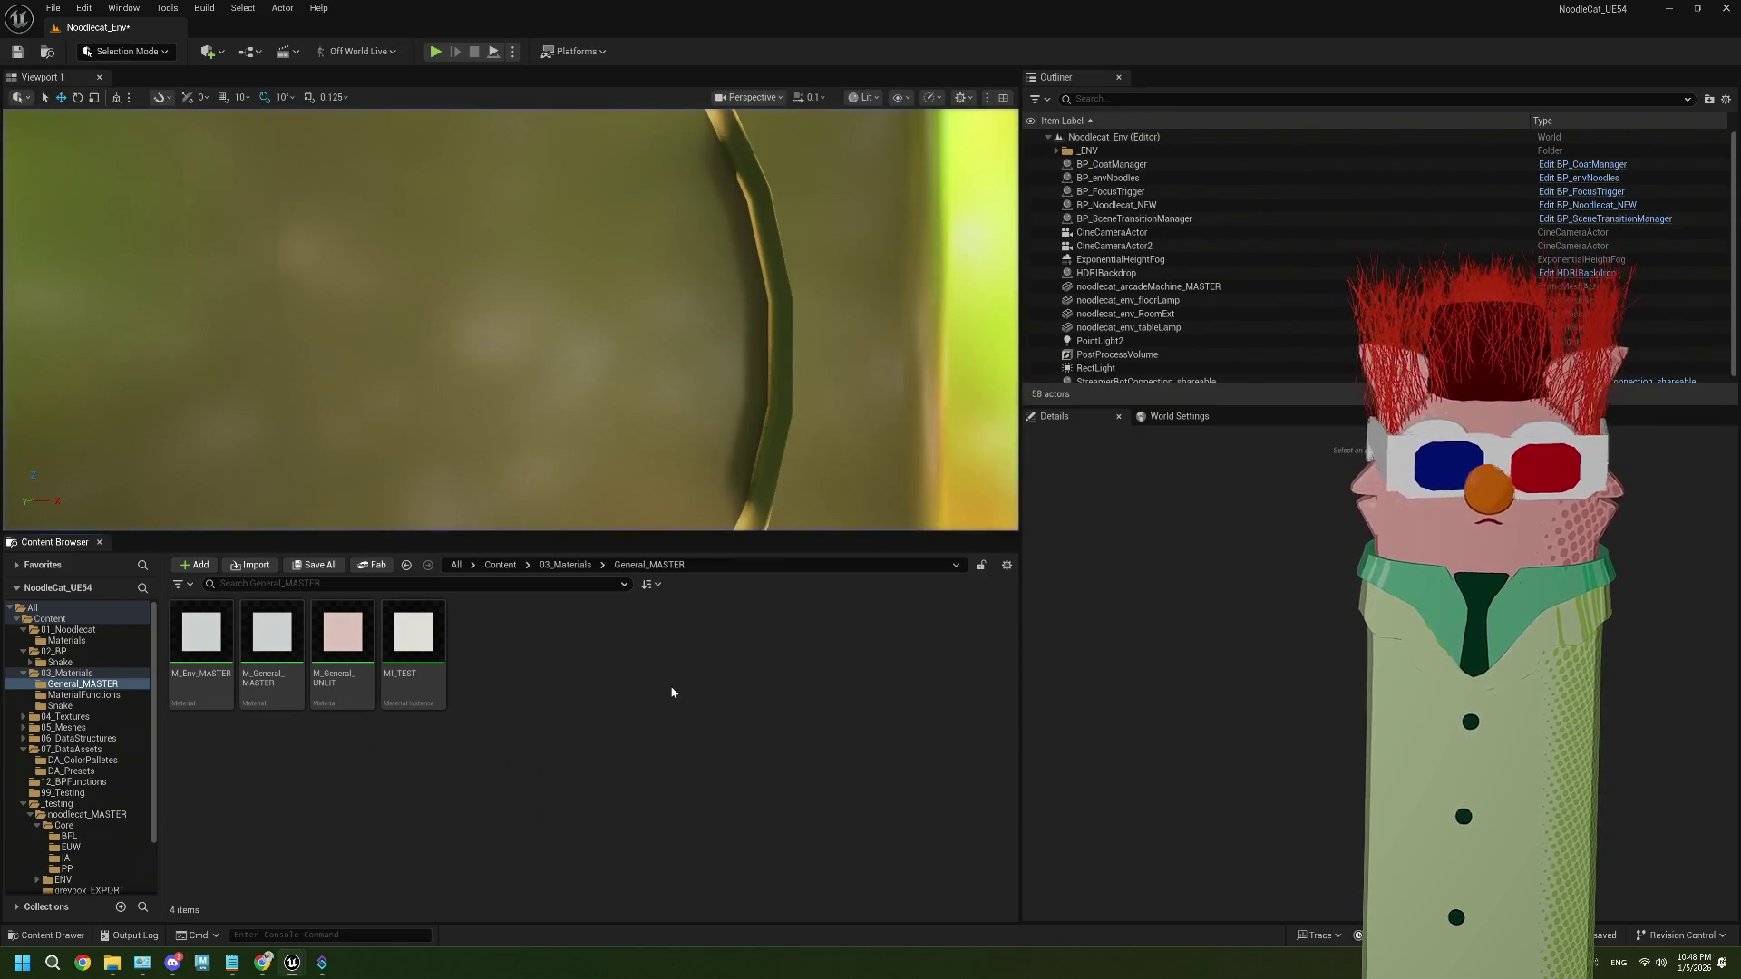
left_click(433, 52)
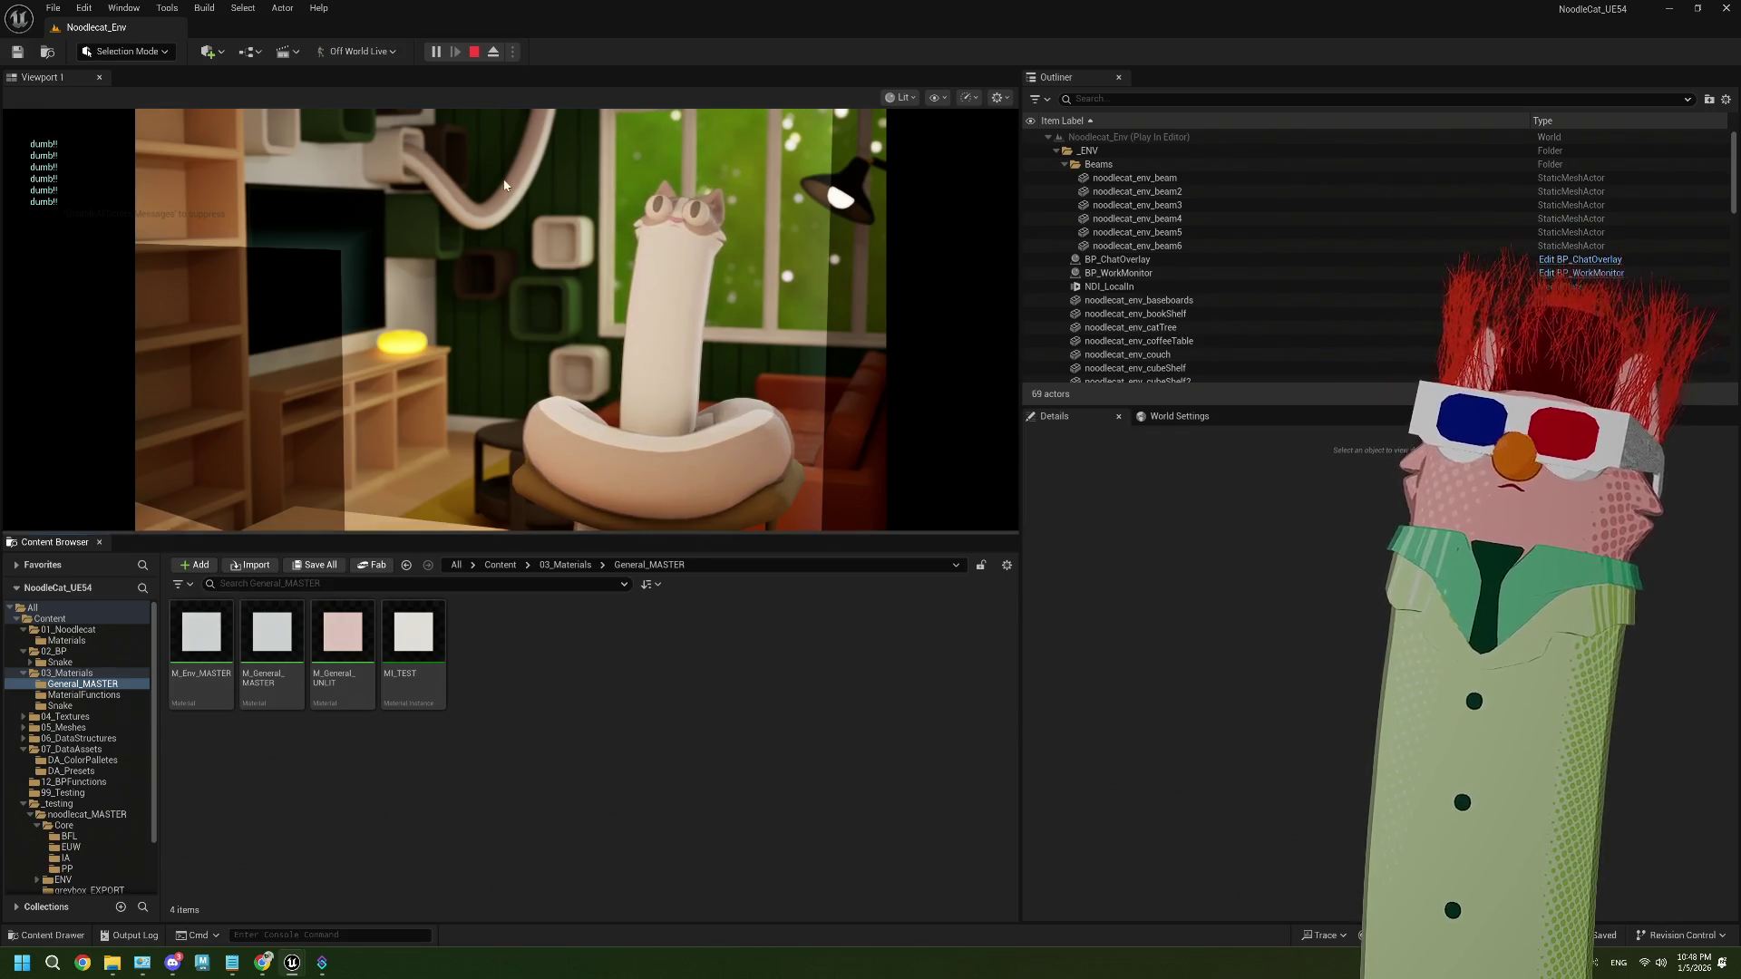
left_click(473, 51)
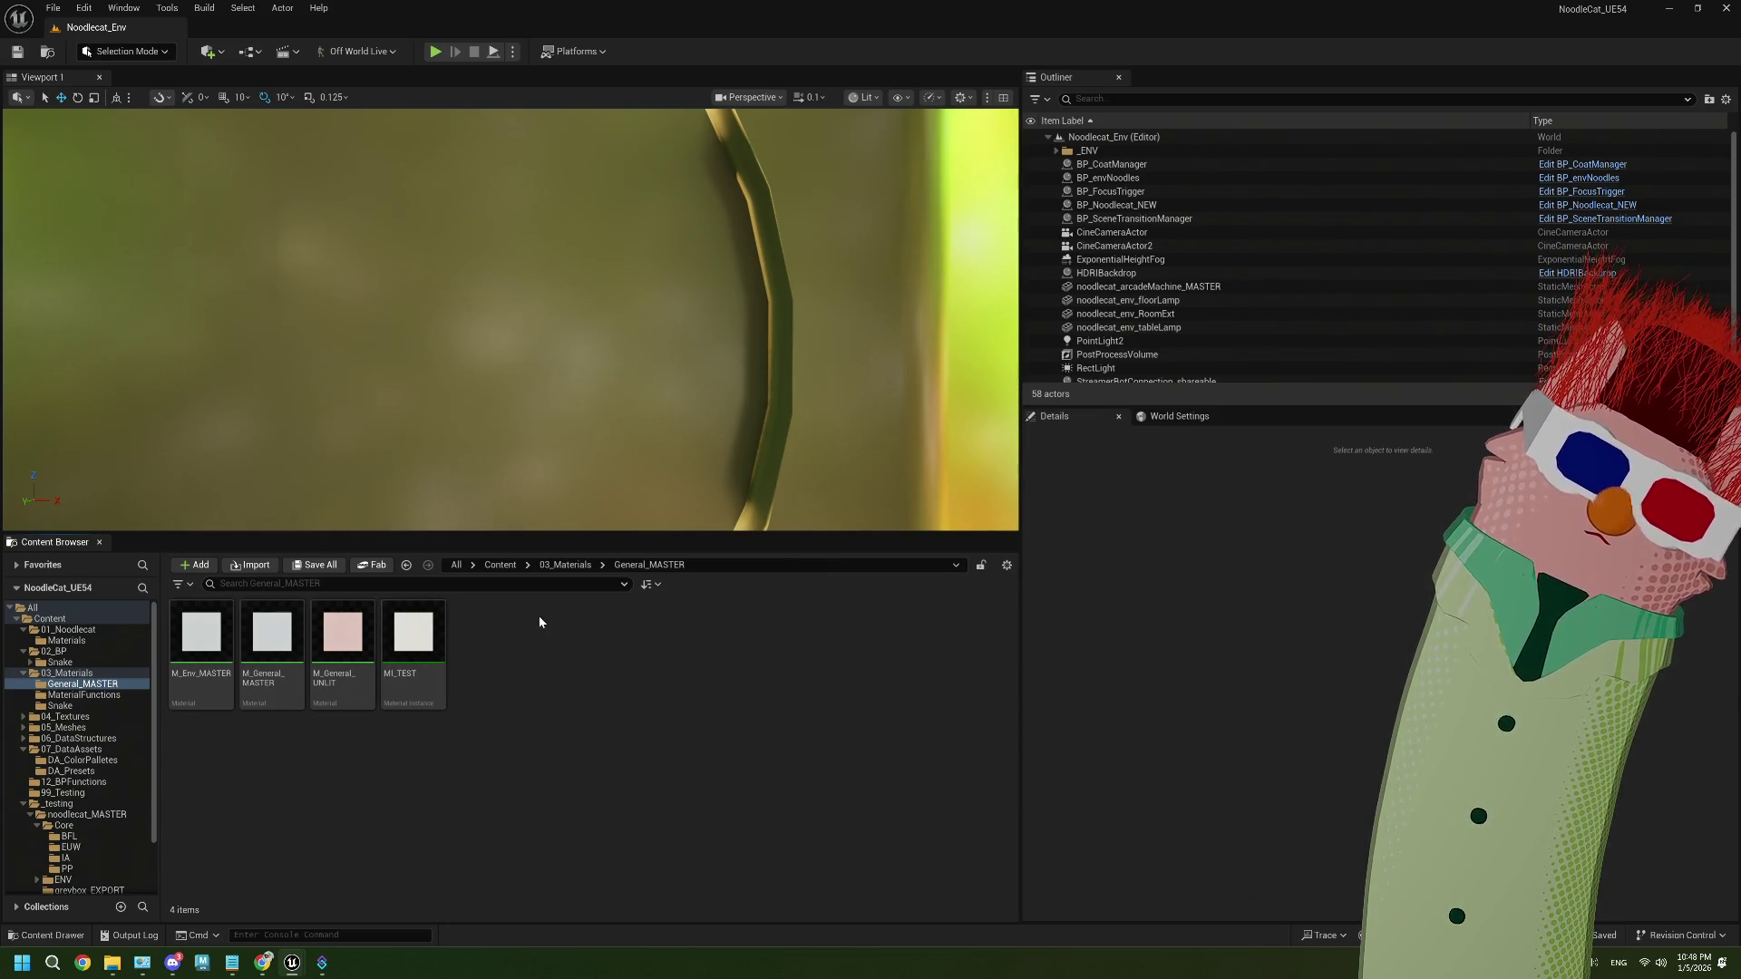
left_click(435, 52)
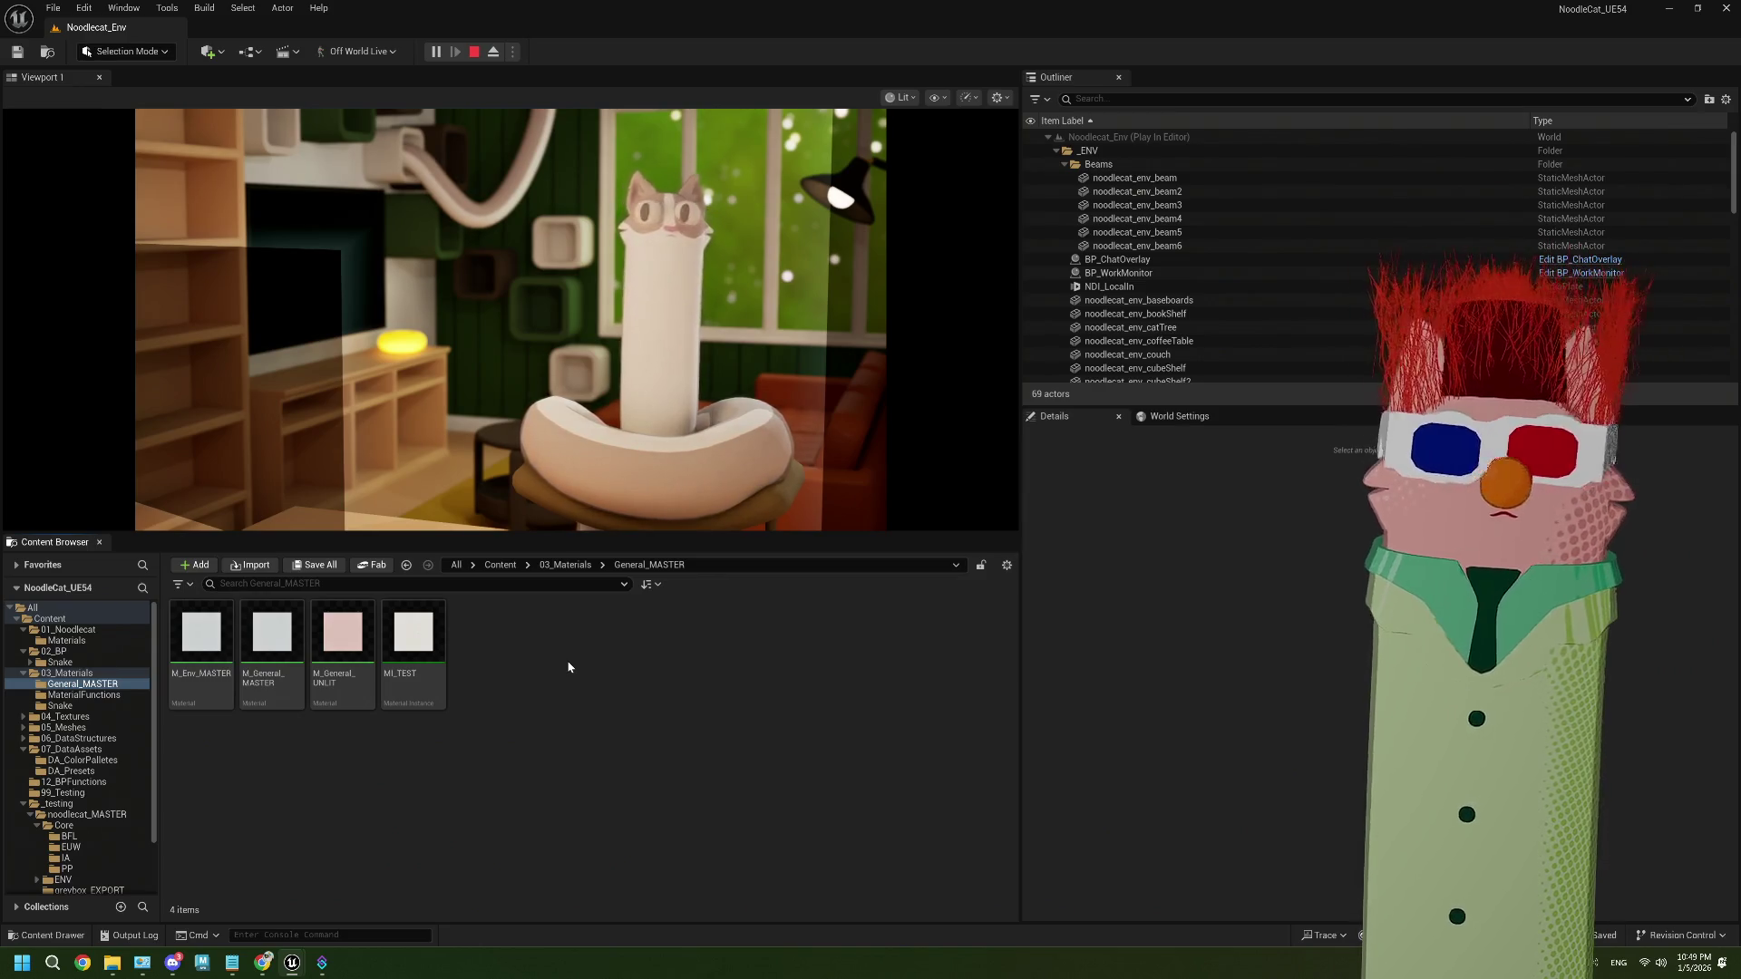
key("Escape")
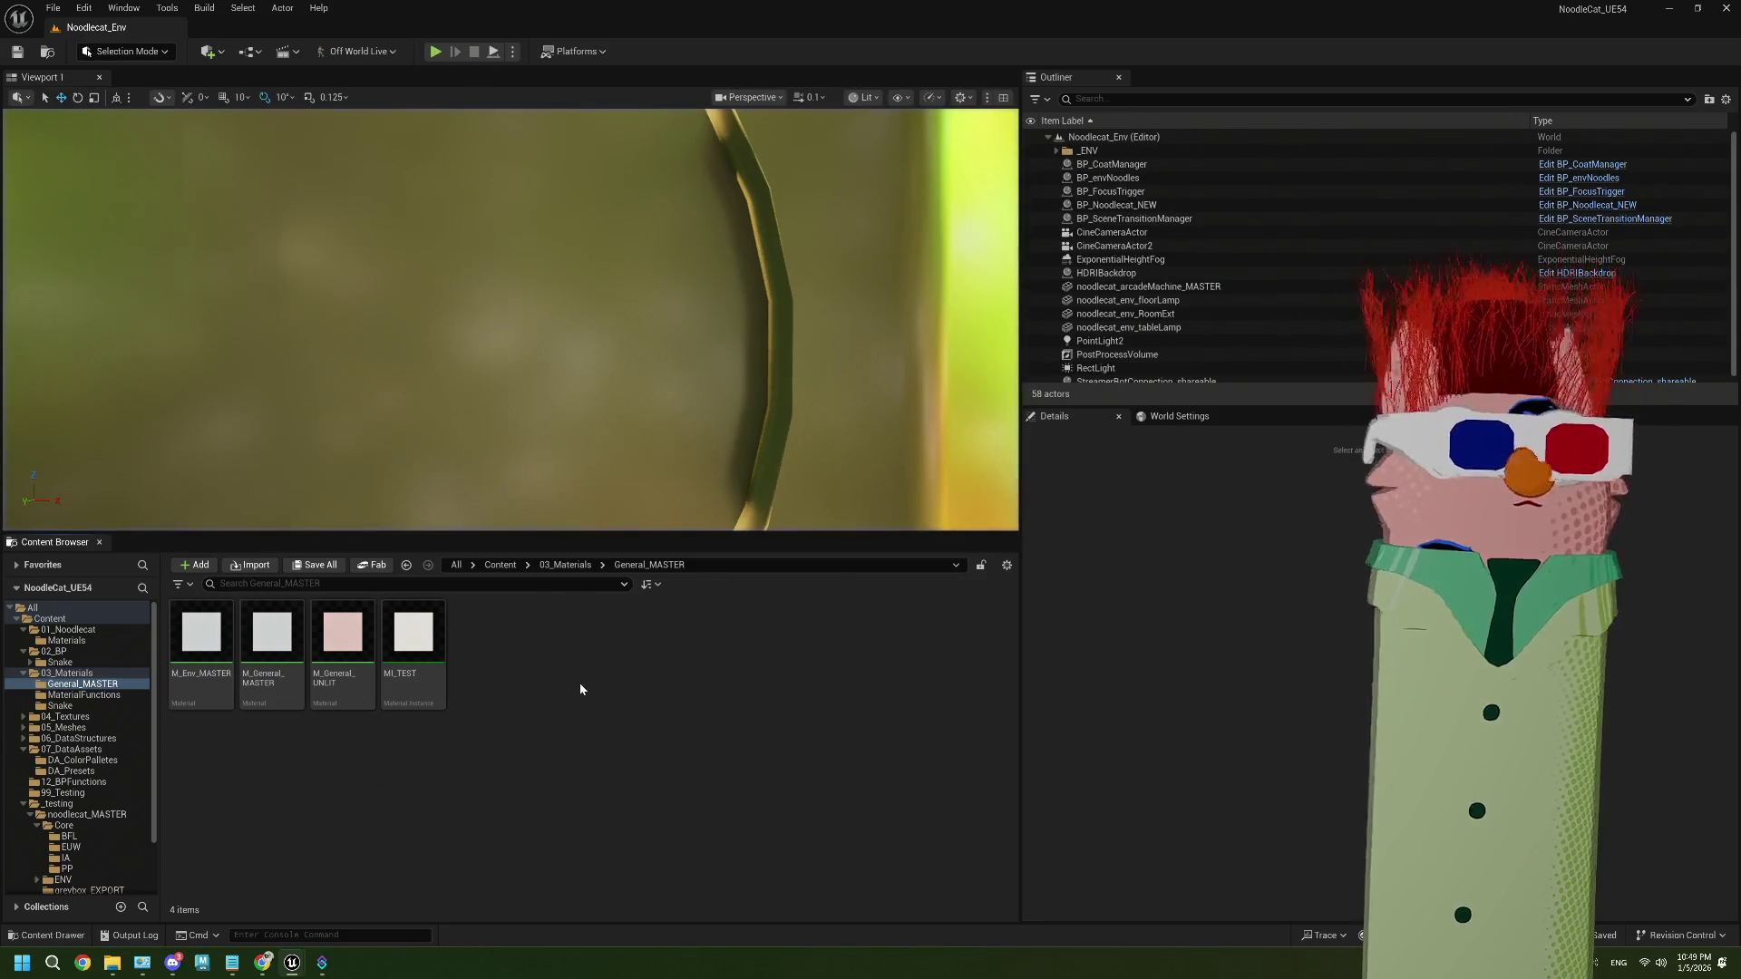
left_click(50, 618)
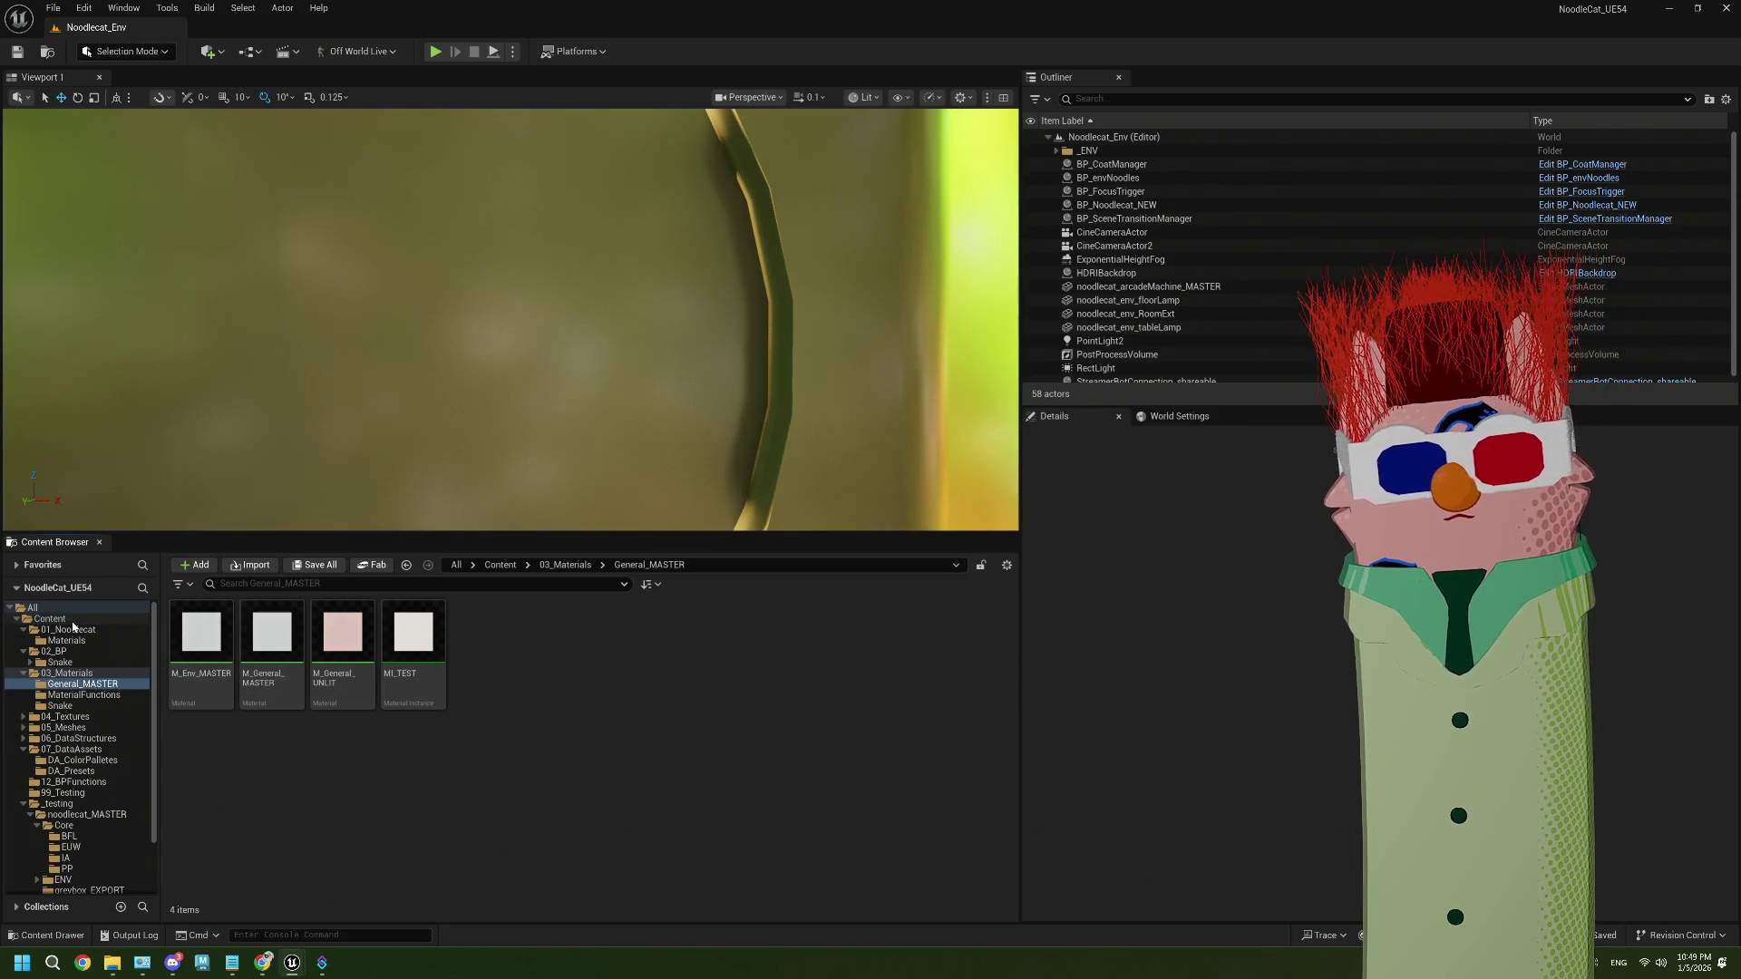
Open the COLOR_TESTING level, view it through CineCameraActor, and select BP_COLORTESTING
double_click(271, 752)
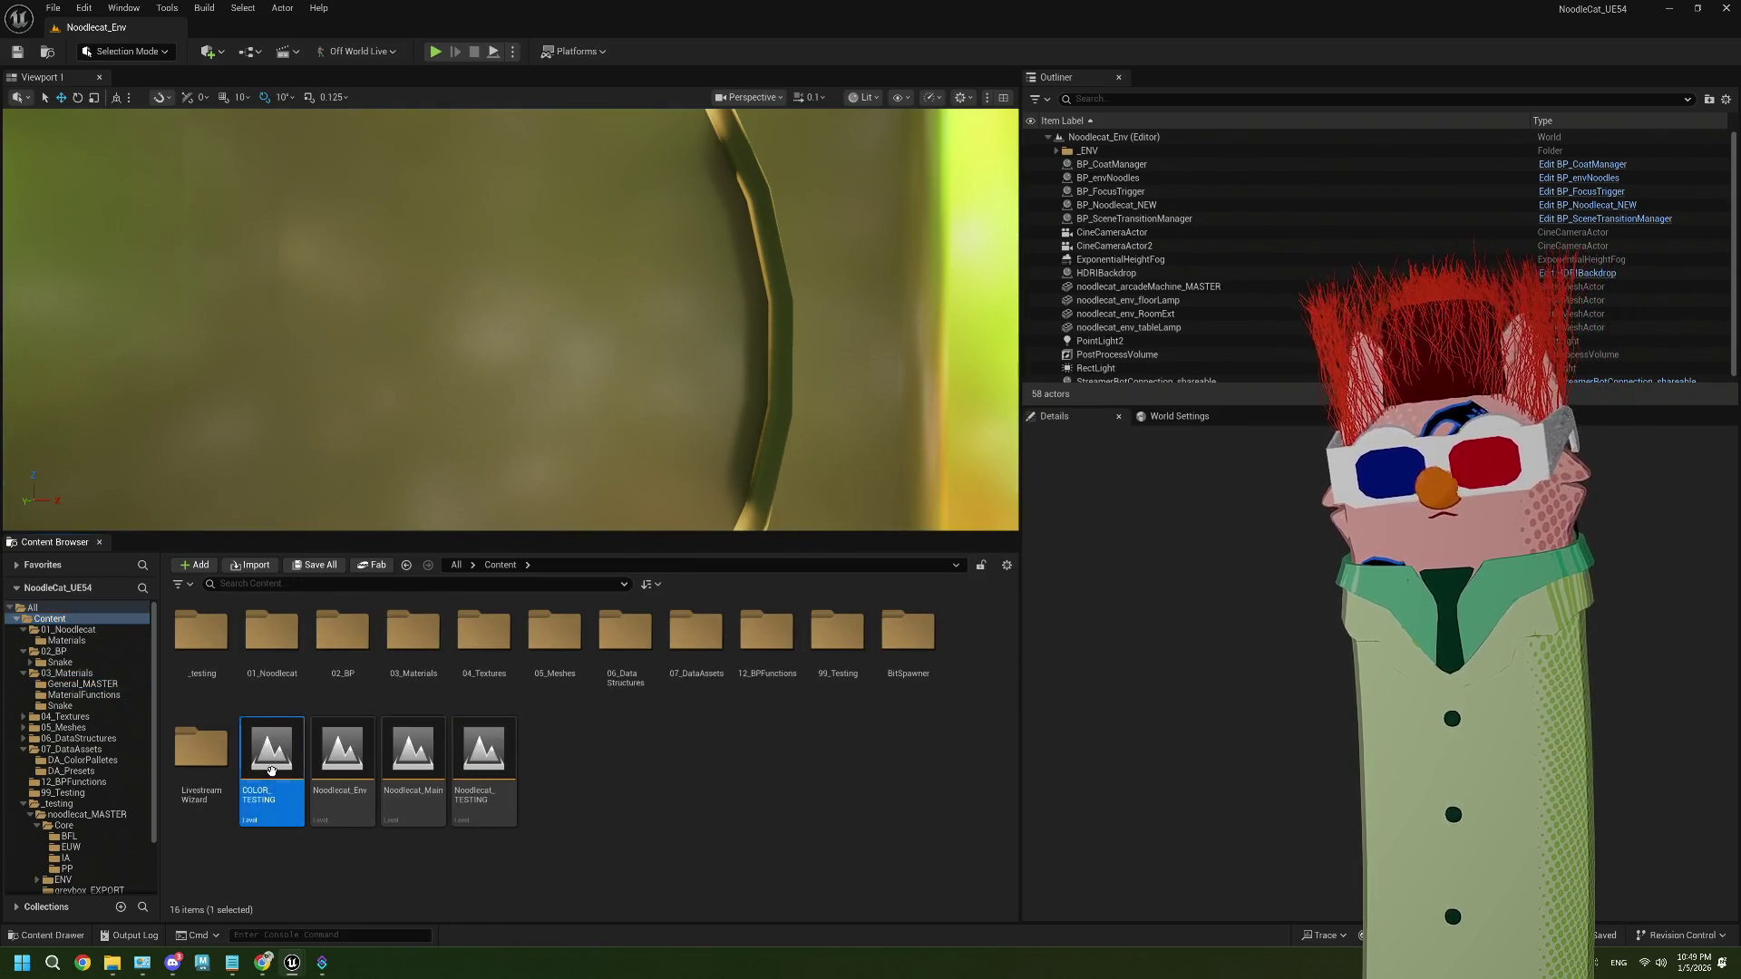
left_click(749, 97)
left_click(783, 178)
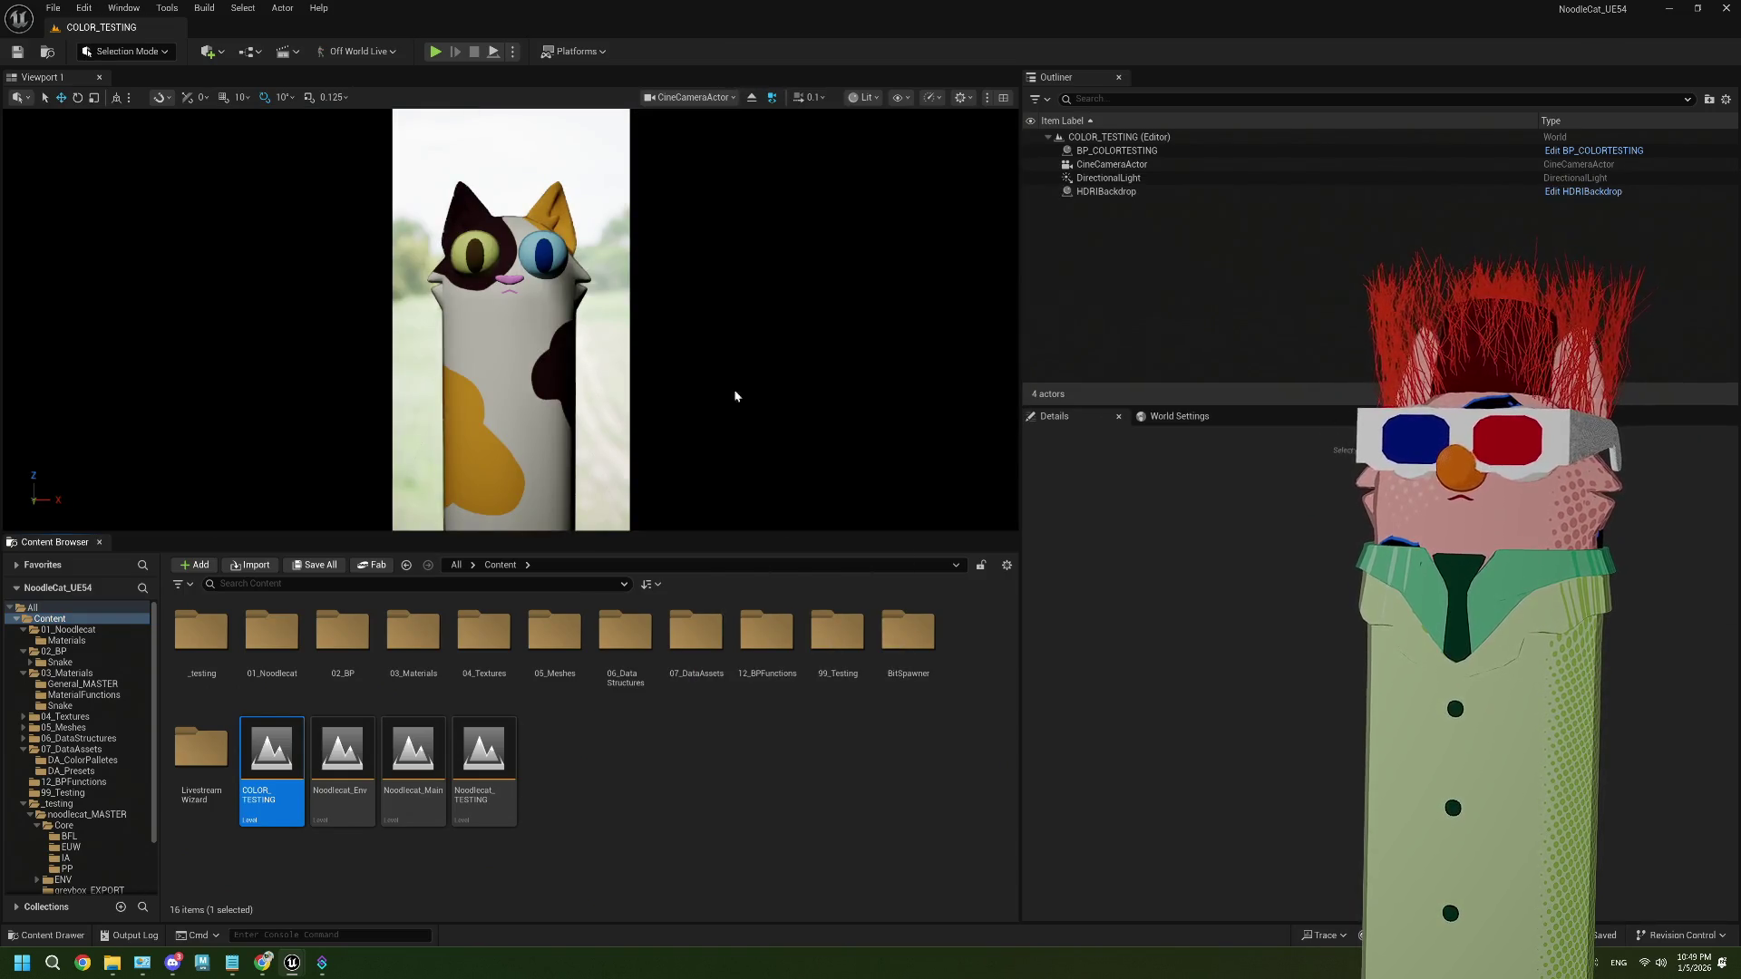
left_click(508, 362)
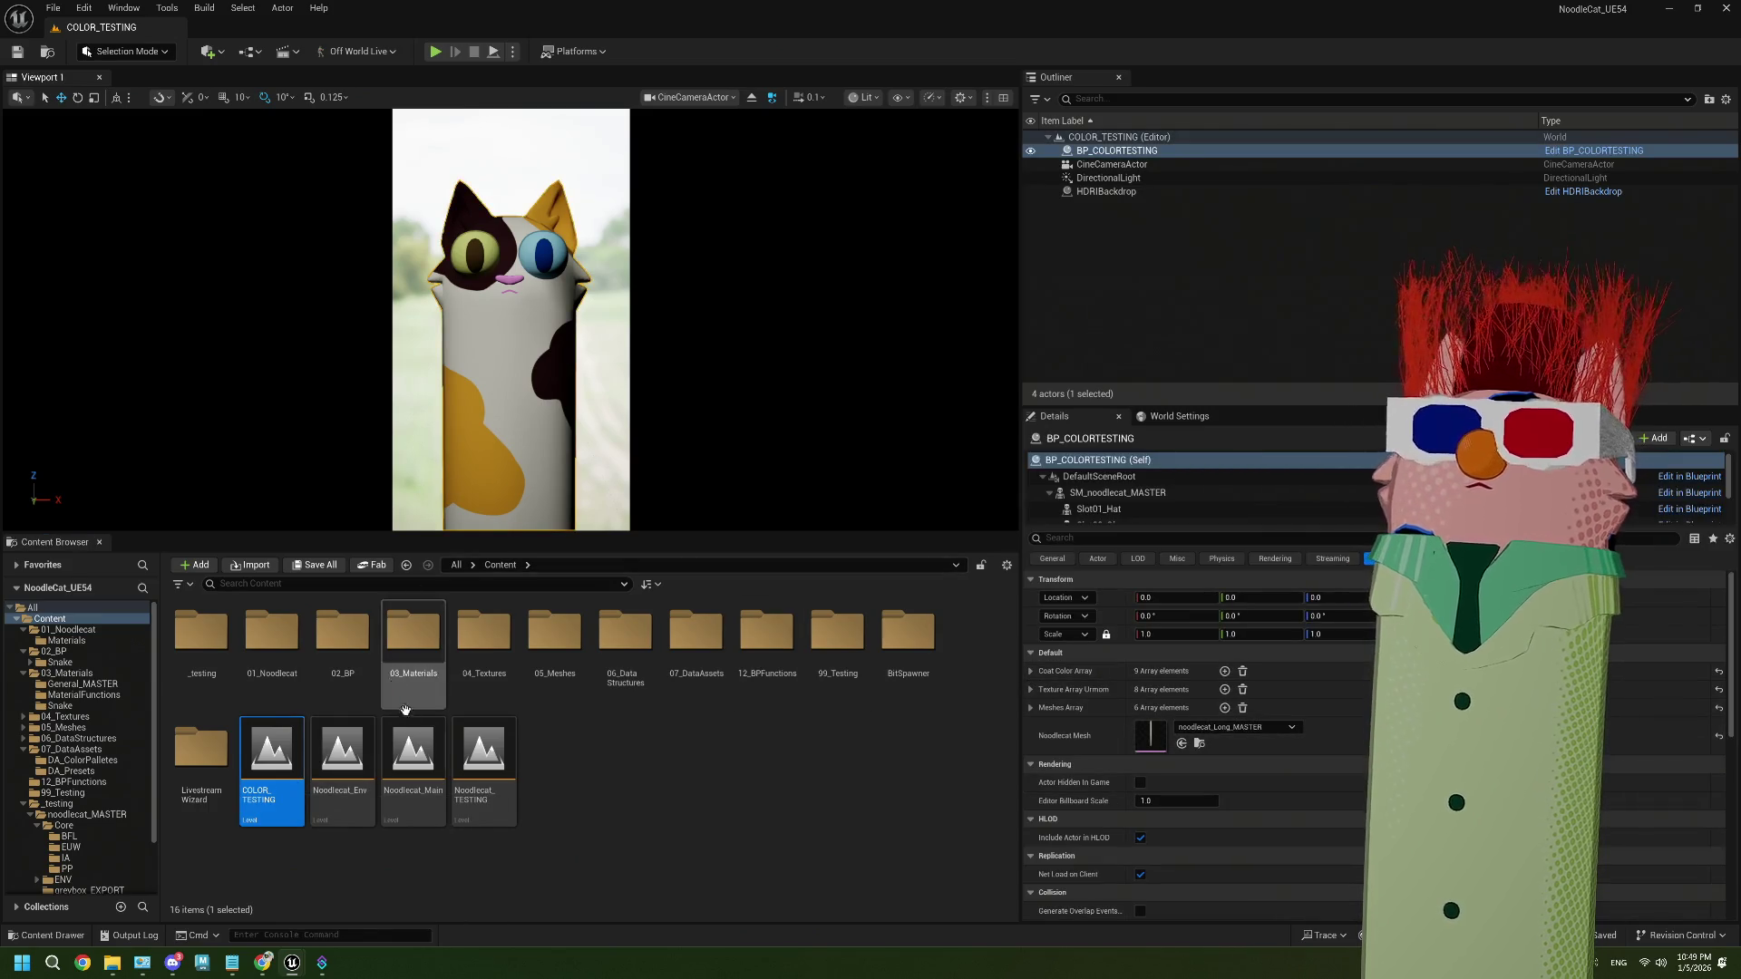
Open DA_Preset_vanilla from _testing/DA_Presets, expand its Prop Meshes, then close it
left_click(93, 804)
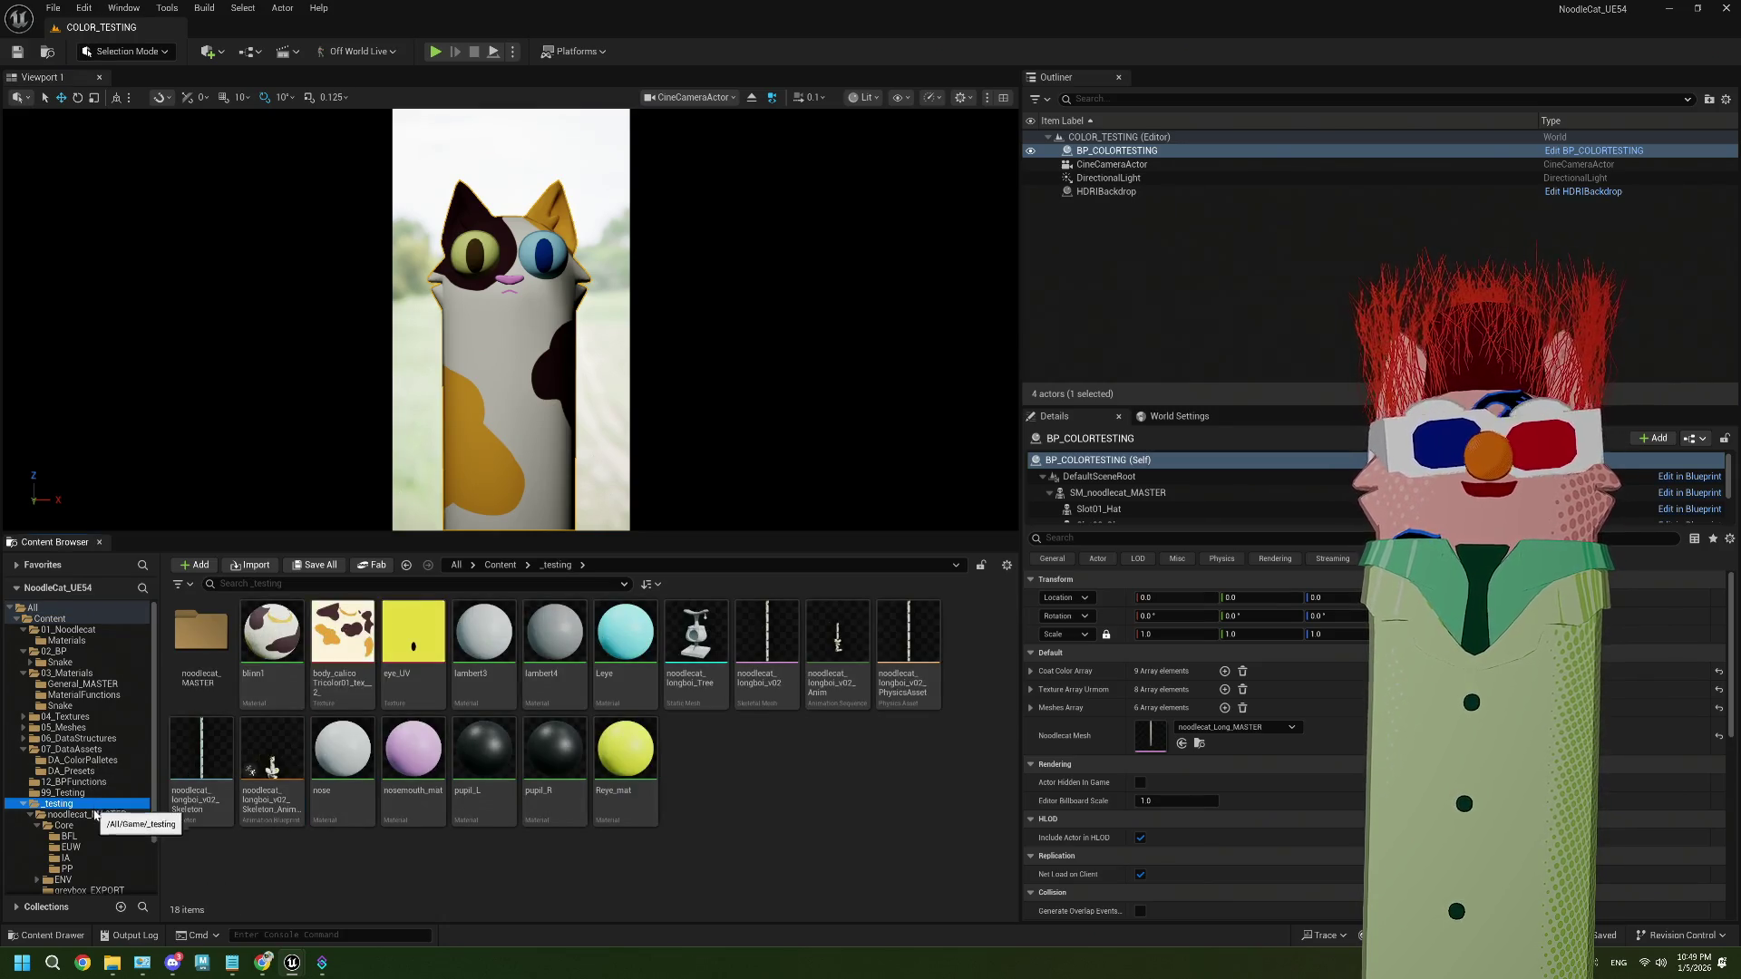
left_click(72, 771)
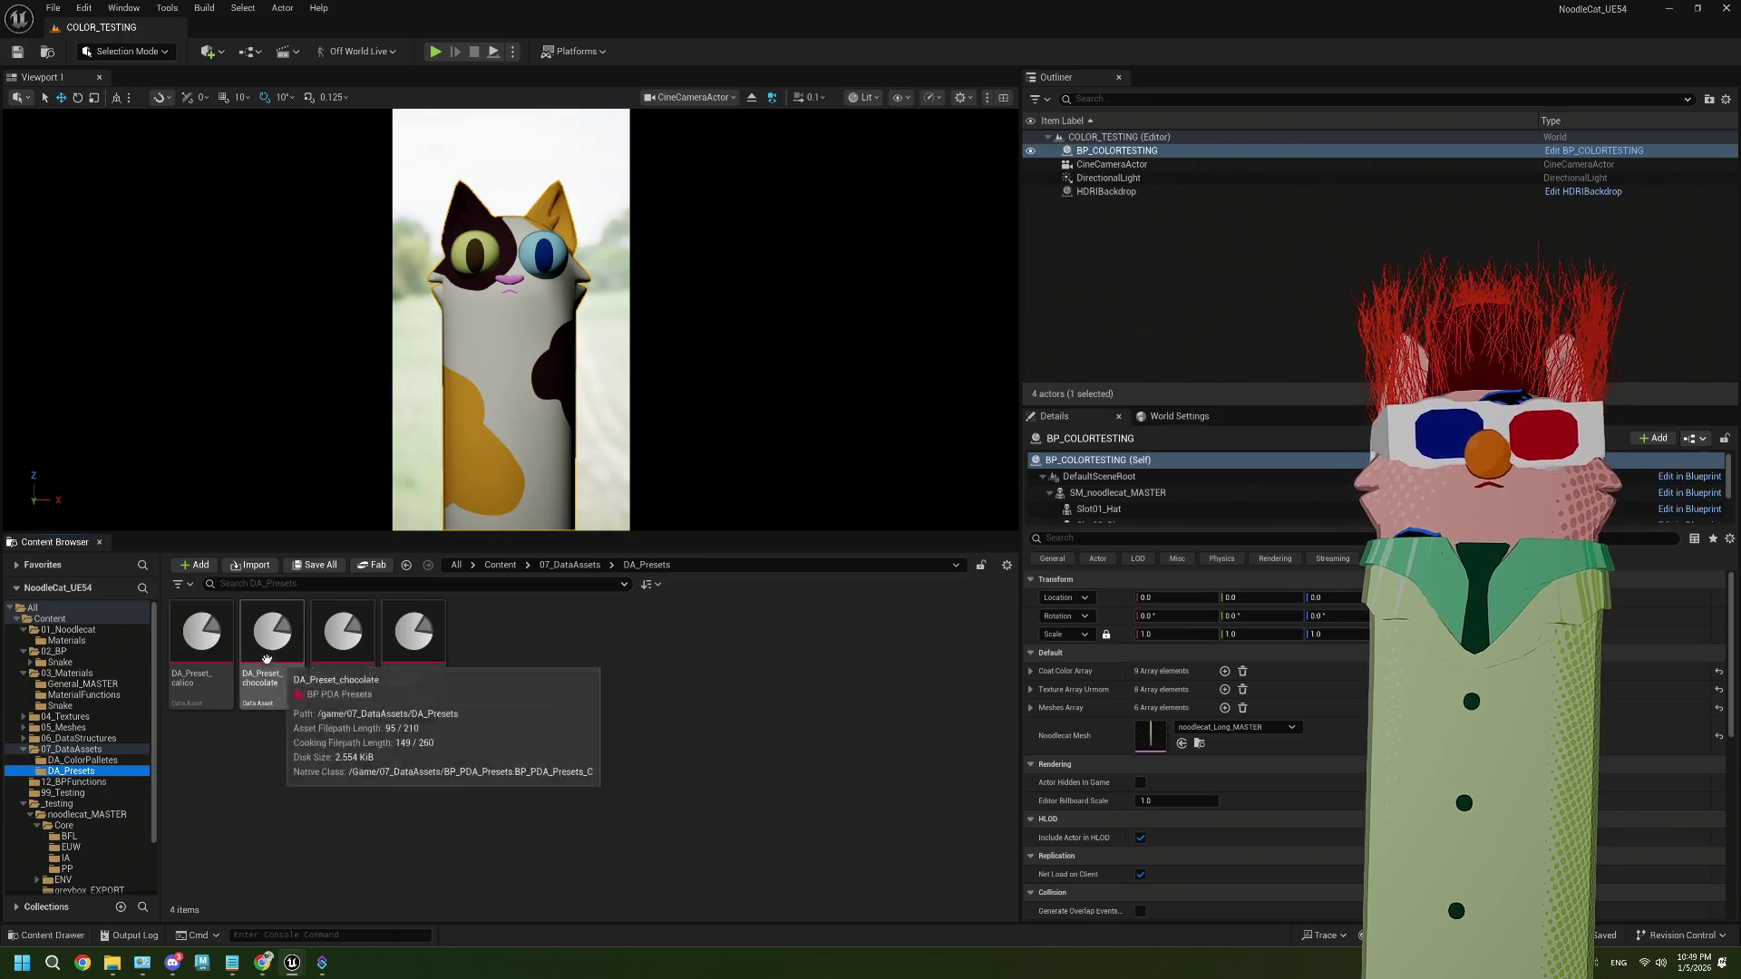
double_click(399, 632)
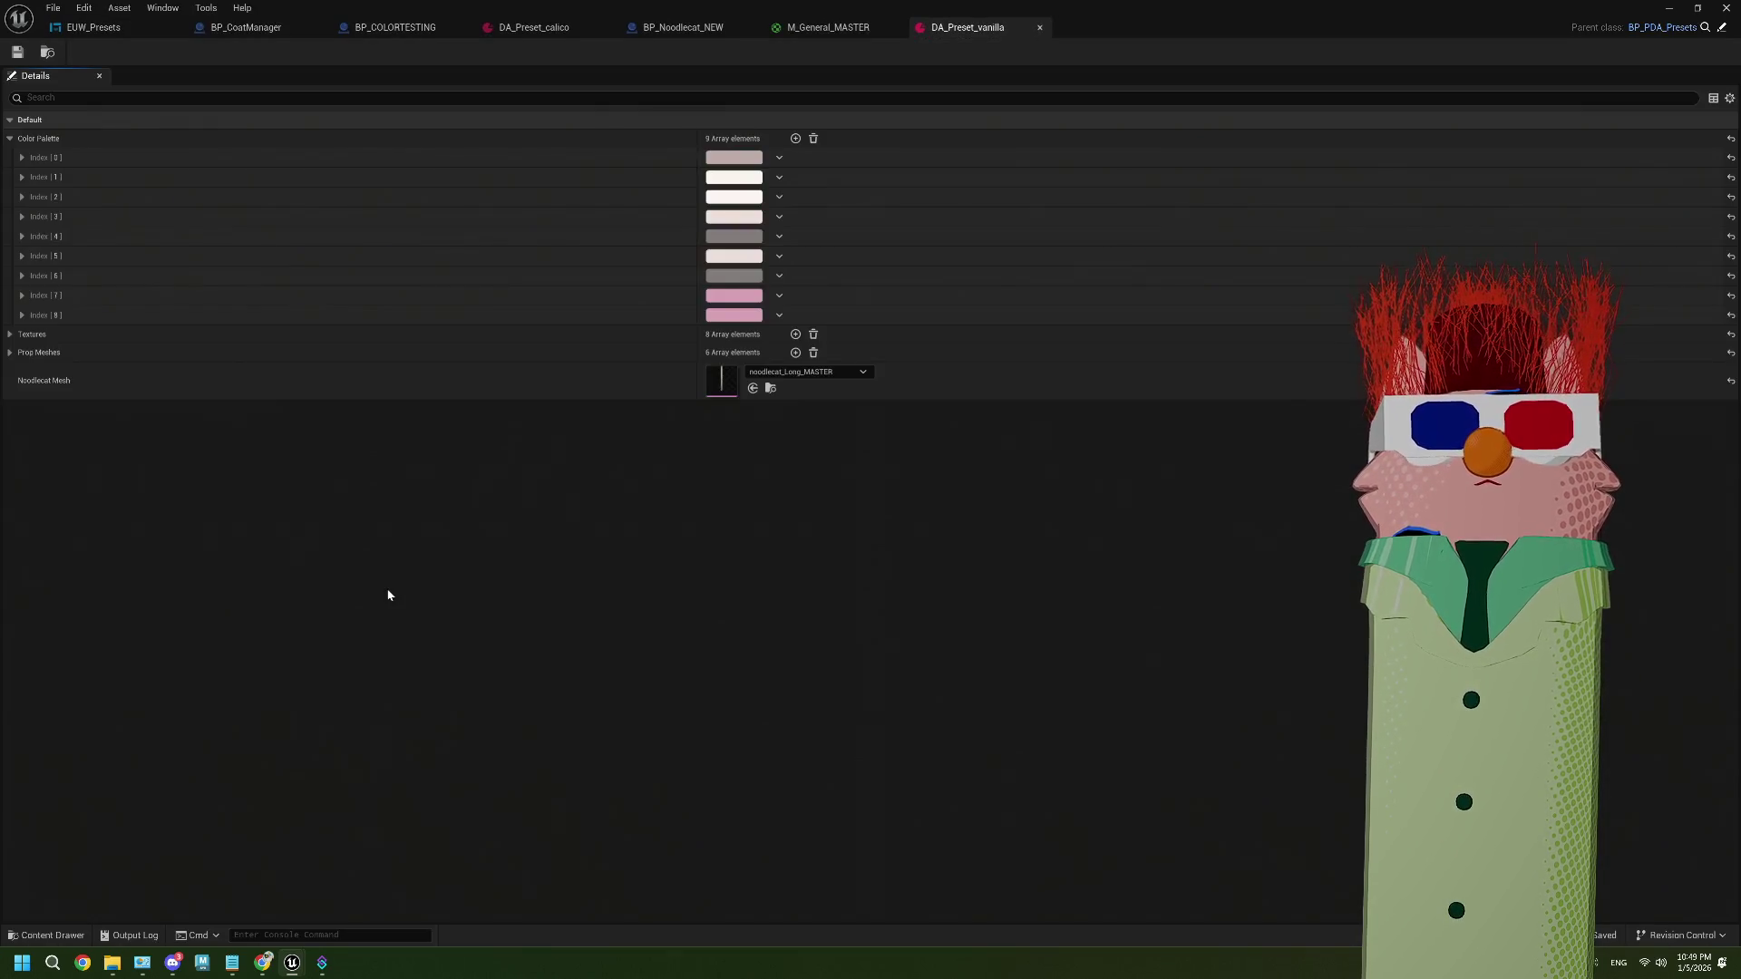
left_click(10, 352)
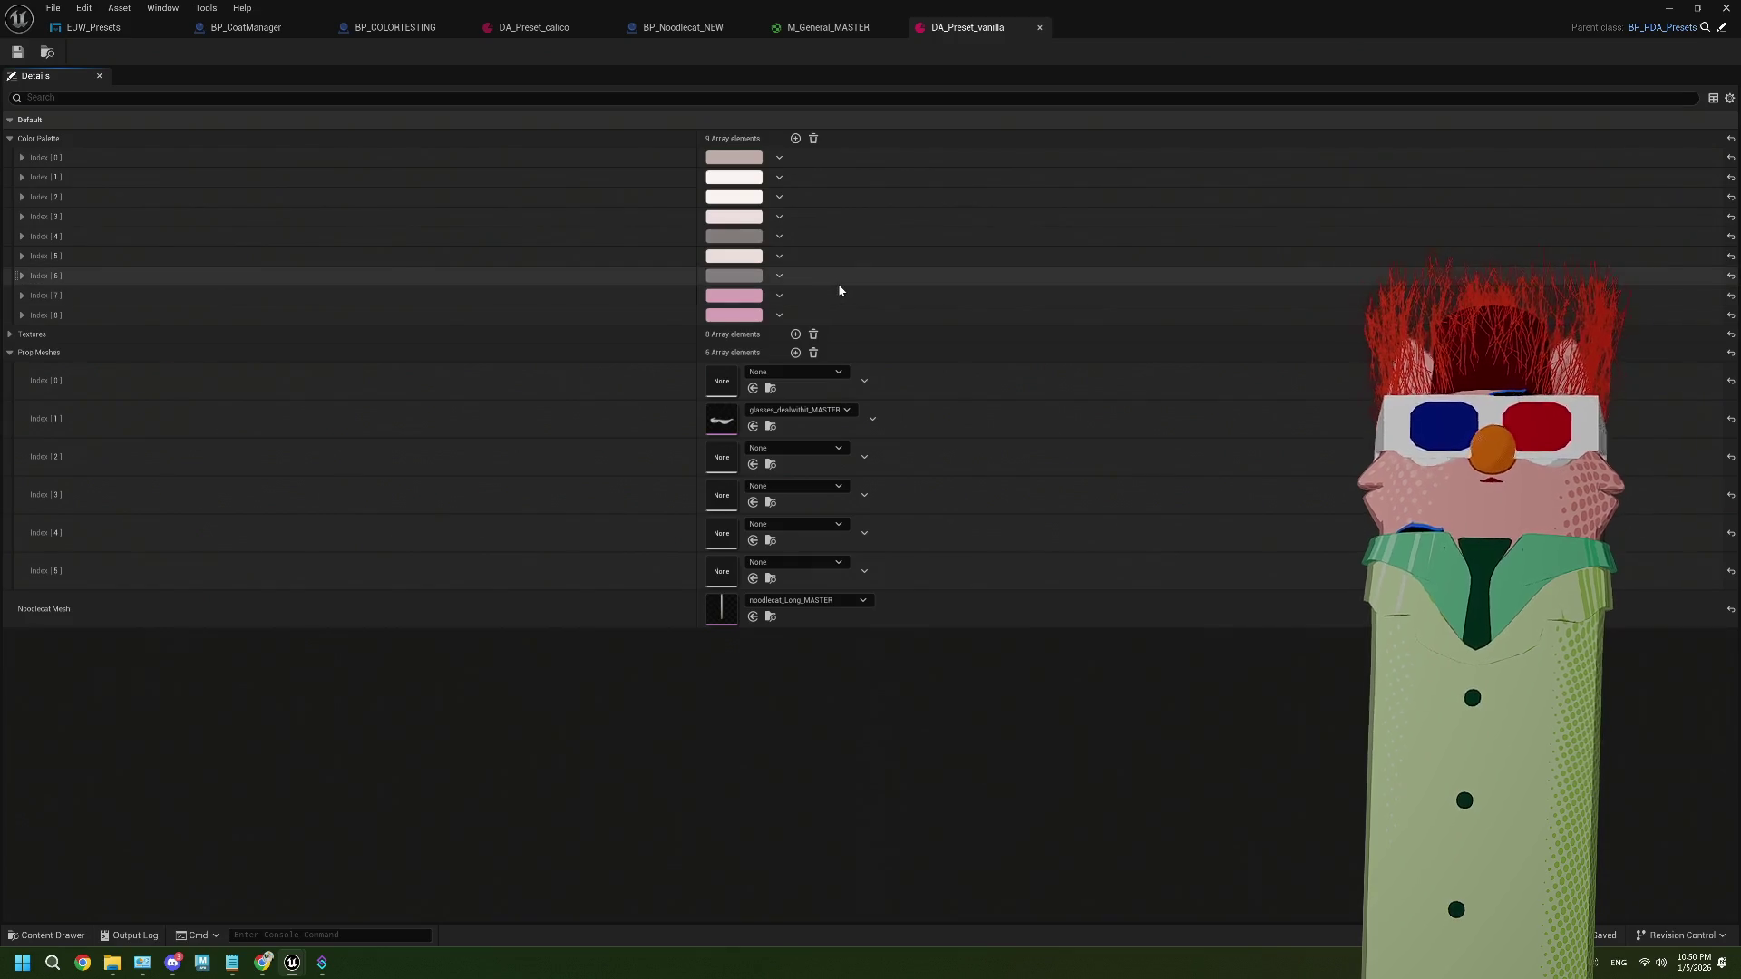
left_click(1040, 28)
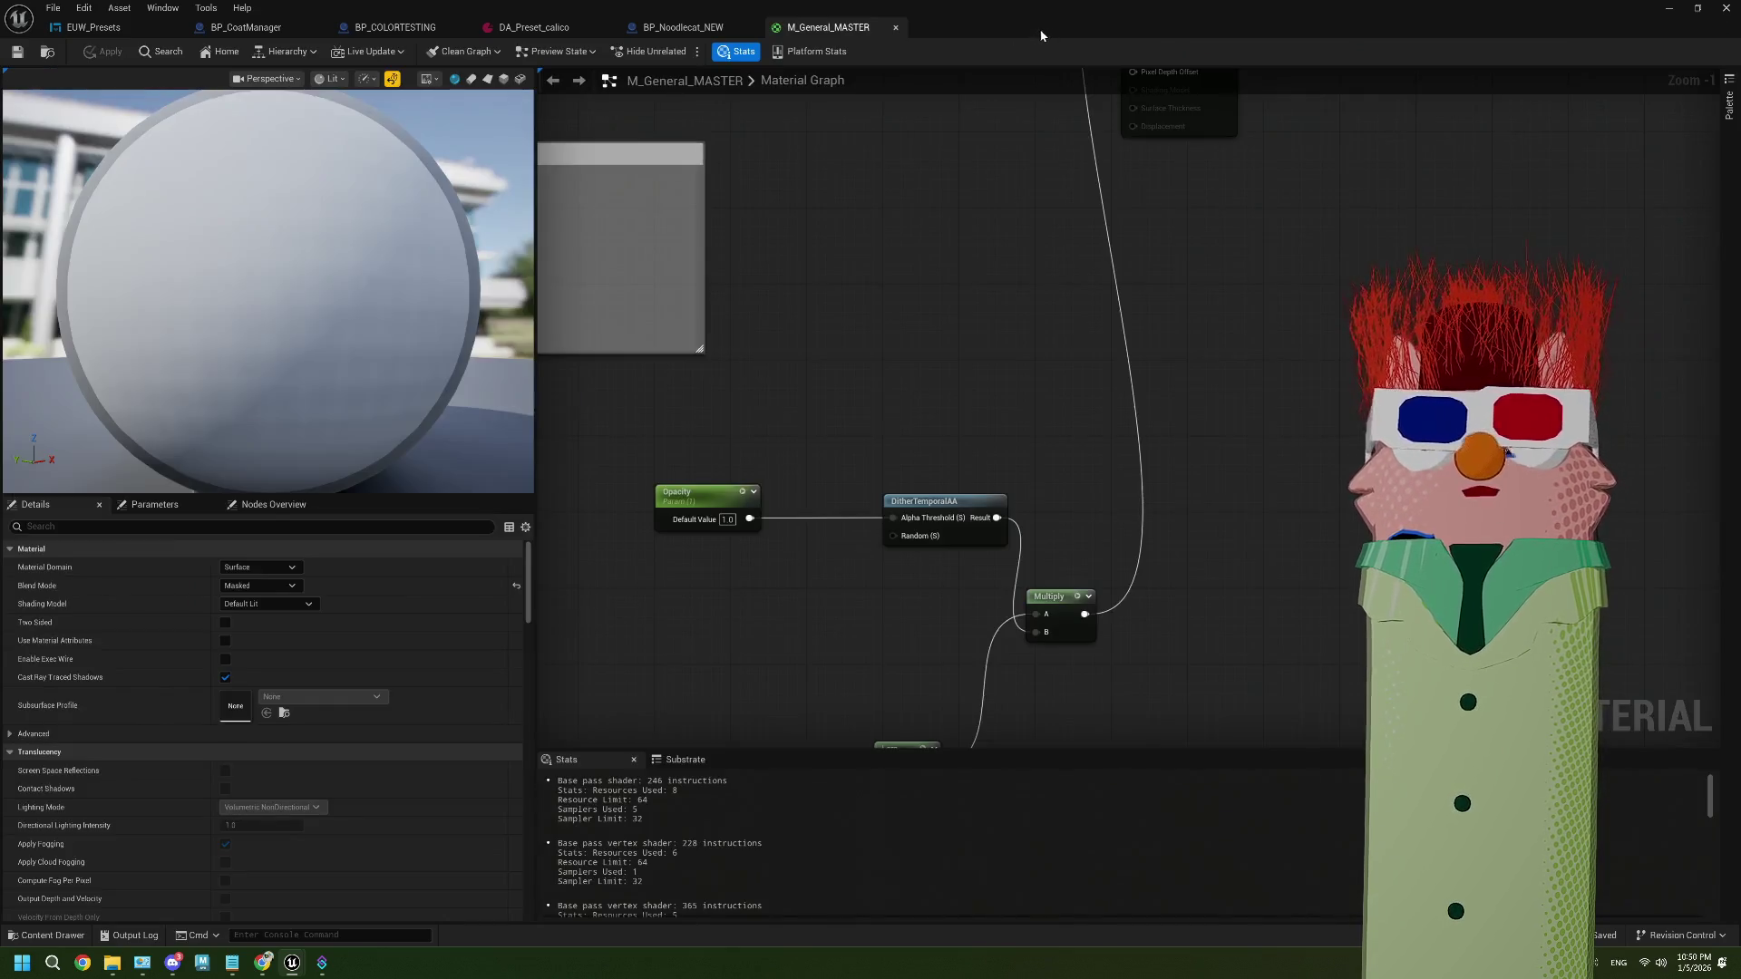
In BP_CoatManager's event graph, unlink Get Mod Slots Dyn Mat from MeshBlend Play, then compile and save
left_click(269, 23)
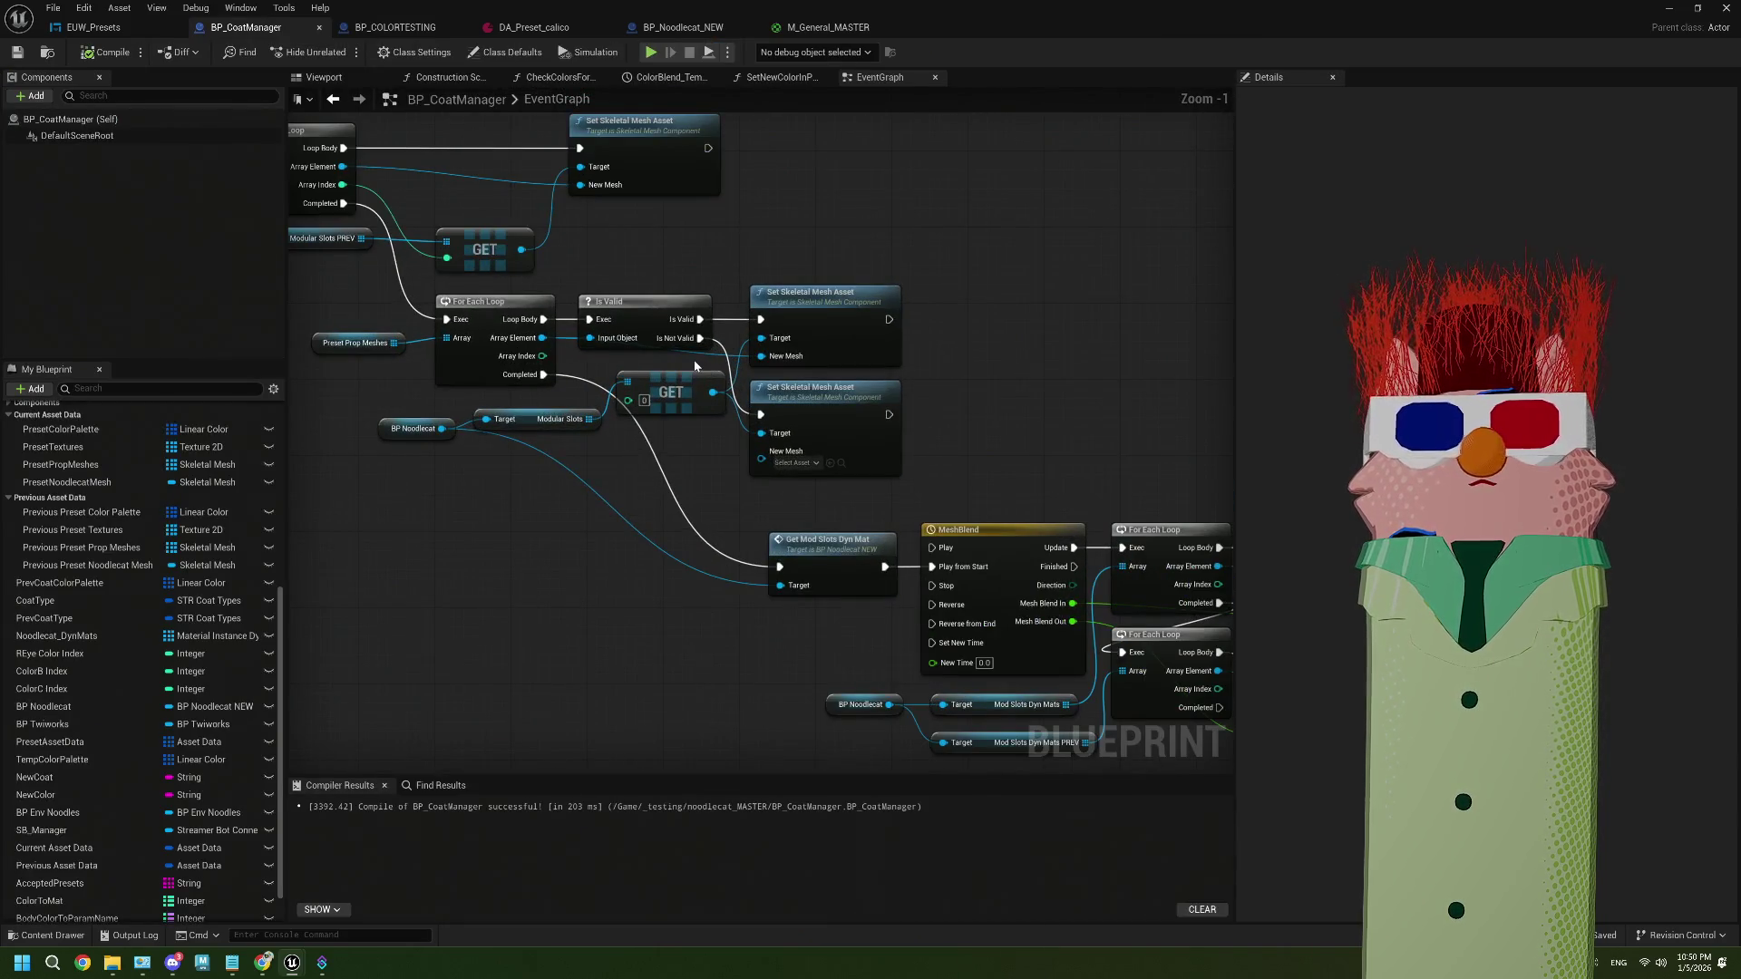
left_click_drag(696, 467, 731, 447)
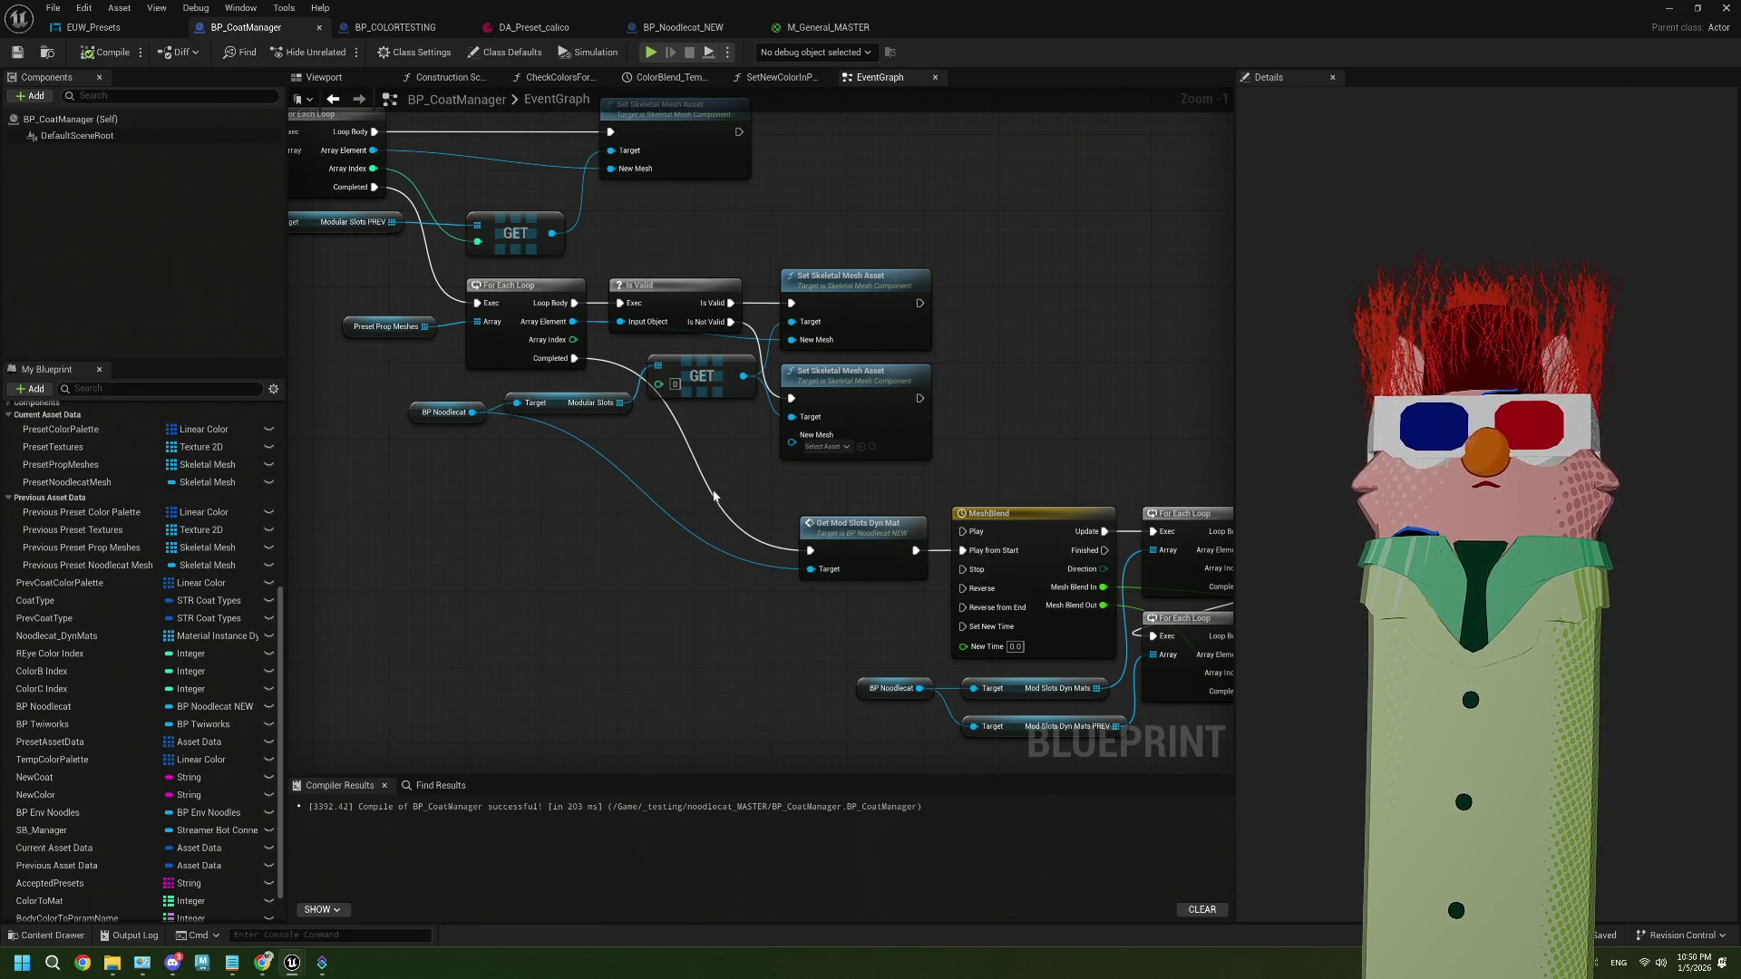
mouse_move(638, 446)
left_mouse_down()
mouse_move(816, 493)
mouse_move(550, 385)
left_mouse_up()
scroll(802, 492, "down", 1)
left_click_drag(792, 530, 775, 526)
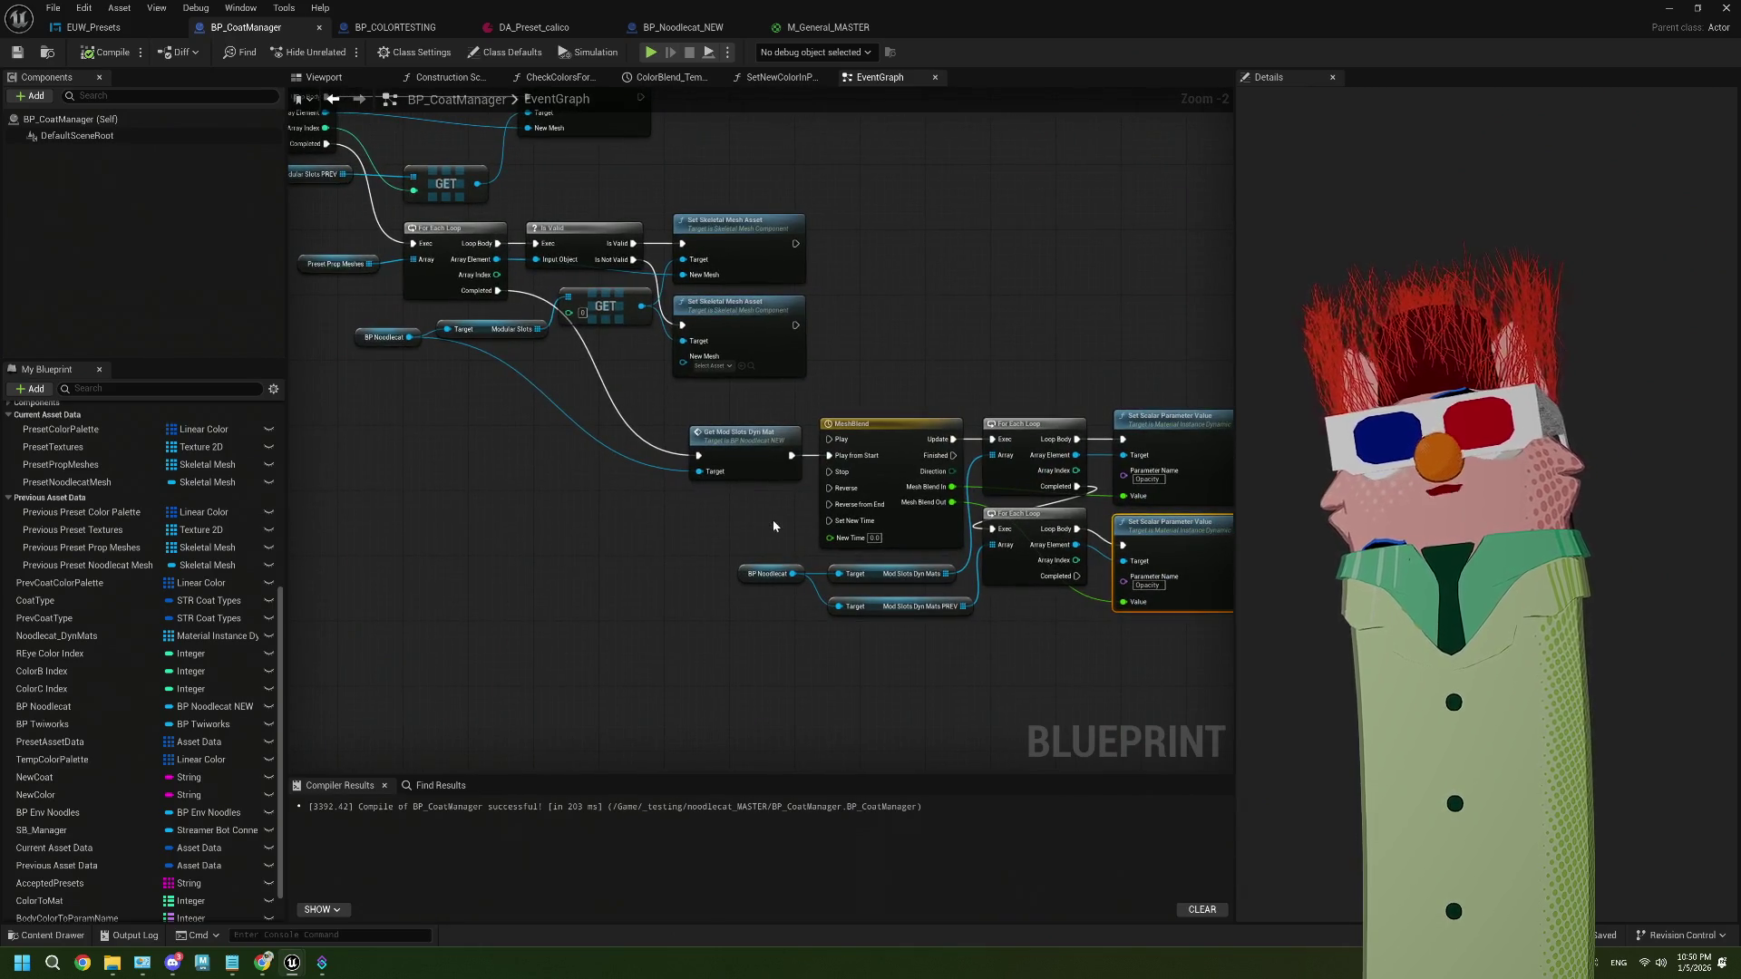
right_click(791, 456)
left_click(785, 461)
right_click(791, 457)
left_click(843, 504)
left_click(107, 52)
left_click(17, 53)
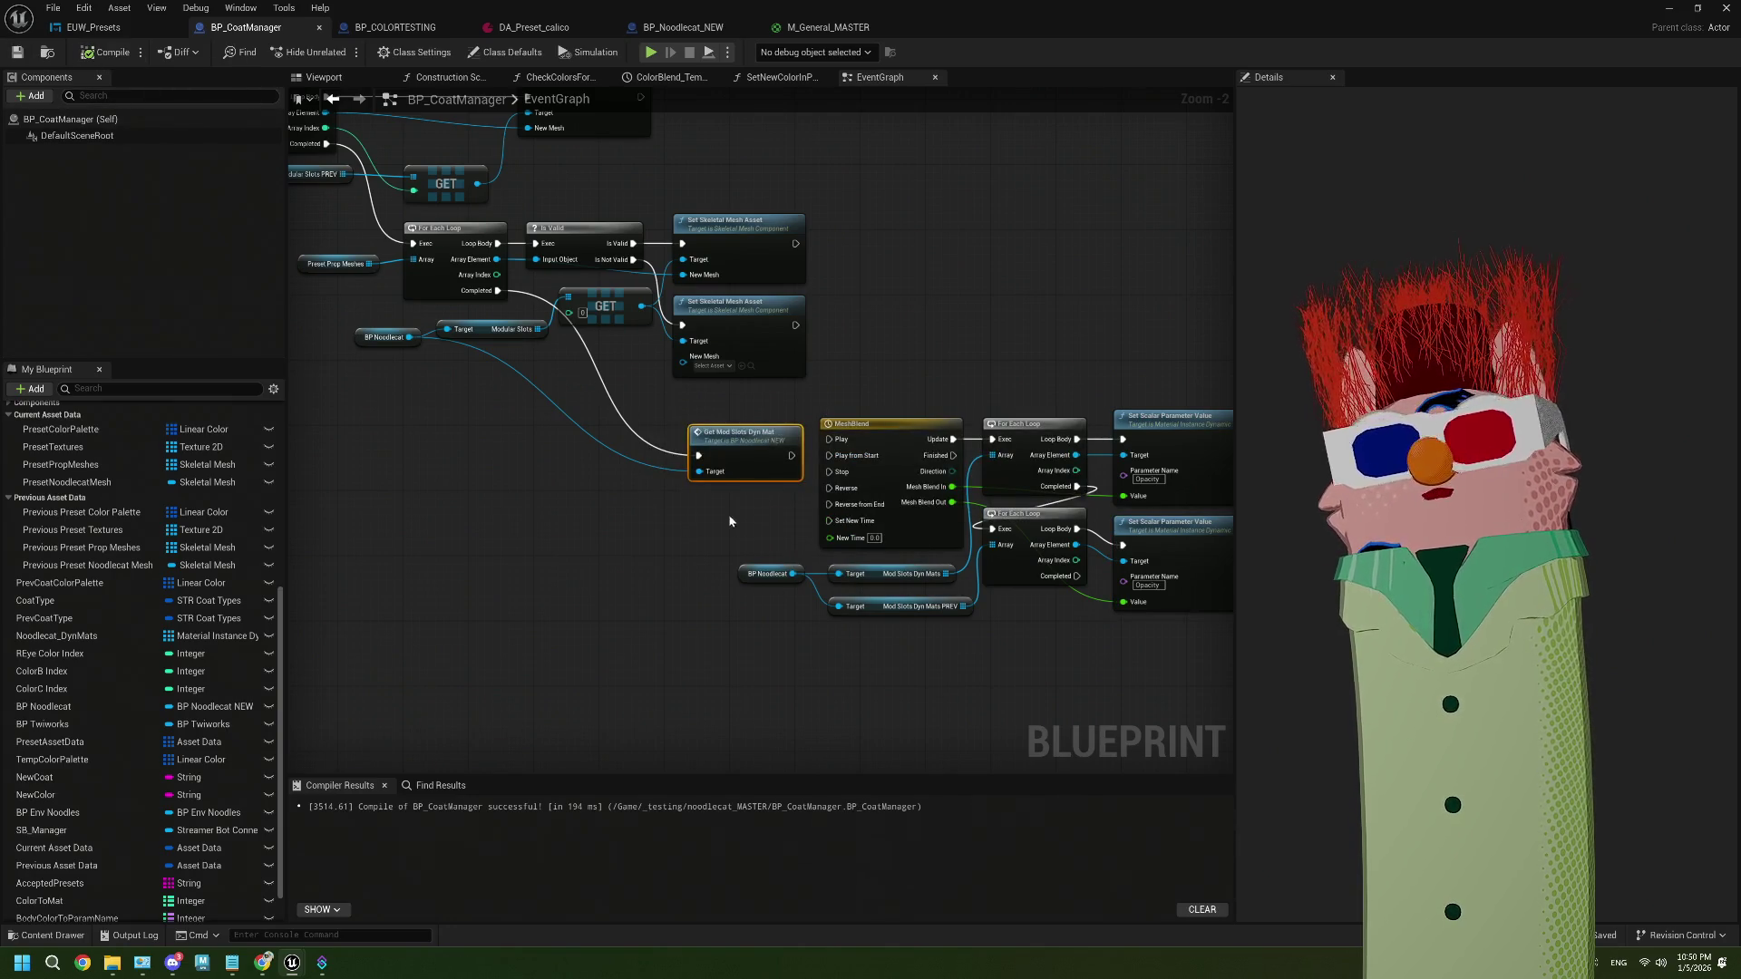
Connect Get Mod Slots Dyn Mat's exec to MeshBlend's Play from Start
left_click_drag(764, 533, 700, 520)
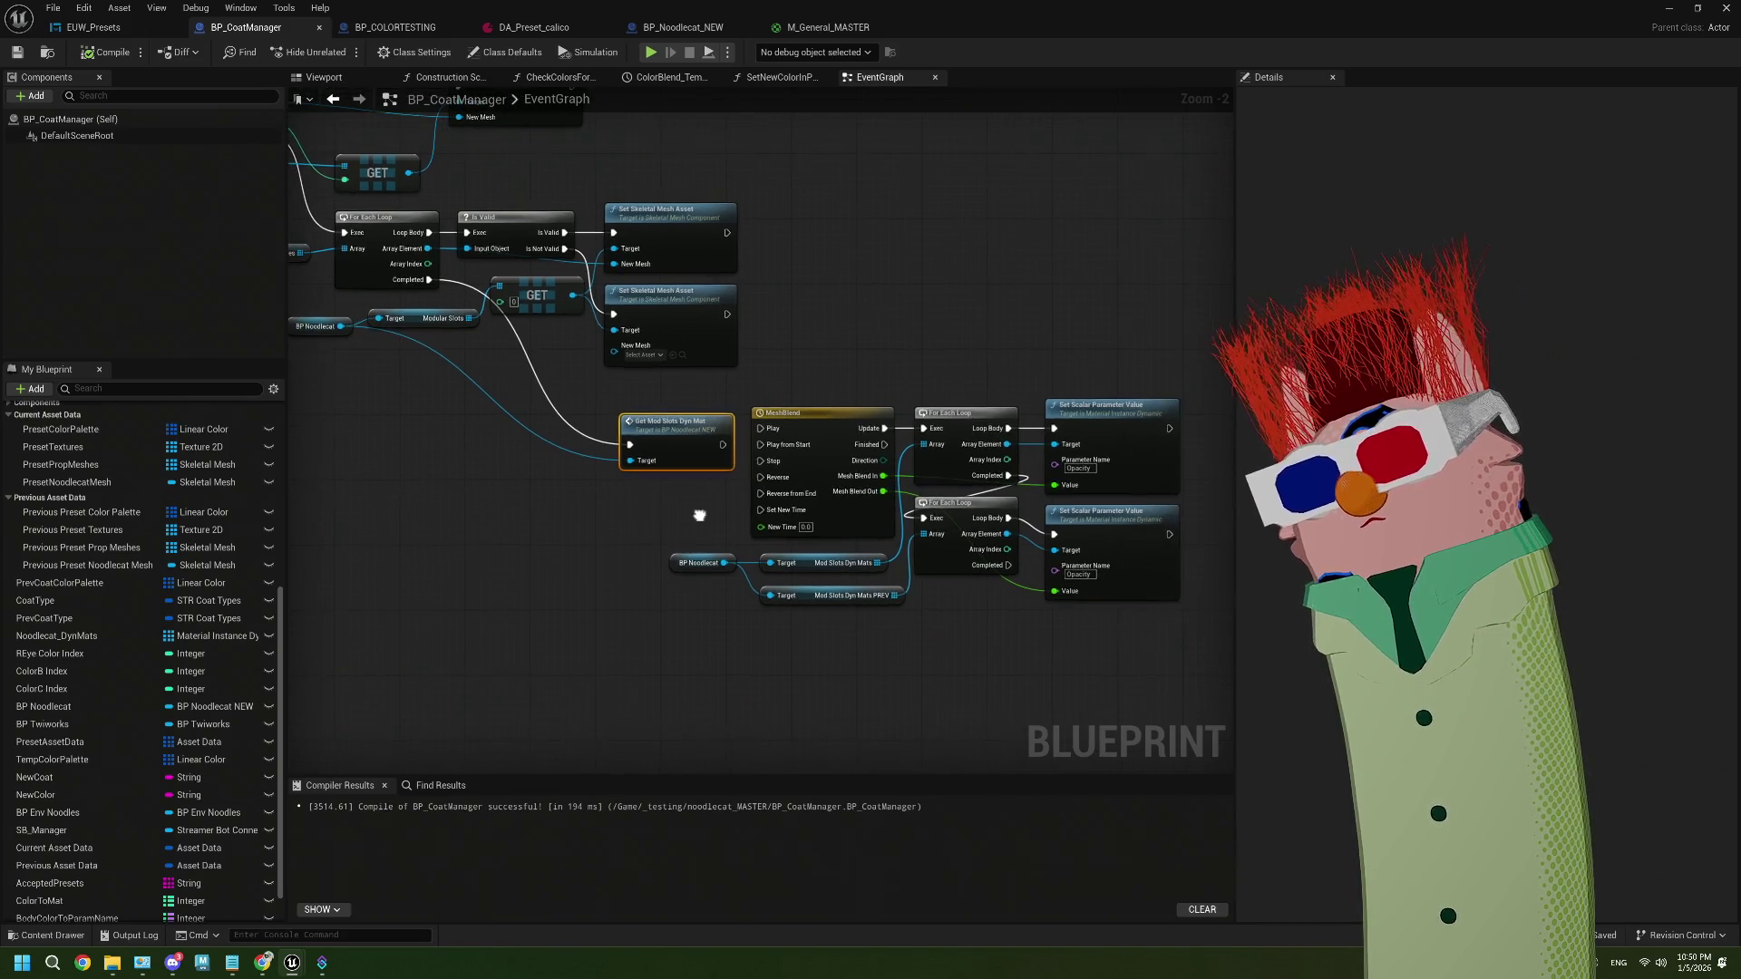
left_click_drag(723, 444, 761, 444)
left_click_drag(844, 485, 664, 461)
scroll(664, 462, "up", 1)
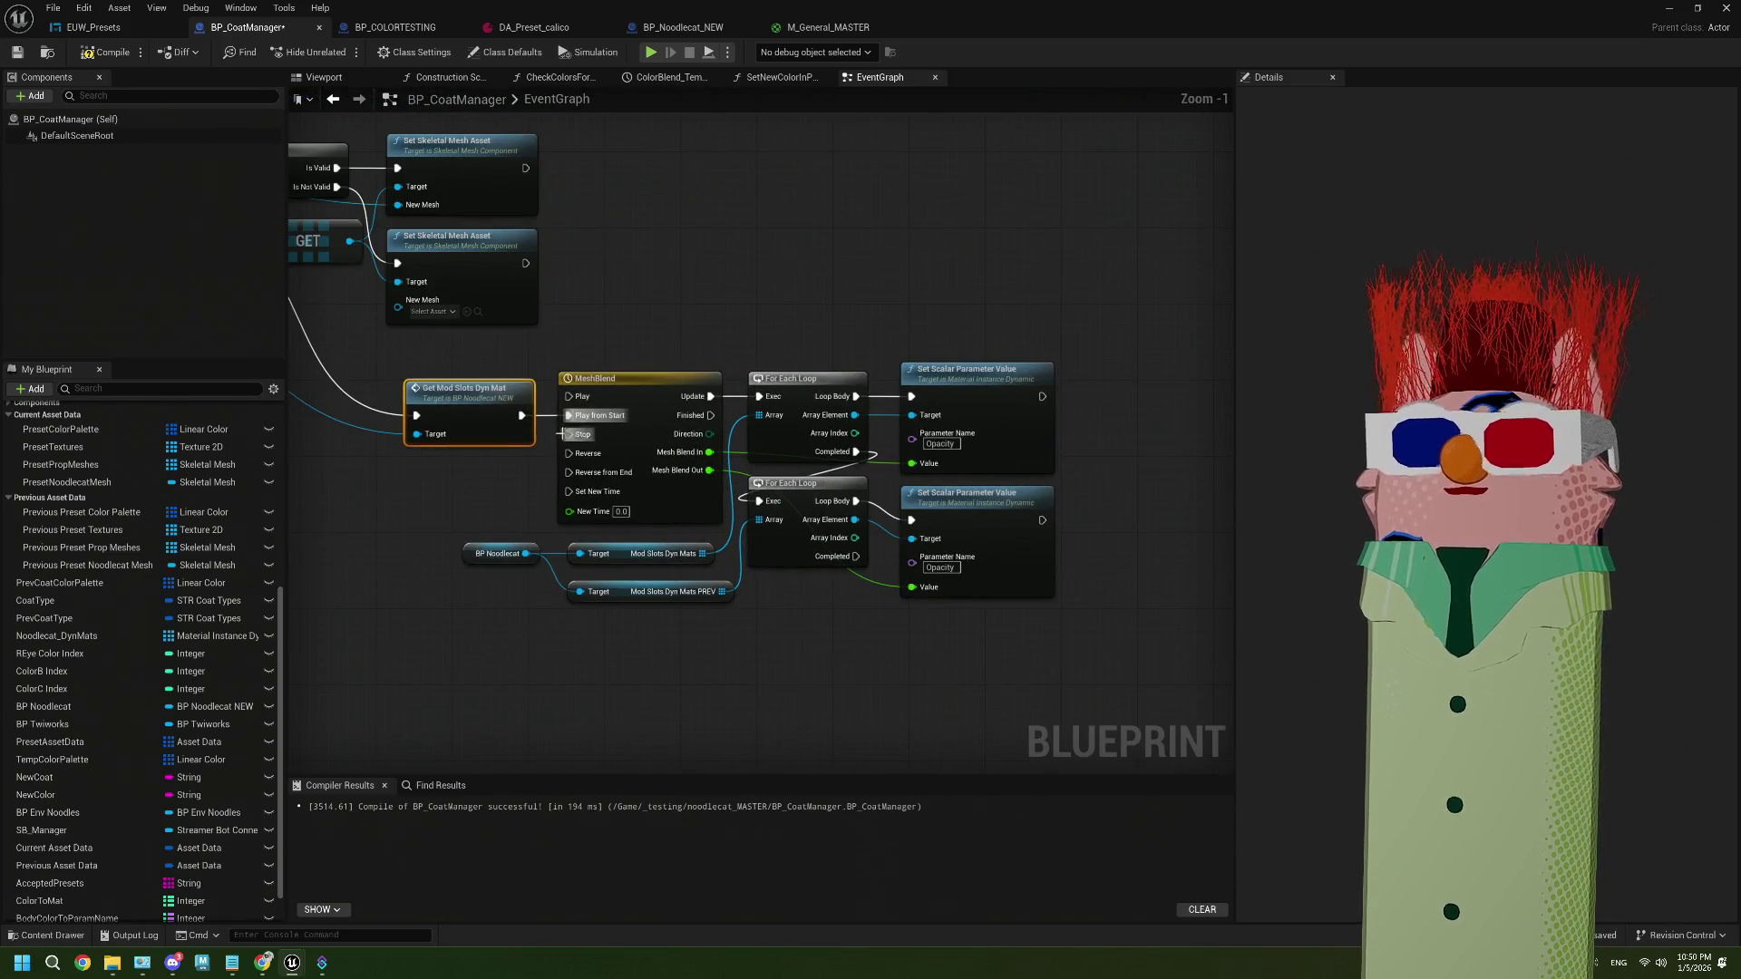
left_click_drag(987, 486, 835, 455)
scroll(836, 456, "up", 1)
Break both Set Scalar Parameter Value links, set them to 1.0, then compile, save and minimize
right_click(767, 438)
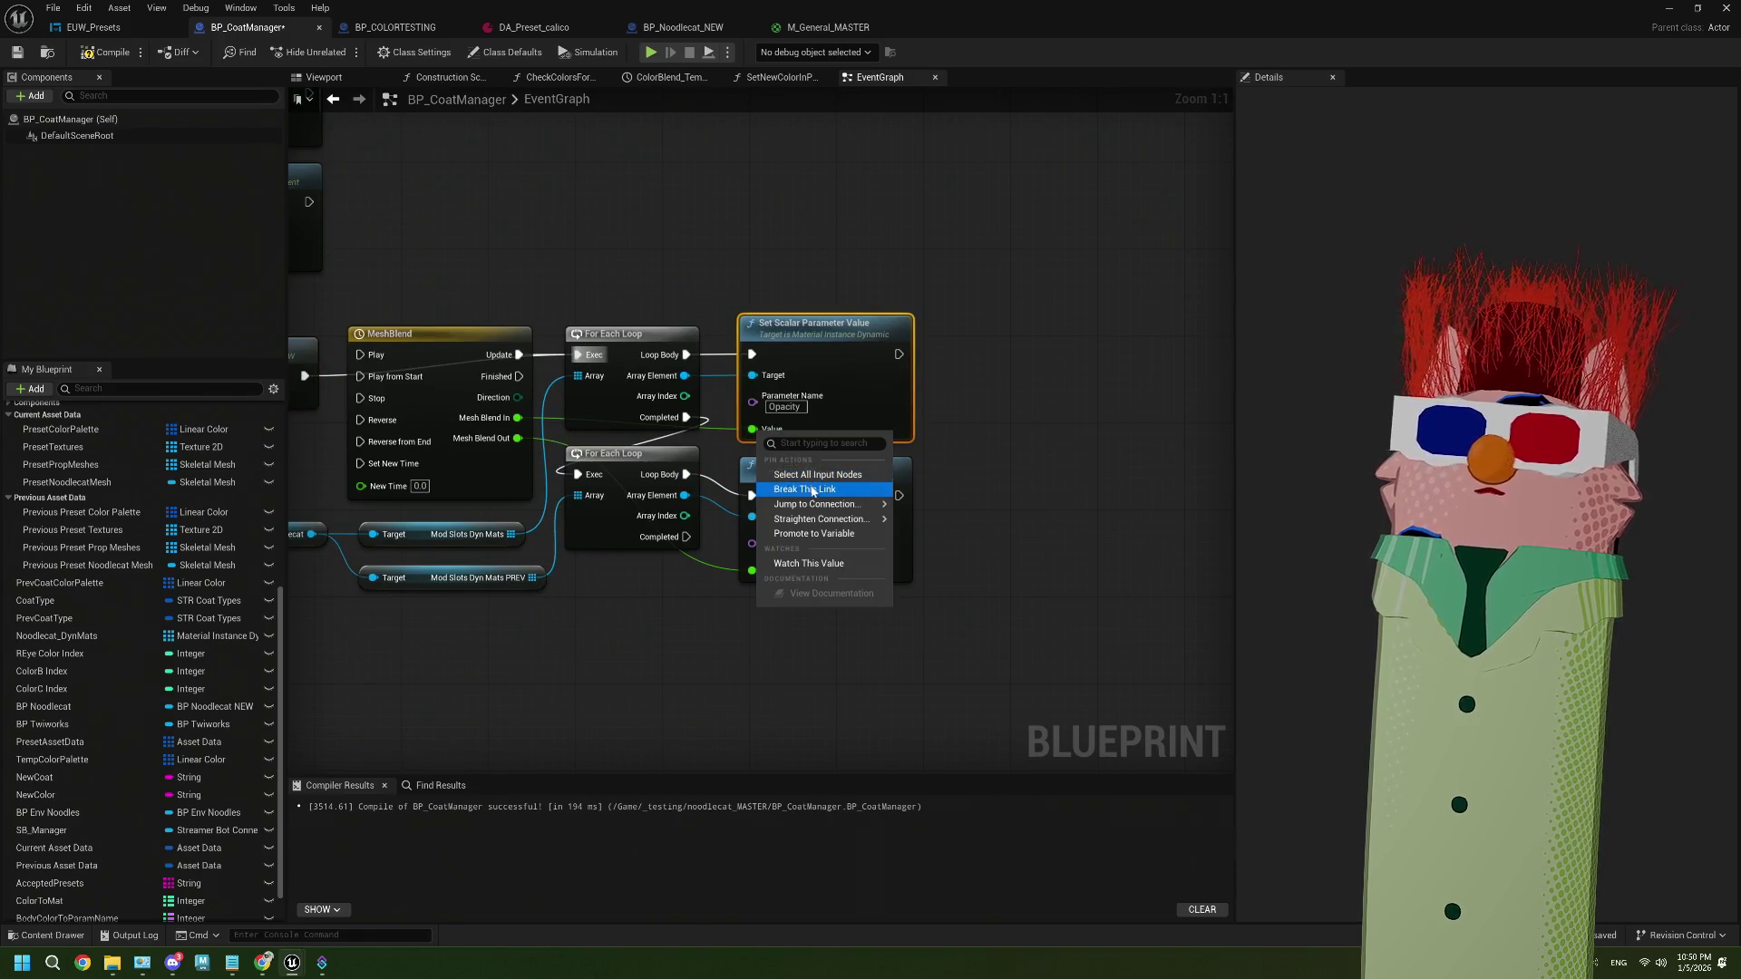
left_click(807, 486)
right_click(755, 572)
left_click(811, 615)
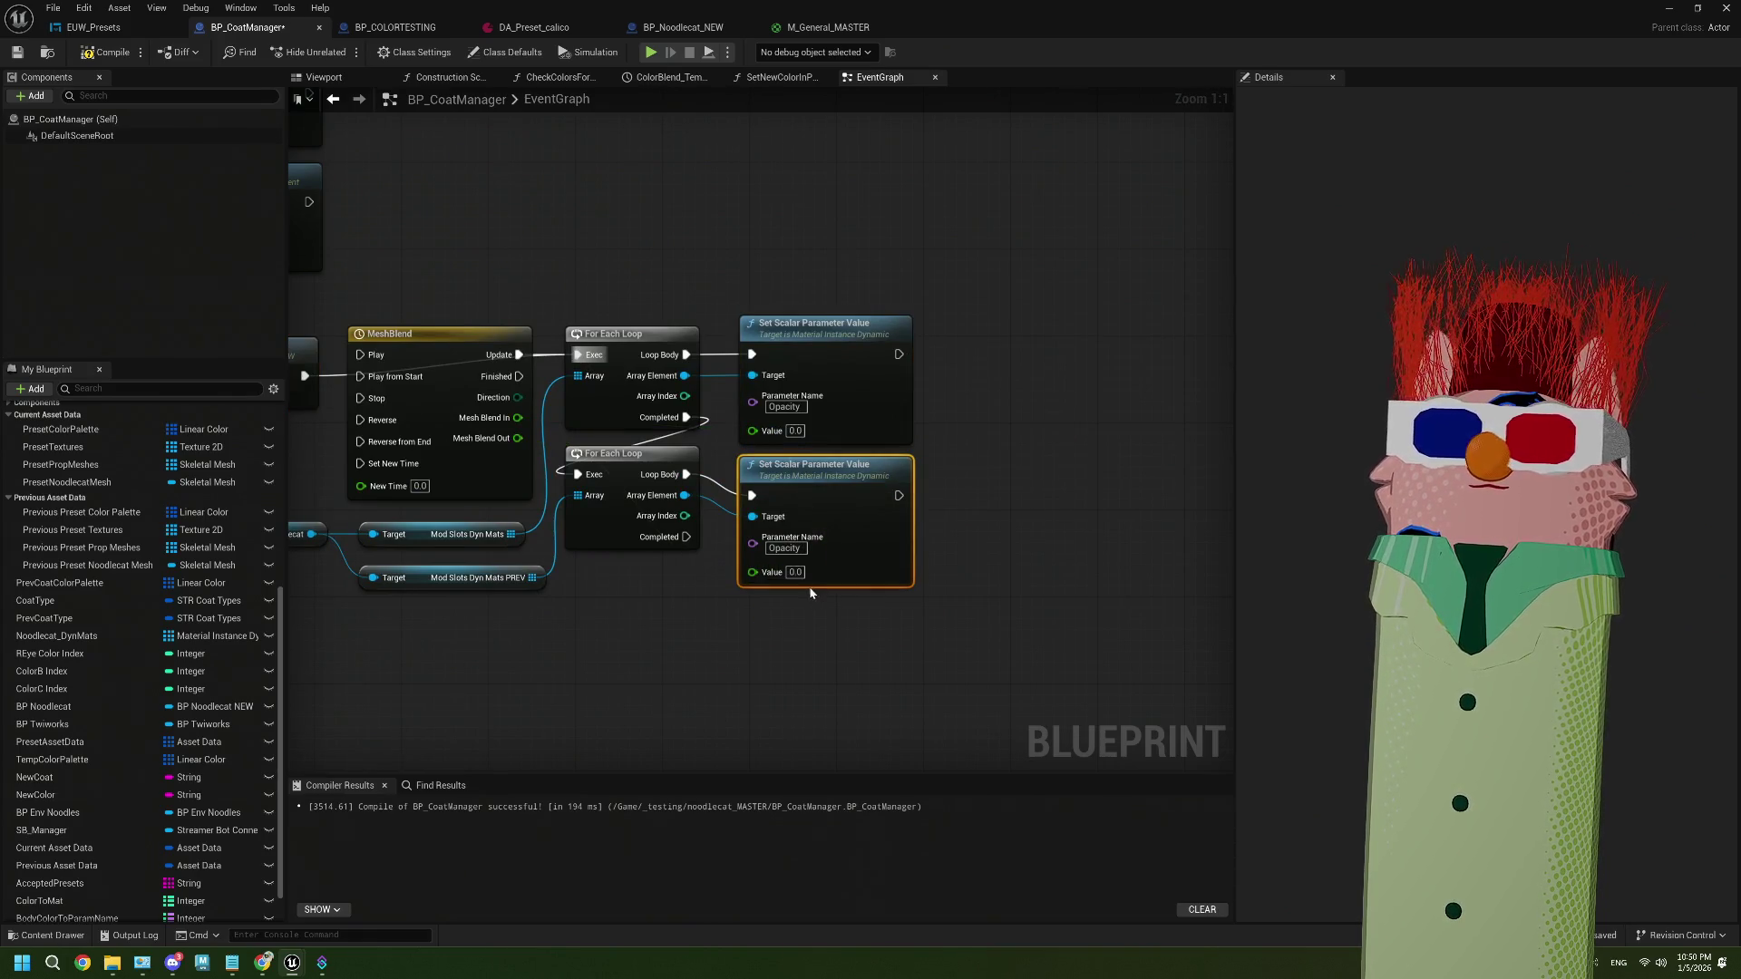
type("1")
left_click(1066, 521)
left_click(795, 431)
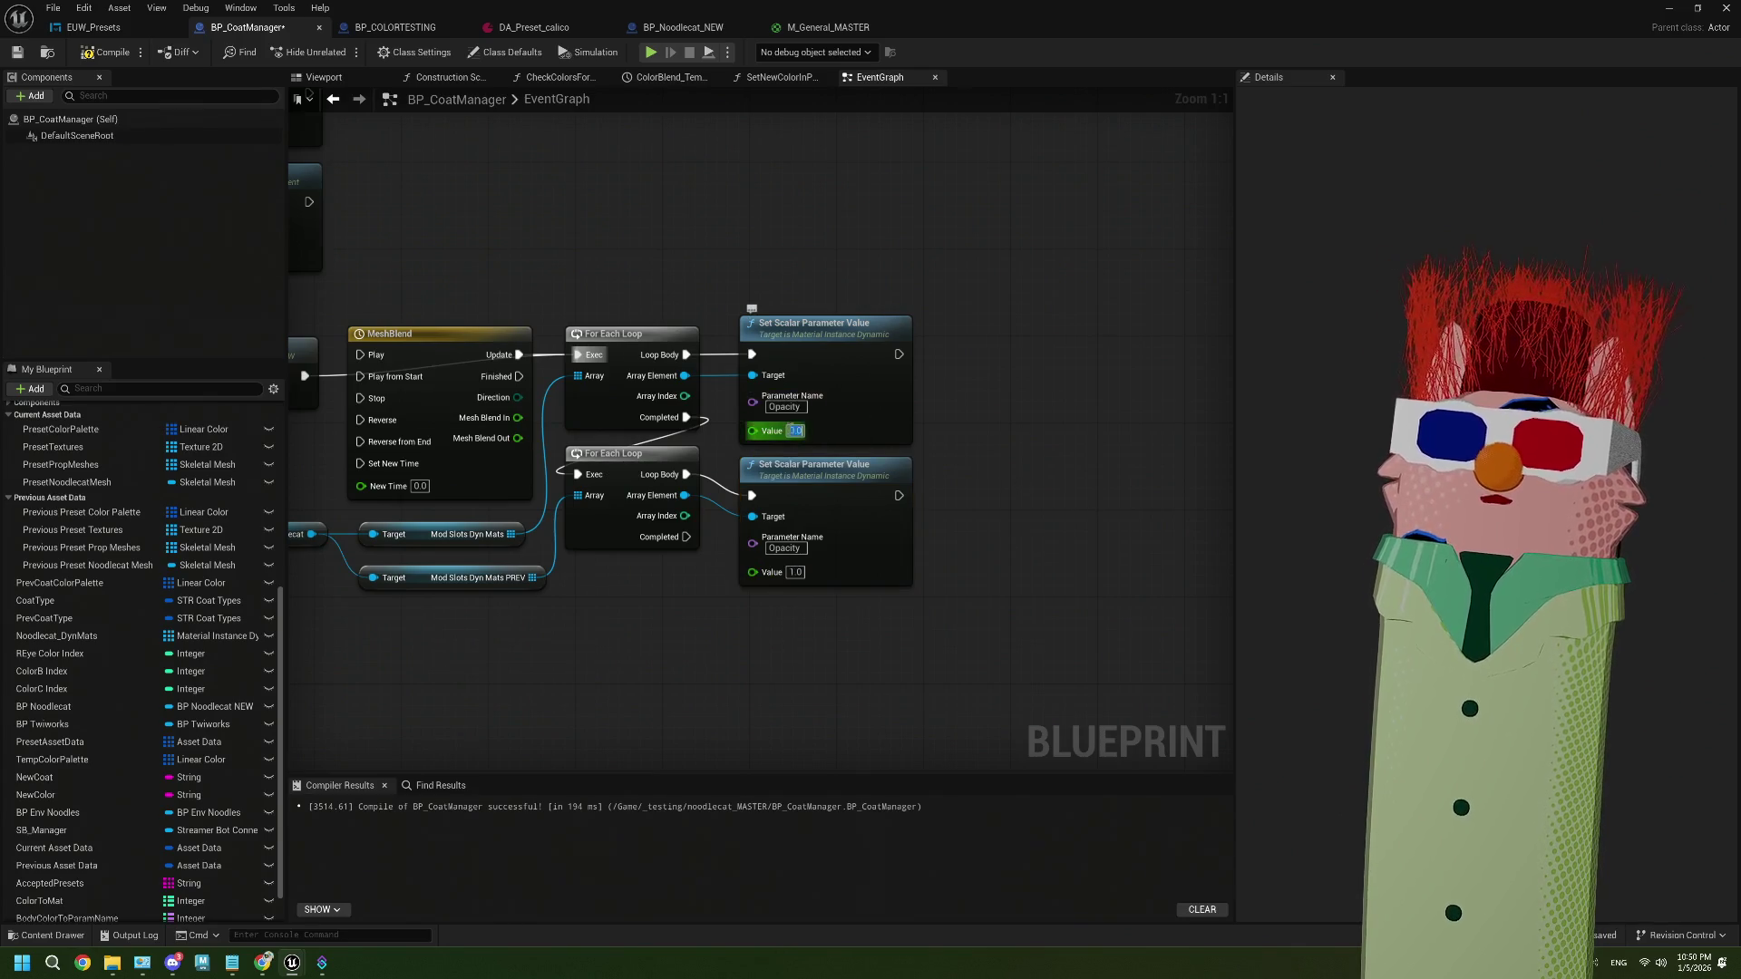
left_click(19, 56)
left_click(1671, 10)
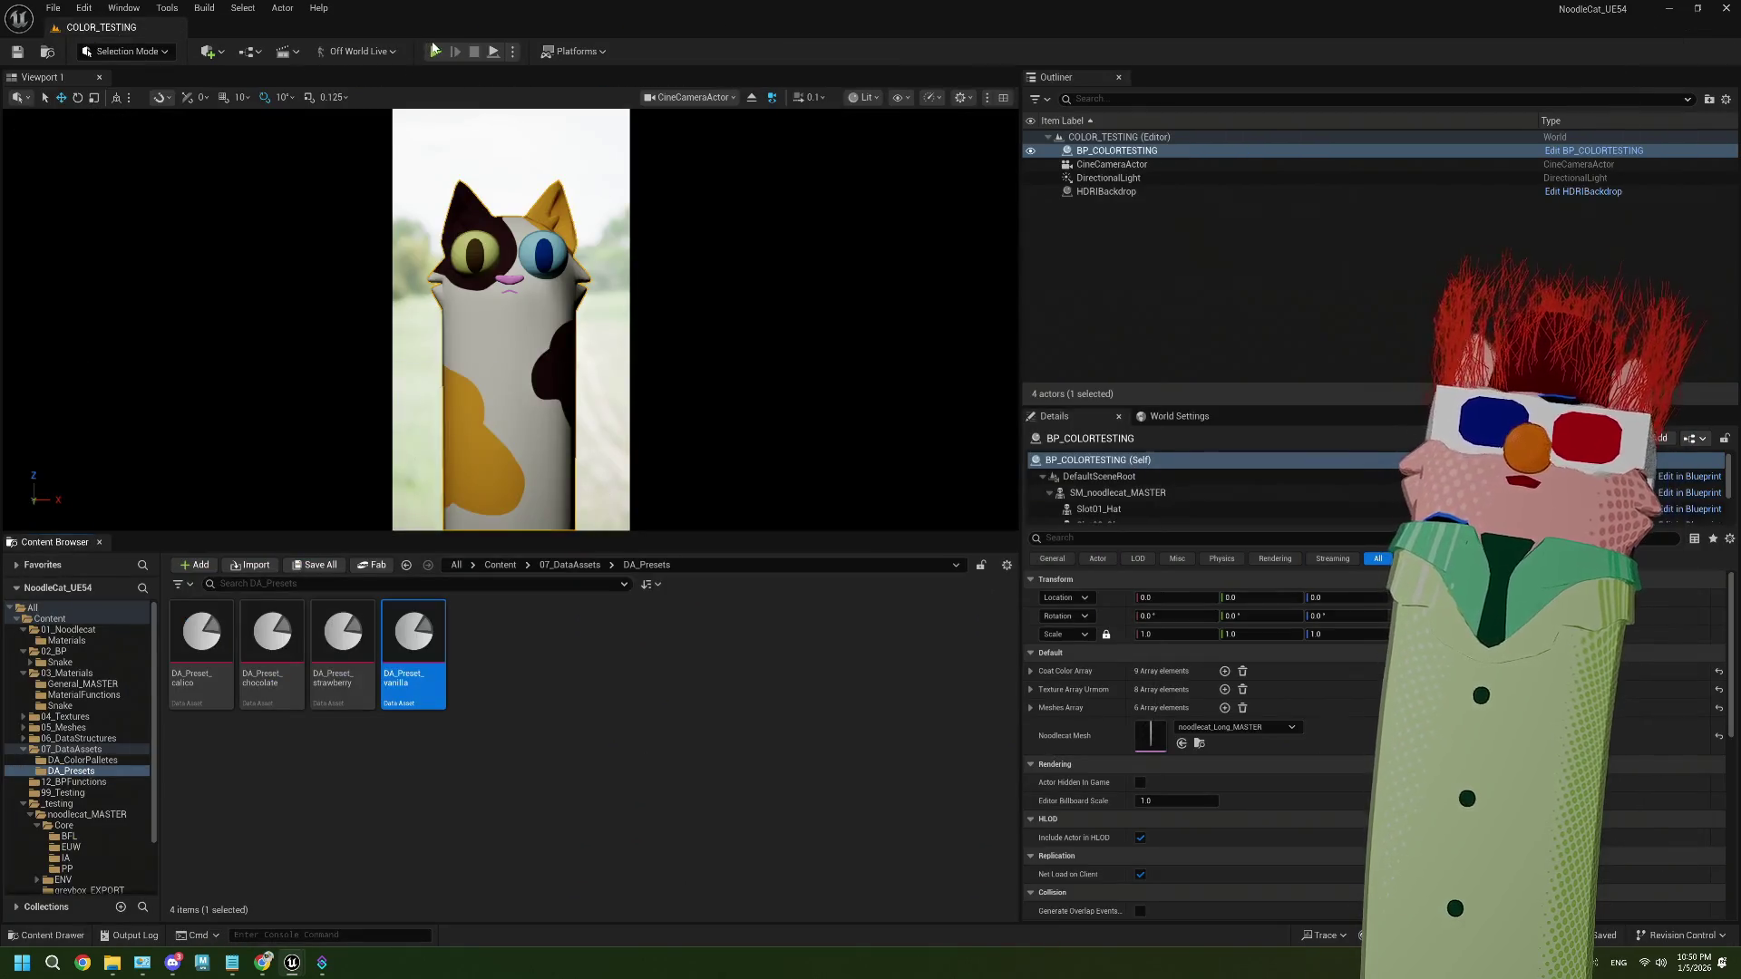
Open the Noodlecat_Env level and play-test it, watching the calico coat turn cream
left_click(50, 618)
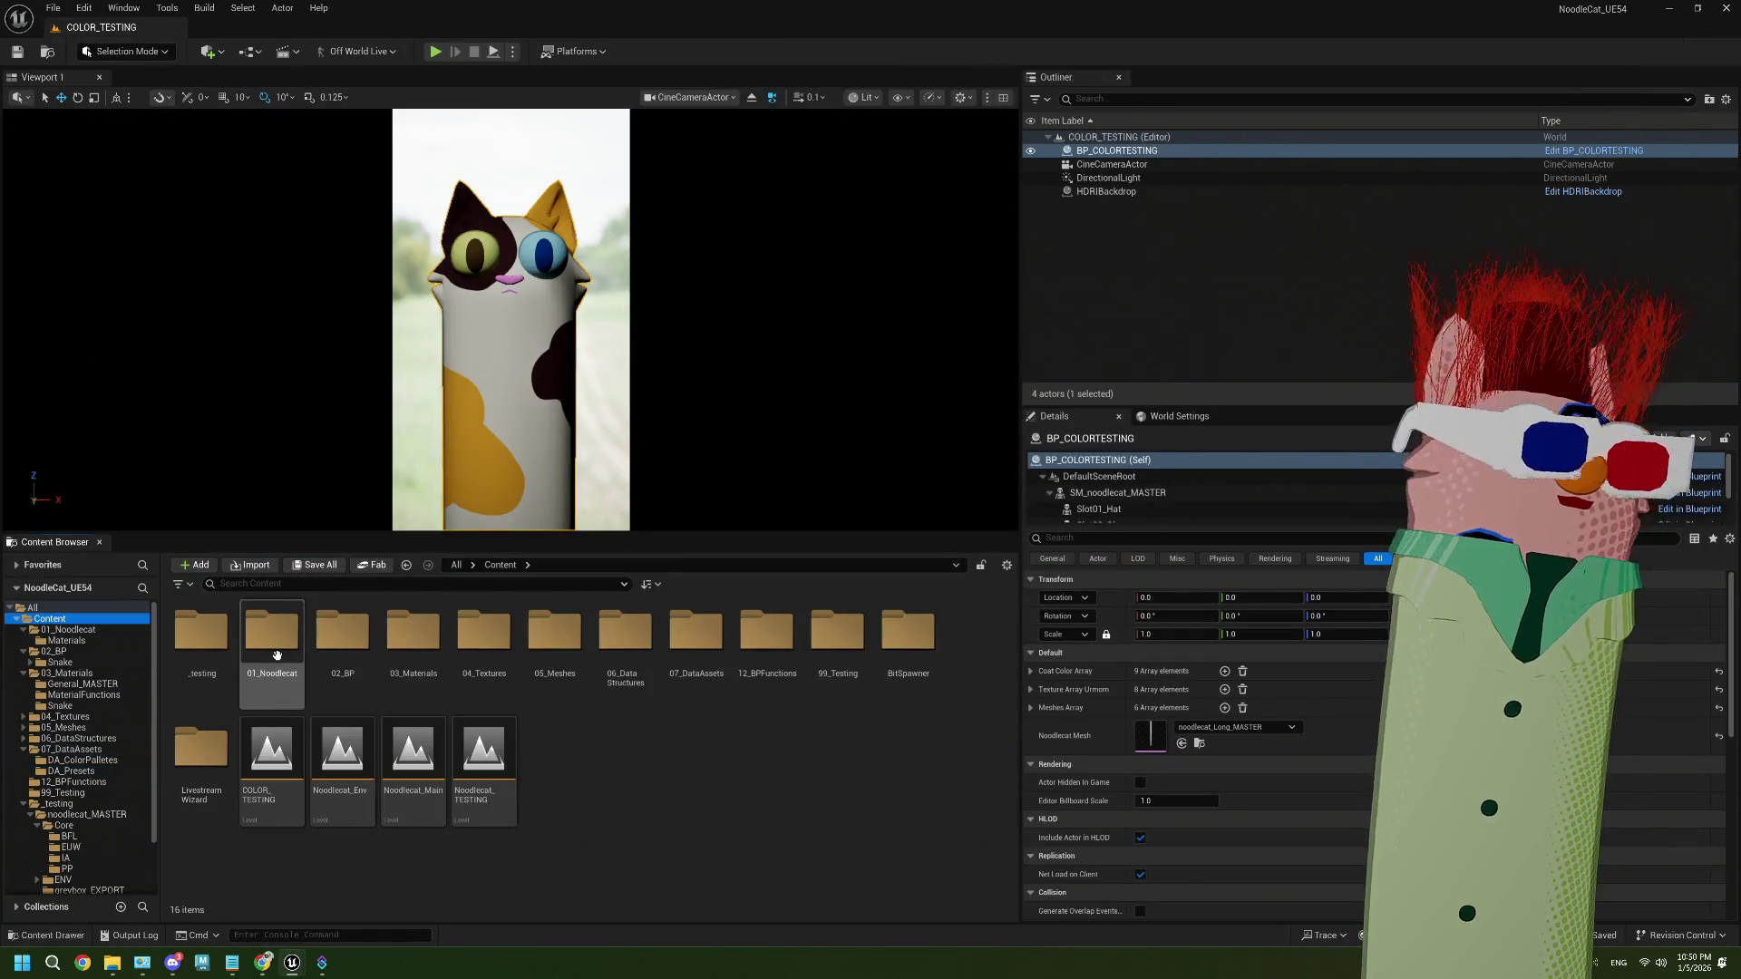
double_click(345, 739)
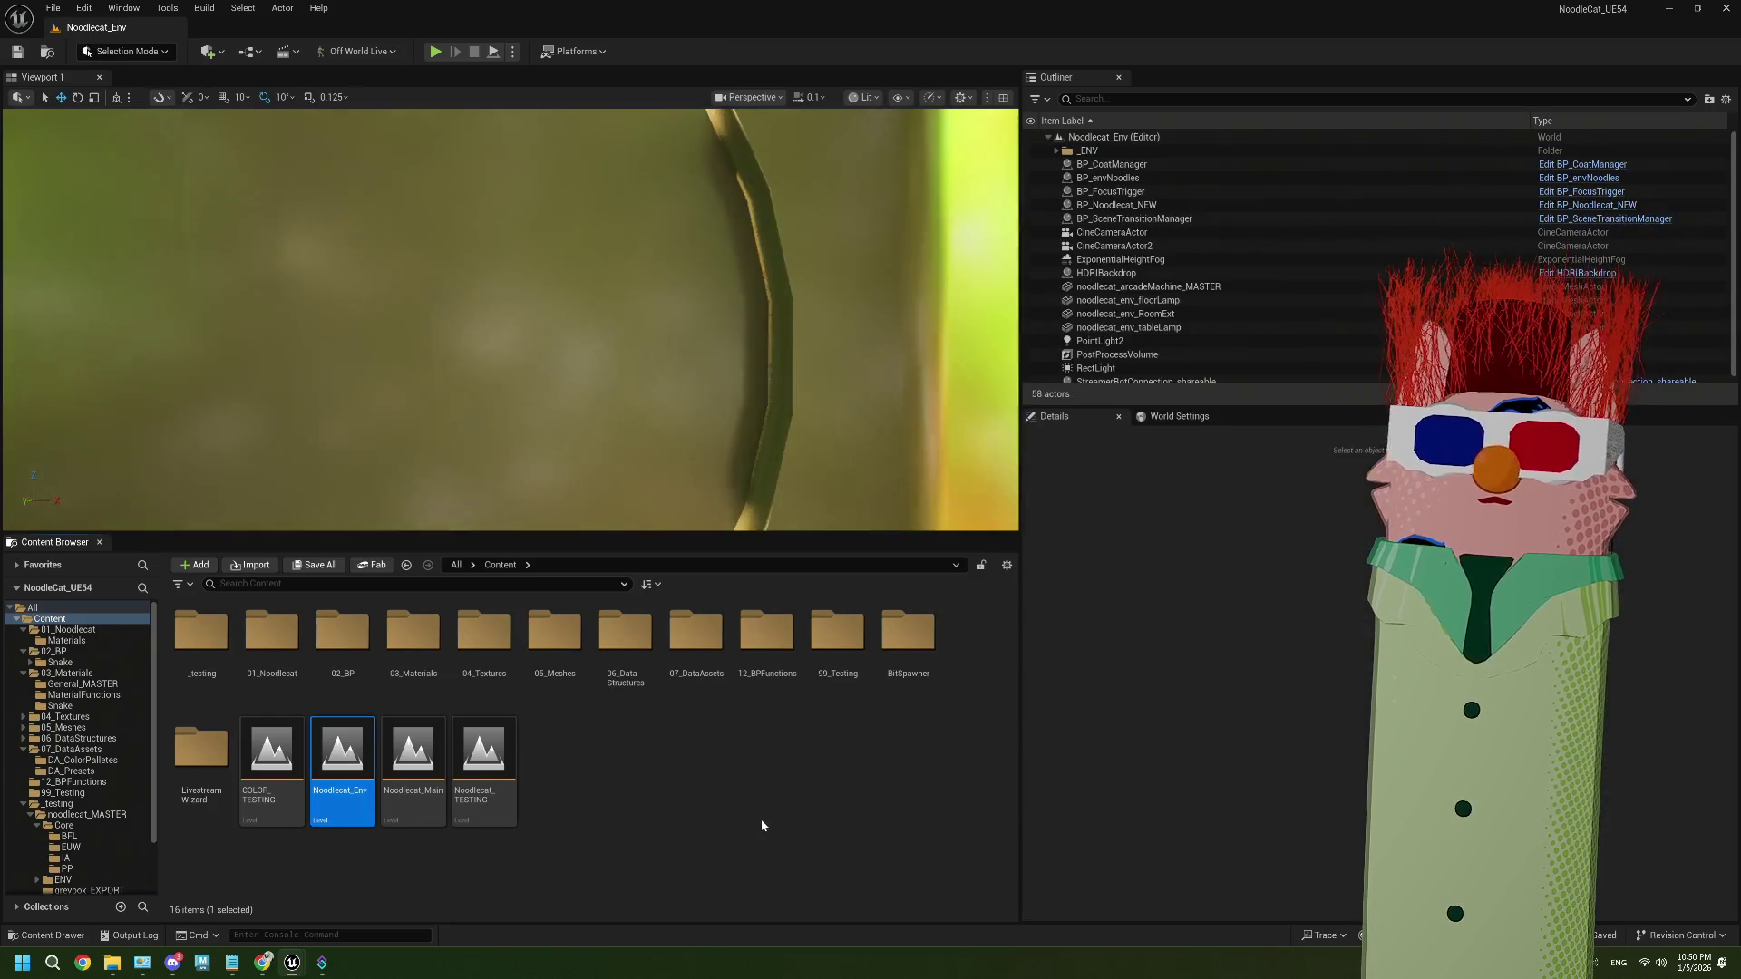
left_click(436, 52)
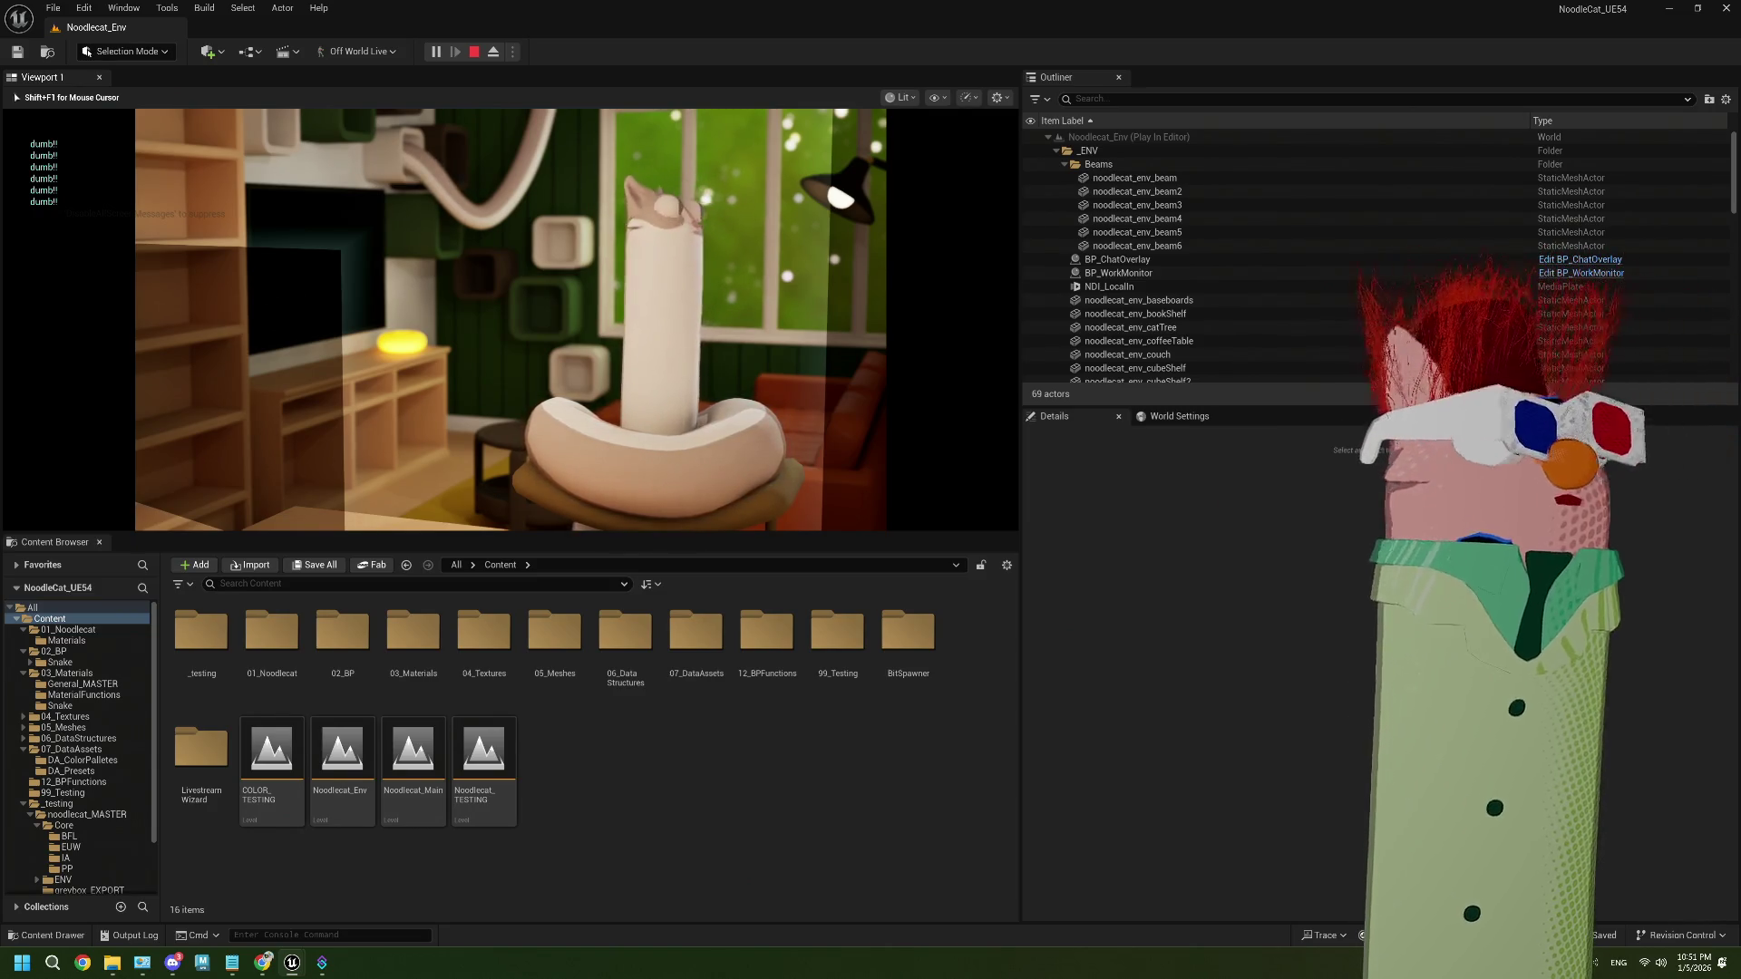
key("Escape")
Browse the Content Browser to the _testing/noodlecat_MASTER folder
left_click(626, 640)
left_click(640, 741)
scroll(101, 807, "down", 3)
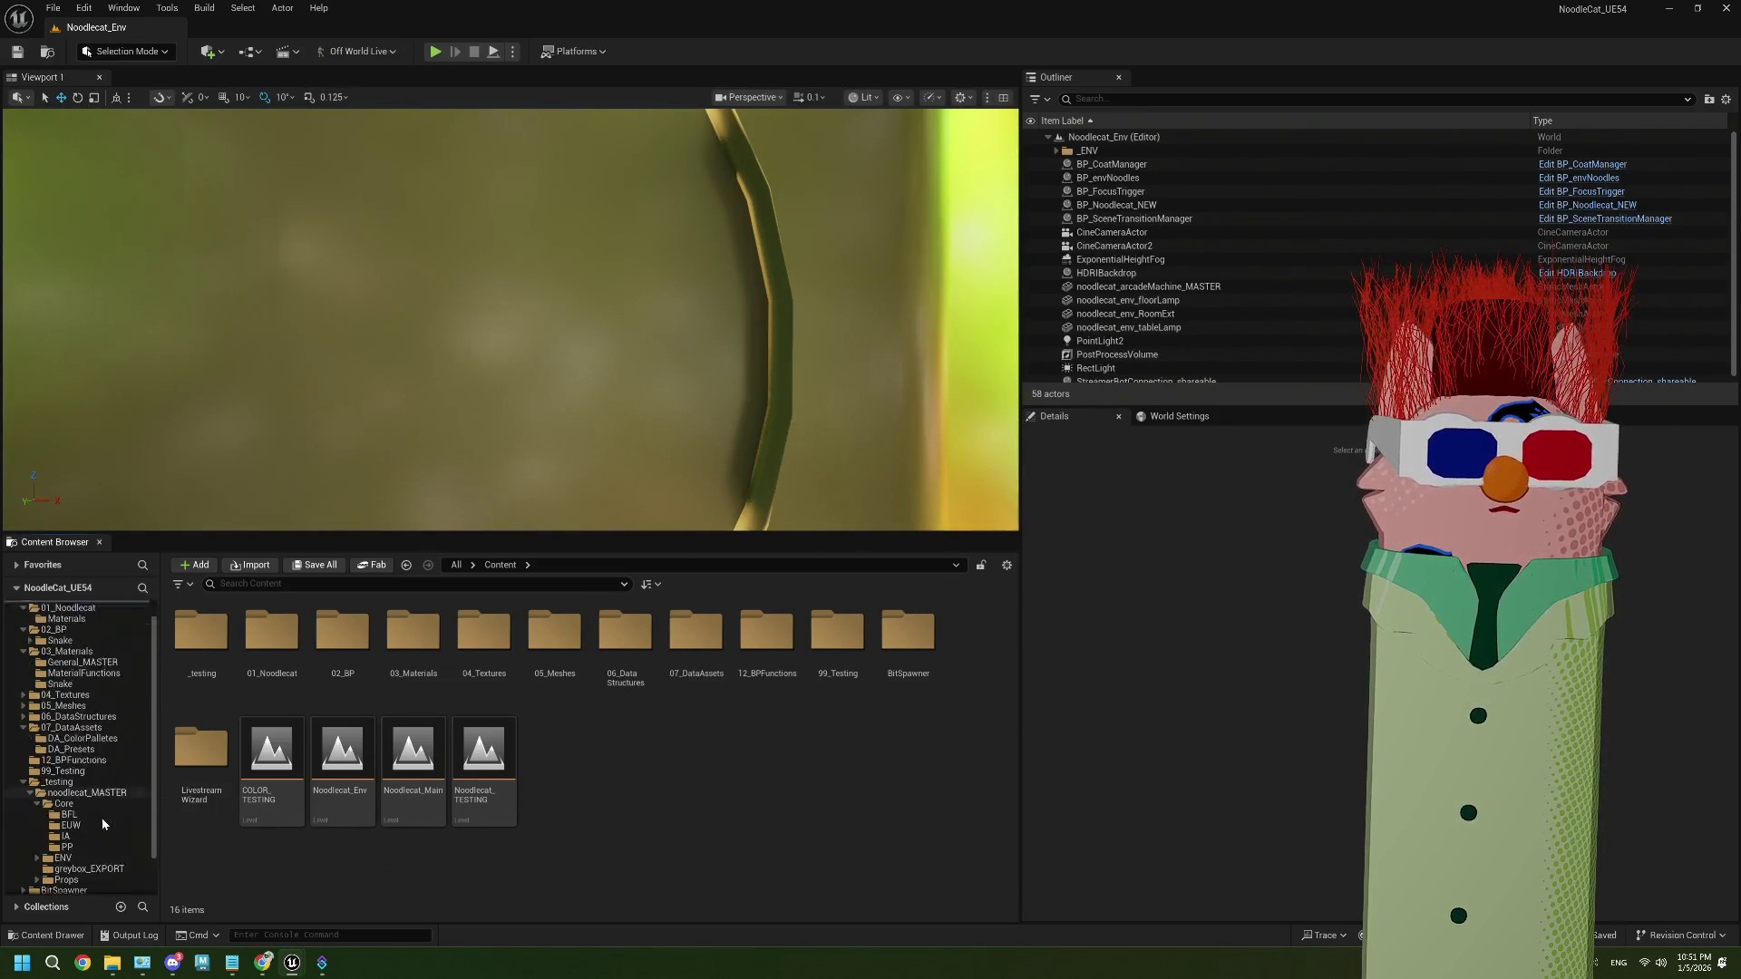
left_click(100, 760)
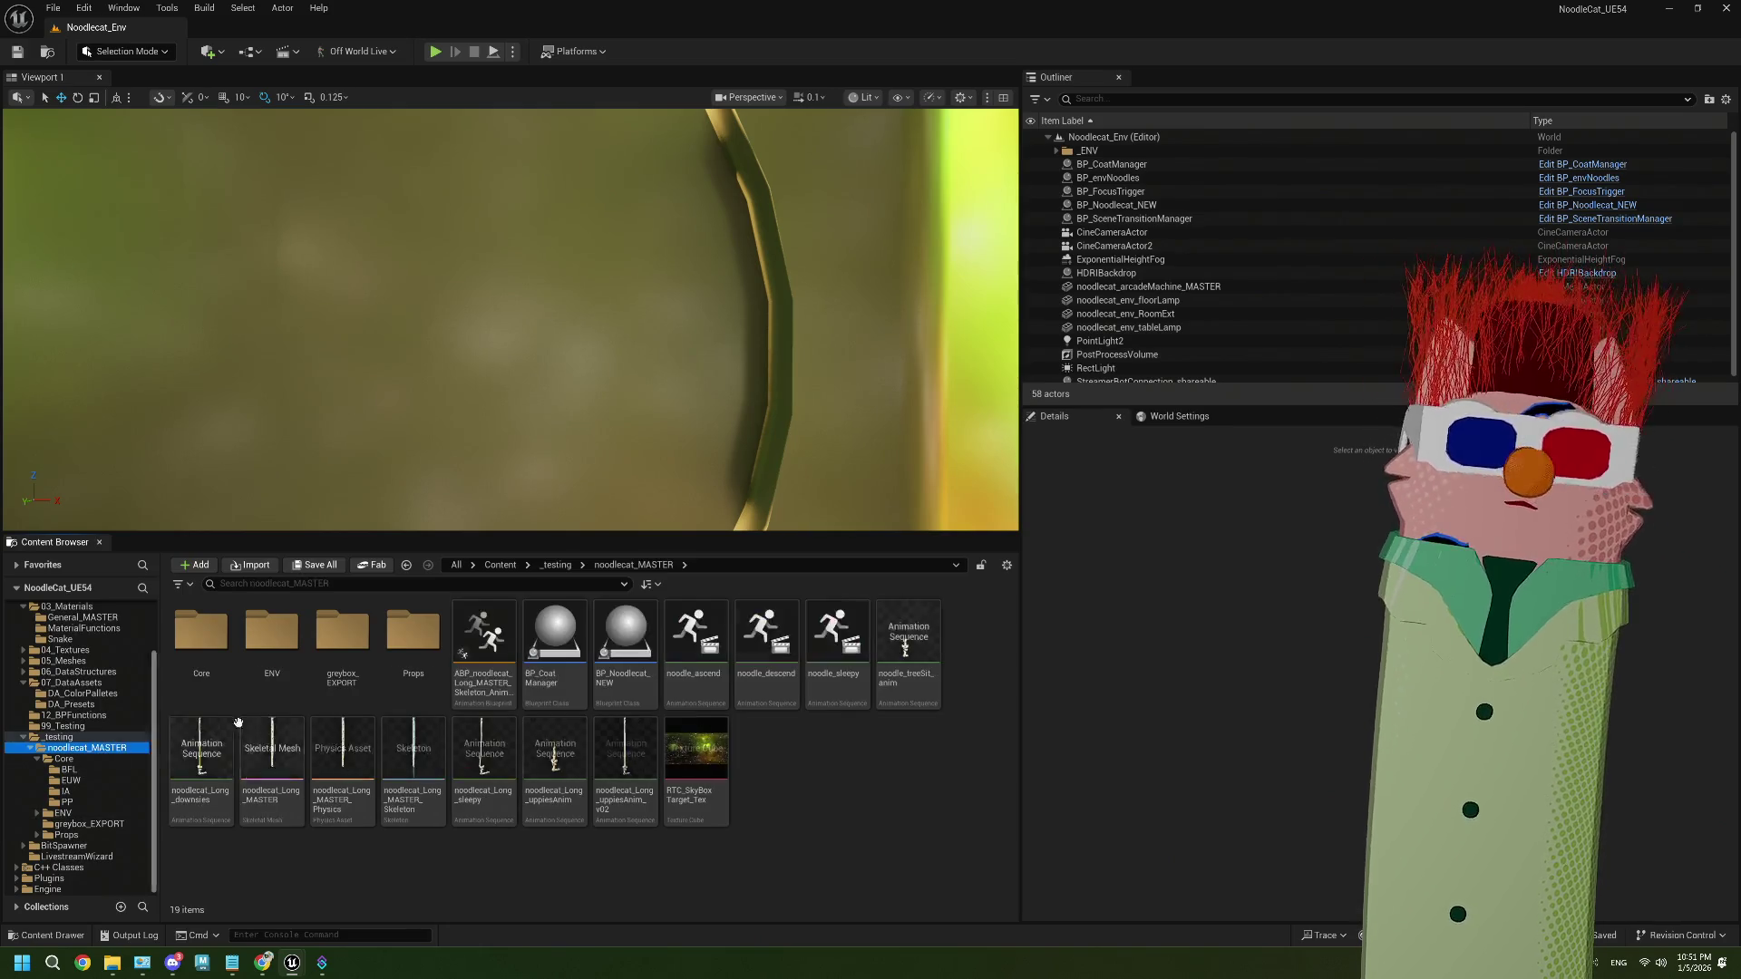
In BP_CoatManager, feed Mesh Blend In and Mesh Blend Out into the upper and lower Opacity values
double_click(541, 682)
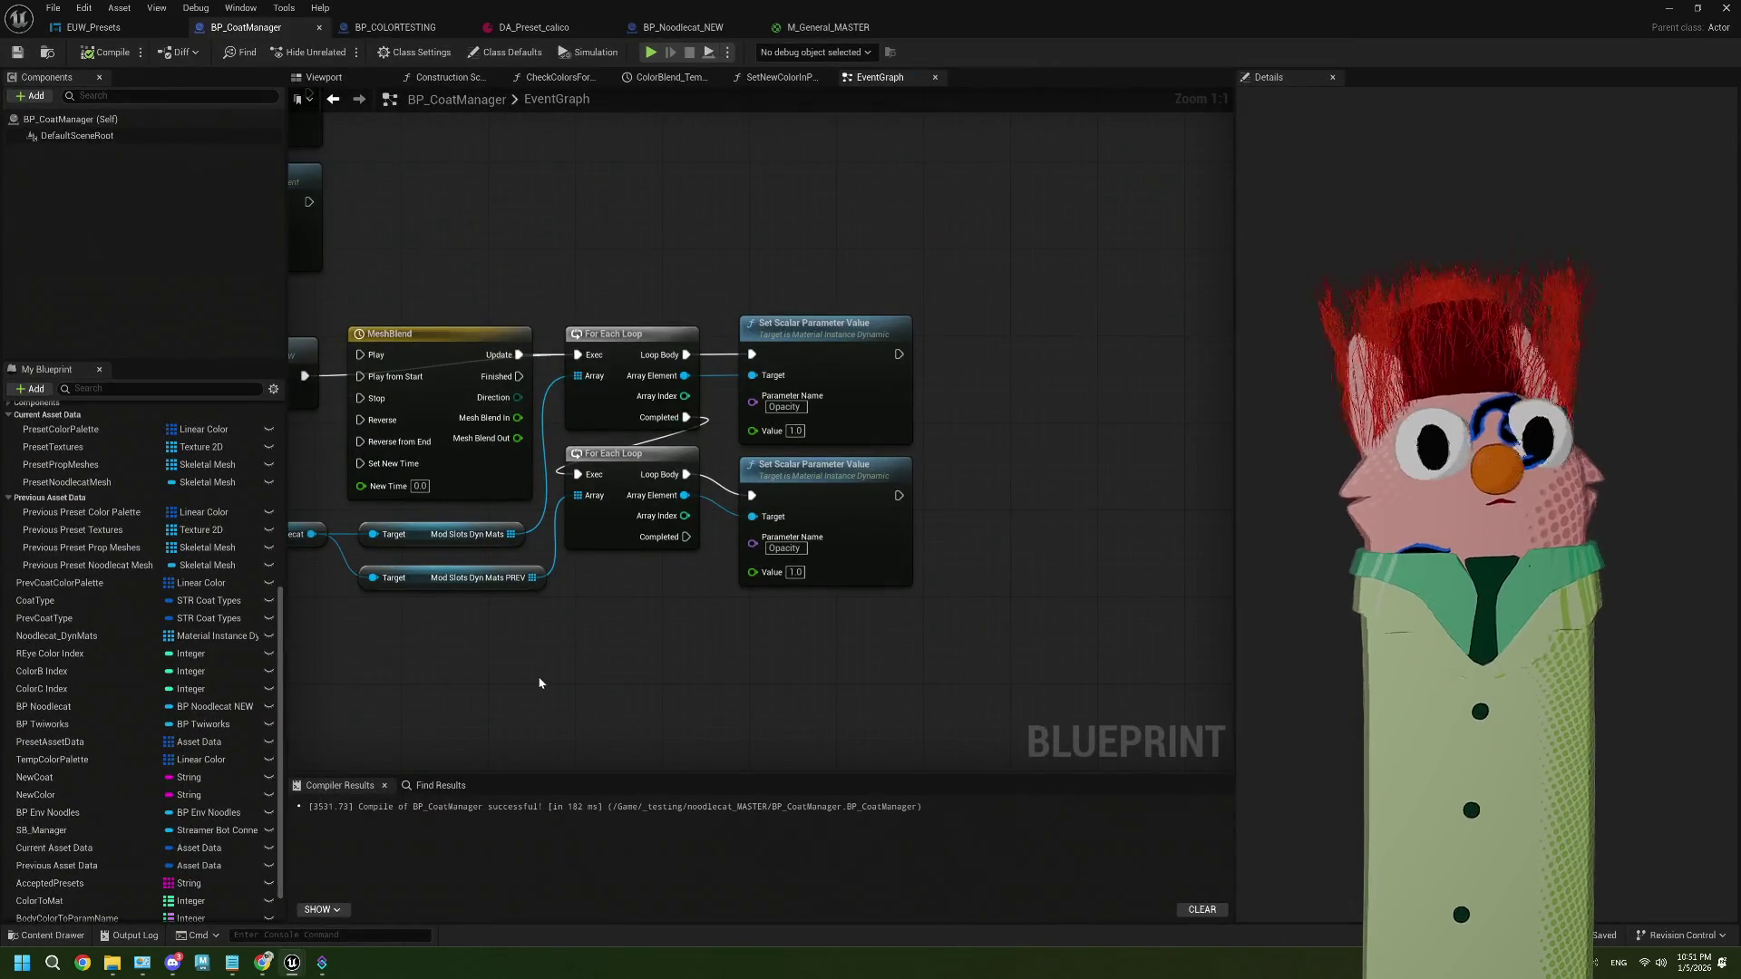
left_click_drag(607, 585, 742, 590)
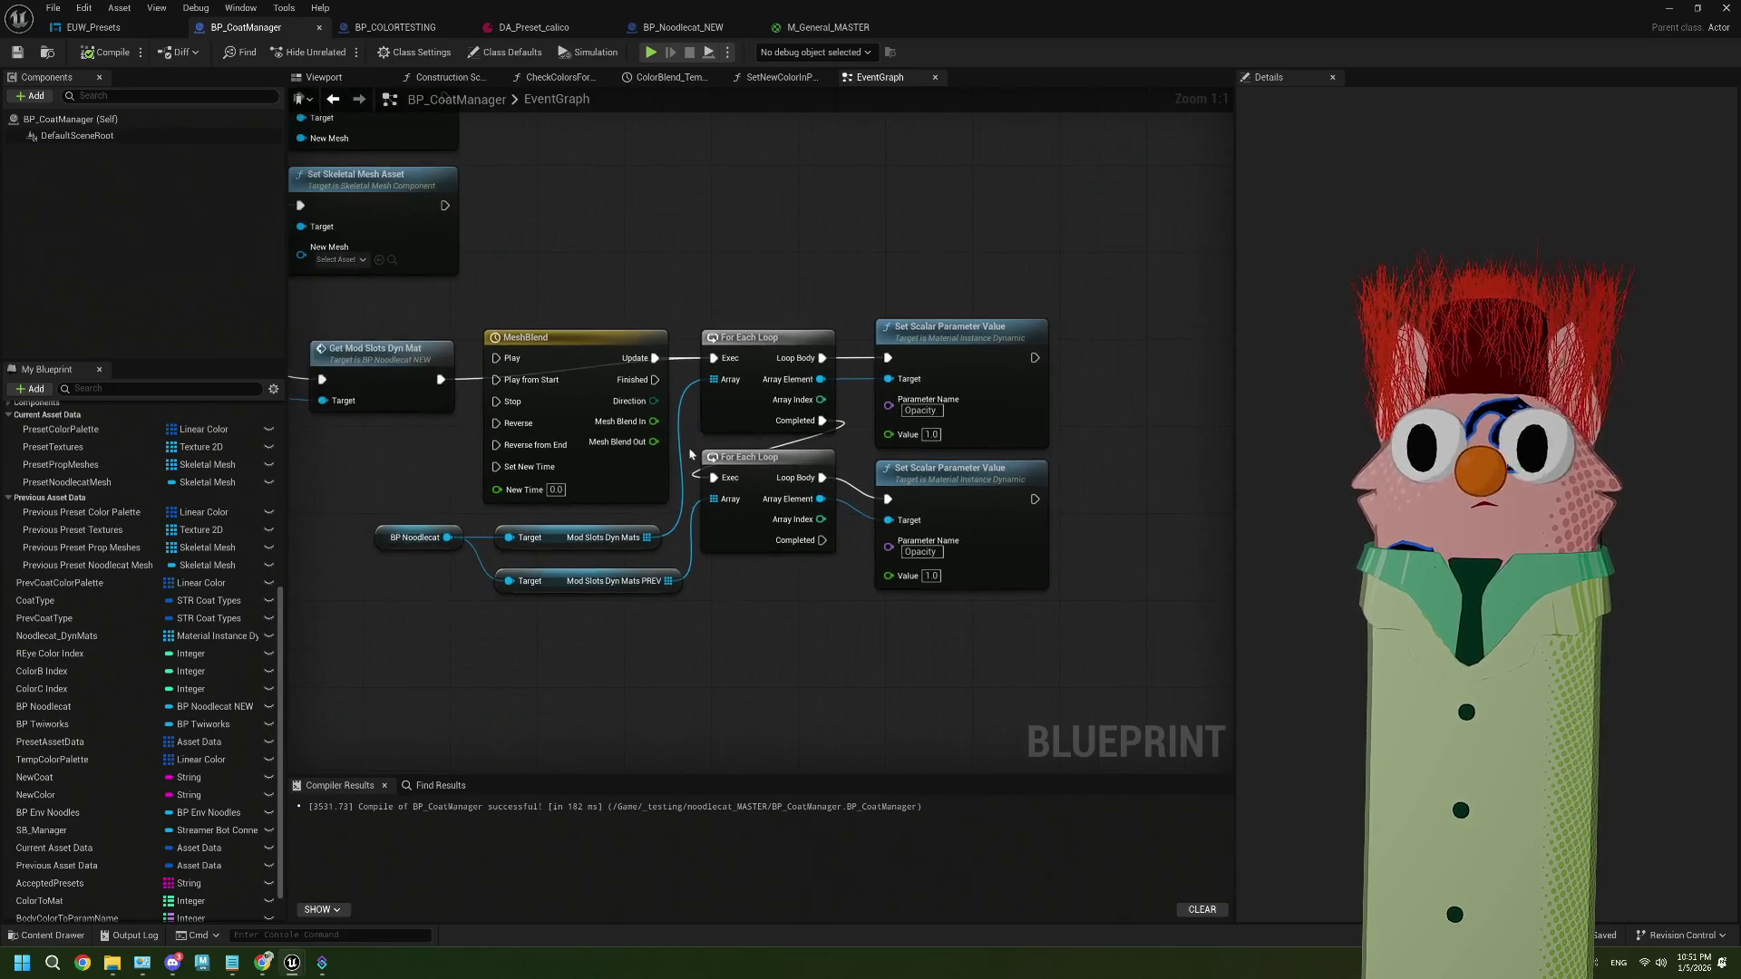
left_click_drag(654, 422, 888, 433)
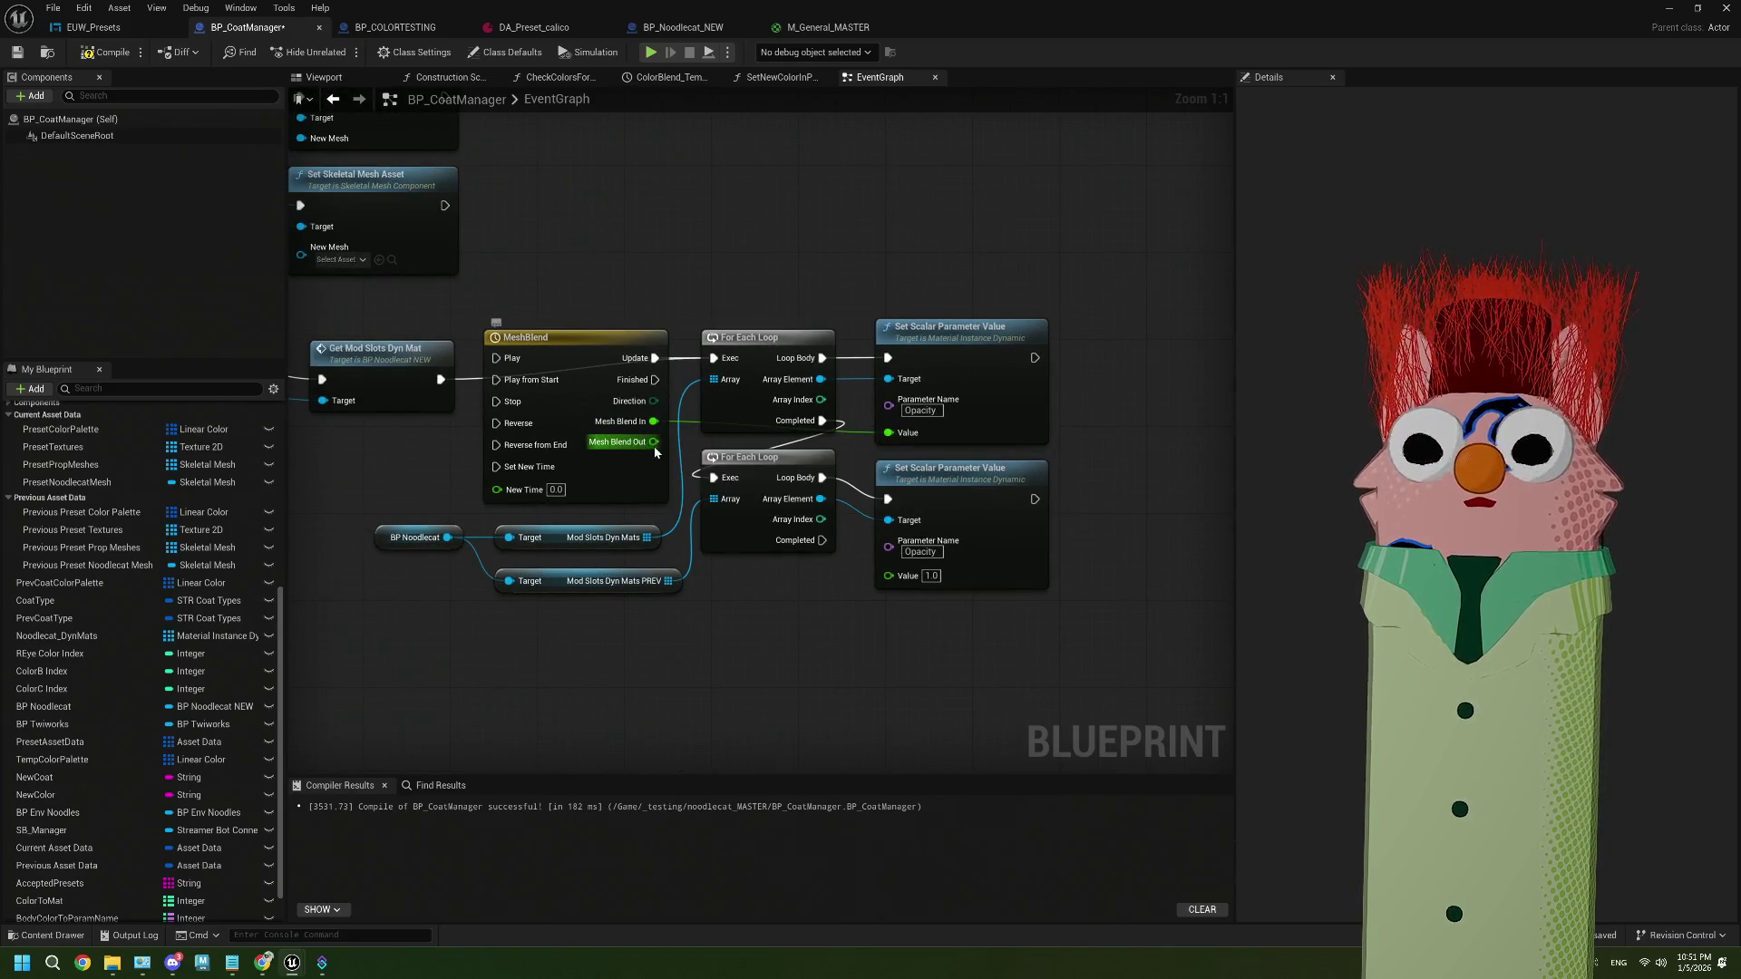
mouse_move(654, 442)
left_mouse_down()
mouse_move(819, 569)
mouse_move(888, 575)
left_mouse_up()
After Is Valid, add a Print String showing each prop's display name, then compile, save and minimize
left_click_drag(686, 637, 775, 661)
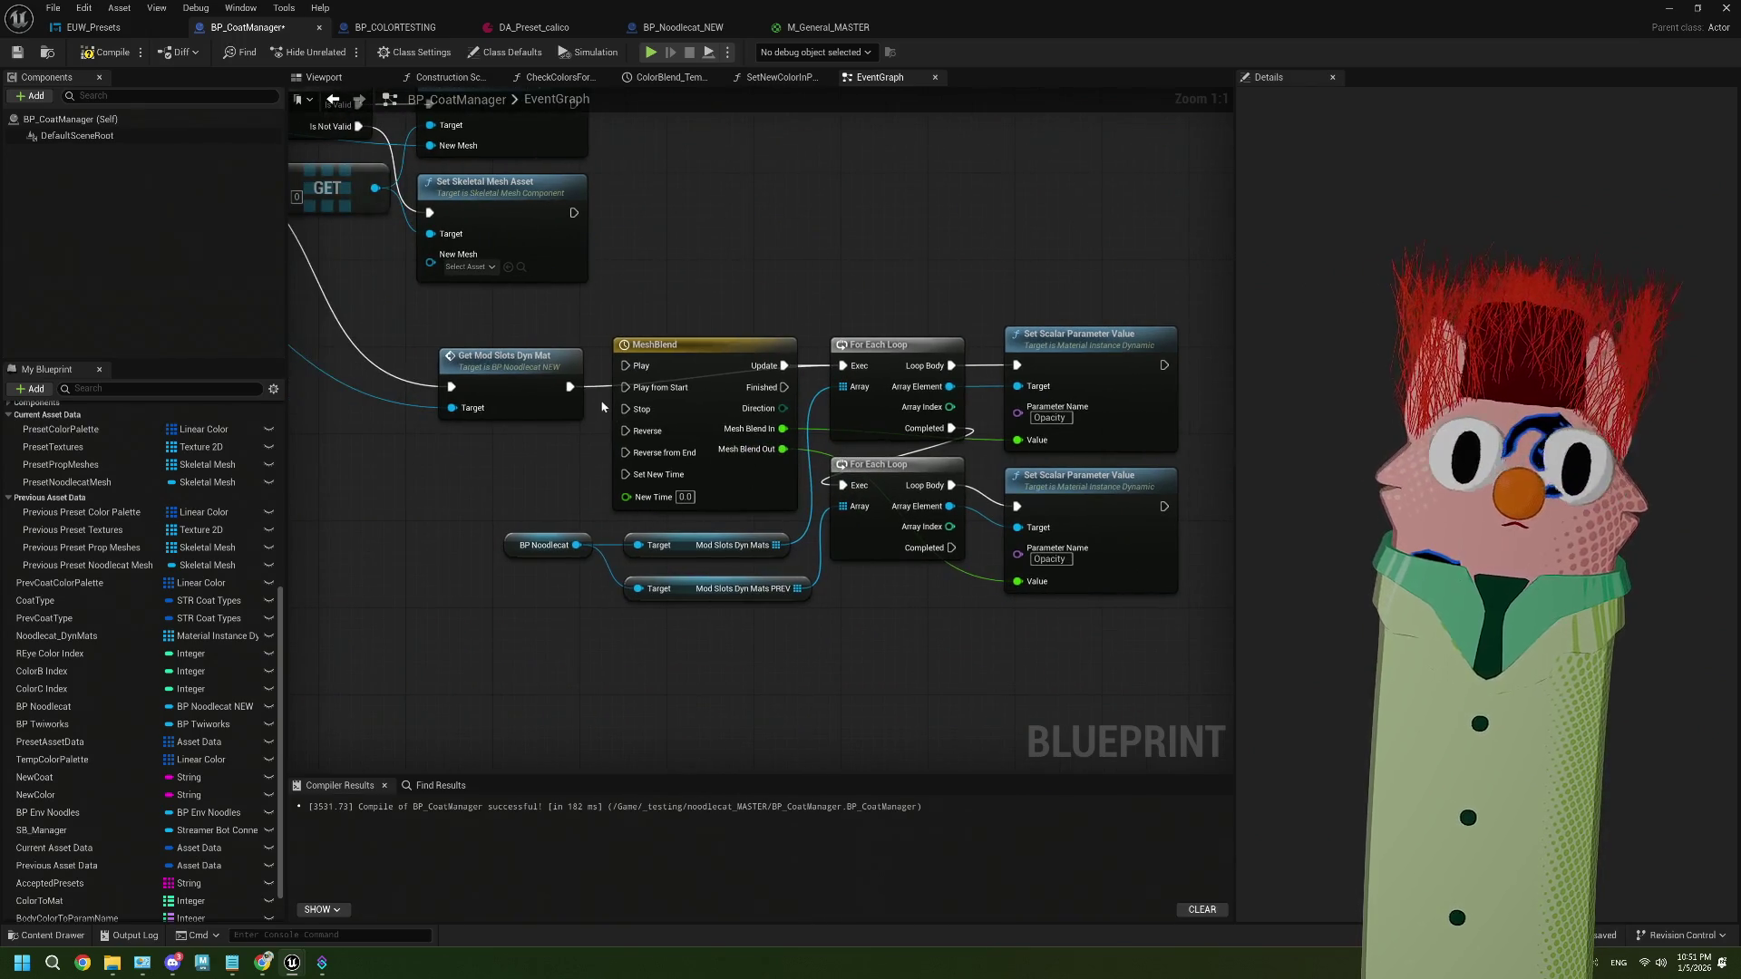
mouse_move(574, 391)
left_mouse_down()
mouse_move(671, 508)
mouse_move(700, 471)
mouse_move(976, 549)
left_mouse_up()
left_click_drag(677, 460, 557, 444)
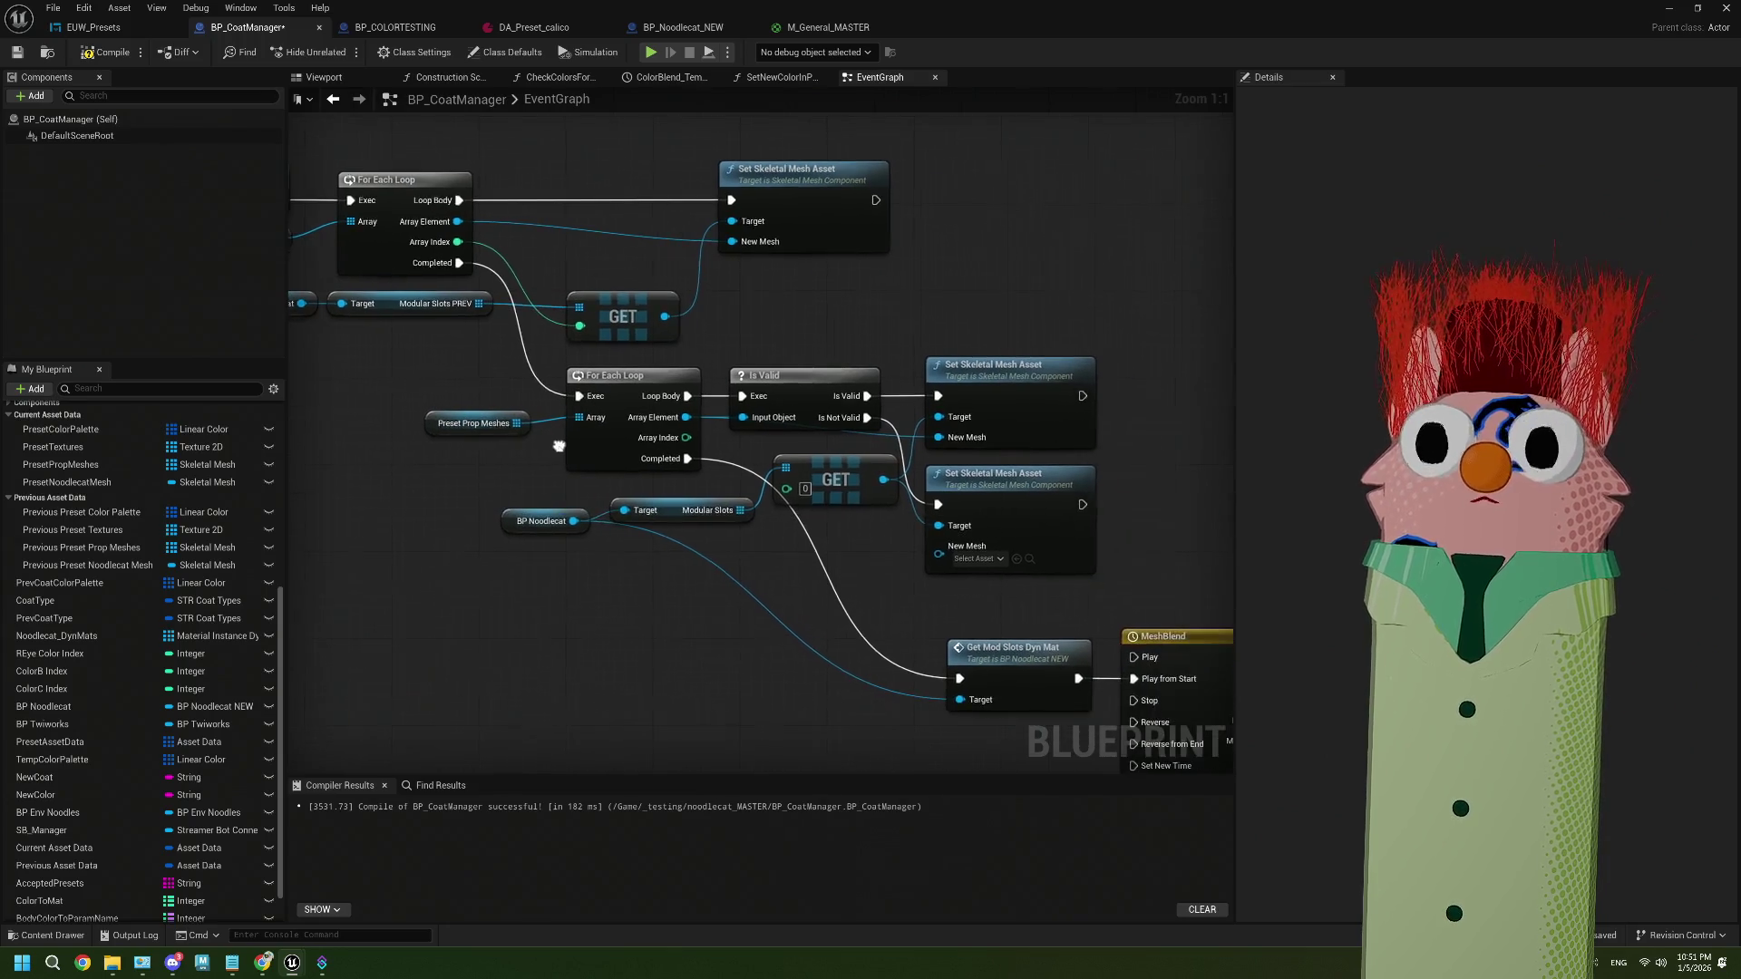
left_click_drag(1055, 441, 1033, 440)
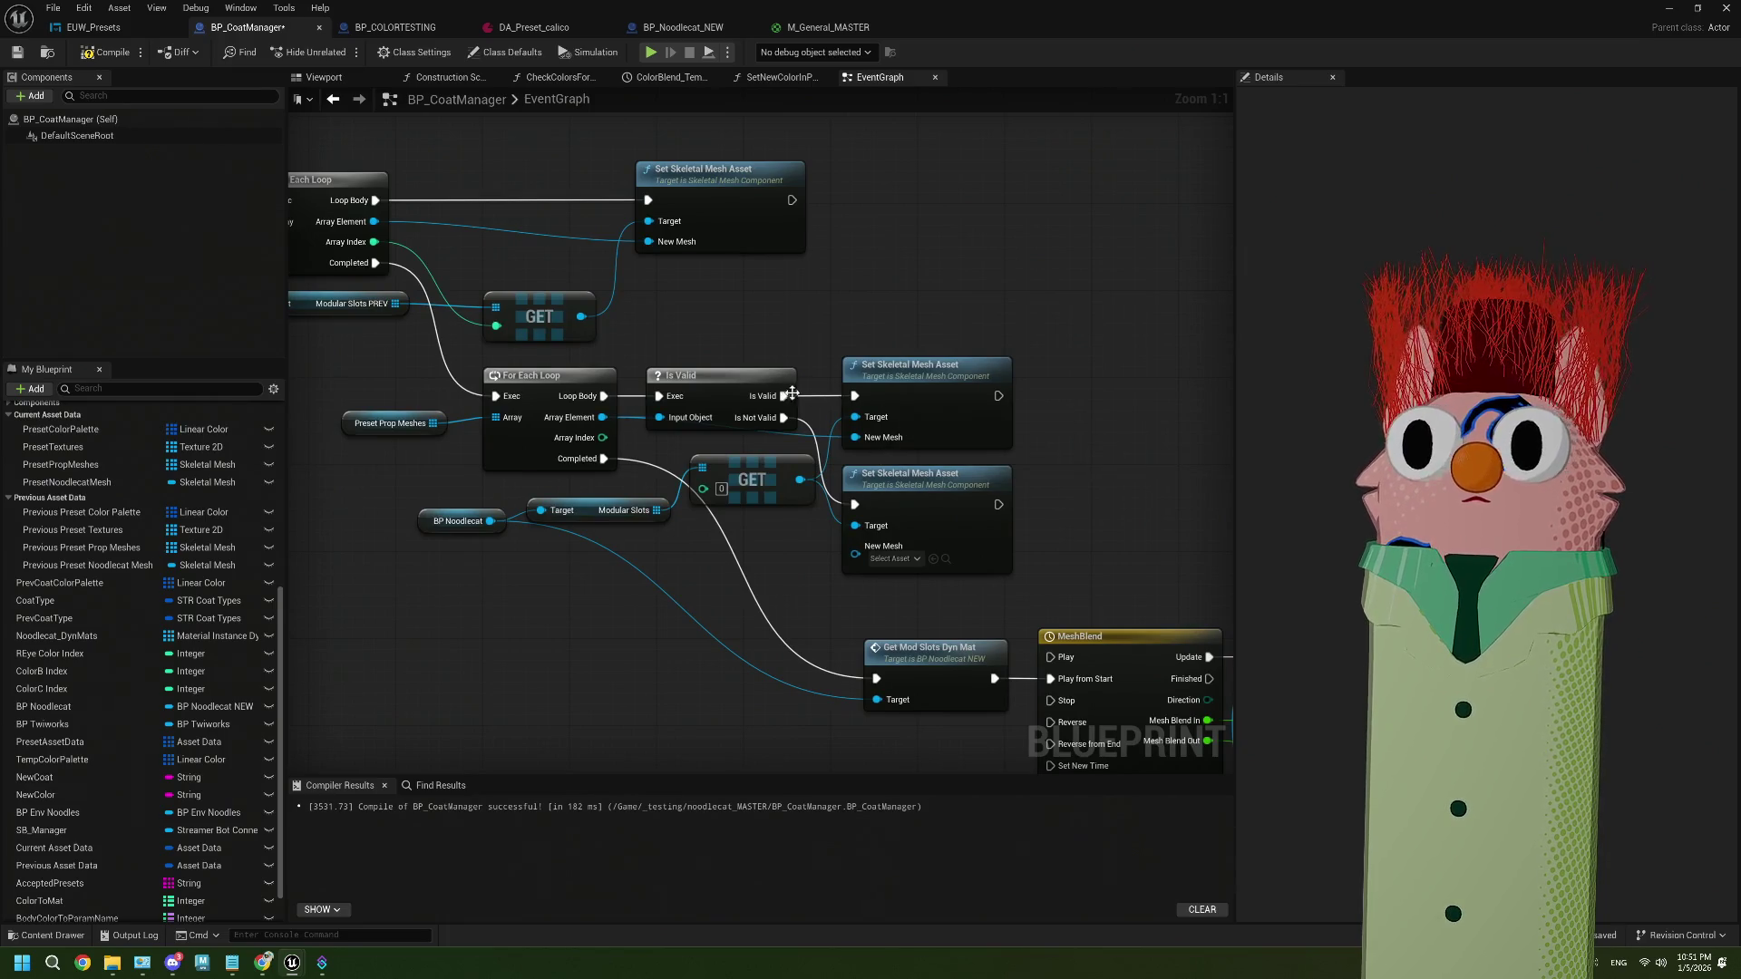
mouse_move(784, 395)
left_mouse_down()
mouse_move(893, 259)
mouse_move(961, 247)
left_mouse_up()
type("print")
key("Return")
mouse_move(602, 417)
left_mouse_down()
mouse_move(906, 290)
mouse_move(964, 288)
left_mouse_up()
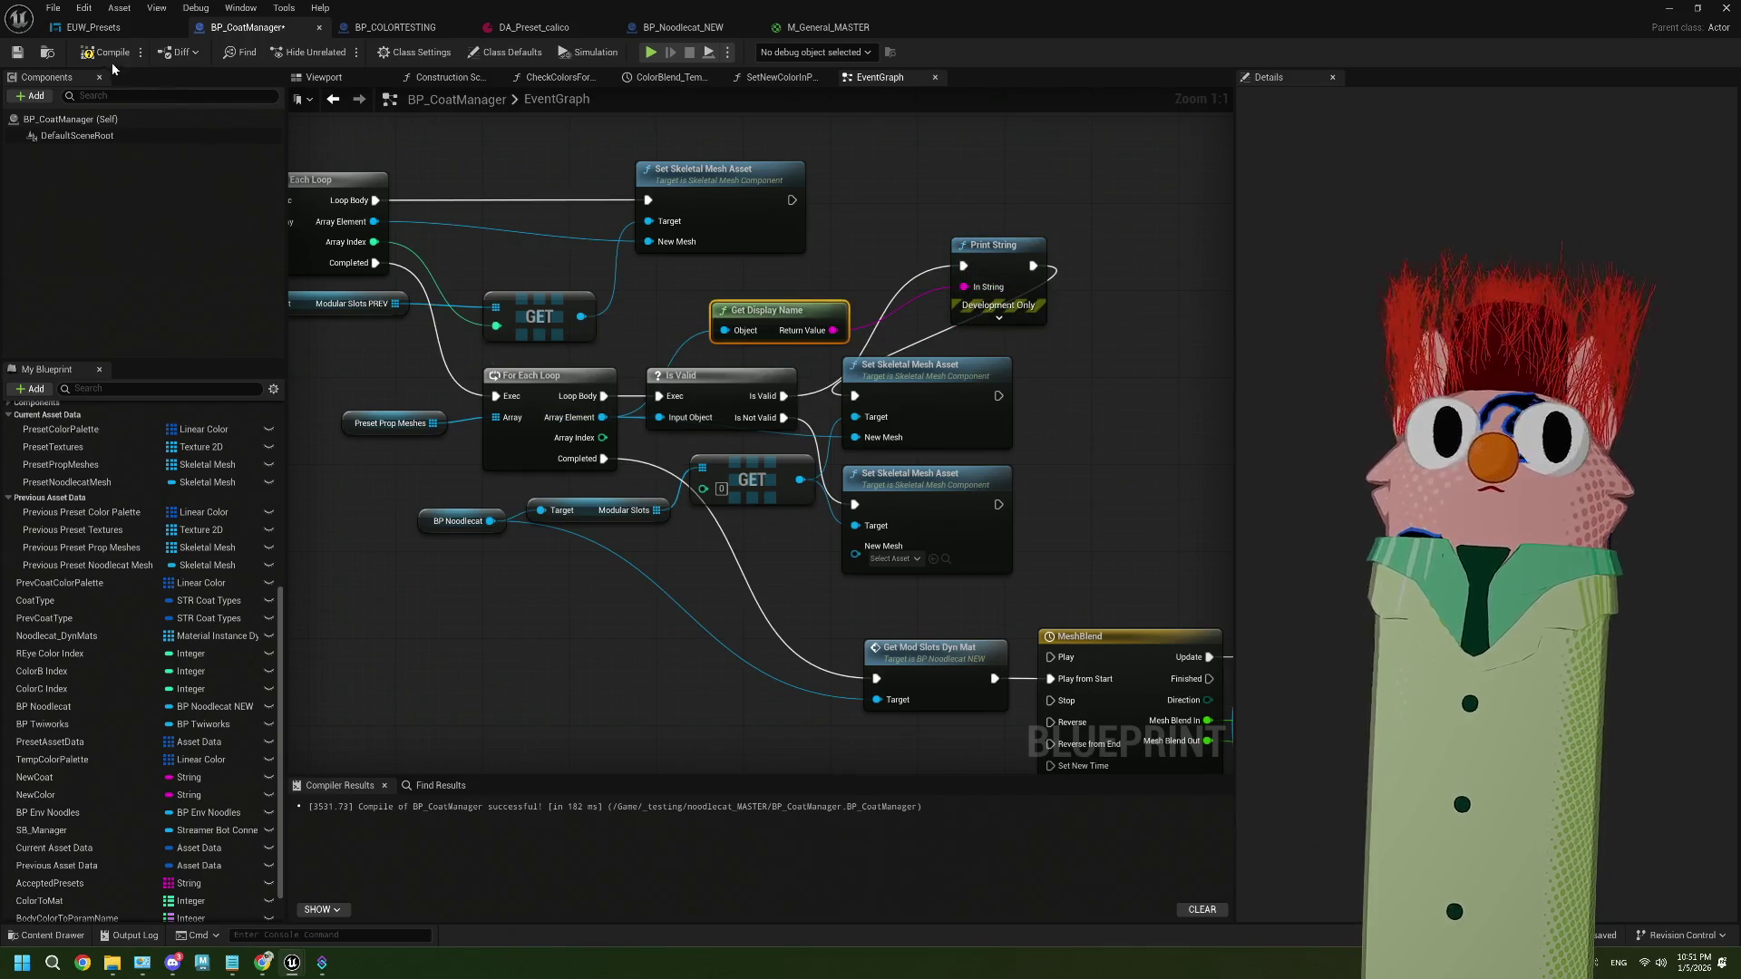
left_click(18, 51)
left_click_drag(812, 287, 950, 288)
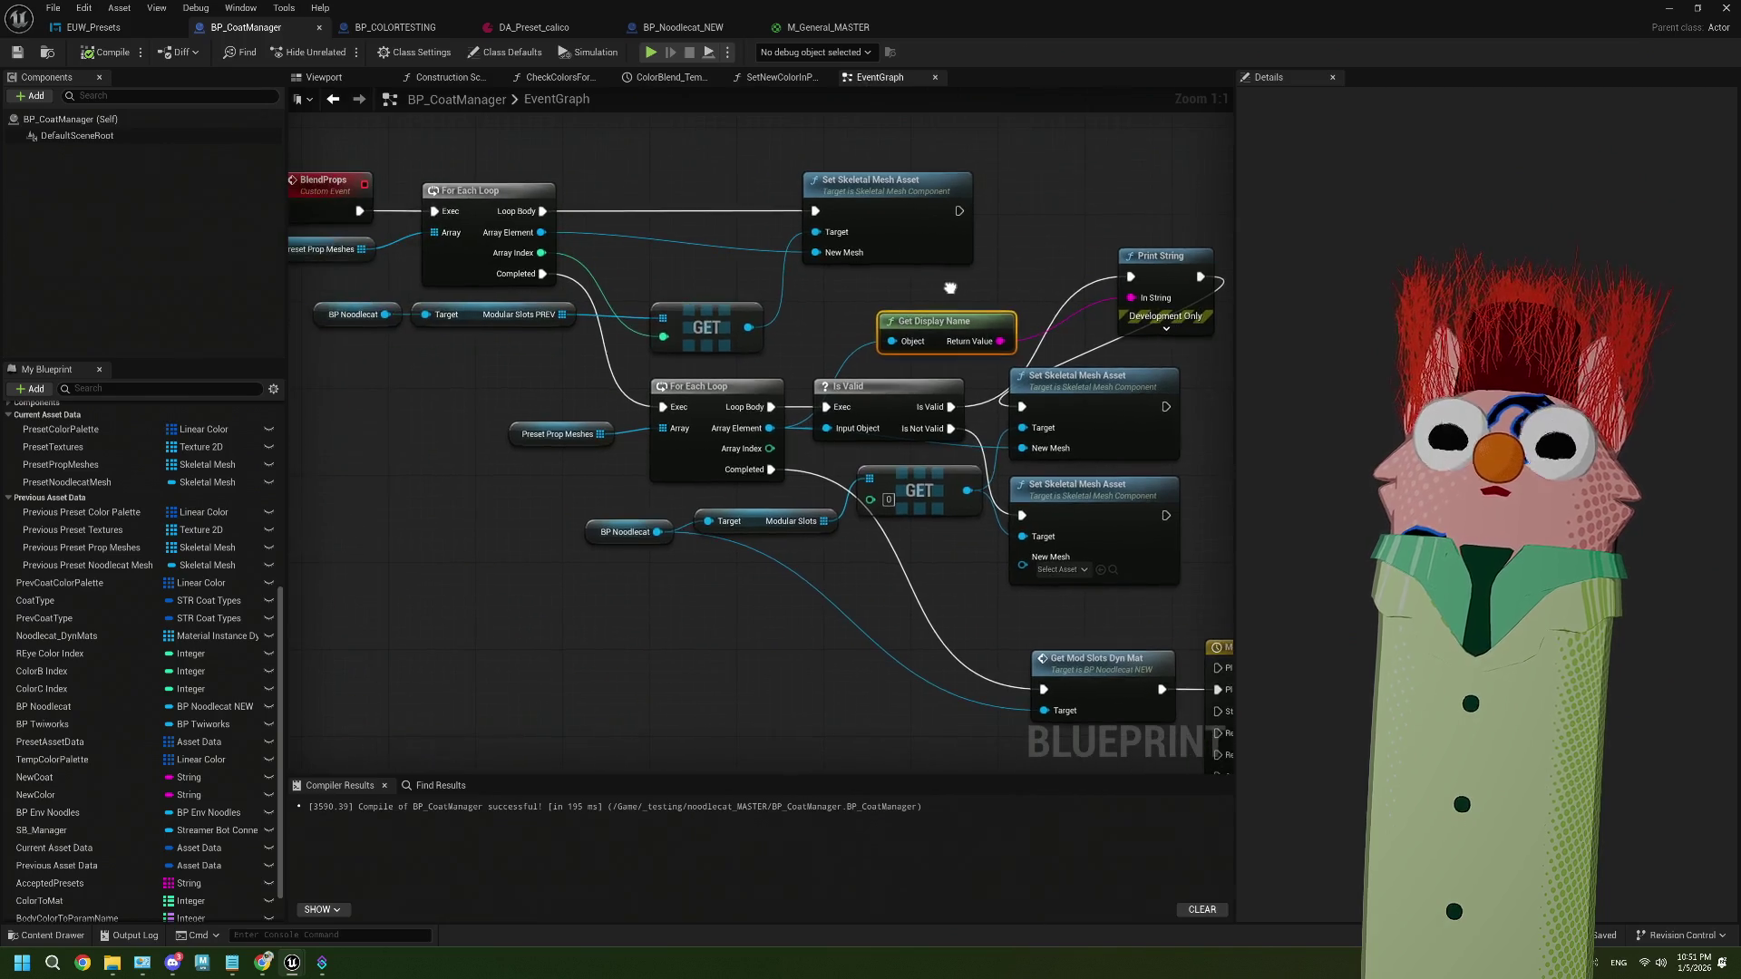
left_click(1669, 8)
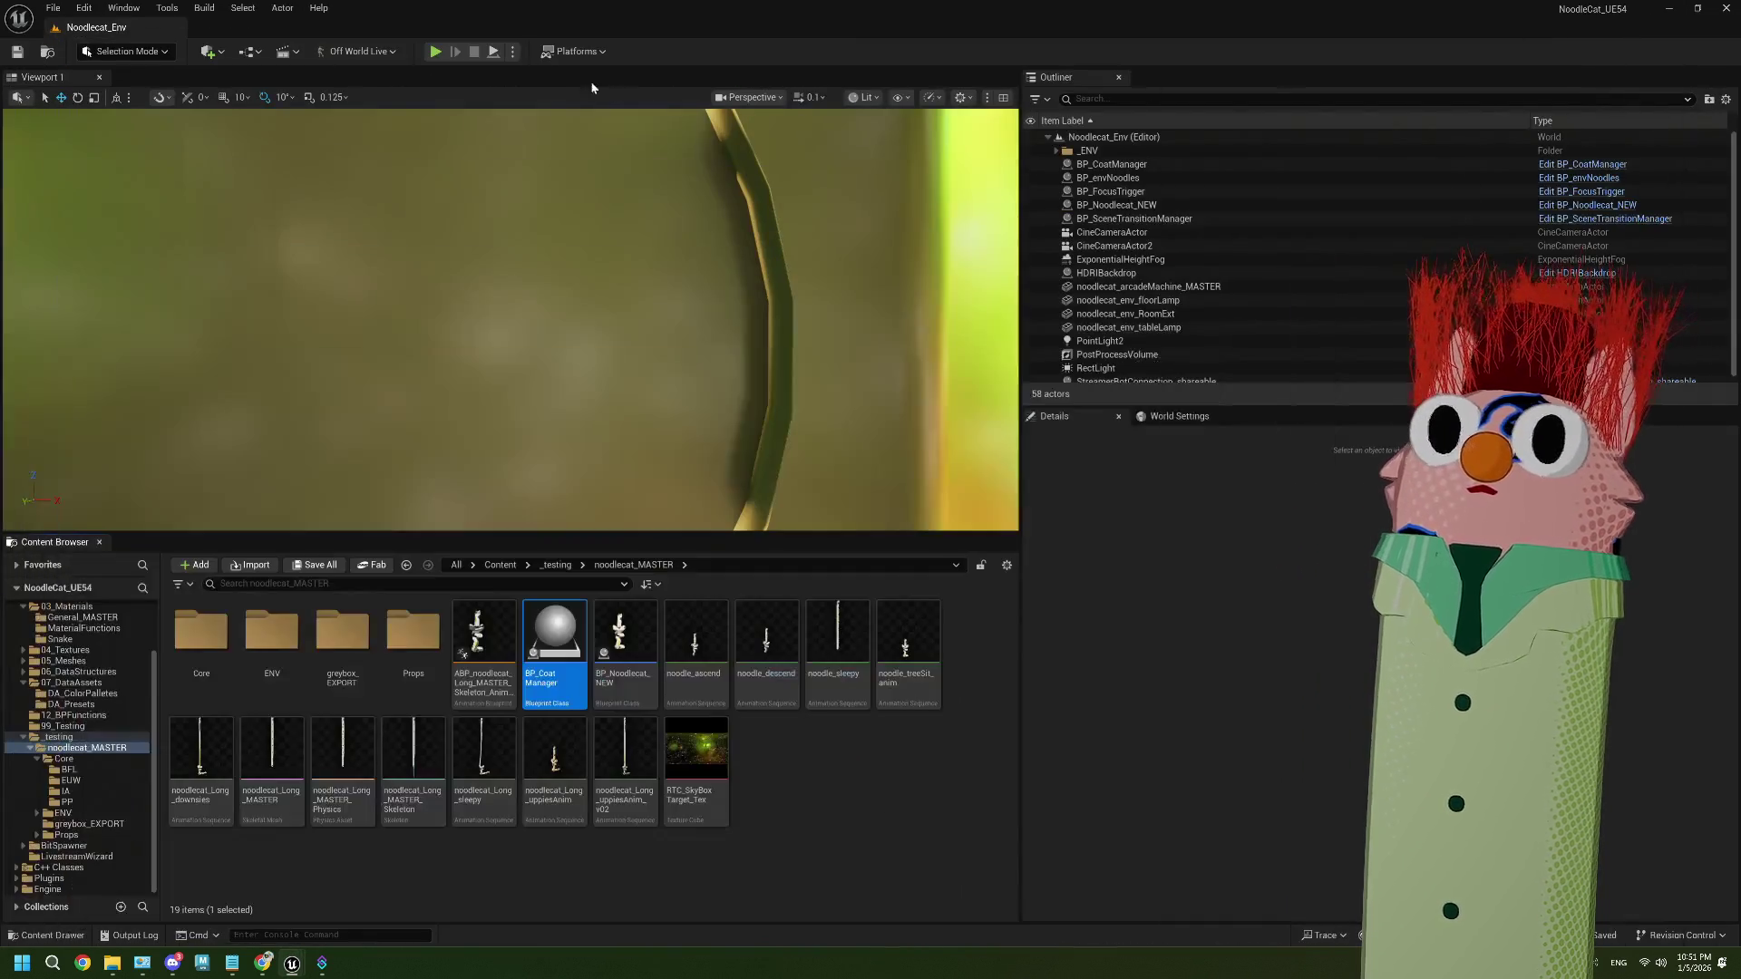
Play-test Noodlecat_Env, seeing prop display names printed, then reopen BP_CoatManager's event graph
left_click(433, 52)
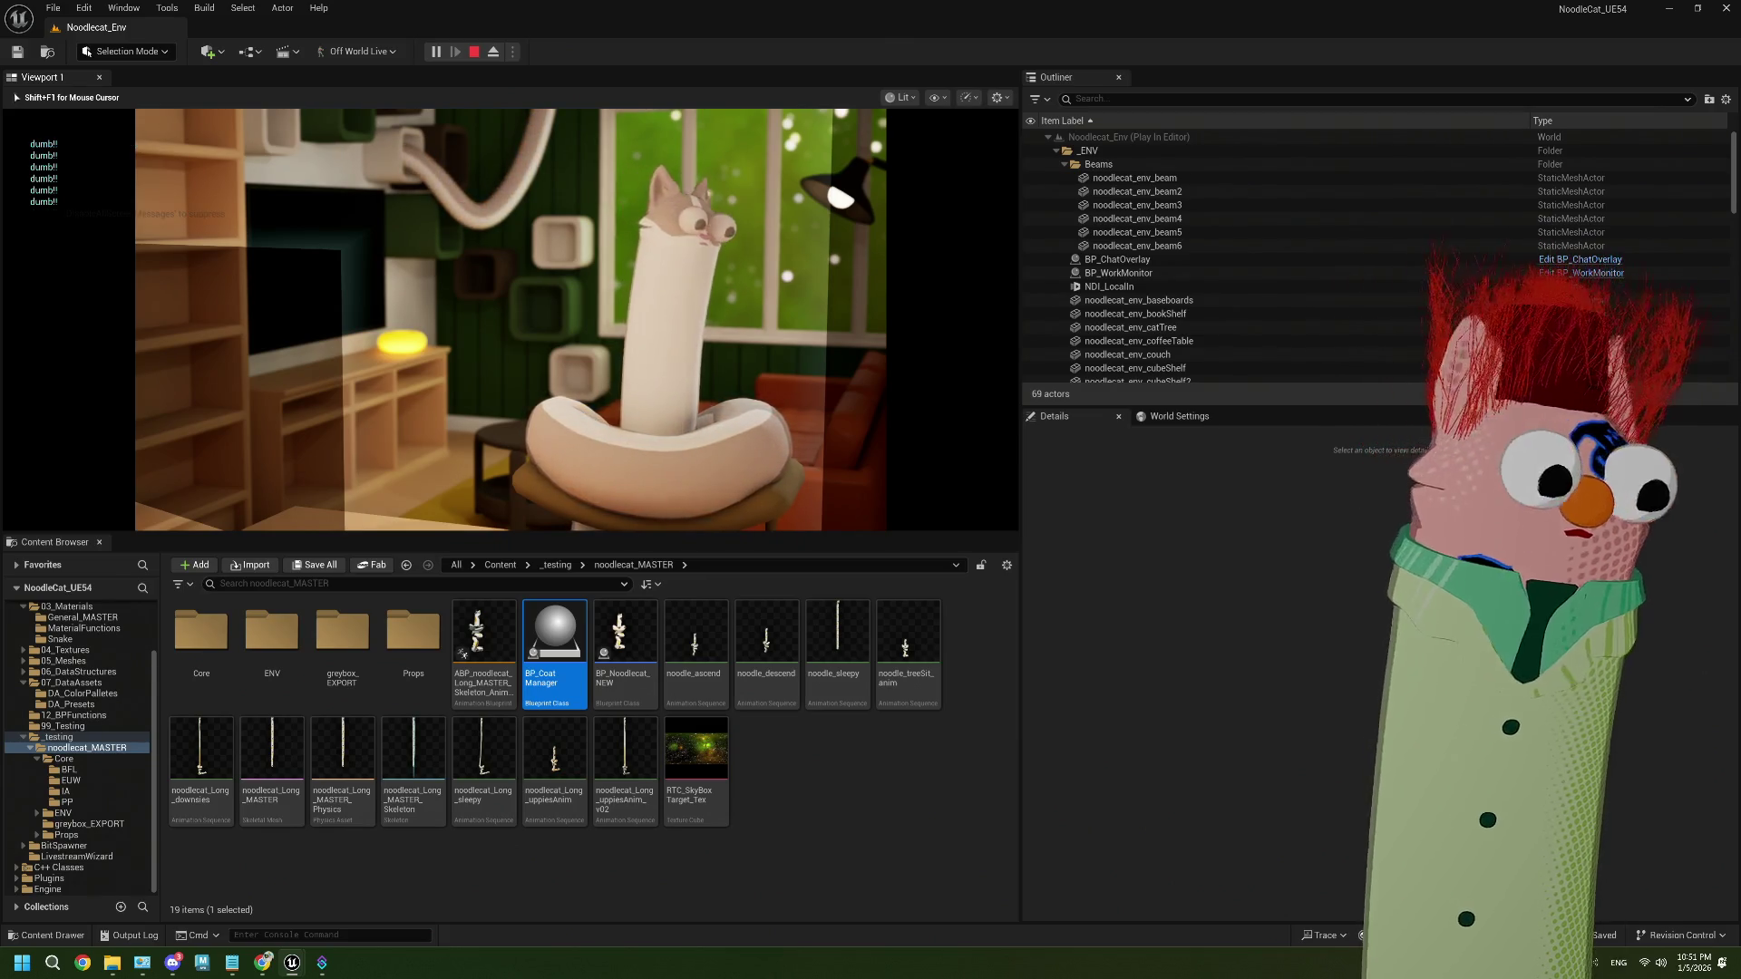
double_click(554, 635)
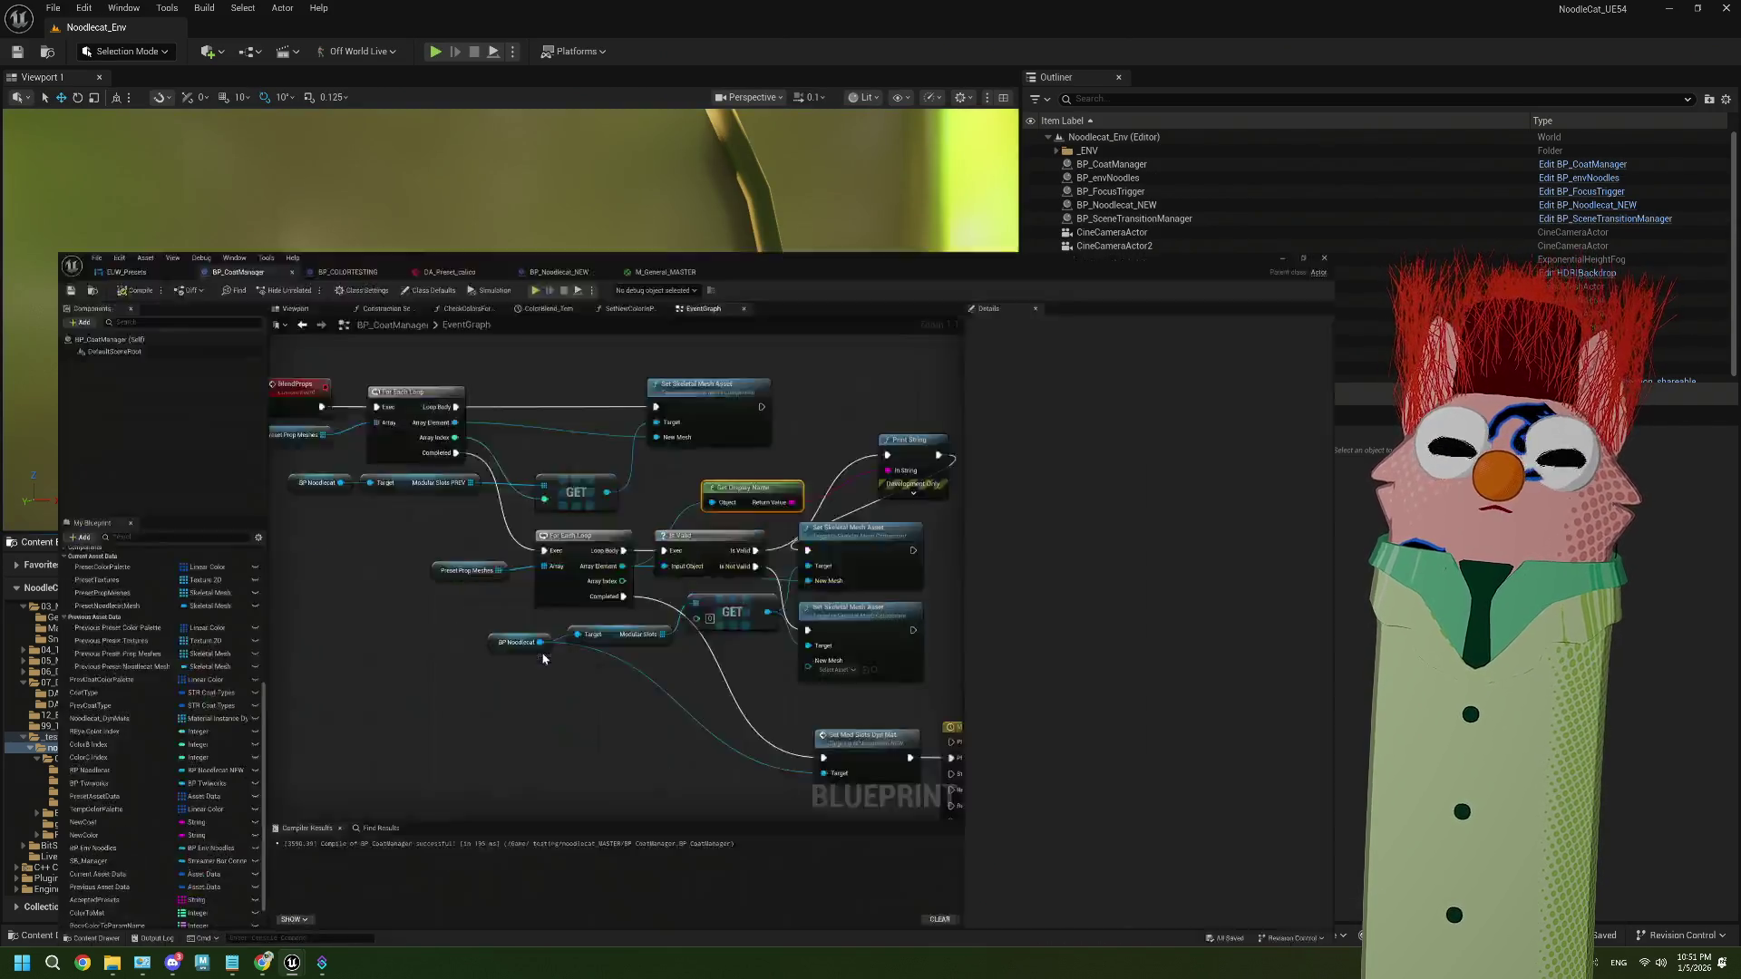
Delete the Print String and Get Display Name nodes, wire Is Valid and Array Index, and compile
left_click_drag(801, 511, 588, 535)
left_click_drag(753, 316, 925, 365)
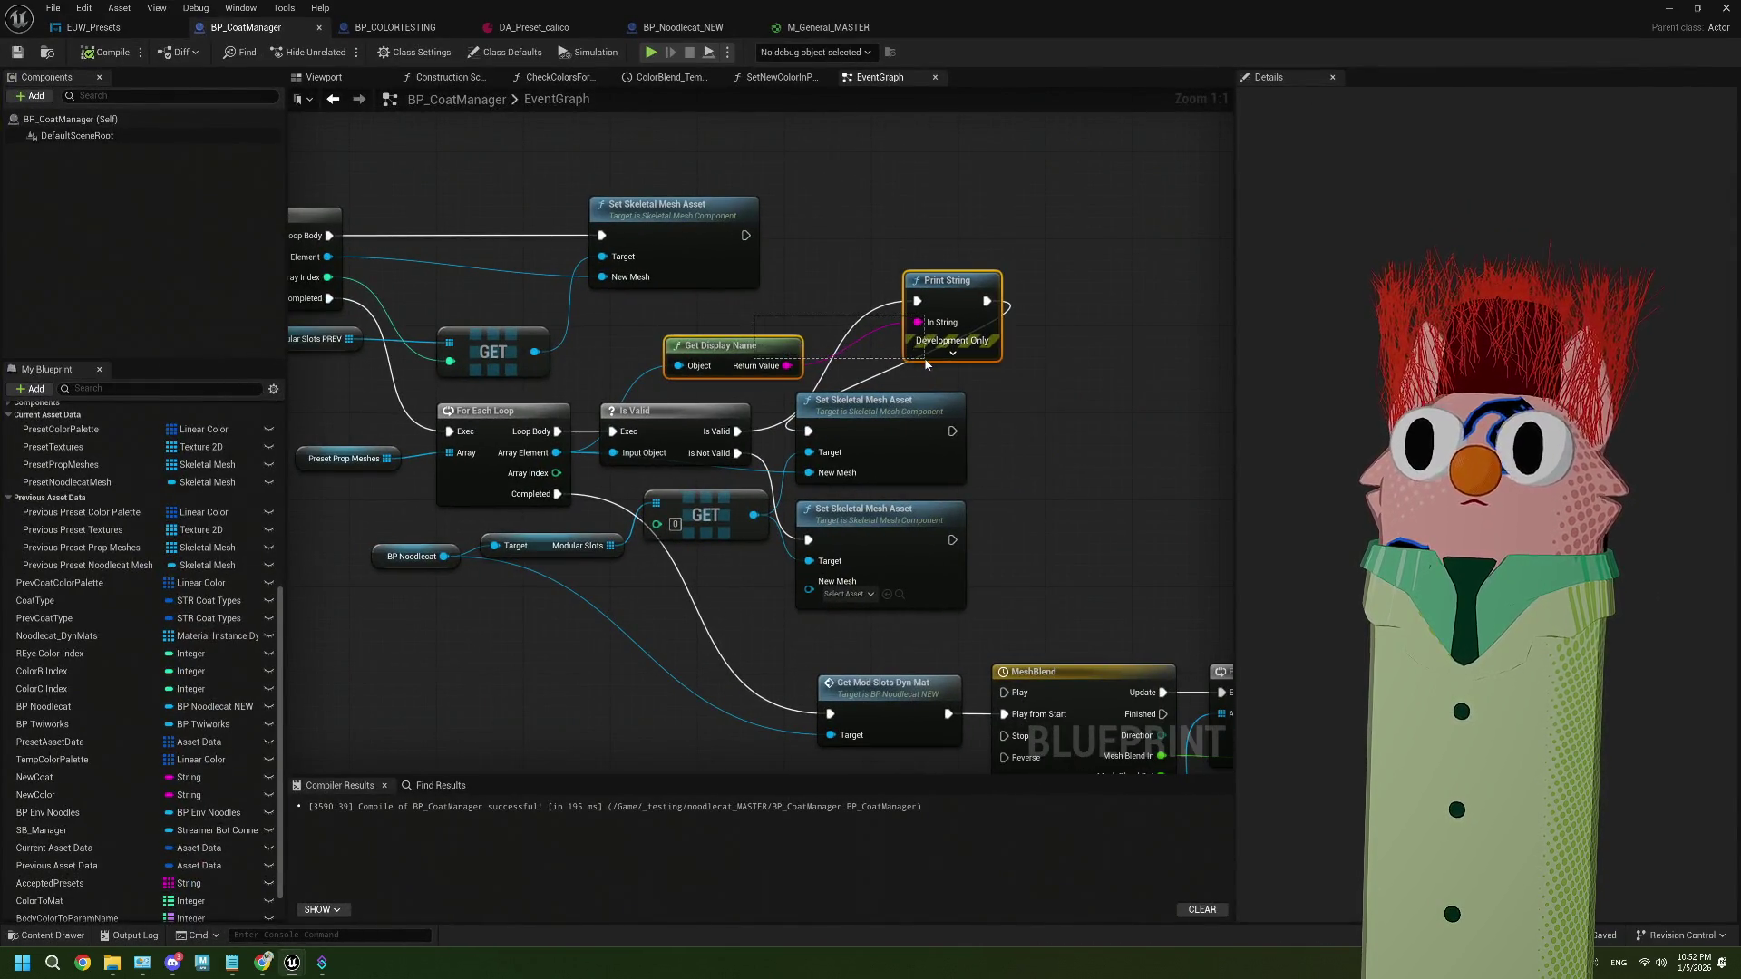
key("Delete")
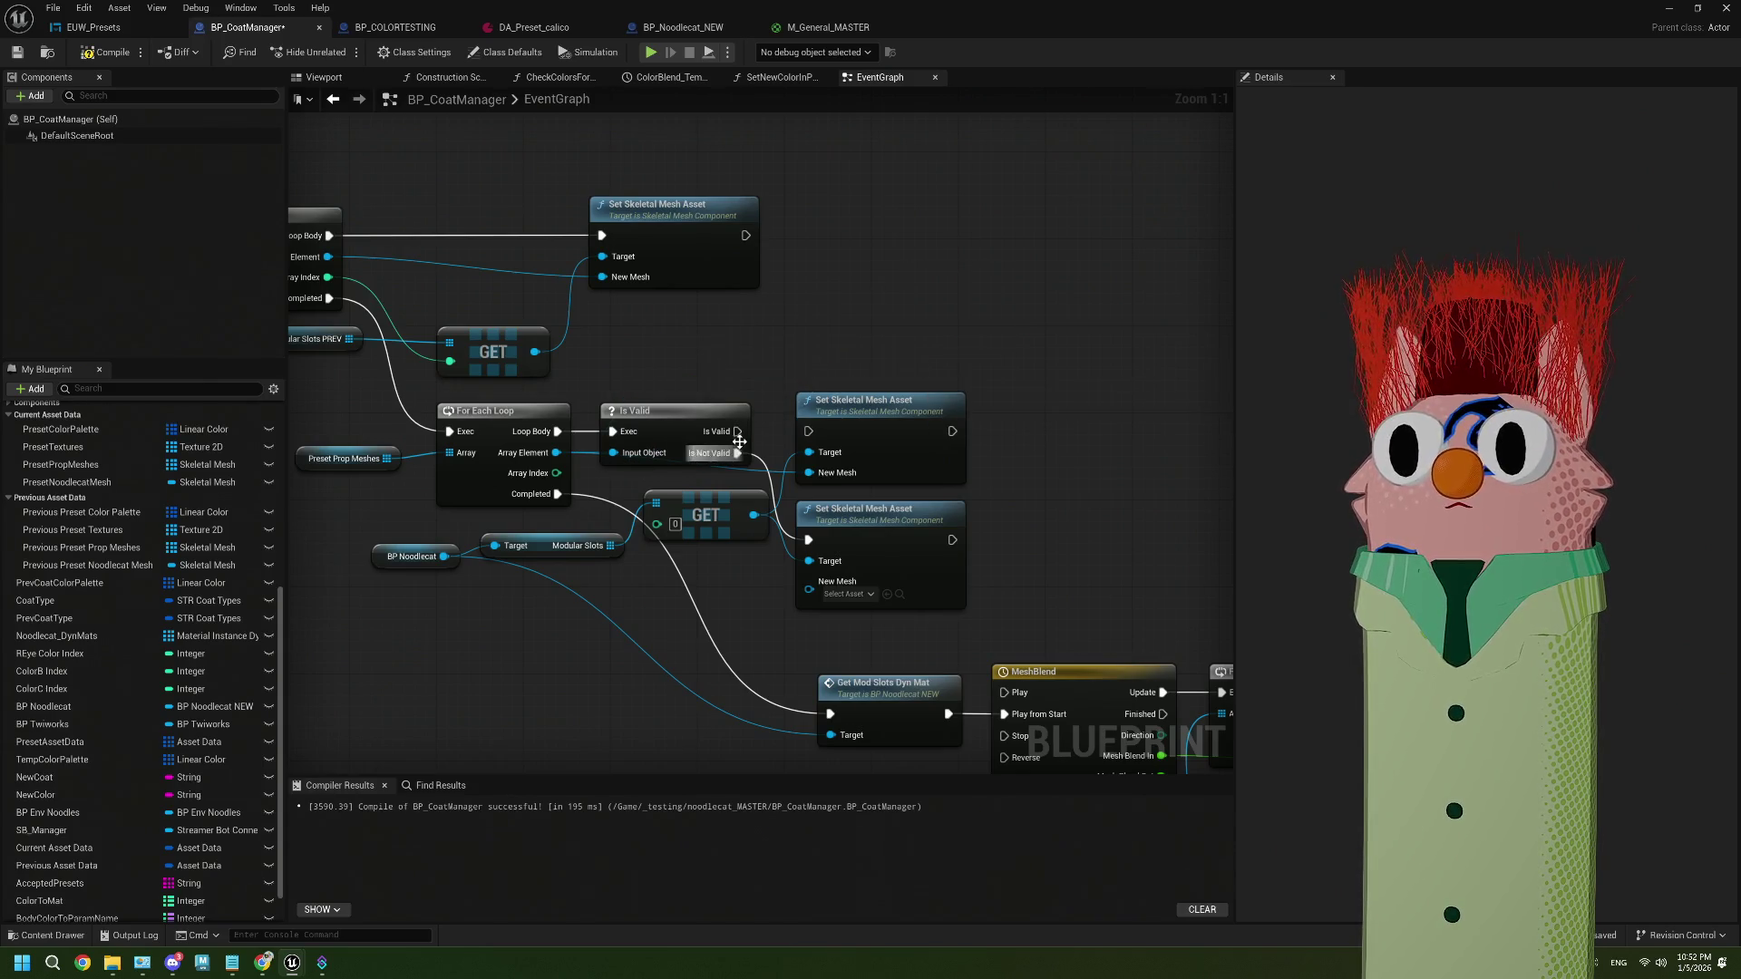
left_click_drag(740, 434, 808, 432)
left_click_drag(568, 476, 656, 524)
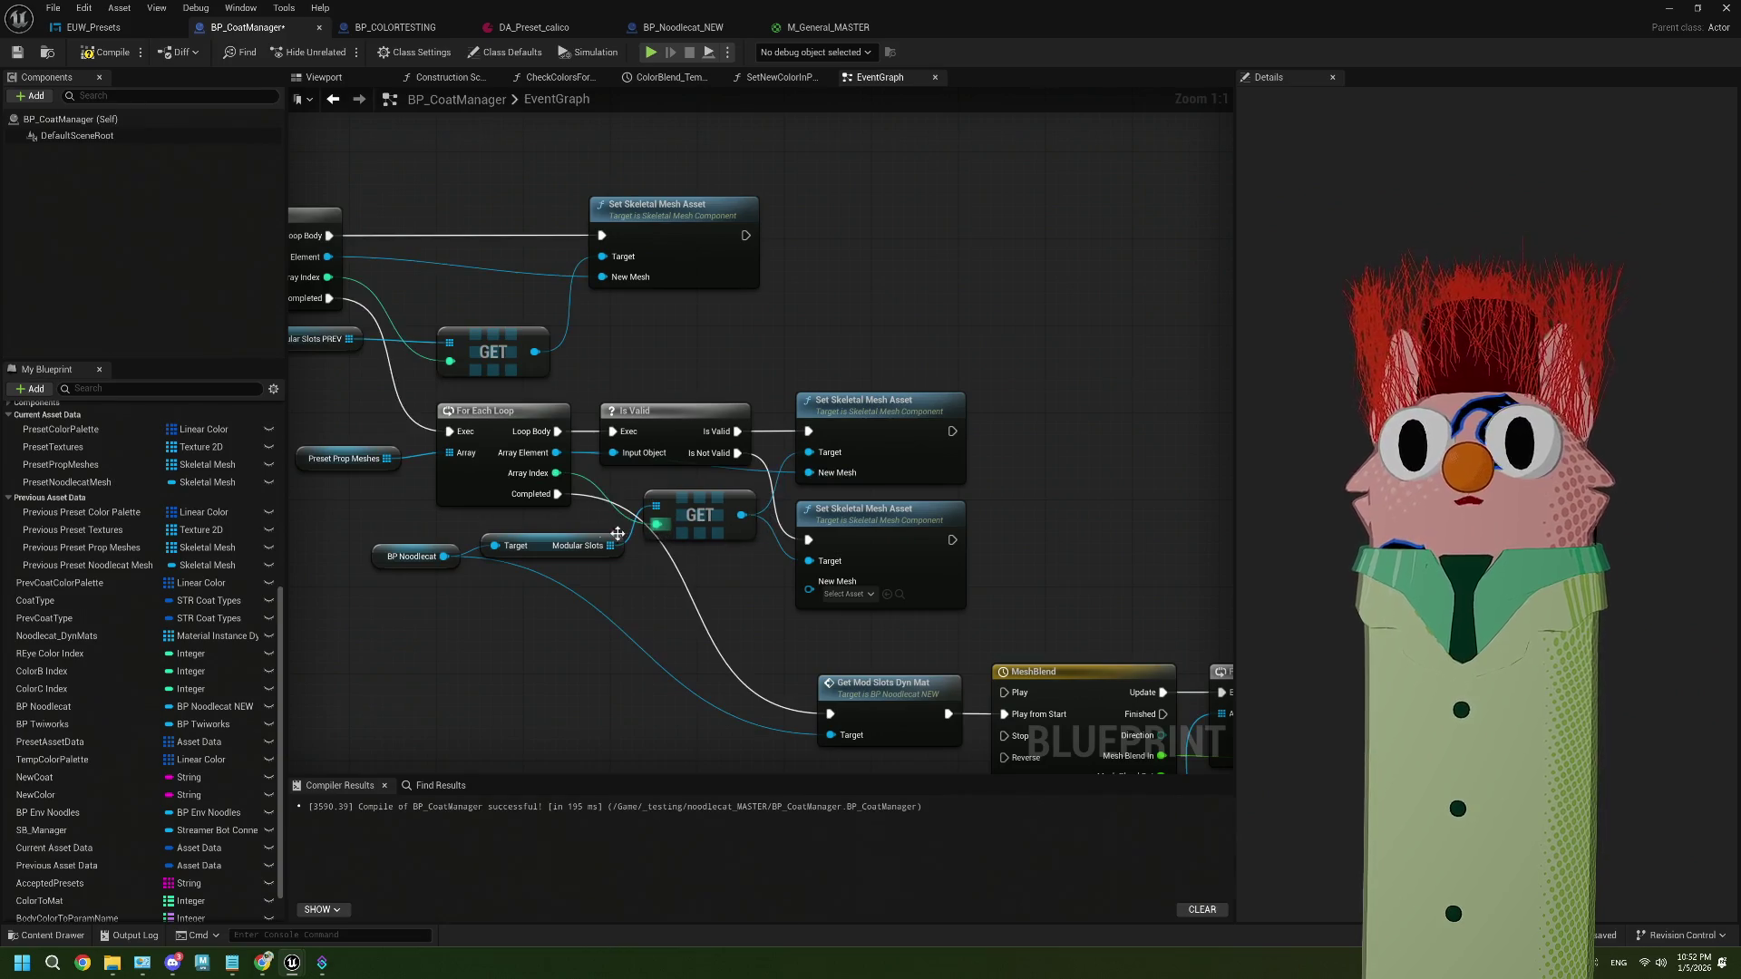
left_click(17, 55)
Play-test the level, seeing repeated 'dumb!' lines printed, then reopen BP_CoatManager
left_click(1668, 9)
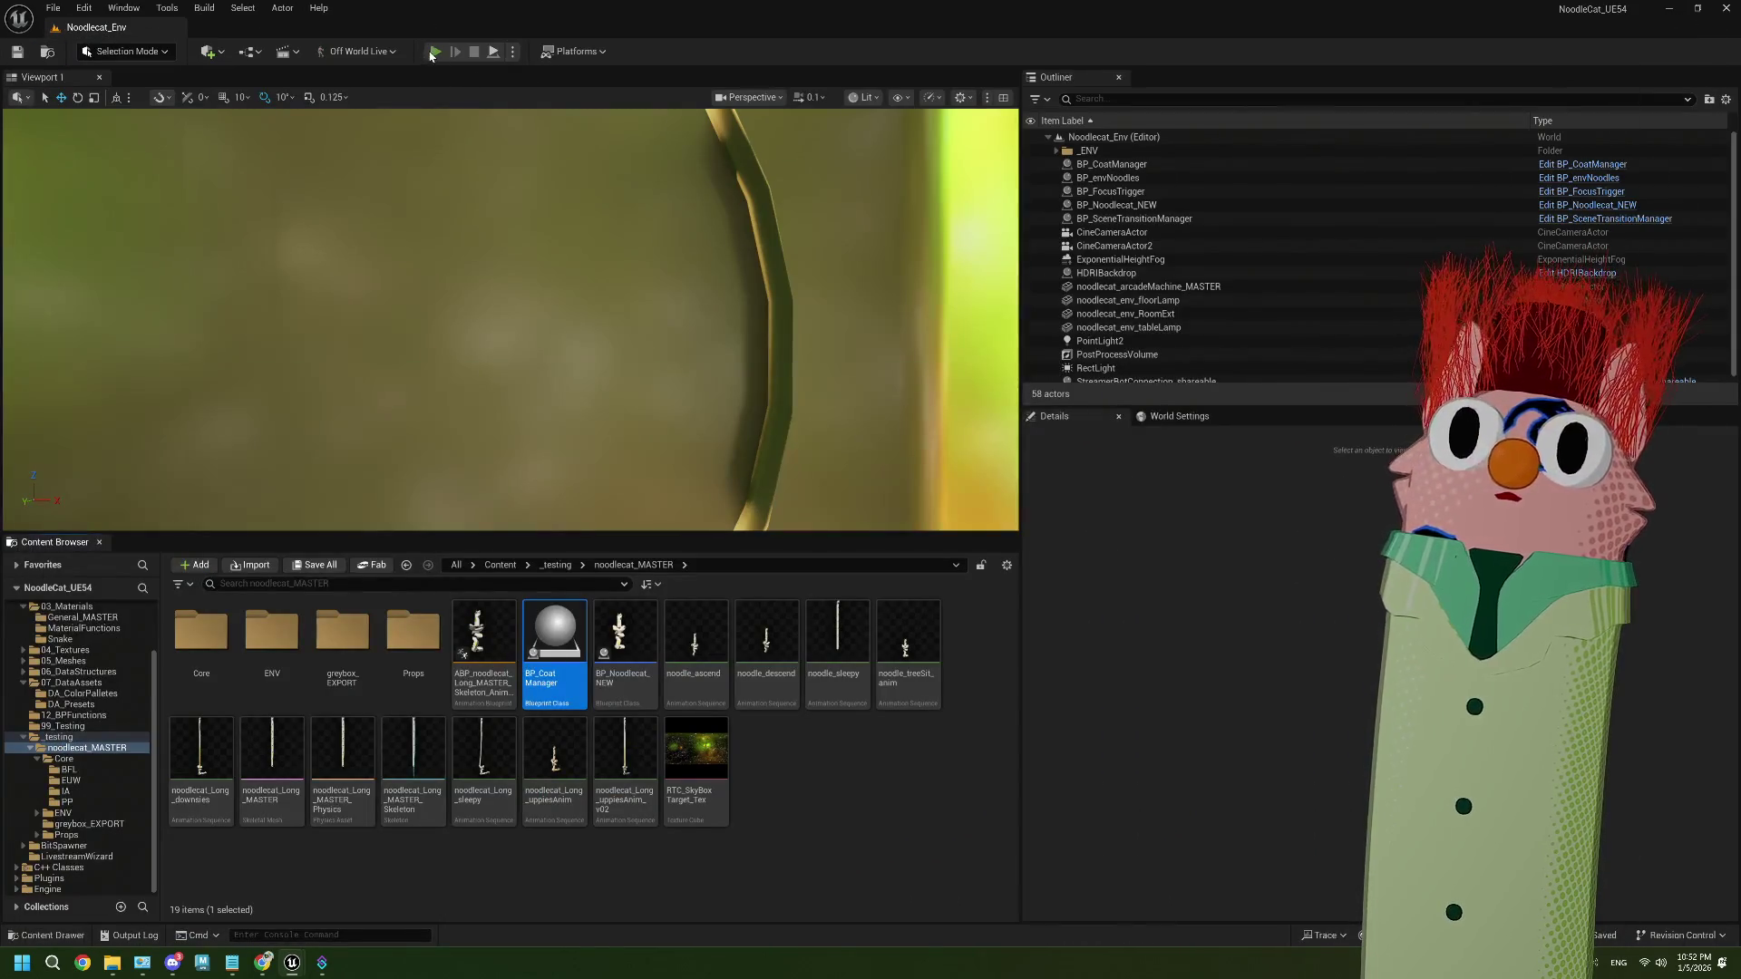
left_click(433, 52)
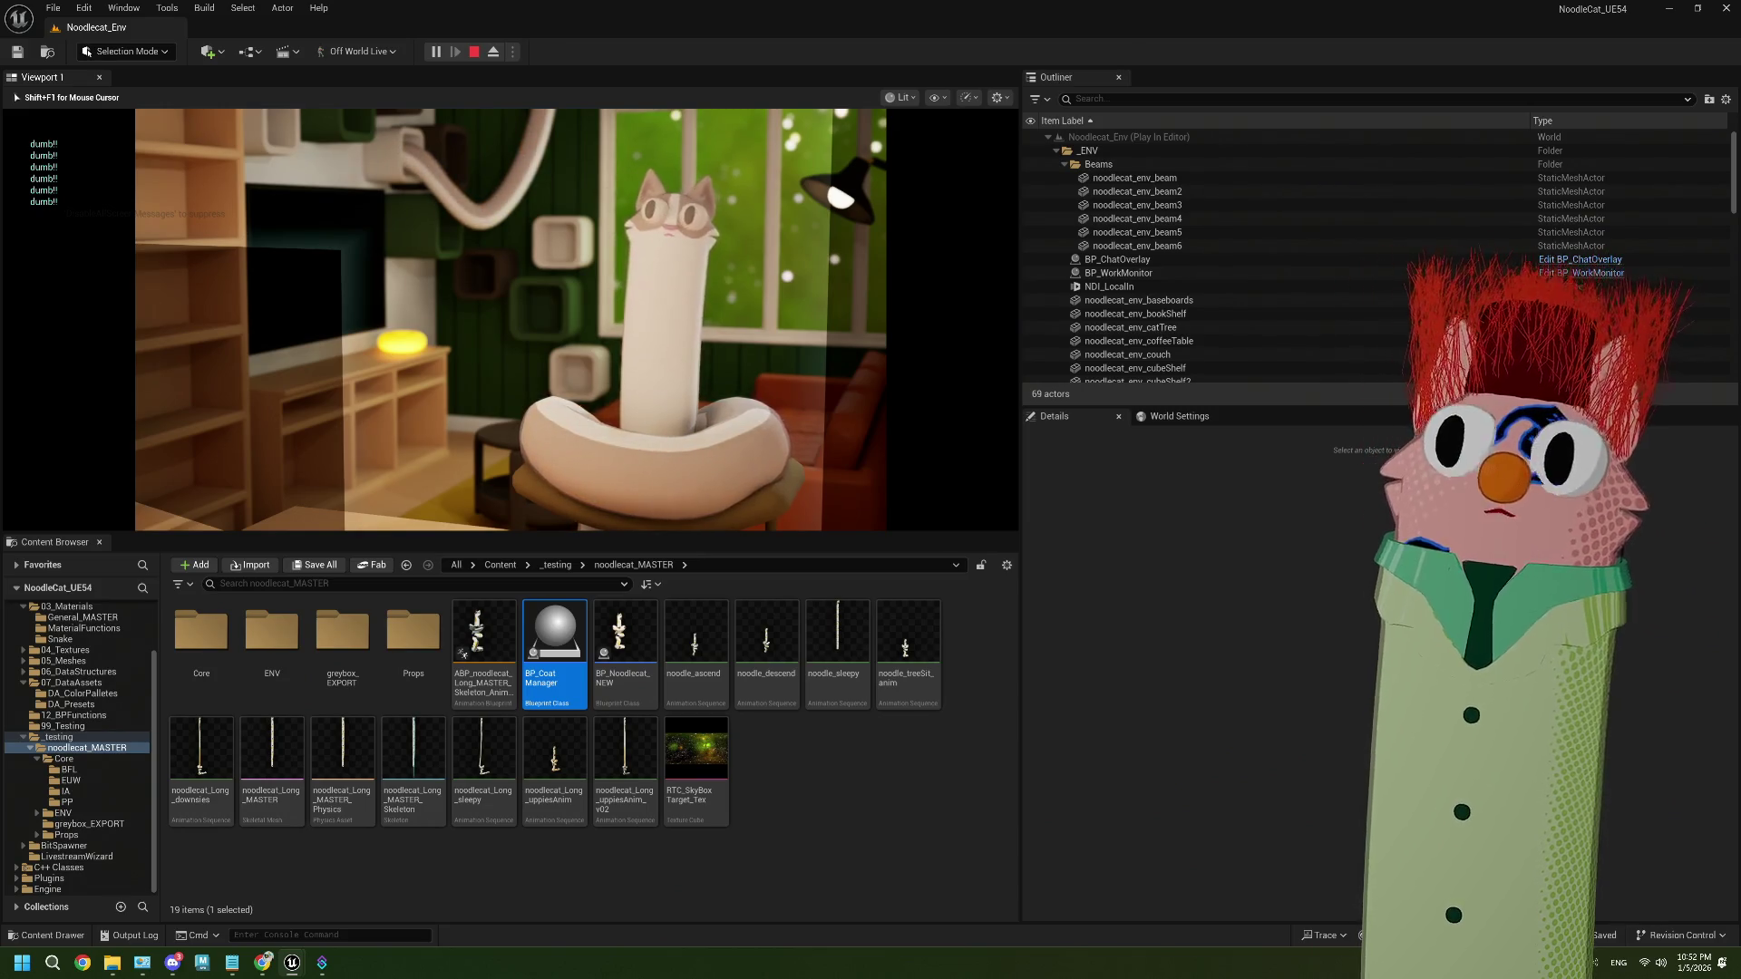
double_click(555, 639)
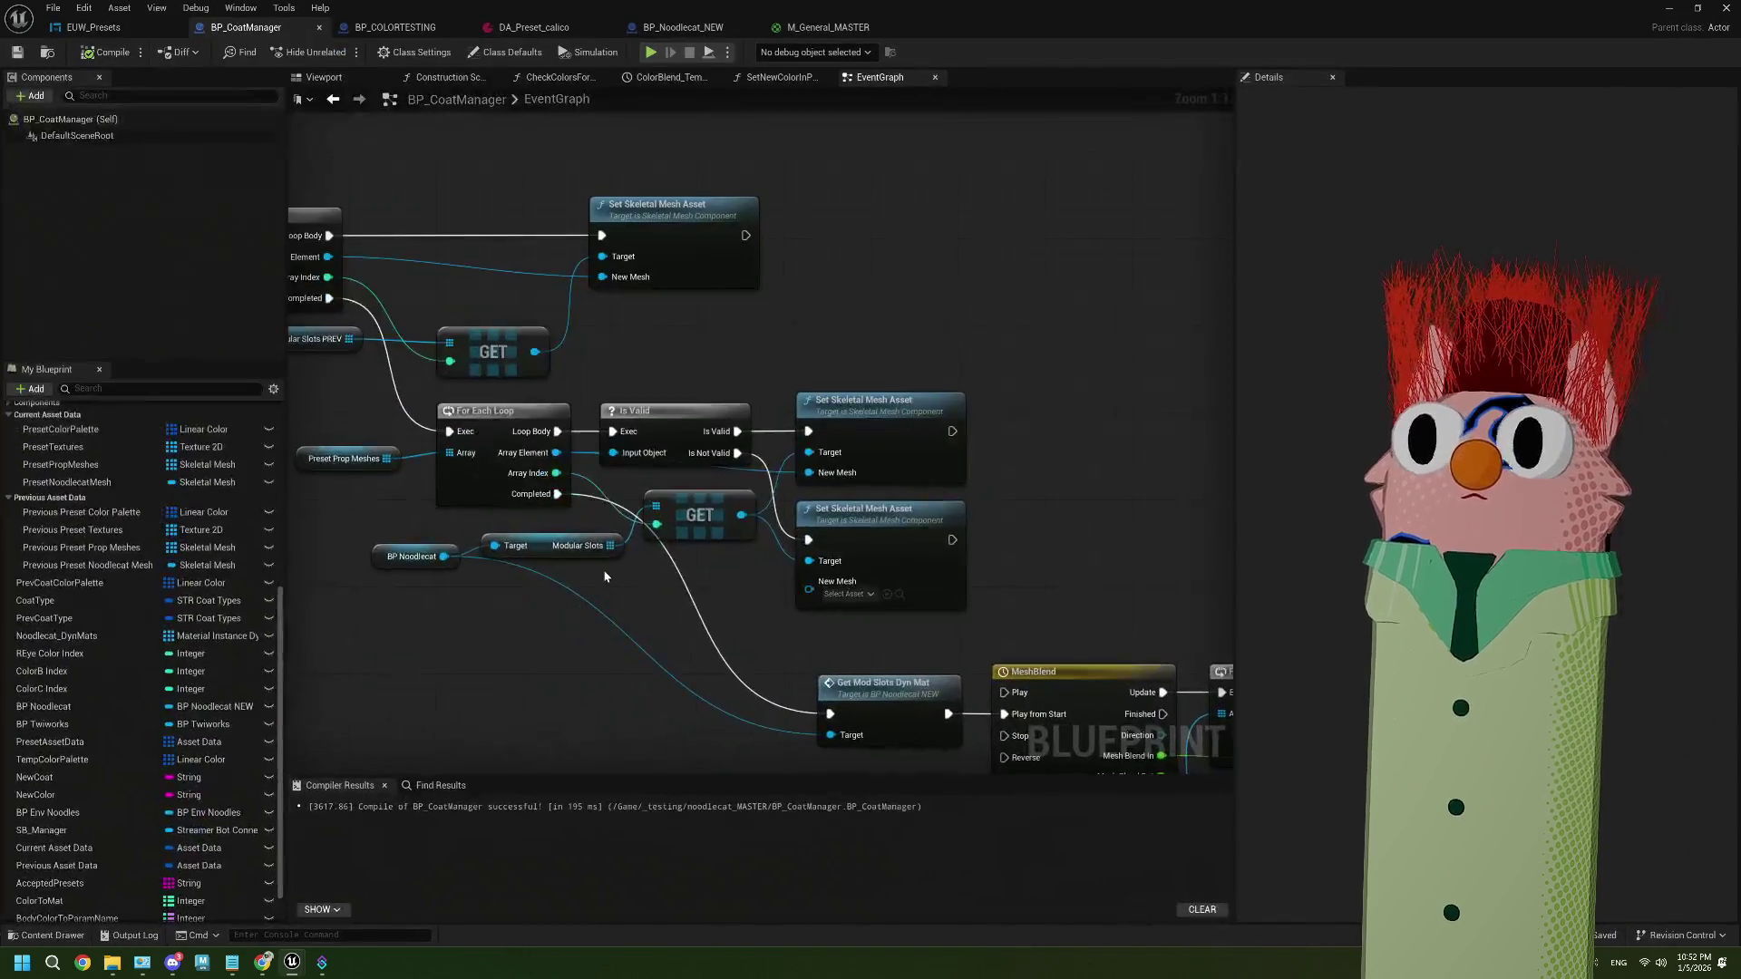
mouse_move(669, 608)
left_mouse_down()
mouse_move(761, 578)
mouse_move(842, 581)
left_mouse_up()
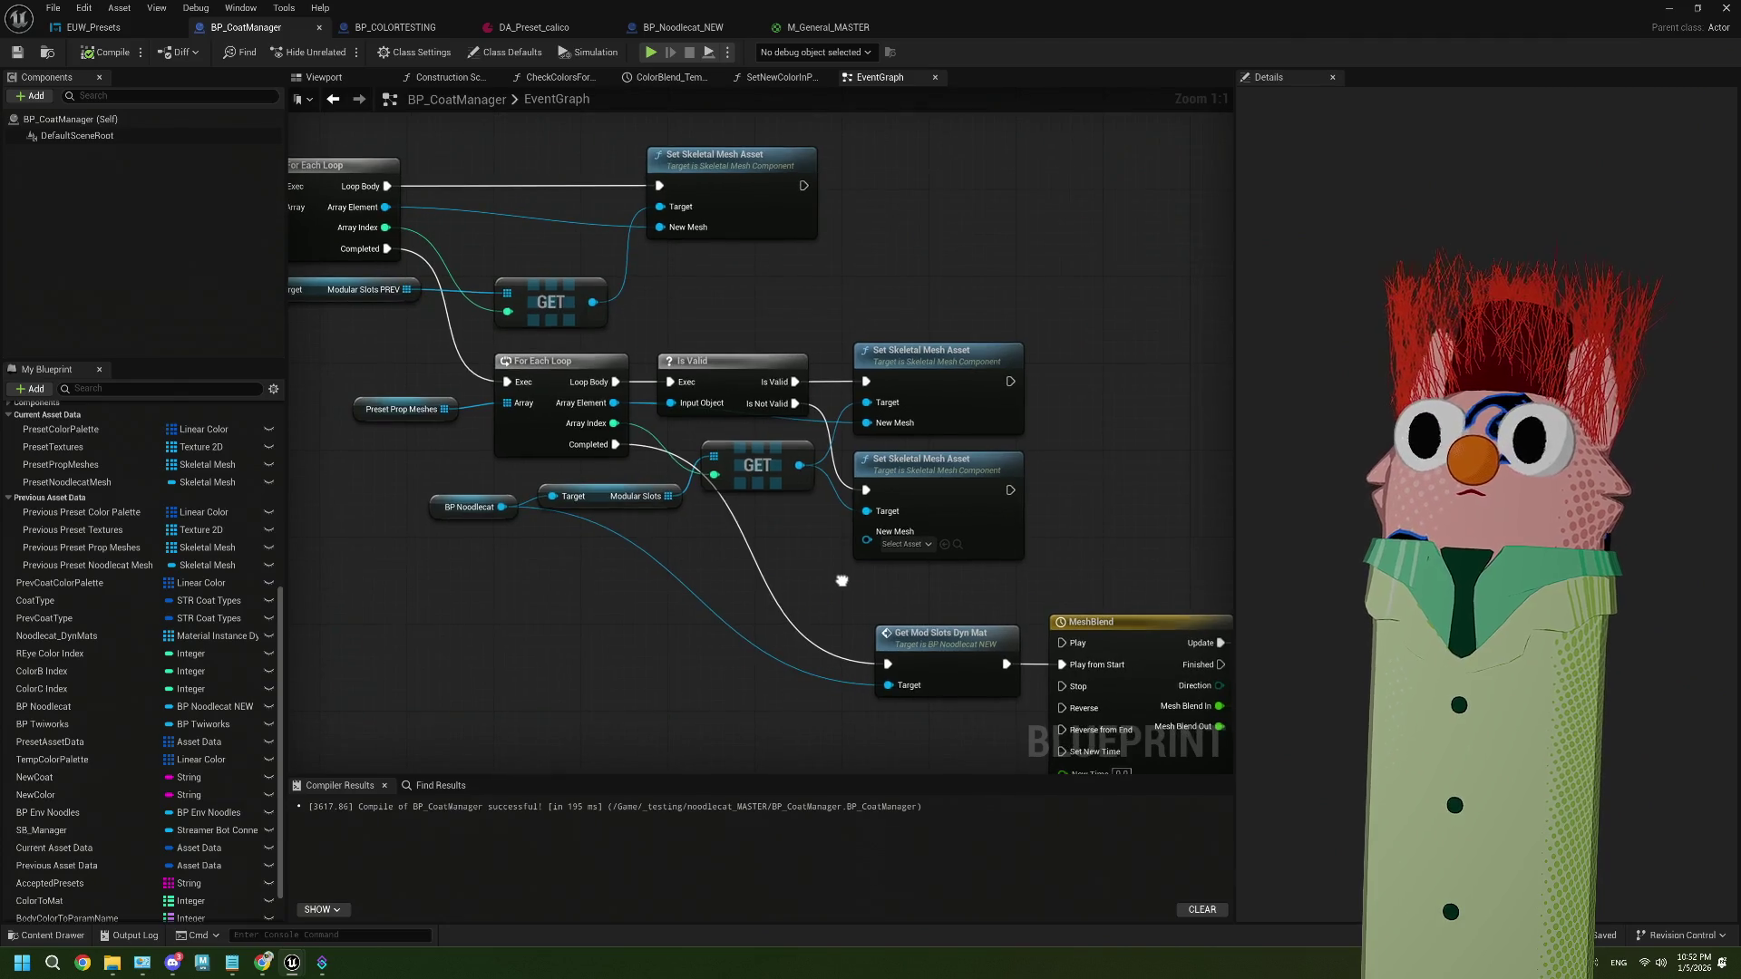
From the GET node's output, add a Get Skeletal Mesh node via 'get skele' and move it left
left_click_drag(803, 513, 802, 494)
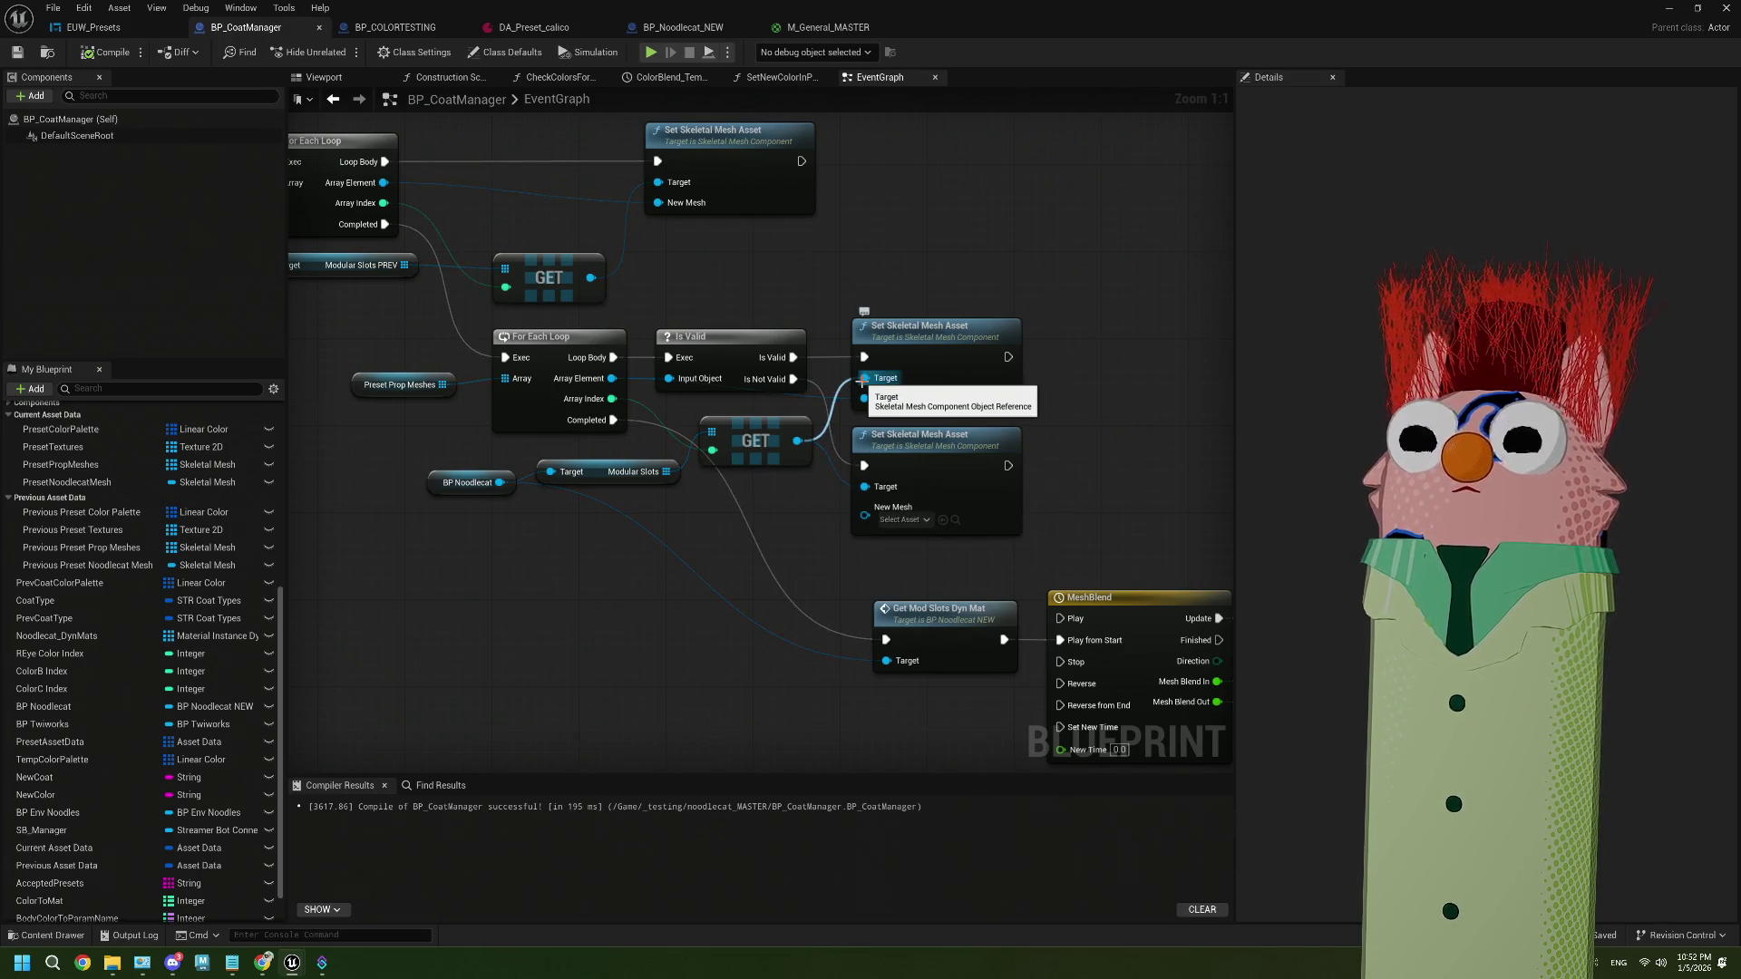
left_click_drag(808, 502, 808, 415)
left_click_drag(801, 354, 642, 524)
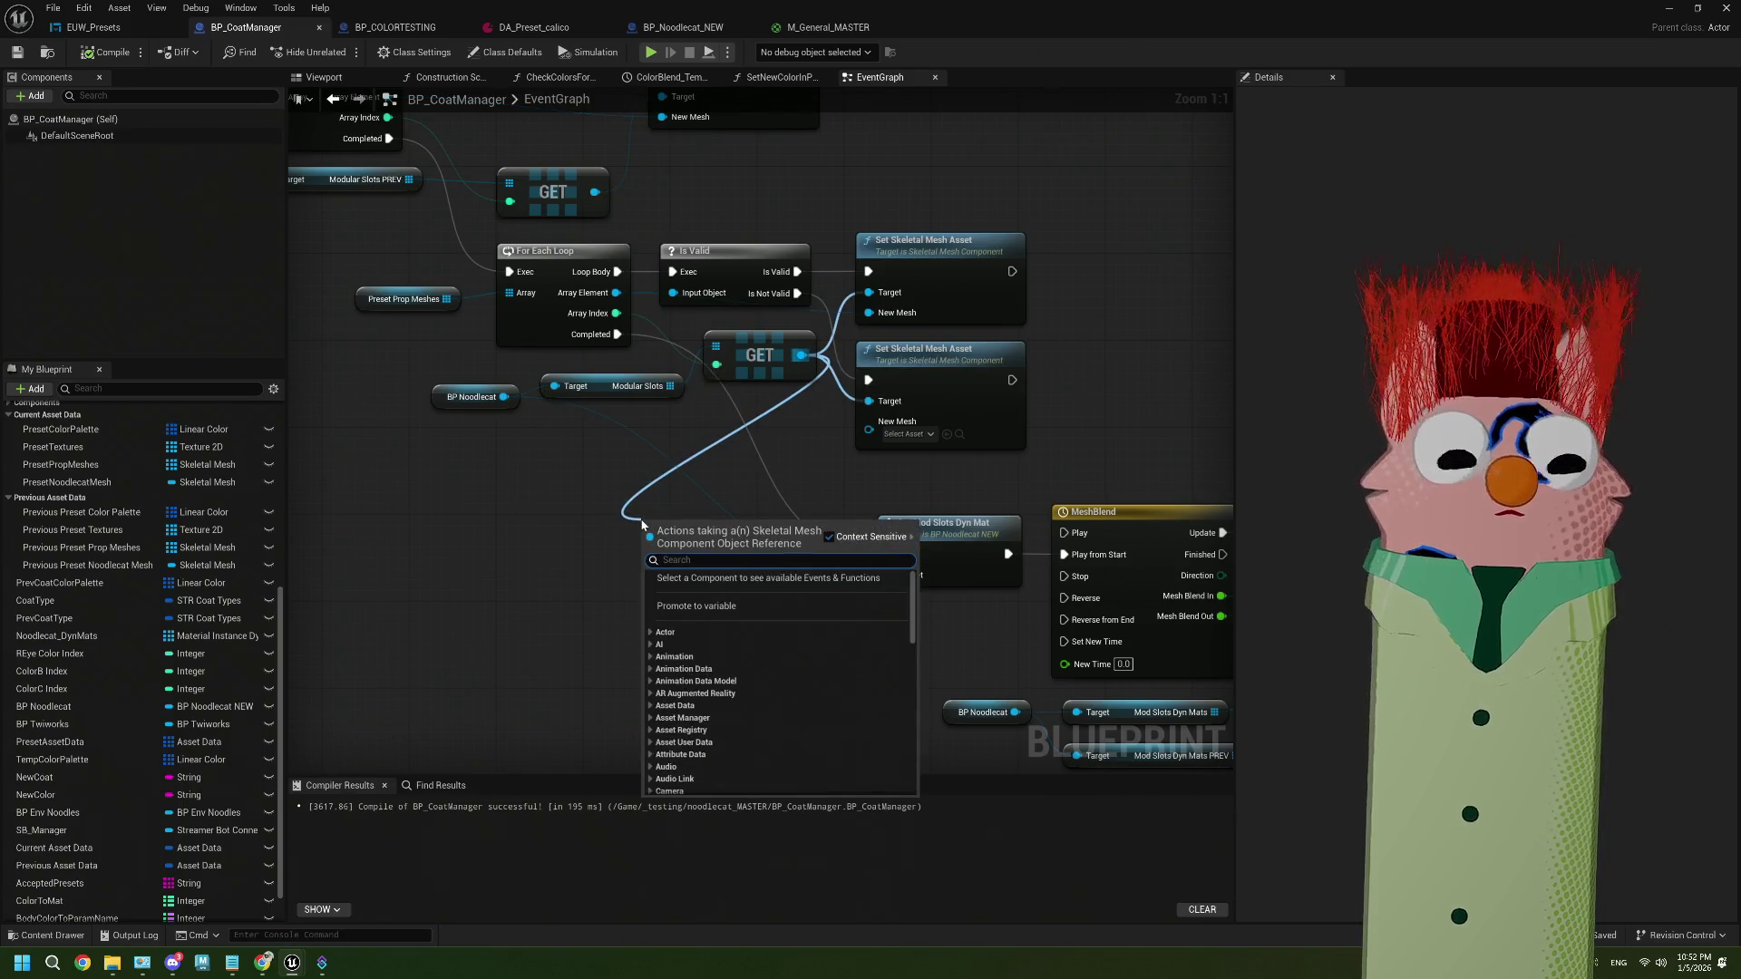
type("get skele")
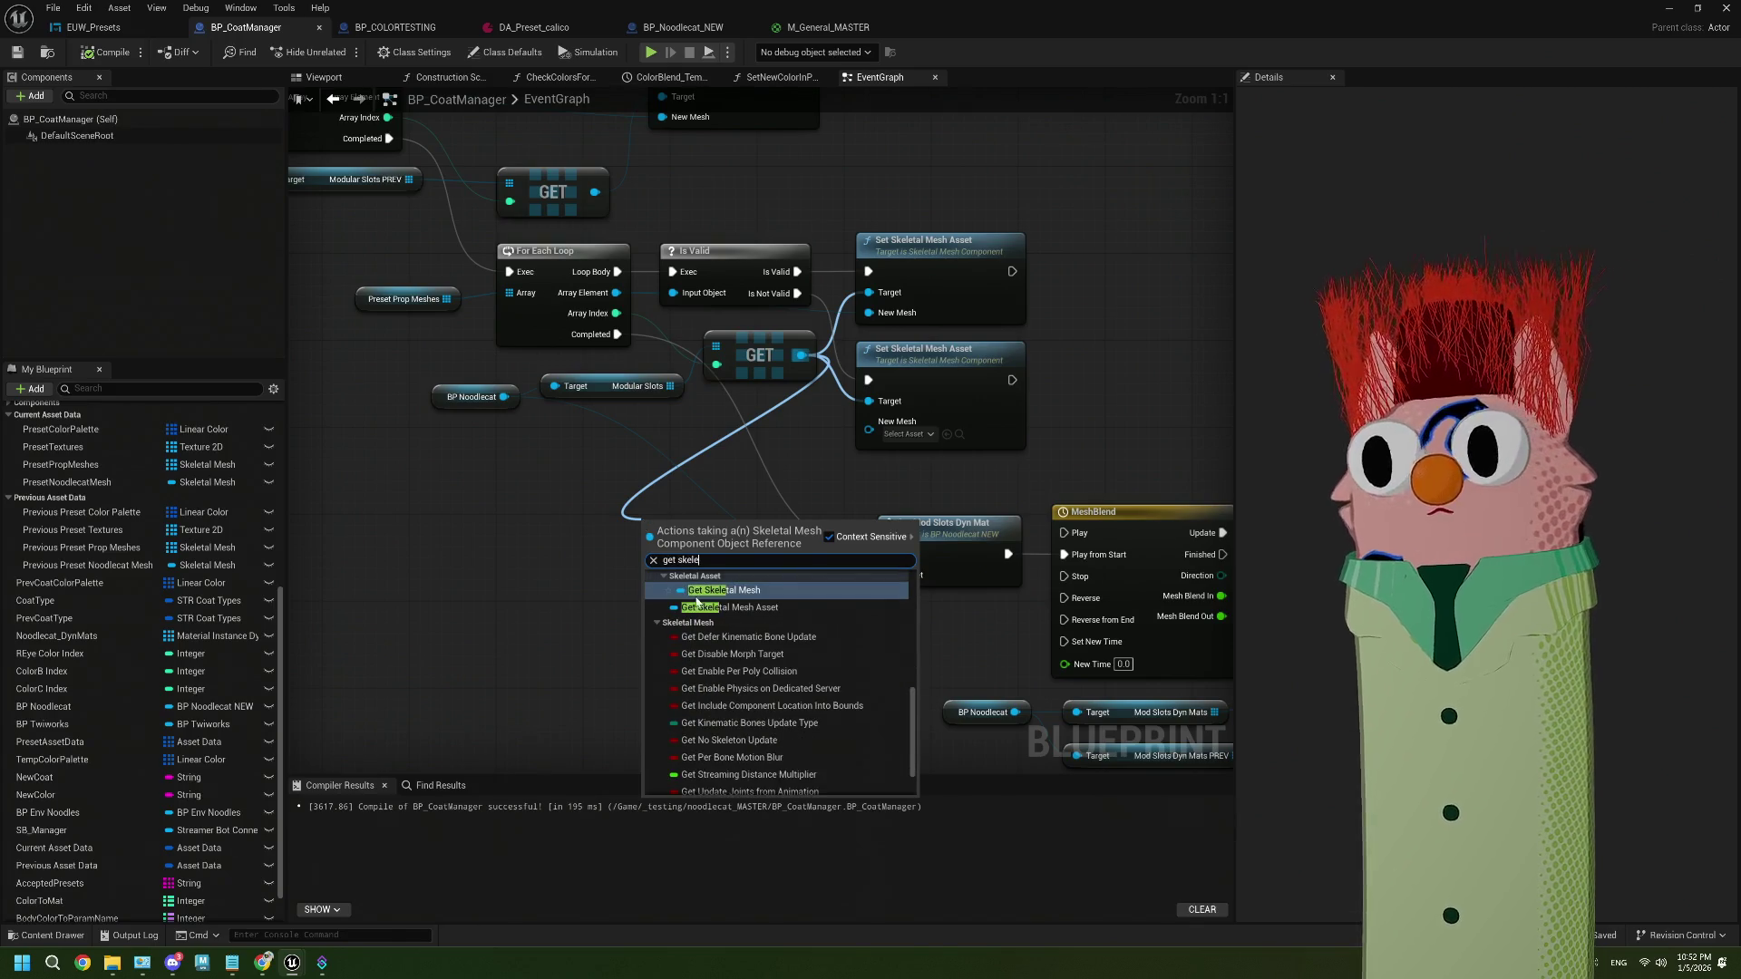
left_click(712, 591)
right_click(743, 525)
key("Escape")
mouse_move(744, 524)
left_mouse_down()
mouse_move(434, 542)
mouse_move(508, 569)
left_mouse_up()
left_click(563, 483)
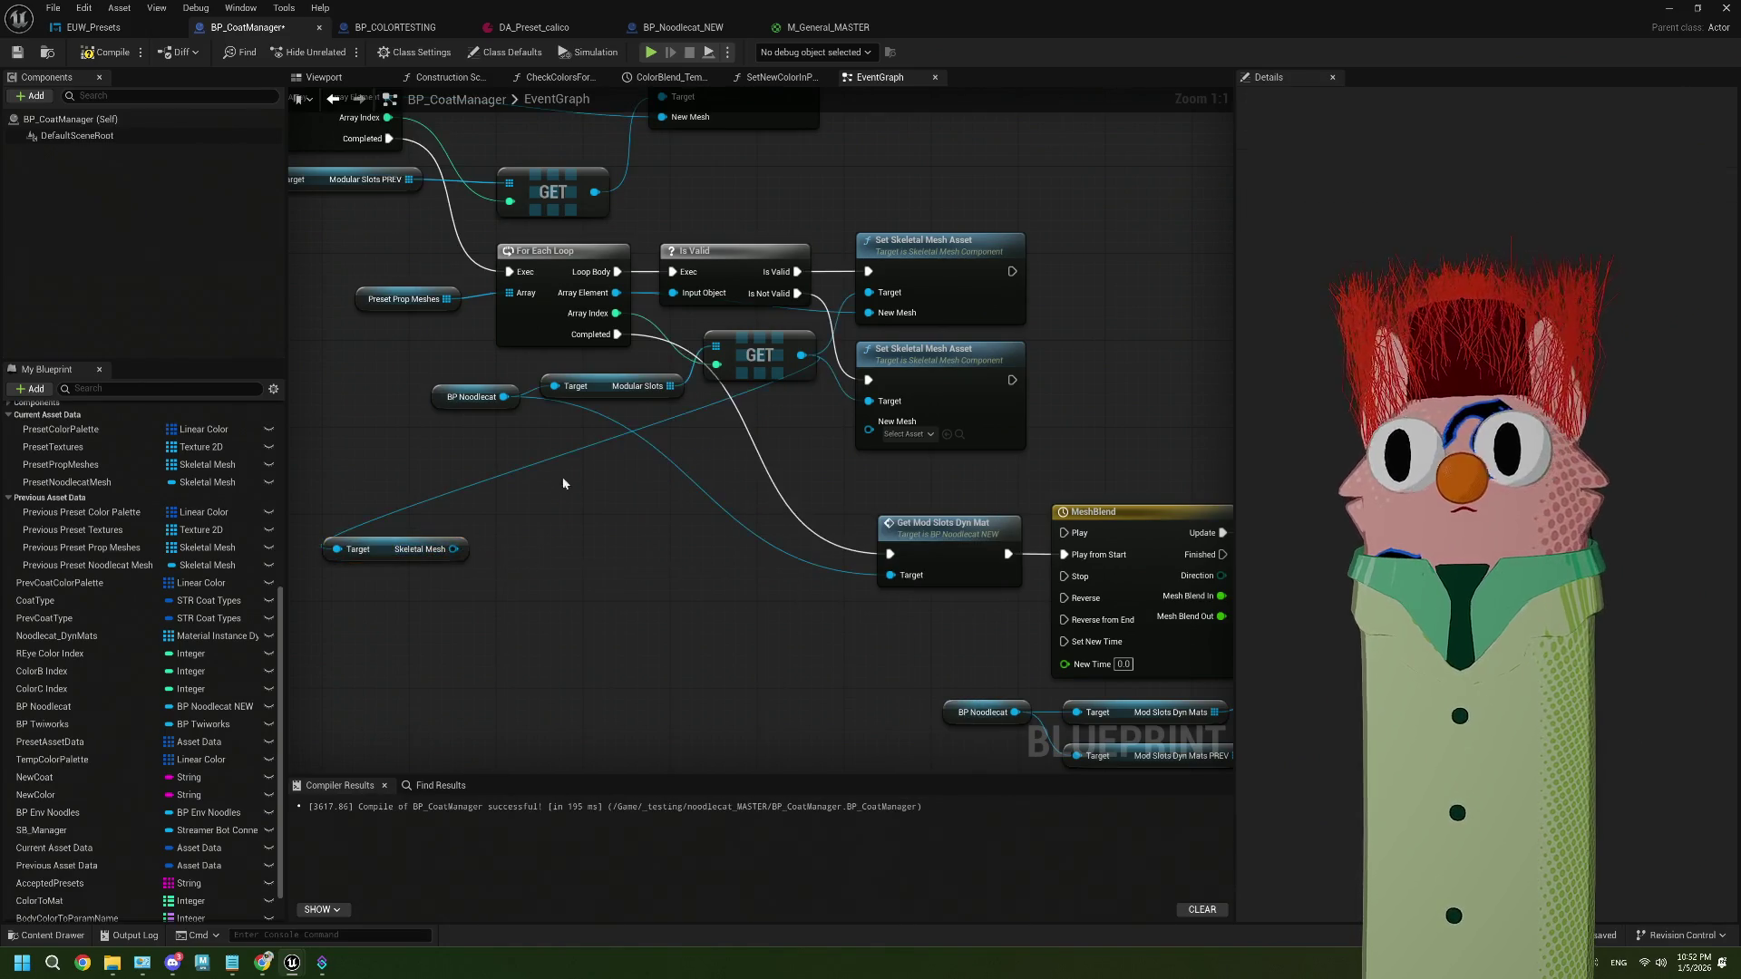
Place the Get Skeletal Mesh getter above the first Set Skeletal Mesh Asset node
left_click_drag(617, 335, 587, 544)
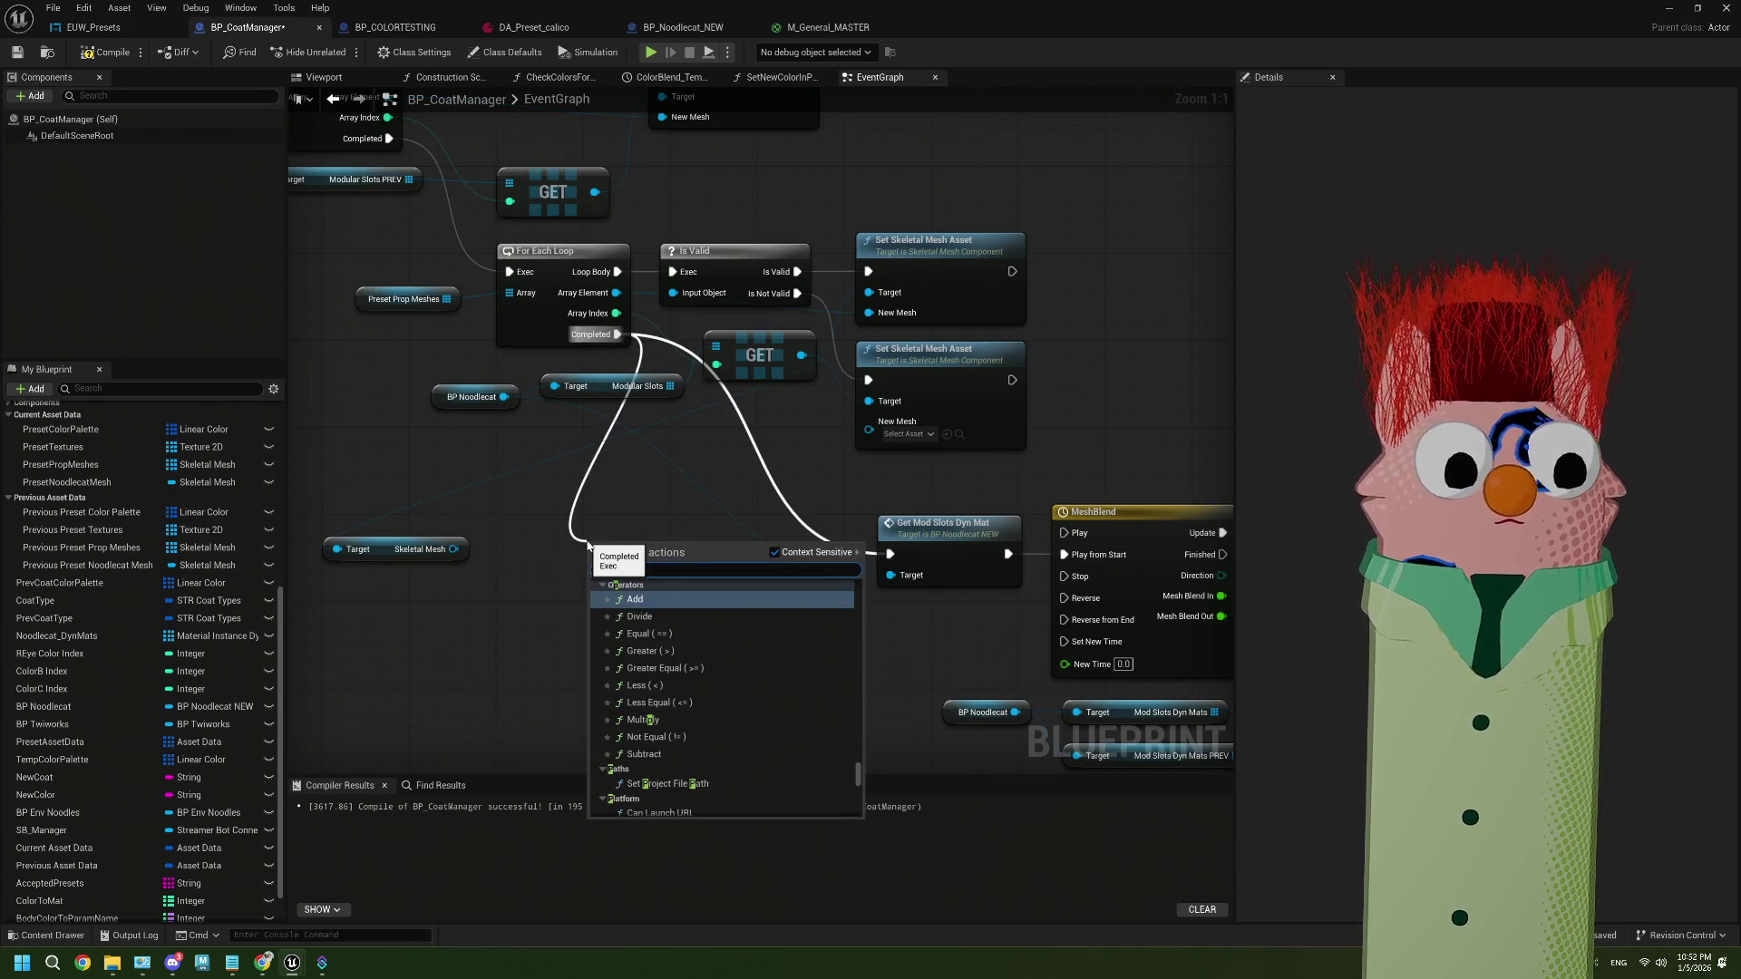
key("BackSpace")
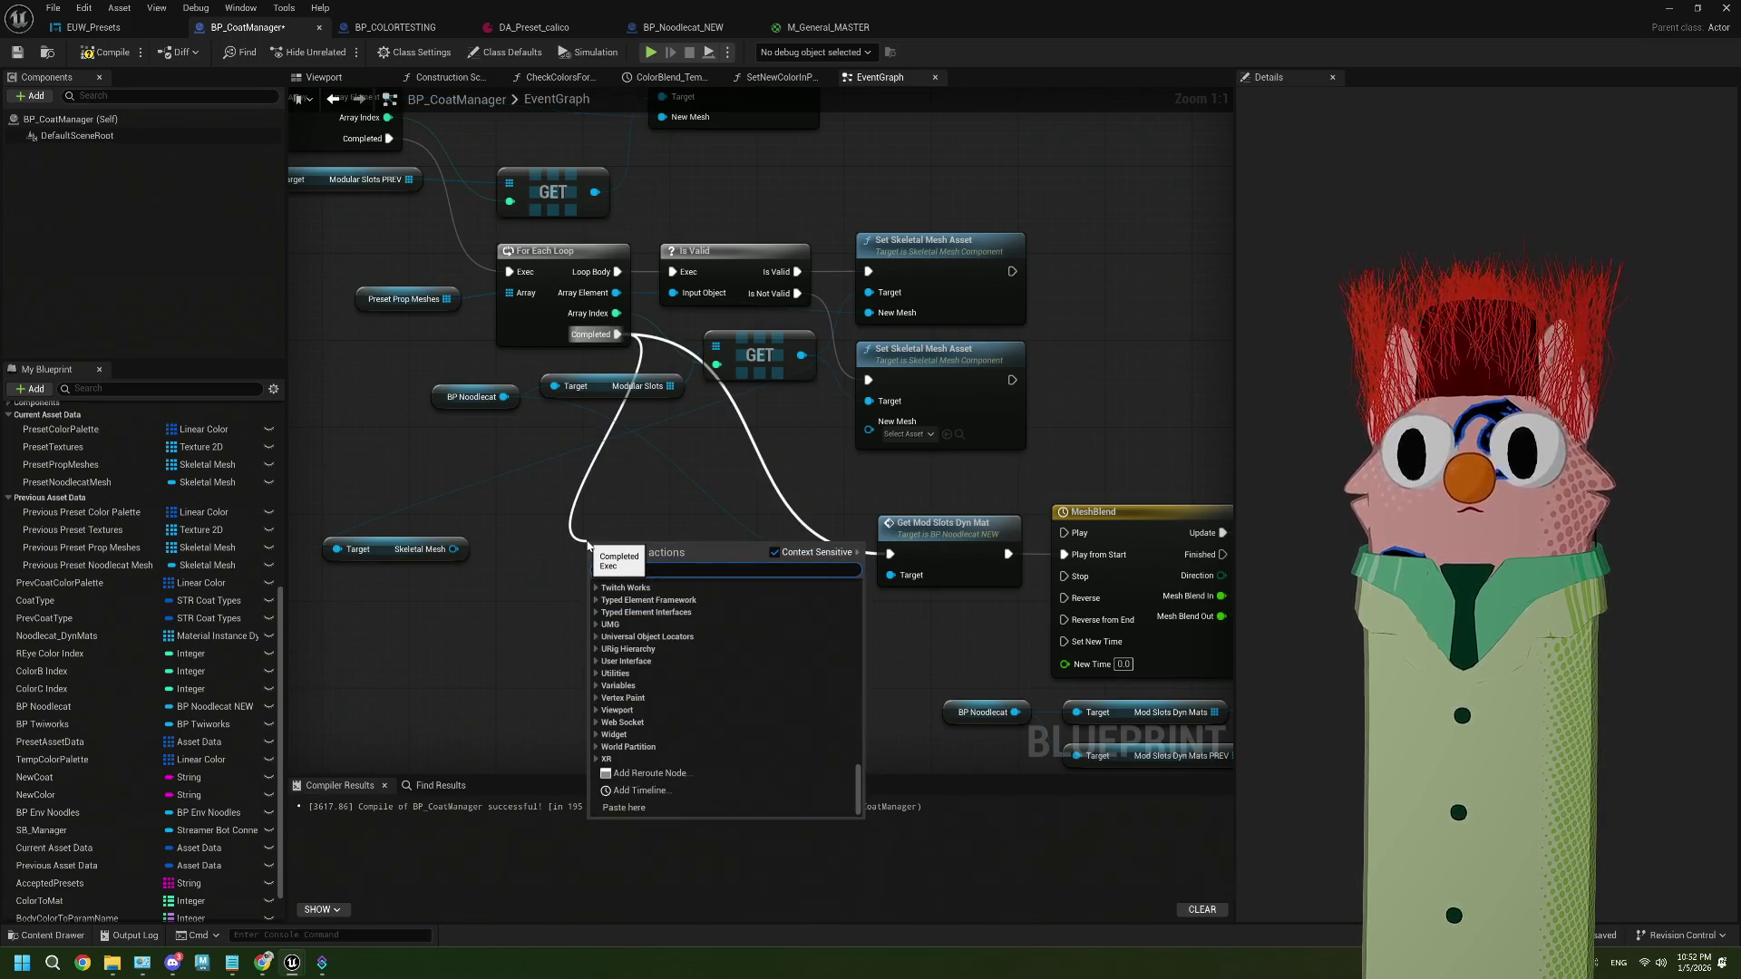
key("Escape")
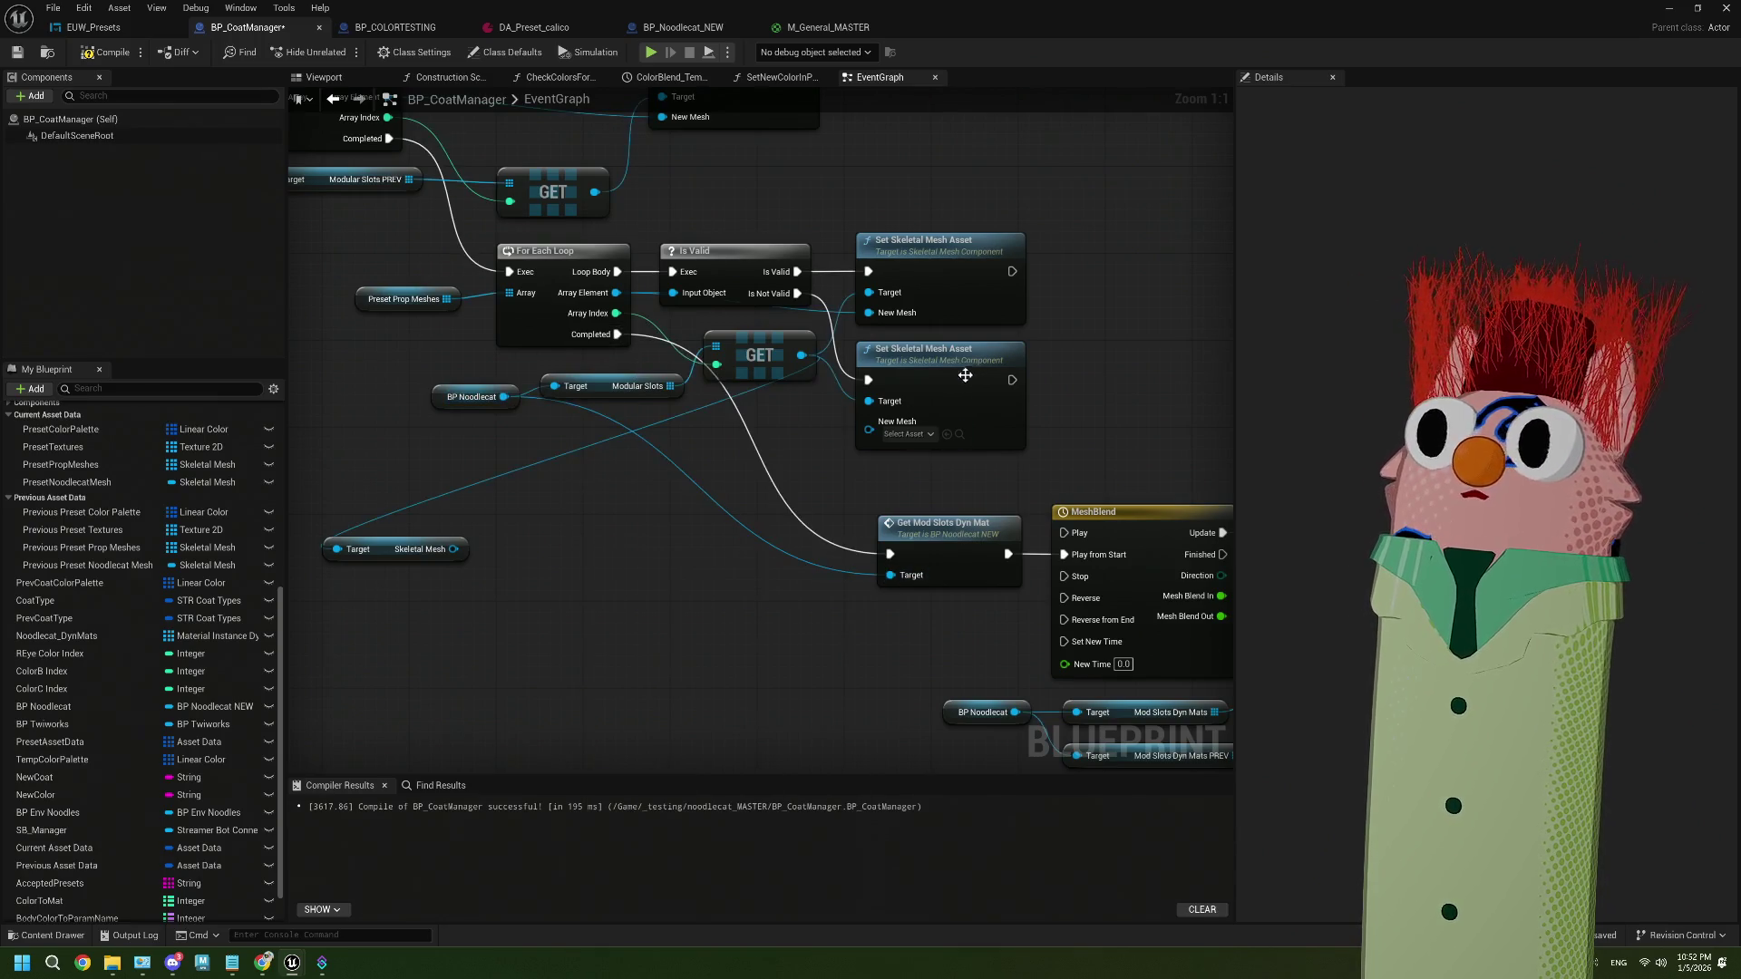
left_click_drag(497, 535, 450, 548)
mouse_move(343, 574)
left_mouse_down()
mouse_move(972, 374)
mouse_move(642, 419)
mouse_move(718, 219)
mouse_move(660, 219)
left_mouse_up()
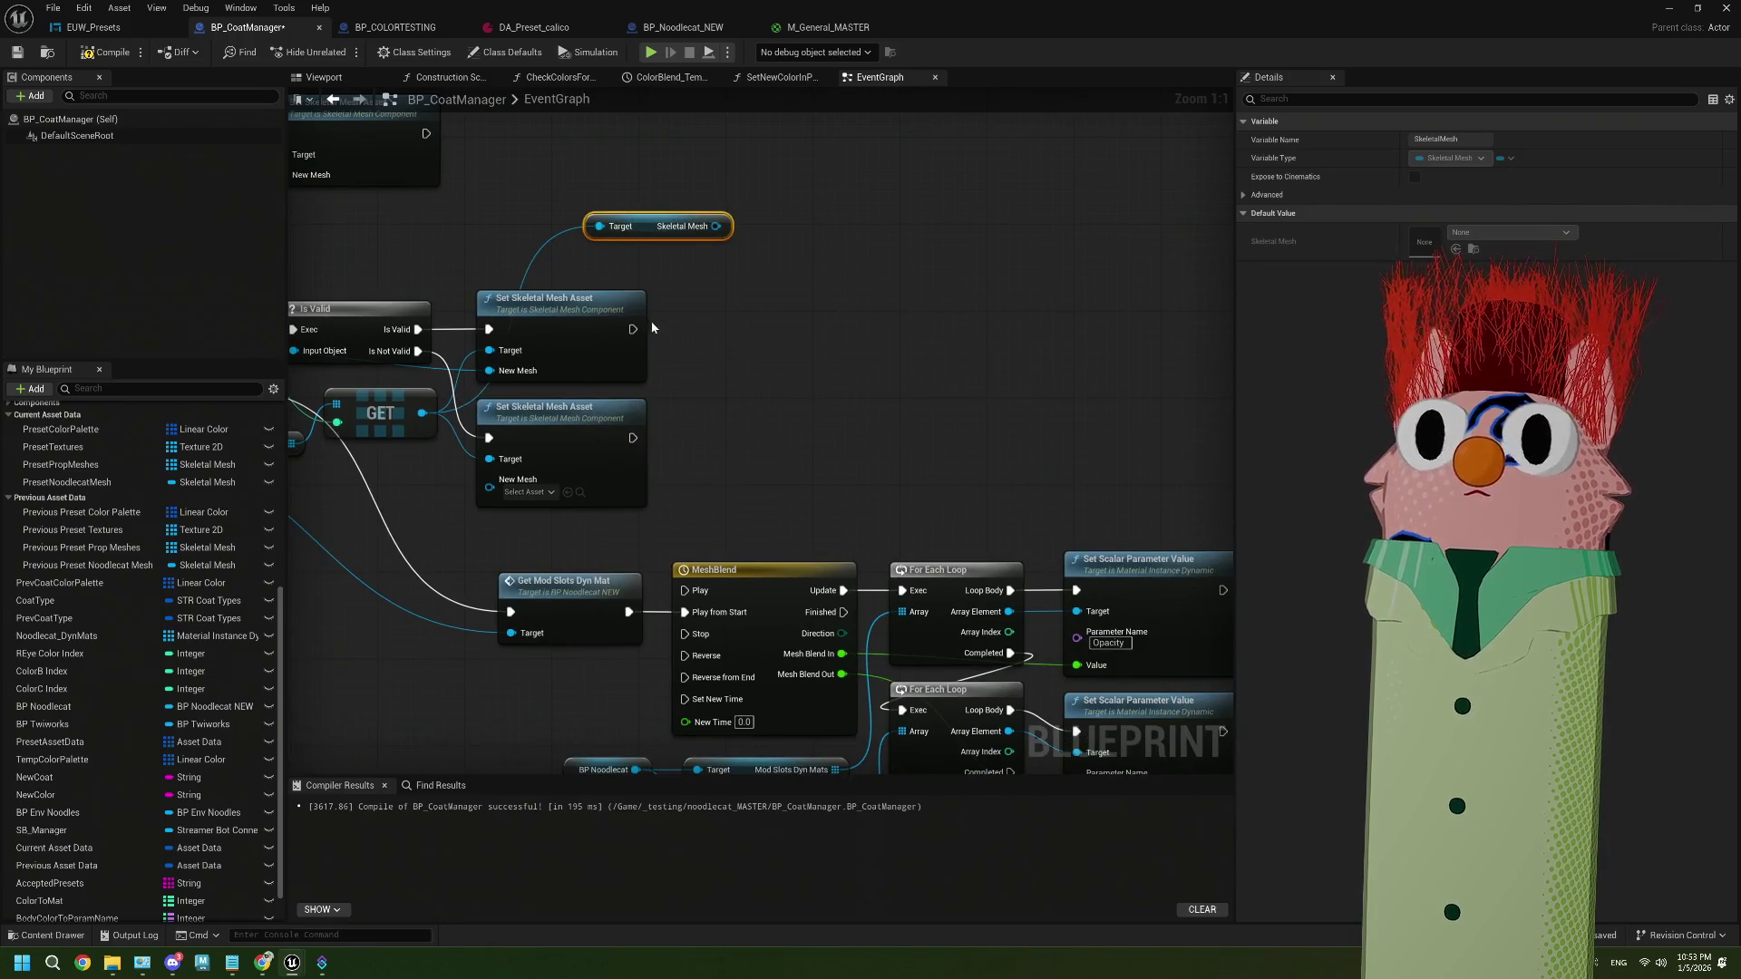
left_click_drag(632, 329, 758, 320)
Add a Print String after Set Skeletal Mesh Asset and delete the deprecated Skeletal Mesh getter
type("print string")
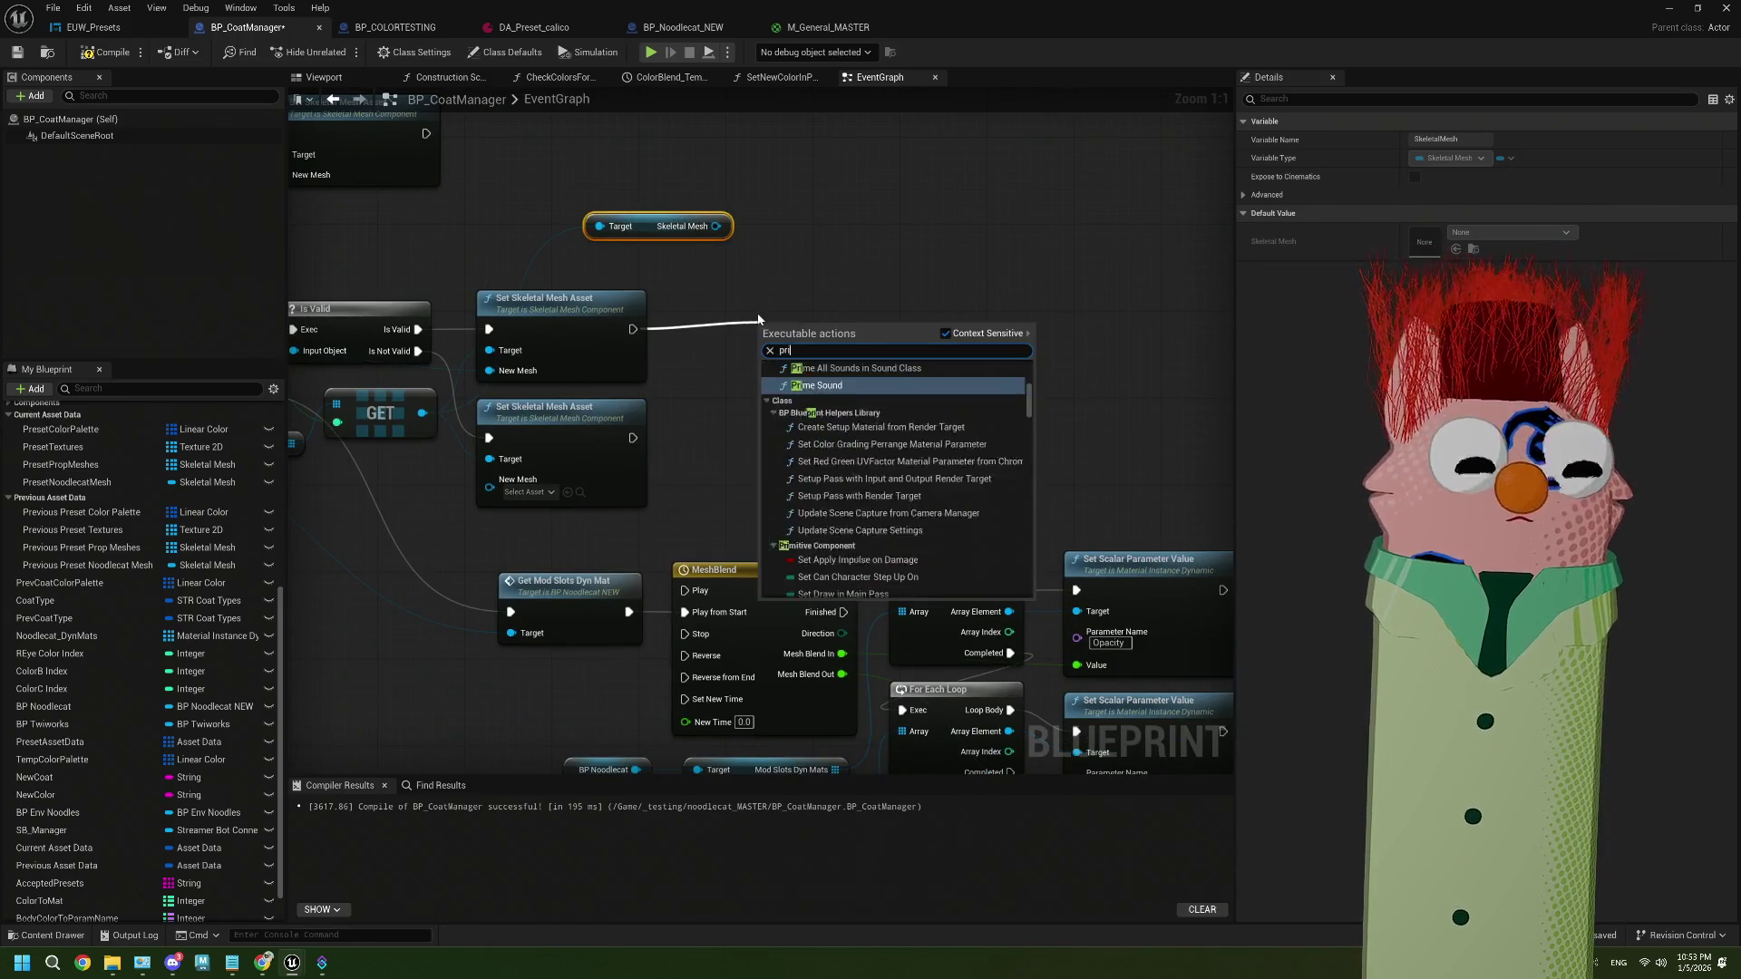
key("Return")
mouse_move(720, 226)
left_mouse_down()
mouse_move(726, 358)
mouse_move(741, 382)
mouse_move(780, 381)
left_mouse_up()
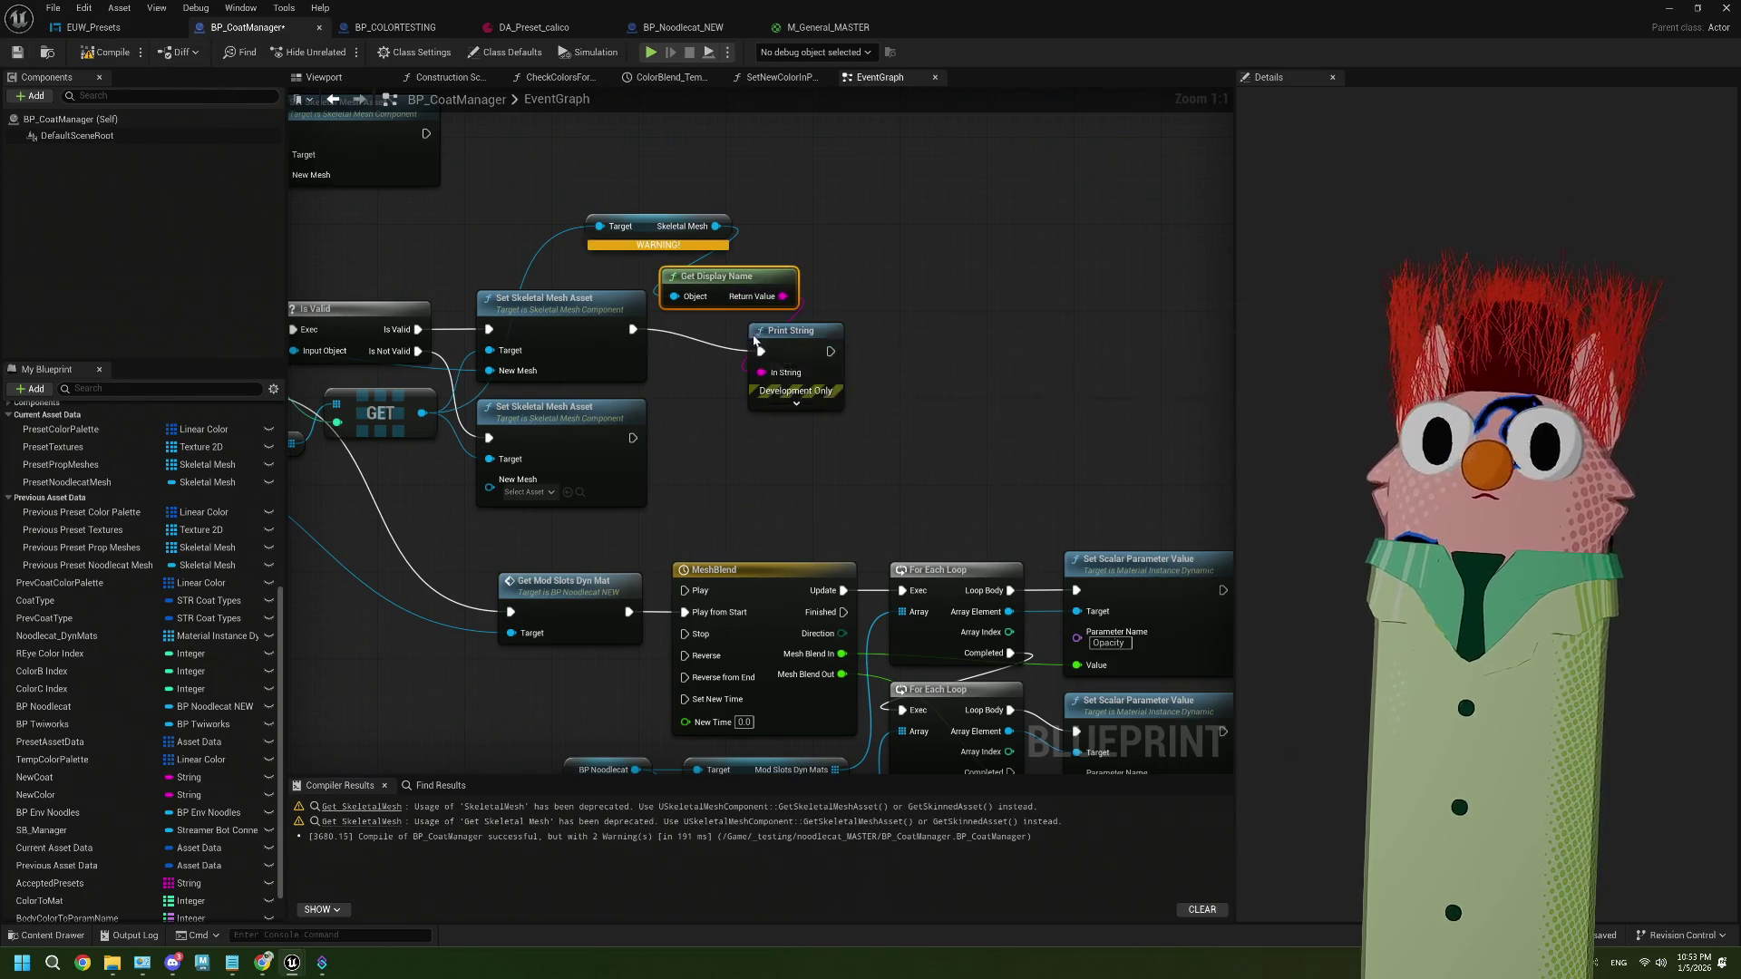
left_click_drag(753, 334, 821, 335)
left_click(720, 222)
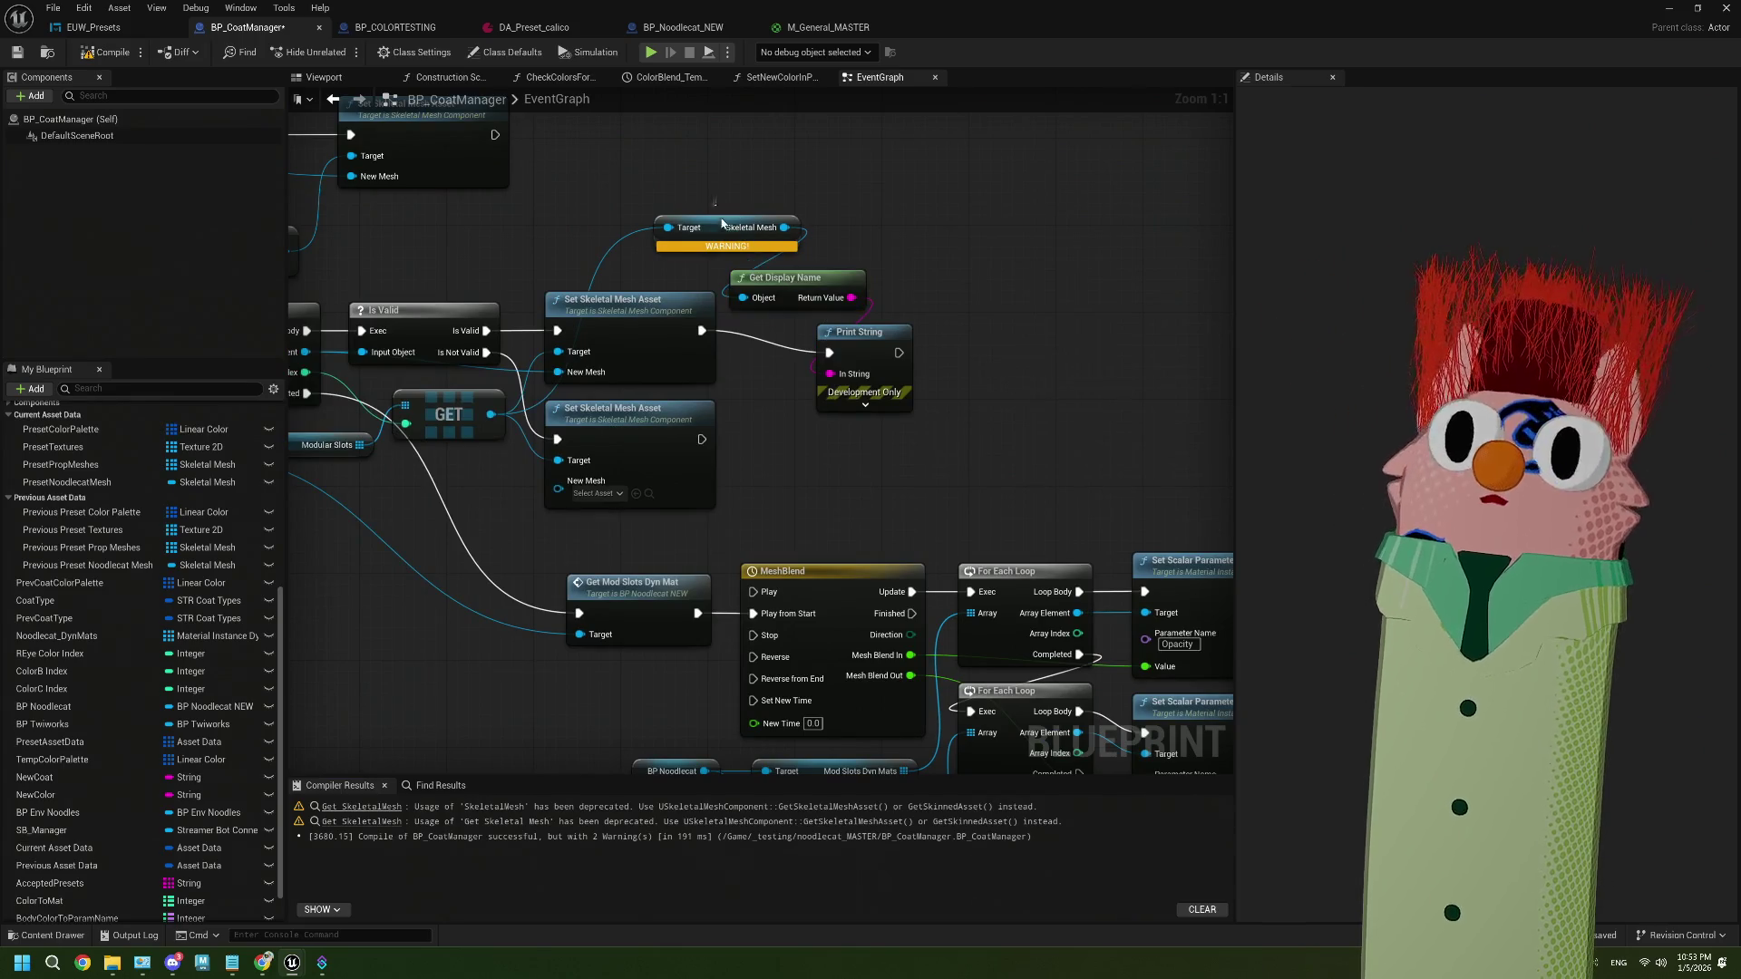
key("Delete")
From GET, add Get Skeletal Mesh Asset feeding Get Display Name, recompile with F7, then minimize
mouse_move(573, 290)
left_mouse_down()
mouse_move(779, 322)
mouse_move(726, 368)
mouse_move(621, 343)
left_mouse_up()
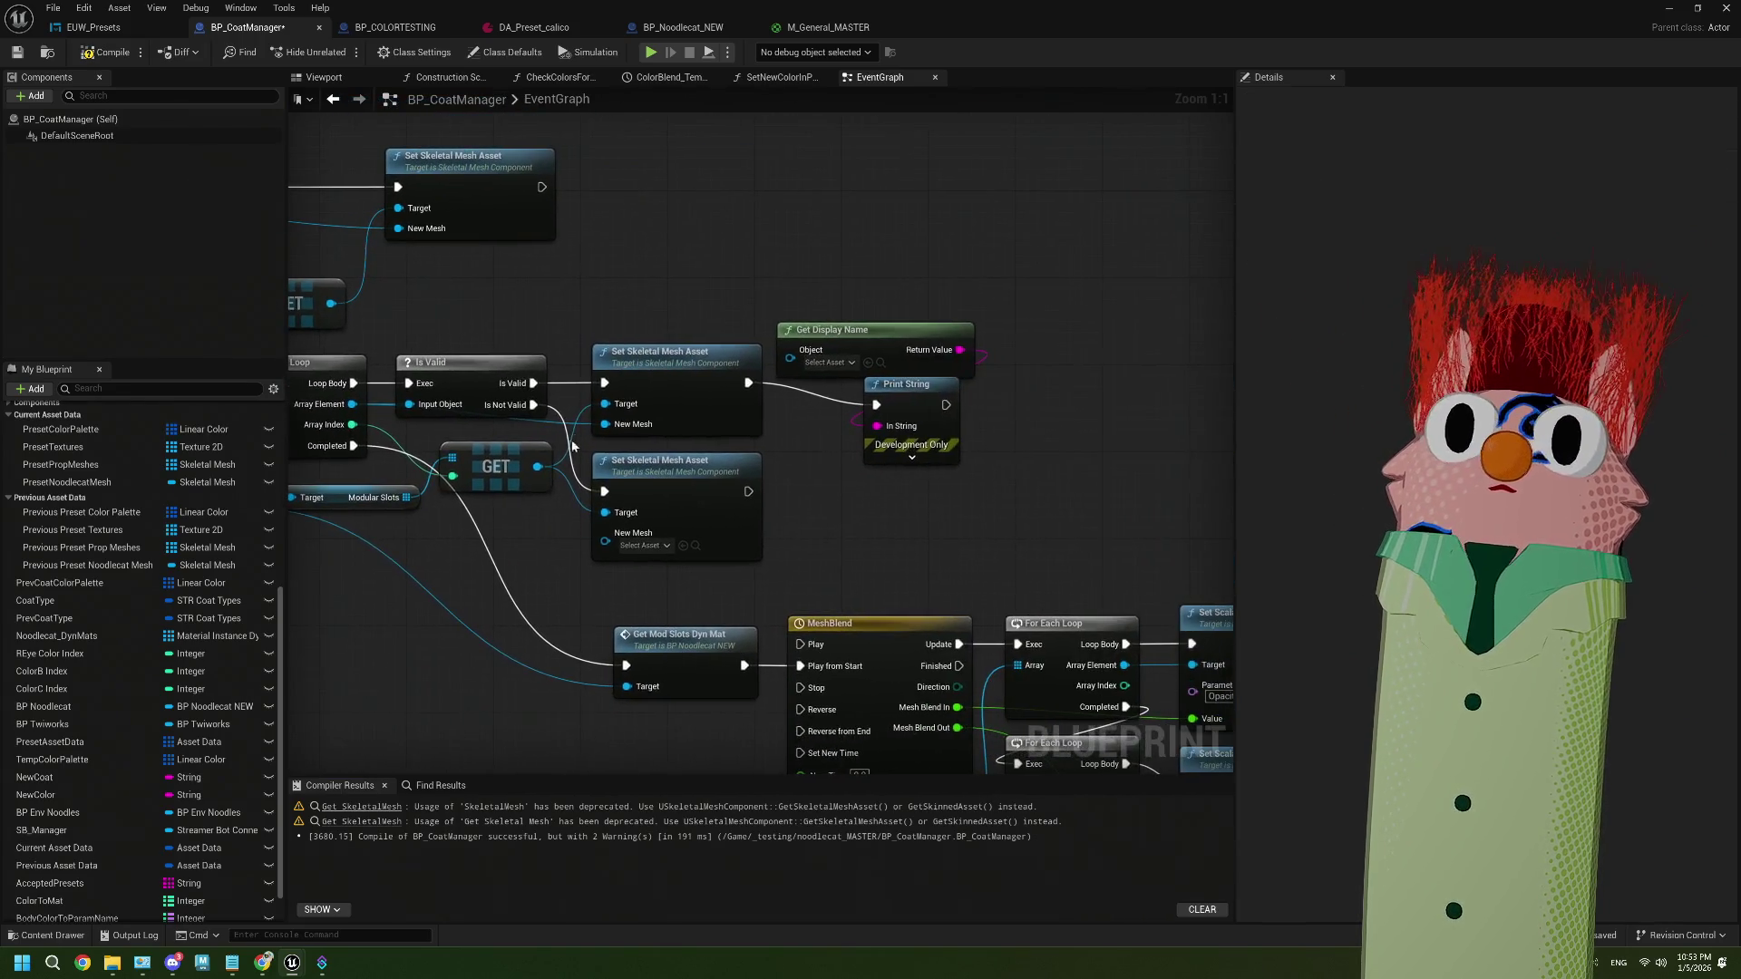
left_click_drag(543, 462, 683, 296)
type("get skel")
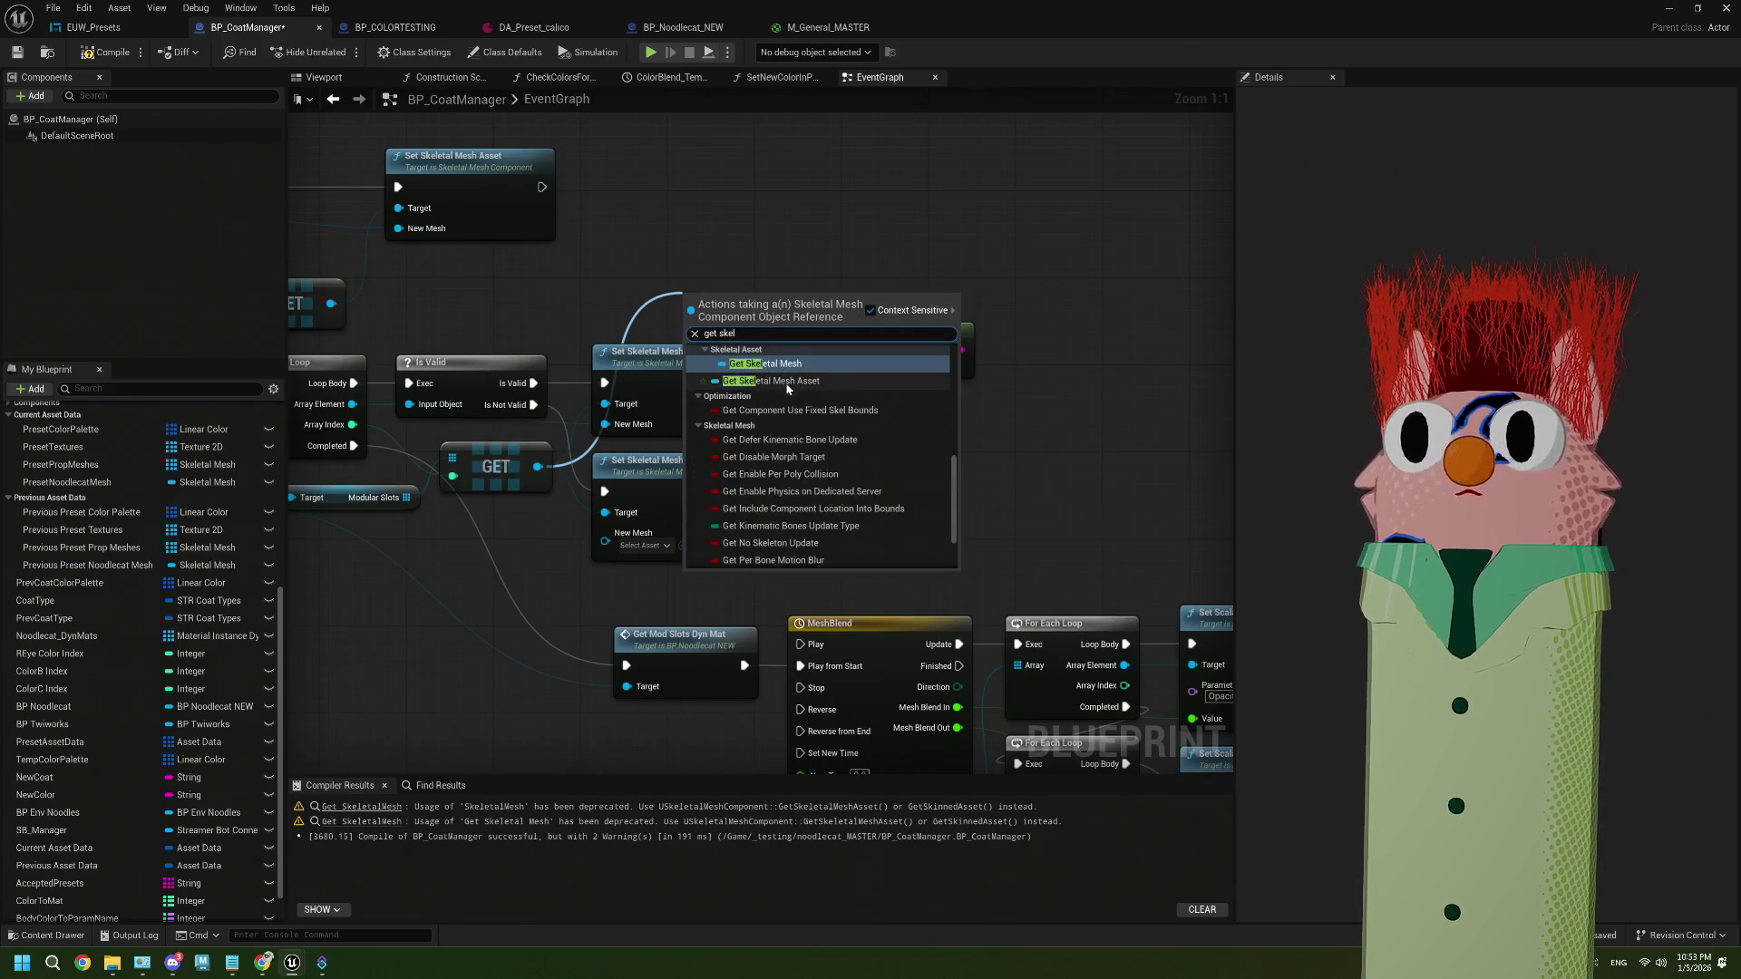
left_click(789, 396)
left_click_drag(822, 293, 647, 247)
left_click_drag(656, 259, 785, 360)
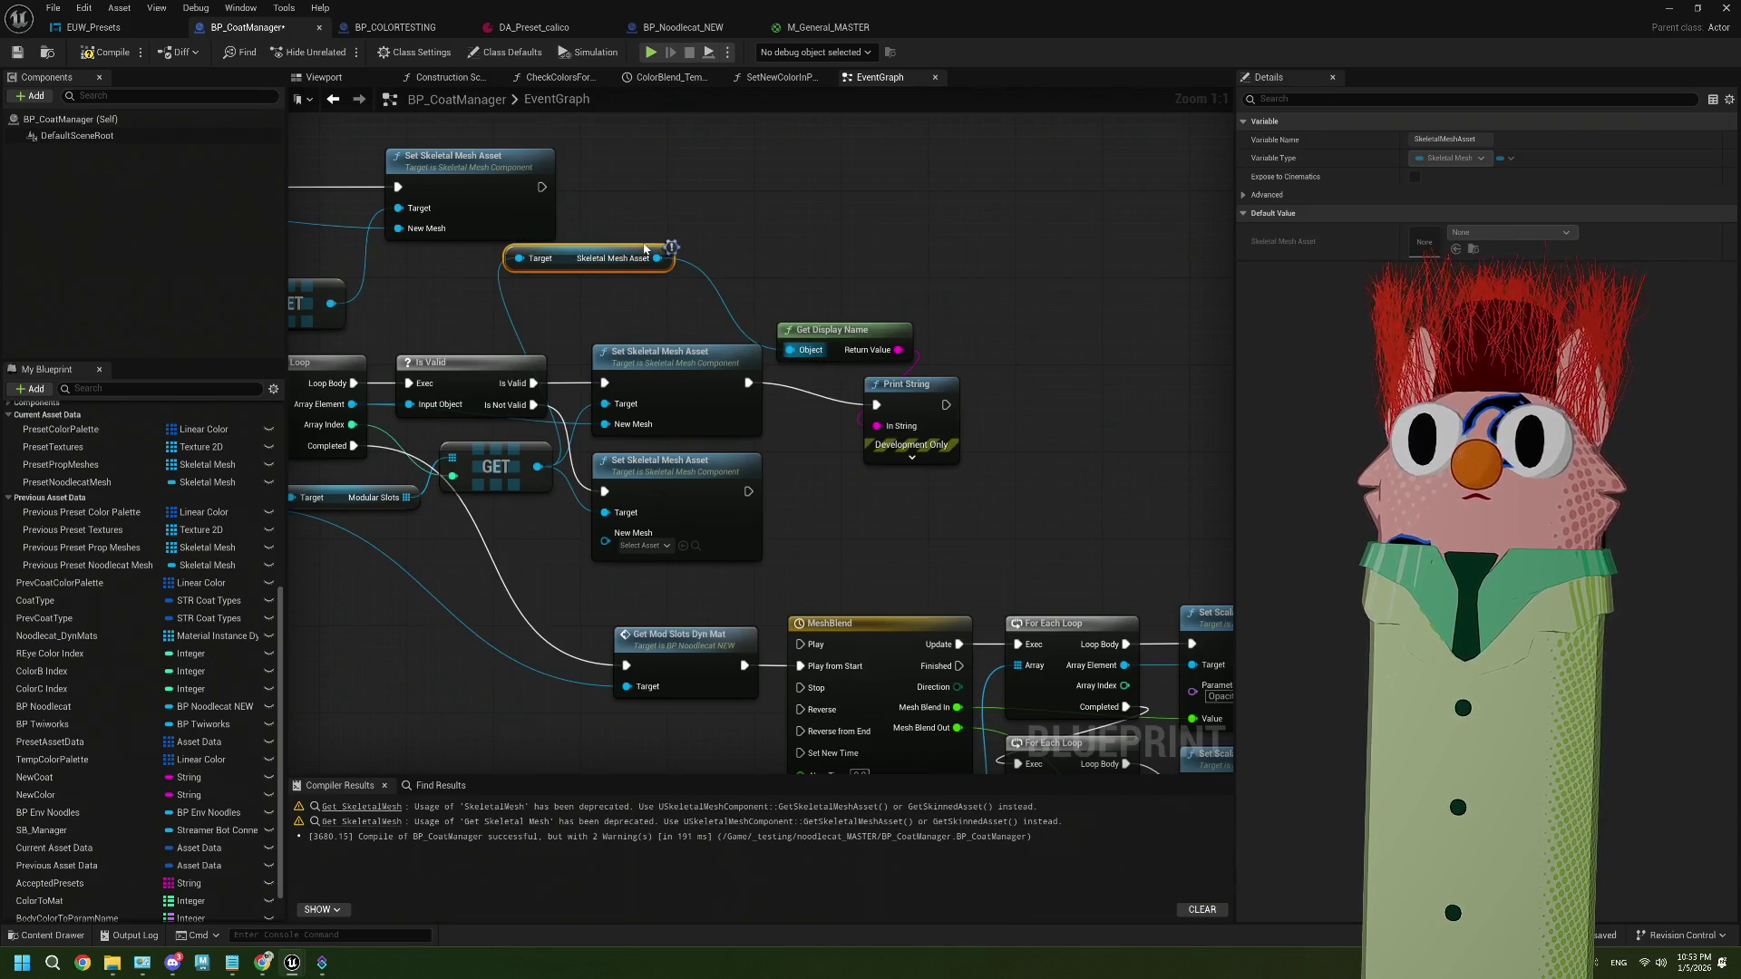
left_click_drag(645, 248, 697, 304)
key("F7")
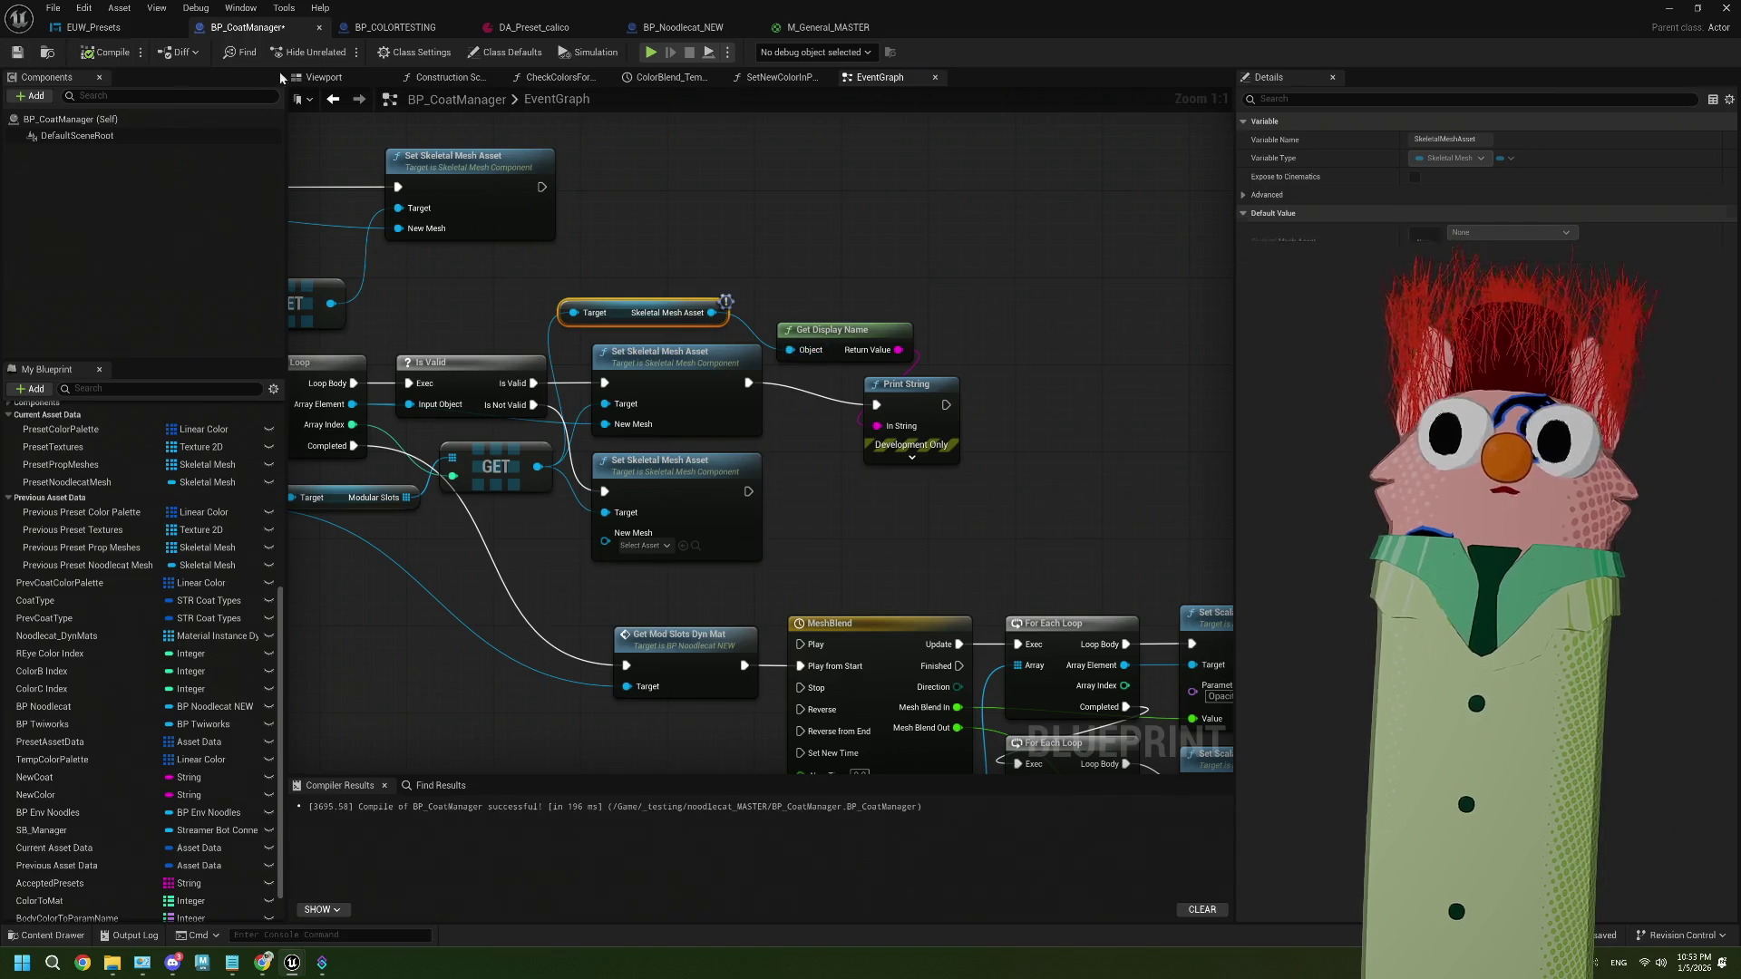
left_click(1669, 8)
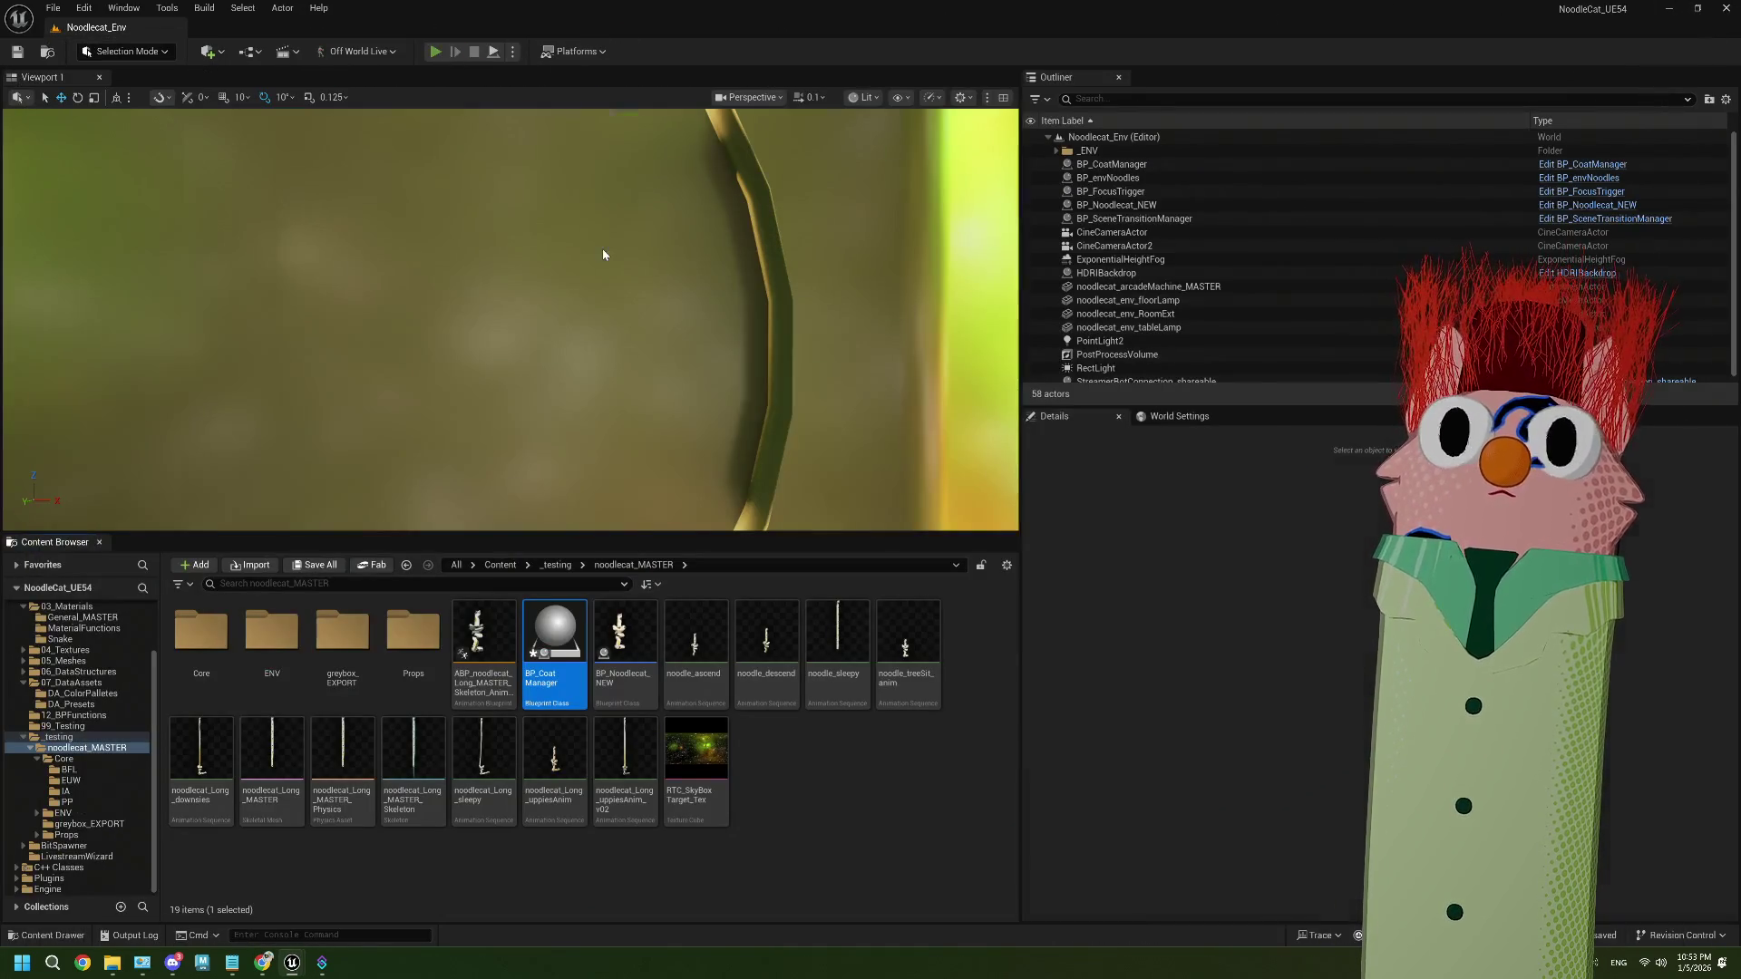
Play-test with Alt+P, seeing glasses_dealwithit_MASTER printed, then reopen BP_CoatManager
key("alt+p")
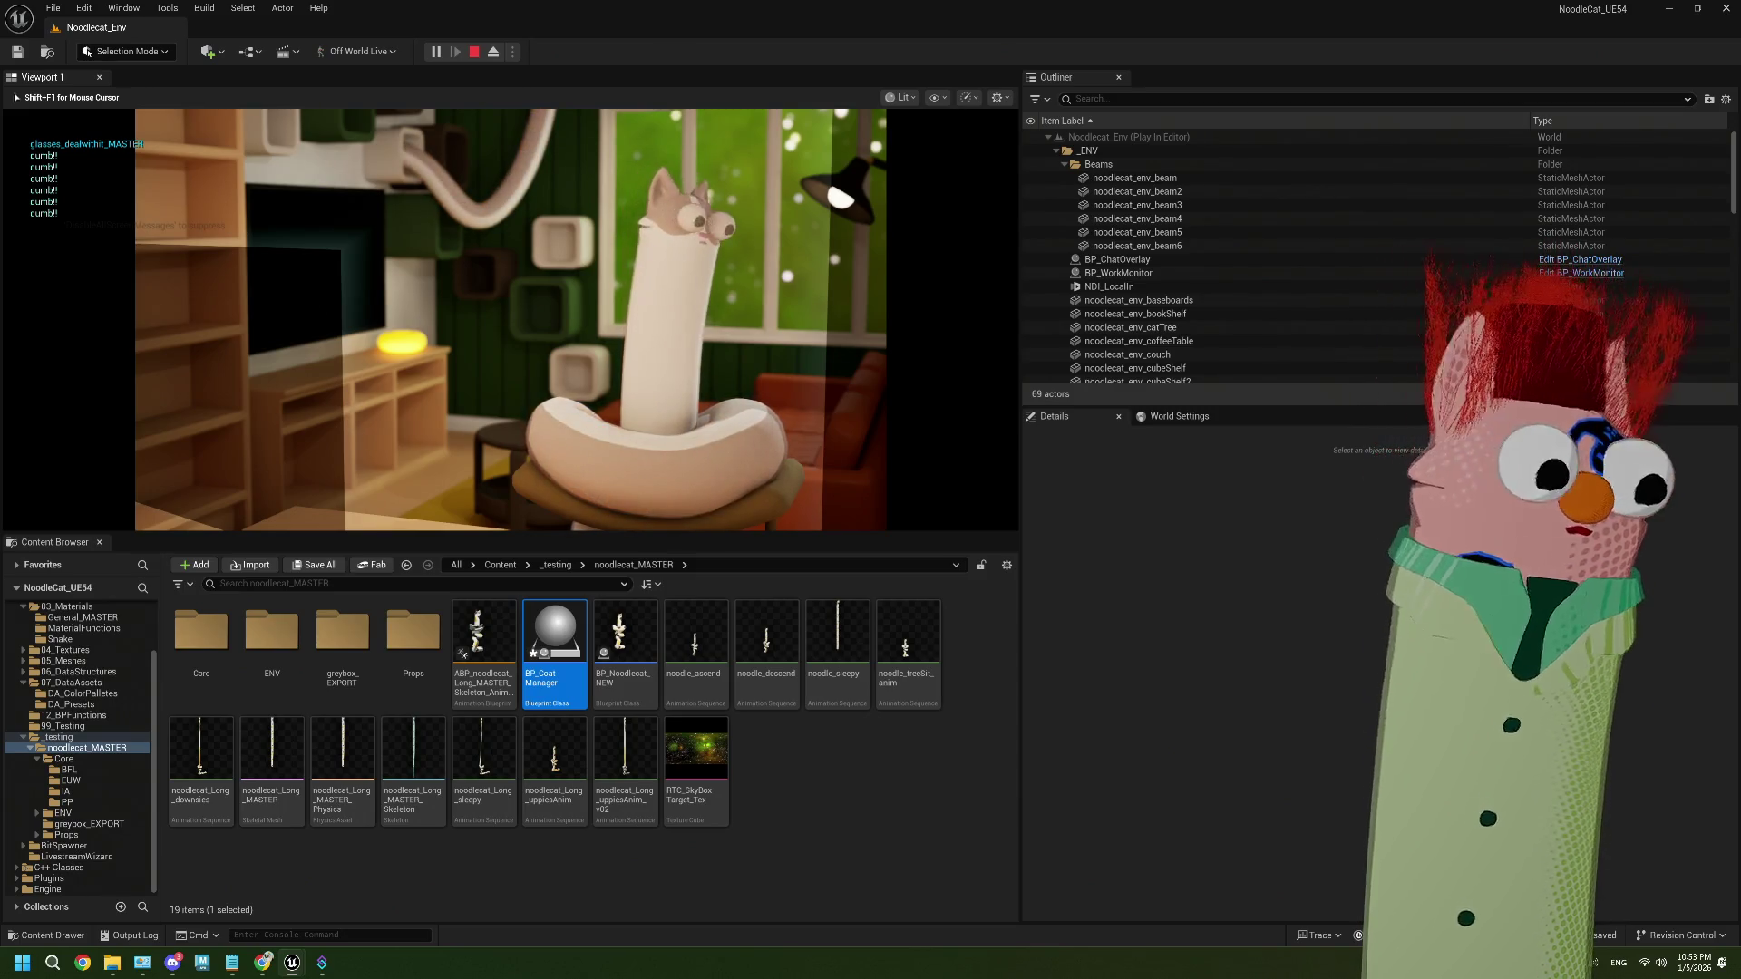
key("Escape")
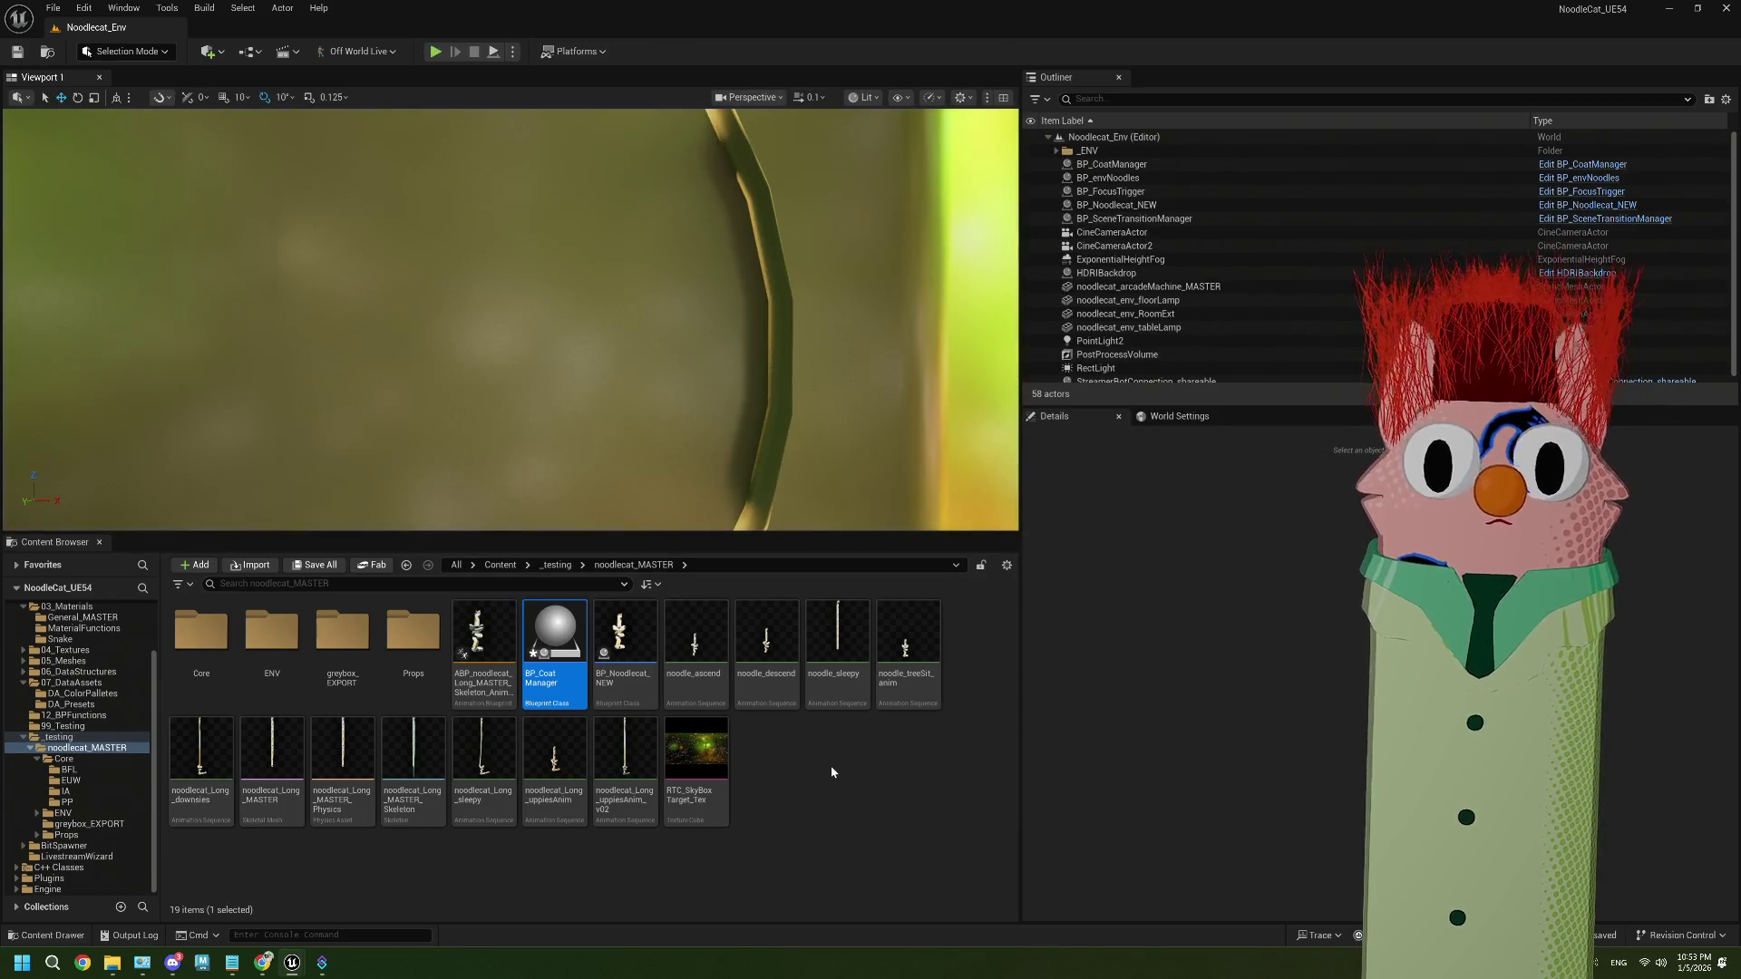
left_click(831, 767)
double_click(585, 660)
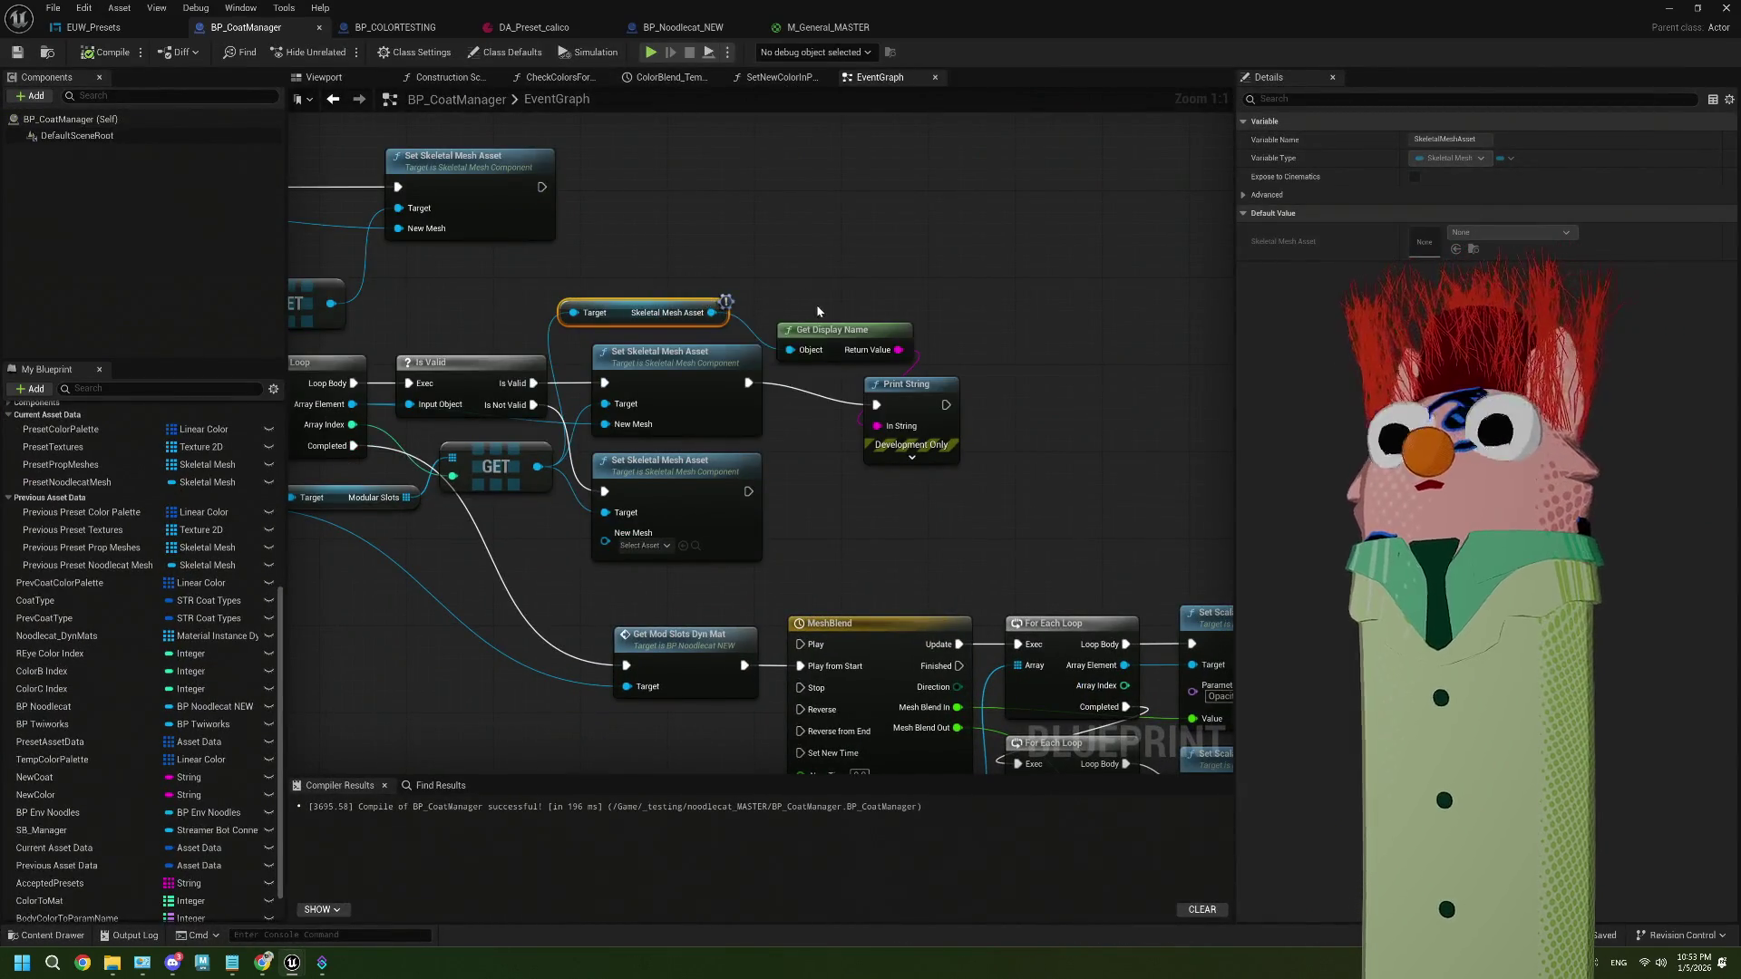
Delete the leftover Skeletal Mesh Asset getter and name-printing nodes, then switch to BP_COLORTESTING
key("Delete")
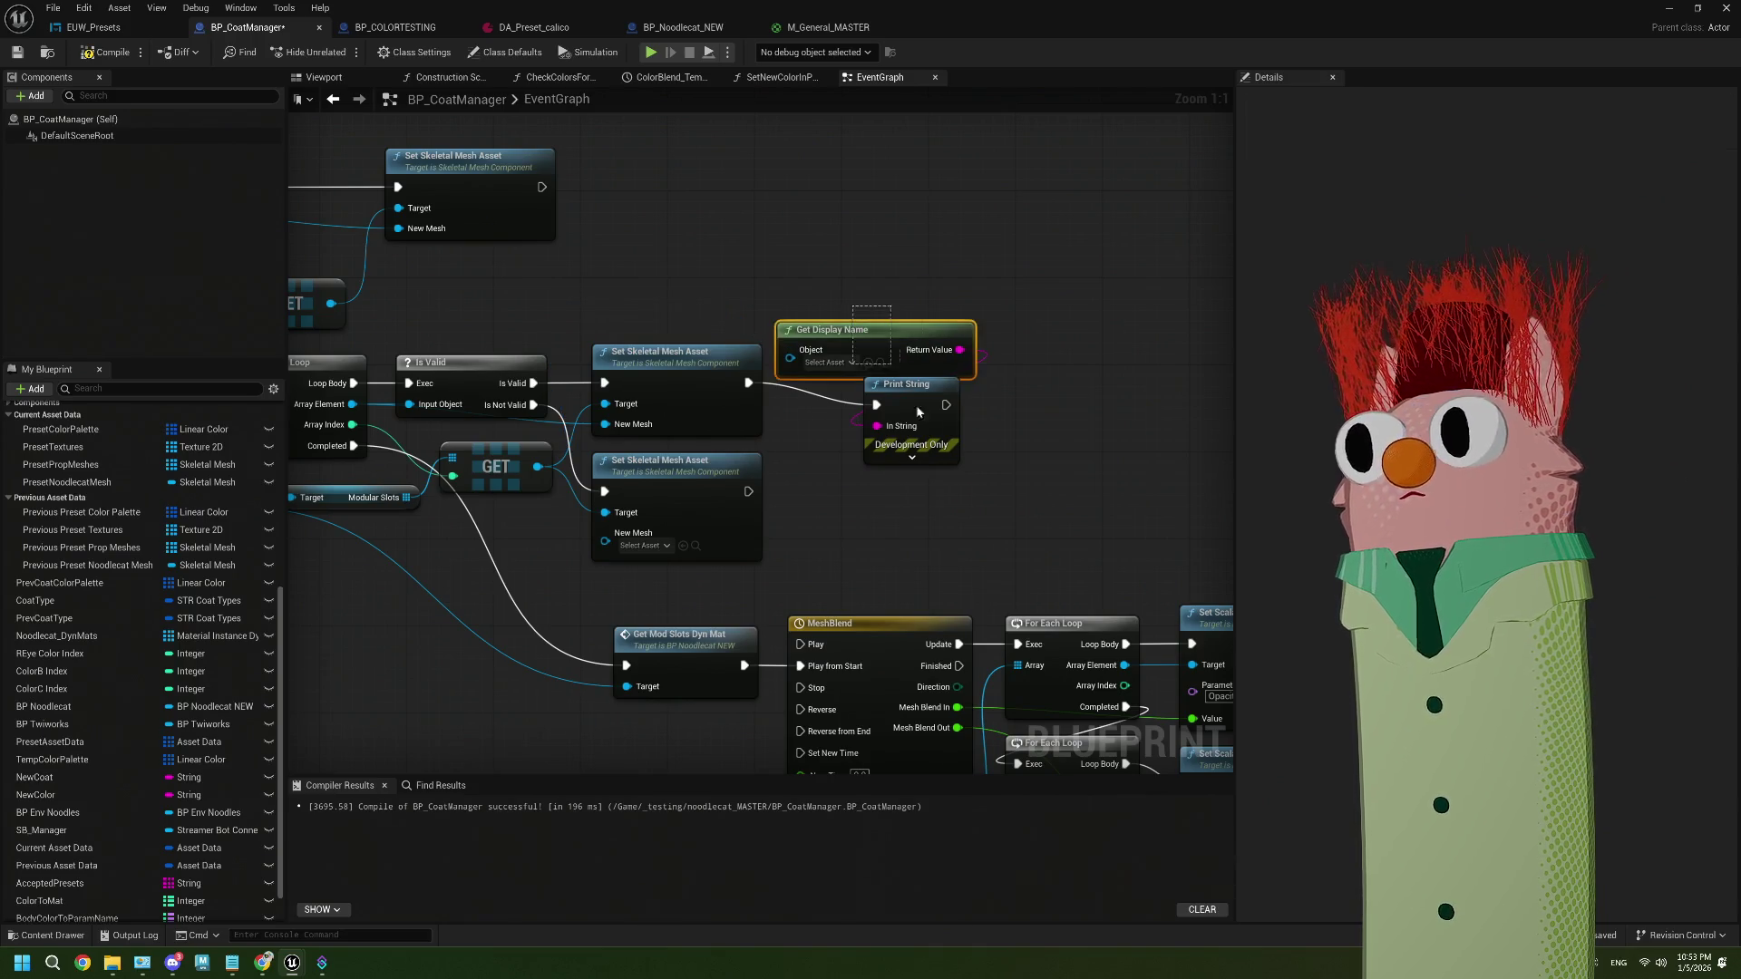
scroll(909, 497, "down", 2)
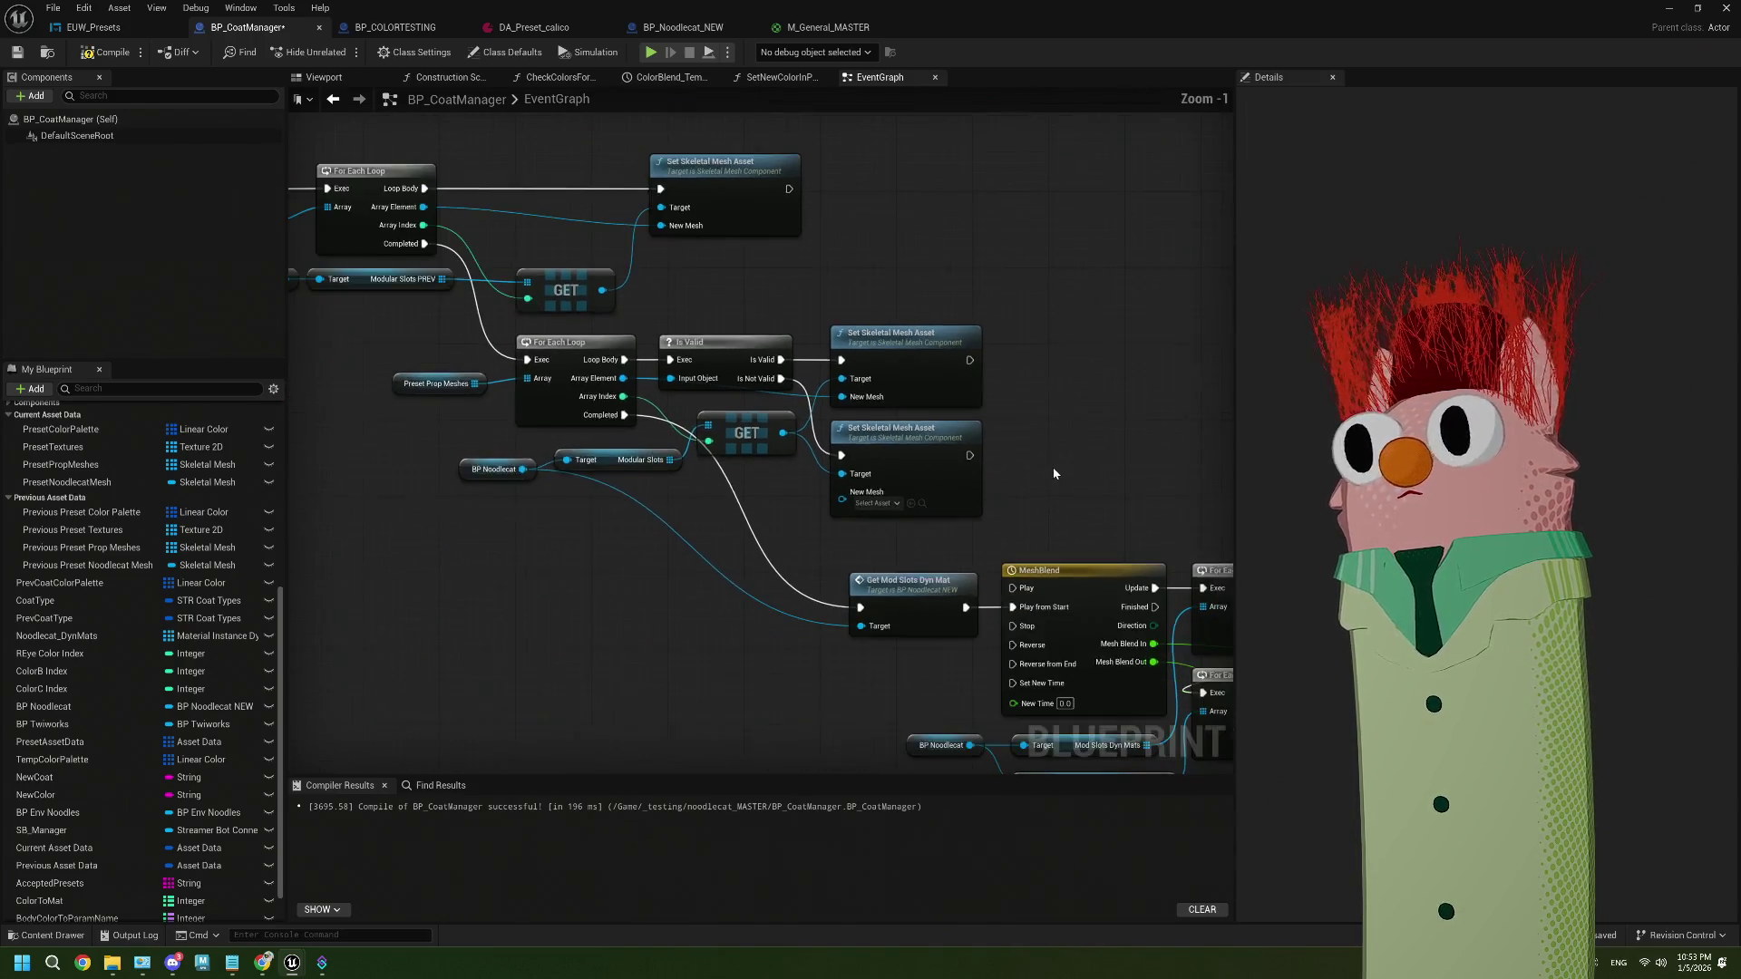
left_click_drag(921, 415, 861, 387)
scroll(761, 504, "up", 2)
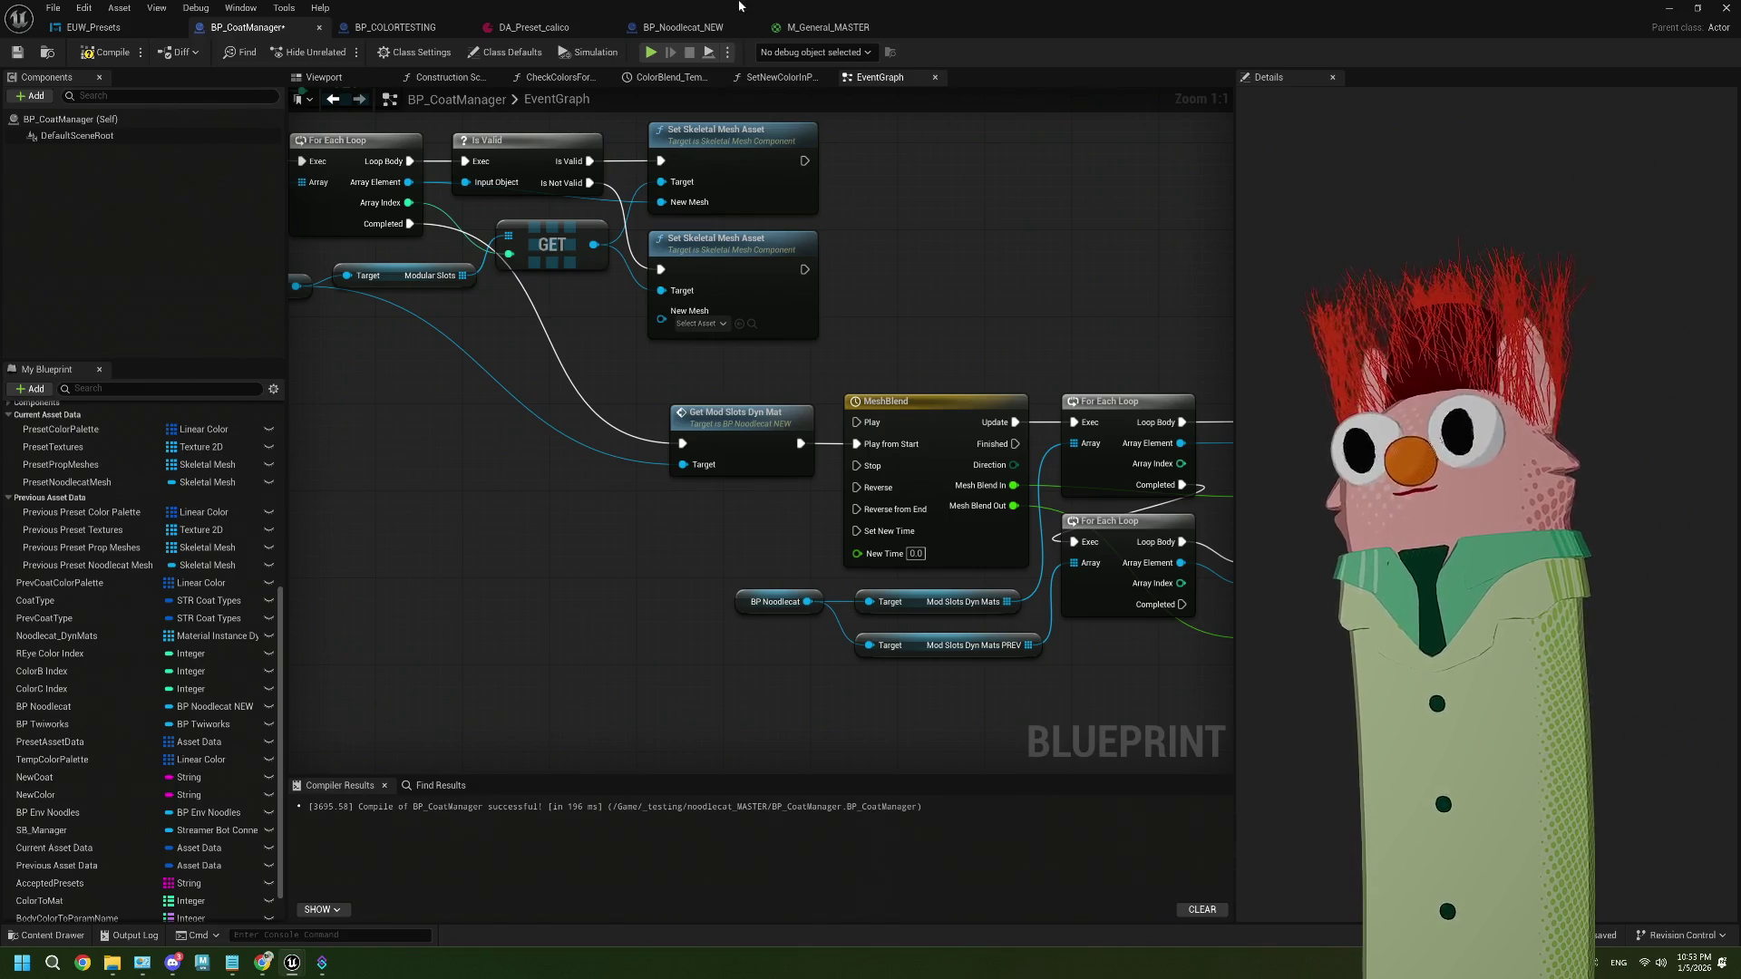
left_click(395, 27)
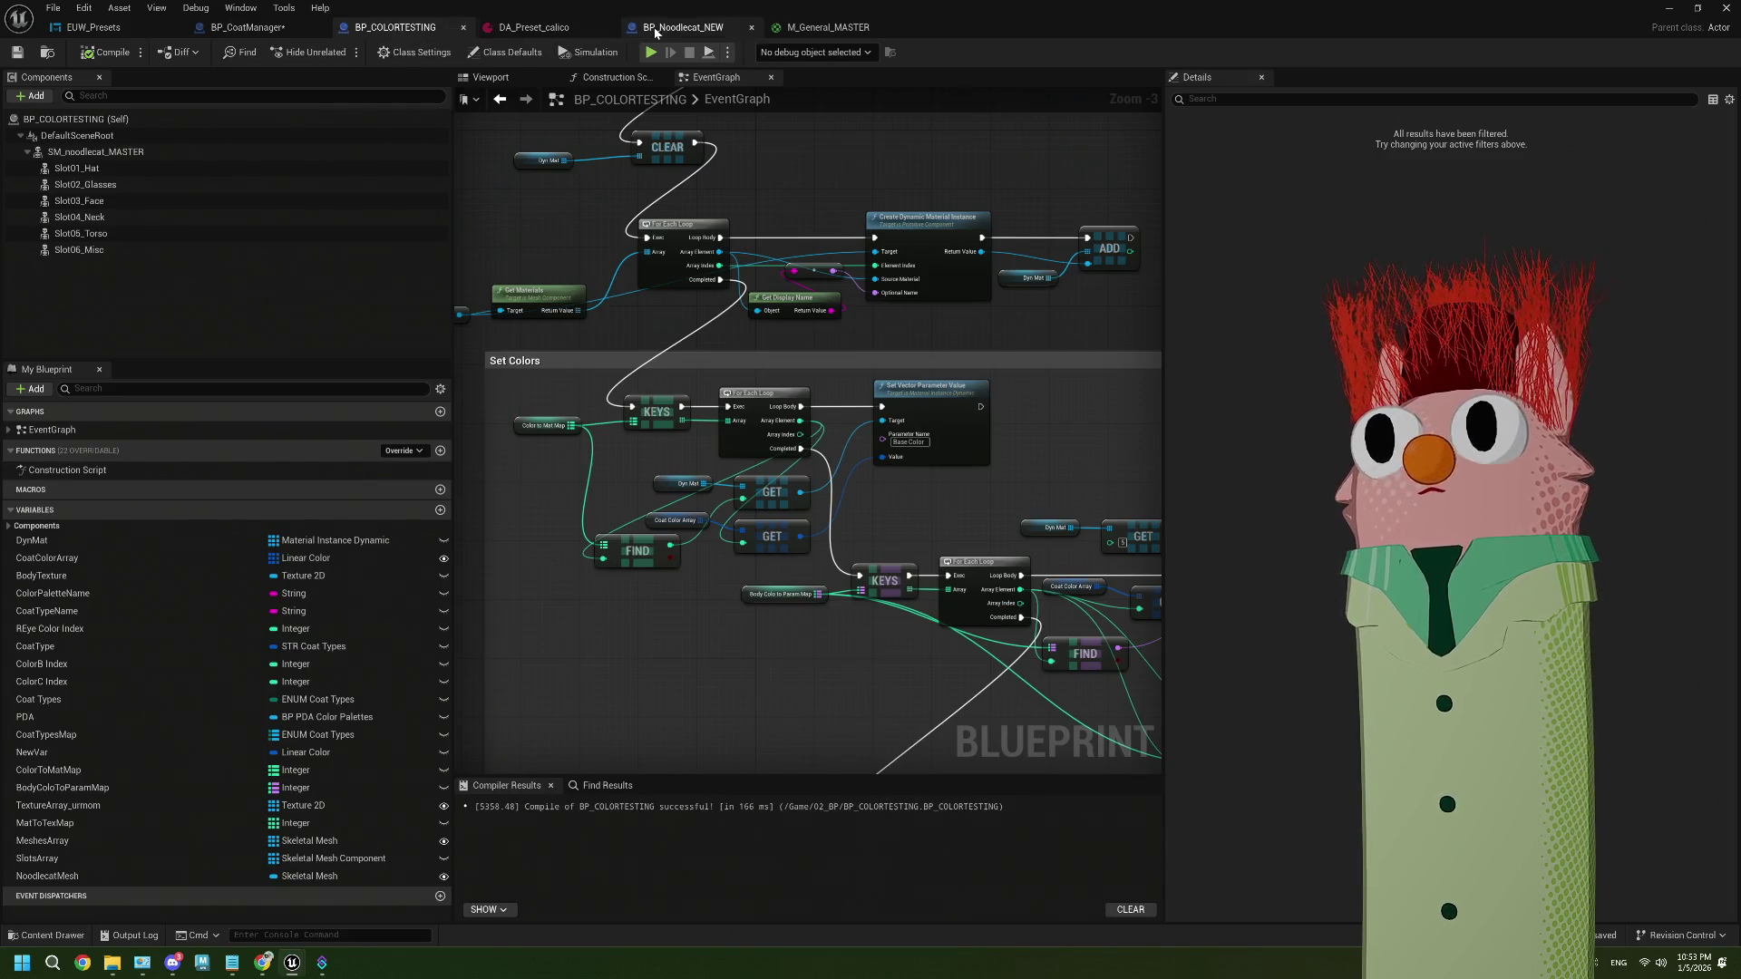
In BP_Noodlecat_NEW, chain a Set Scalar Parameter Value for 'Opacity' after the new Set Material
left_click(656, 29)
left_click_drag(937, 498, 742, 525)
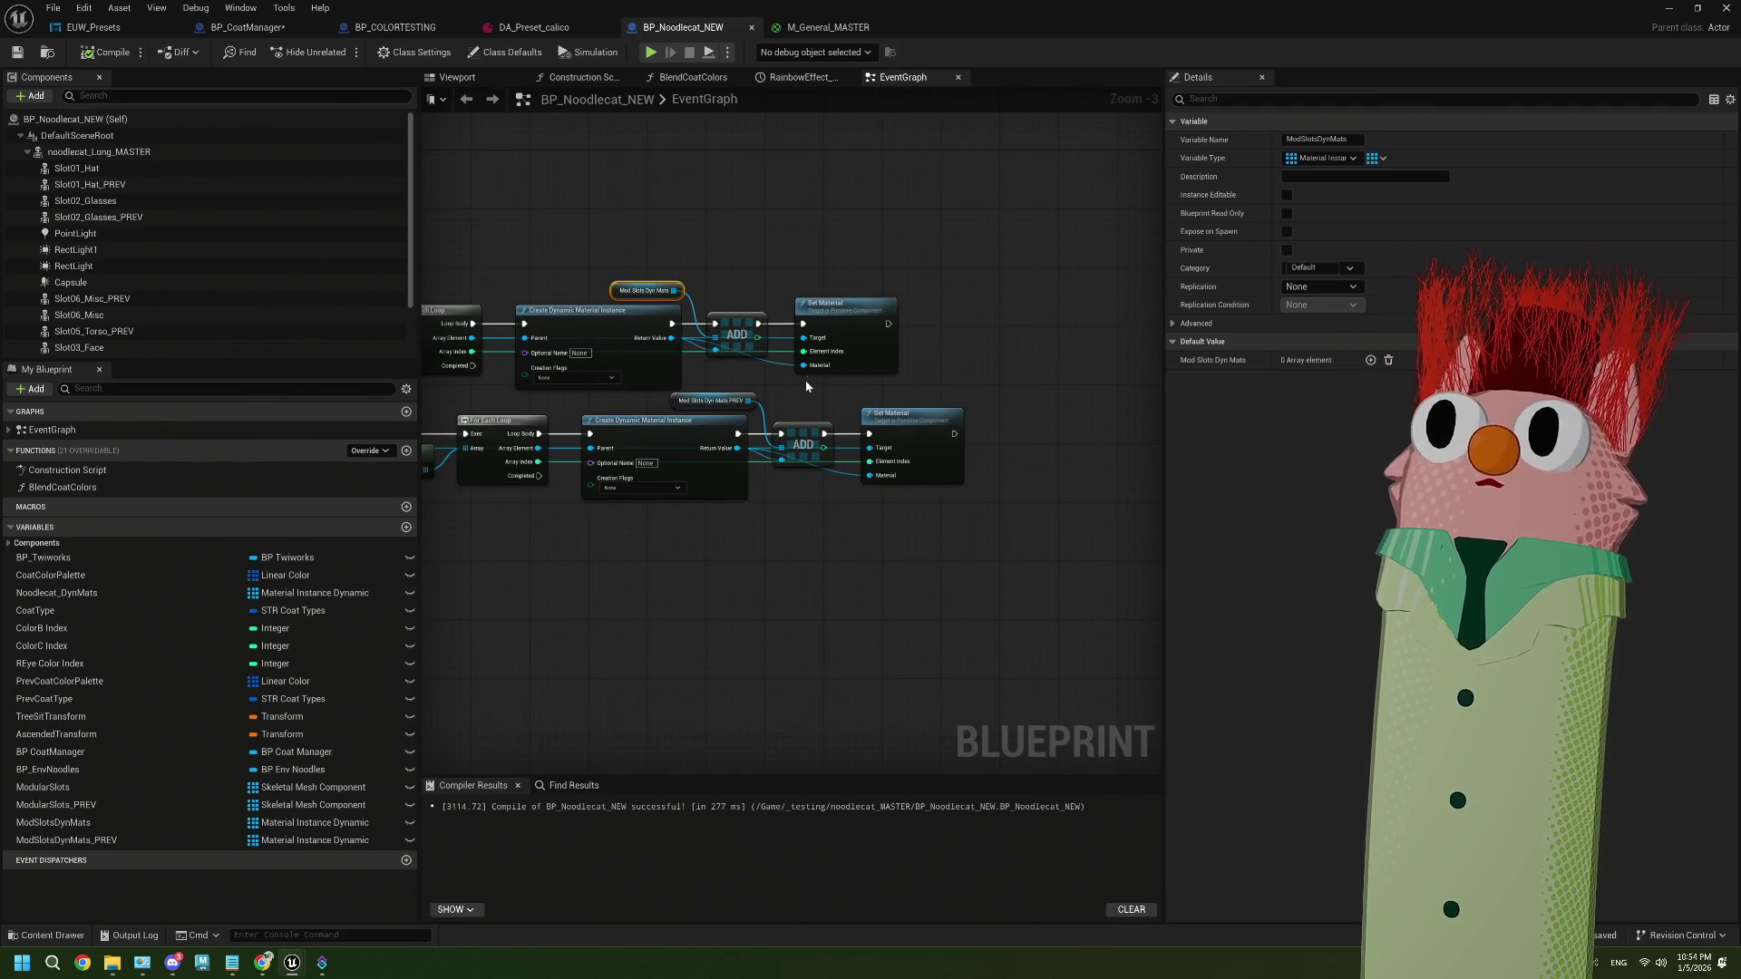
scroll(806, 387, "up", 2)
left_click_drag(784, 400, 723, 401)
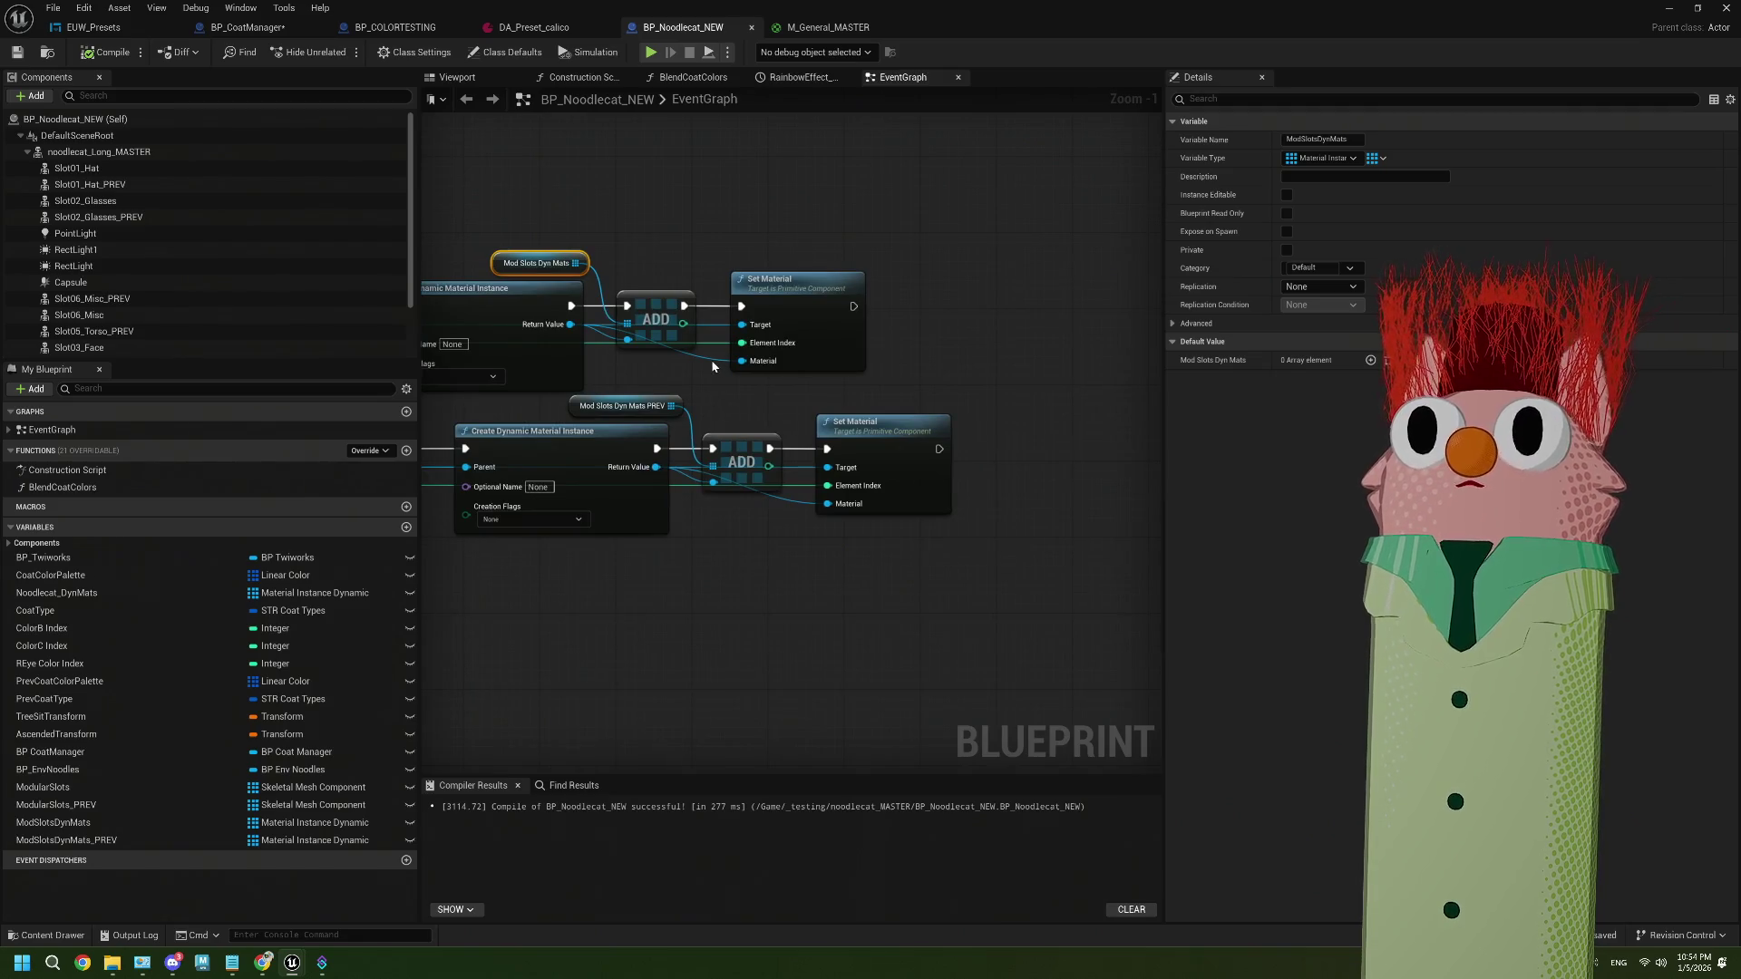
mouse_move(568, 324)
left_mouse_down()
mouse_move(1015, 390)
mouse_move(919, 349)
left_mouse_up()
type("s")
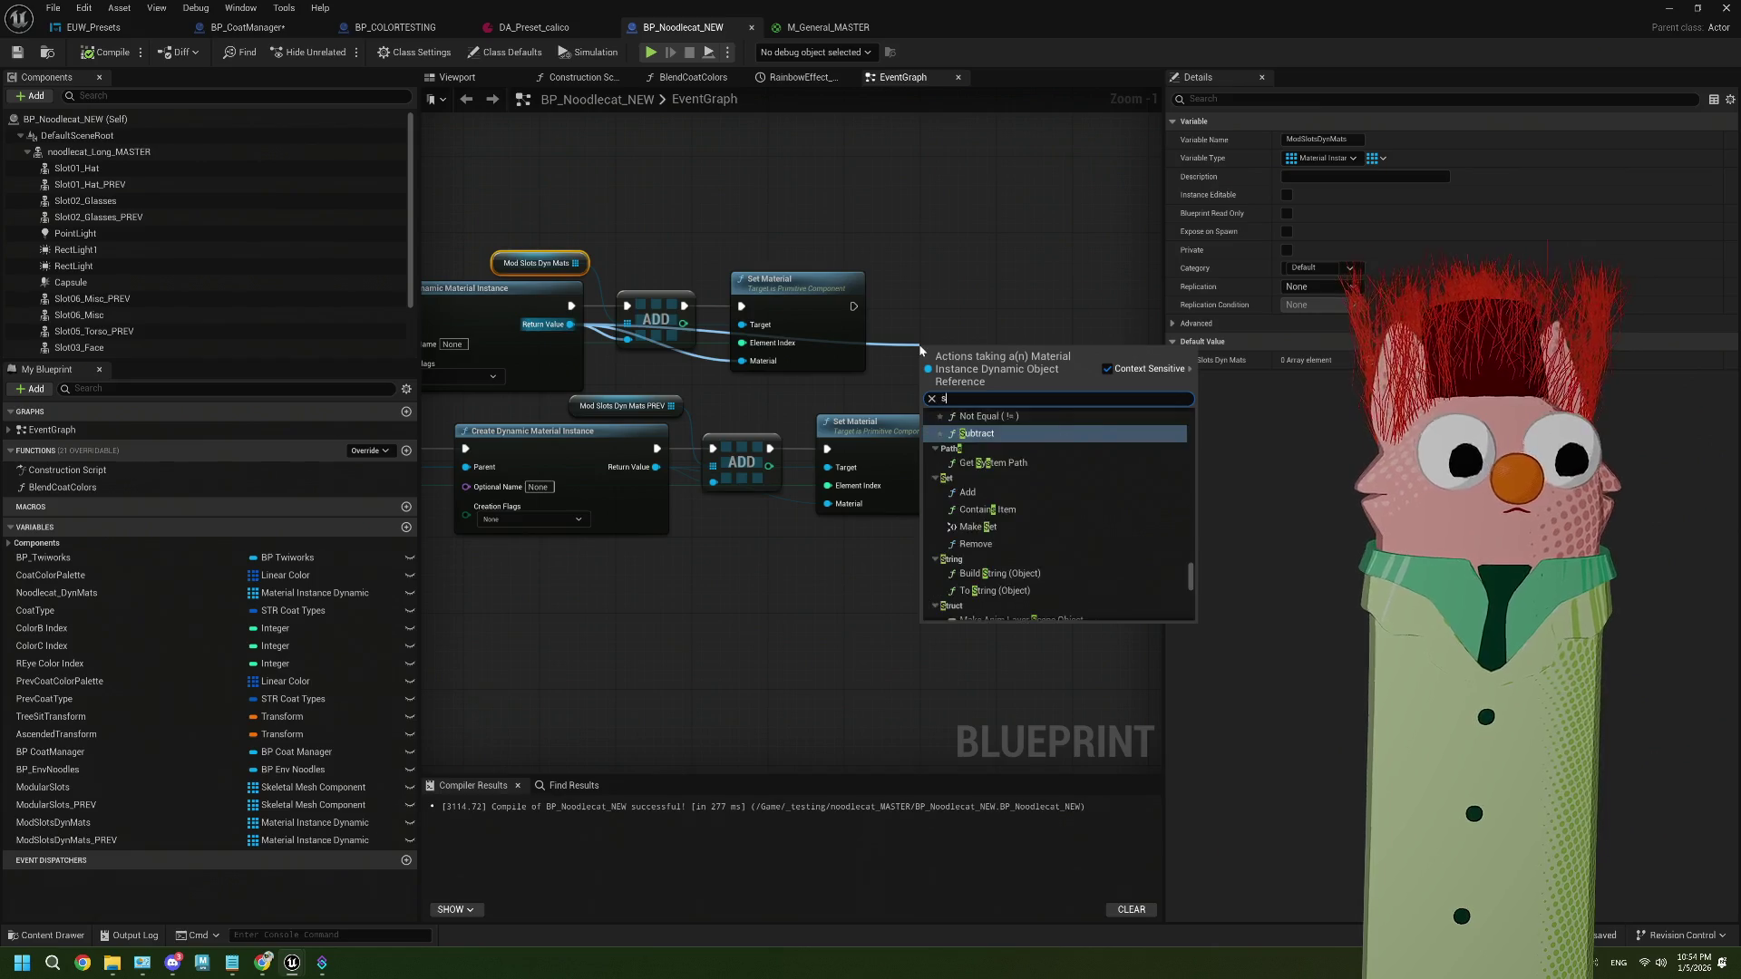
type("et scala")
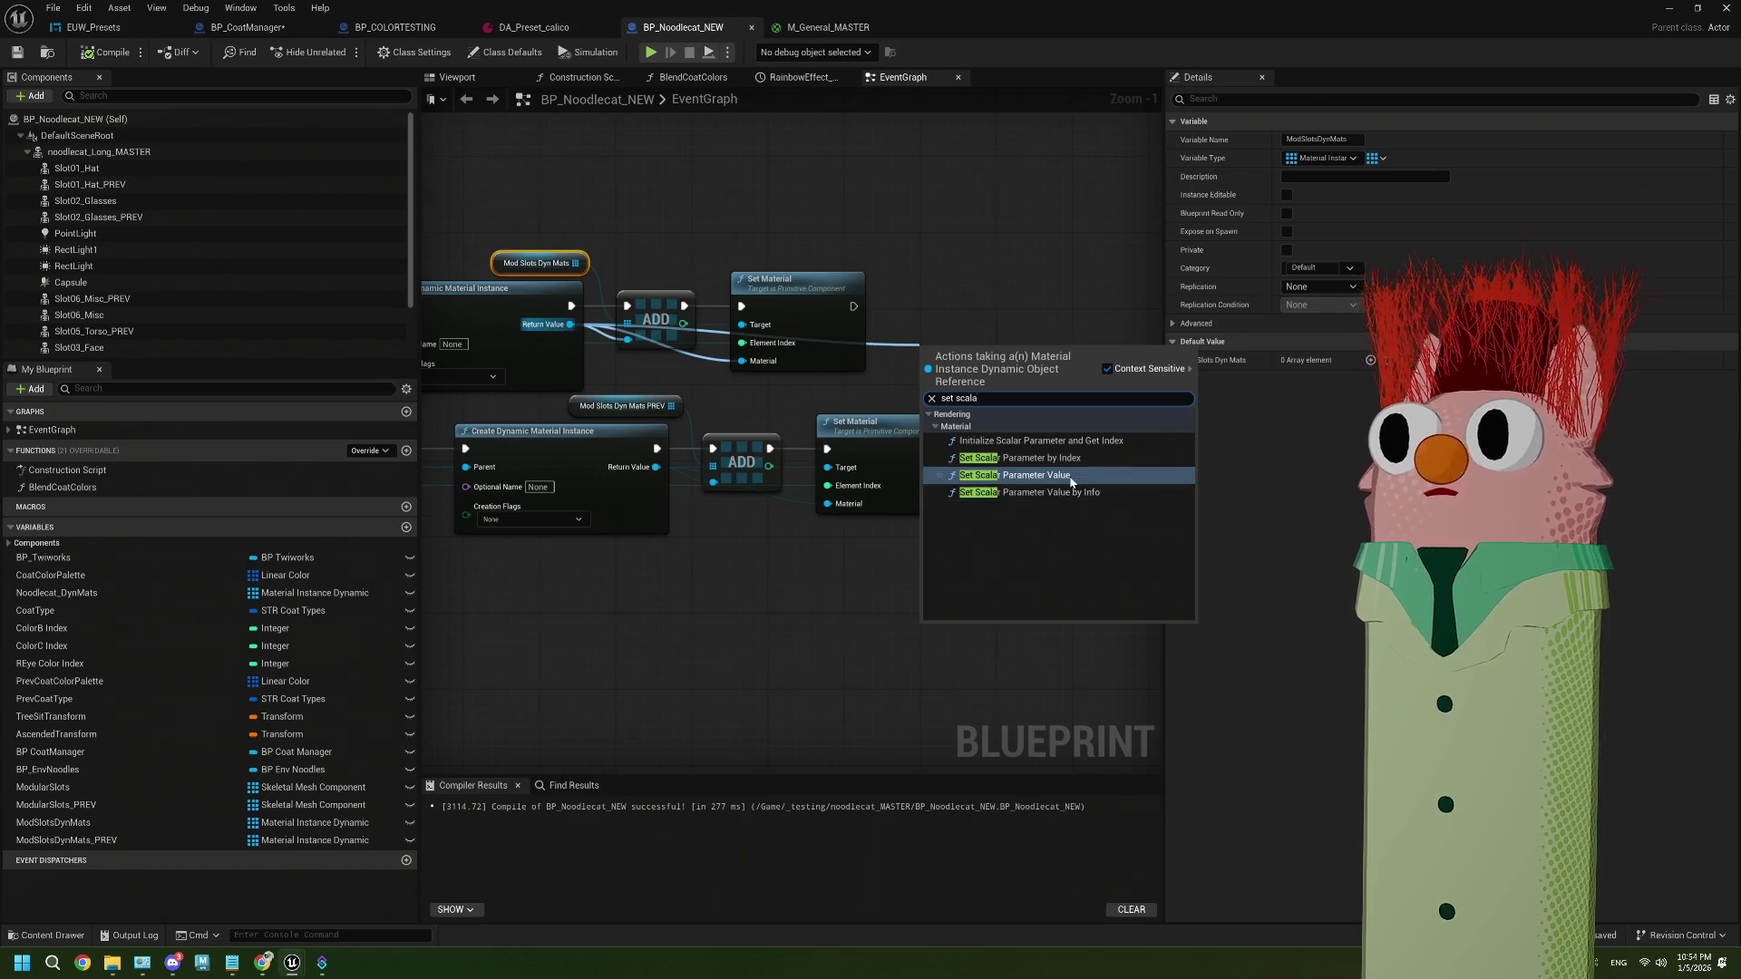
left_click(1016, 473)
left_click_drag(907, 317, 973, 279)
left_click(1007, 344)
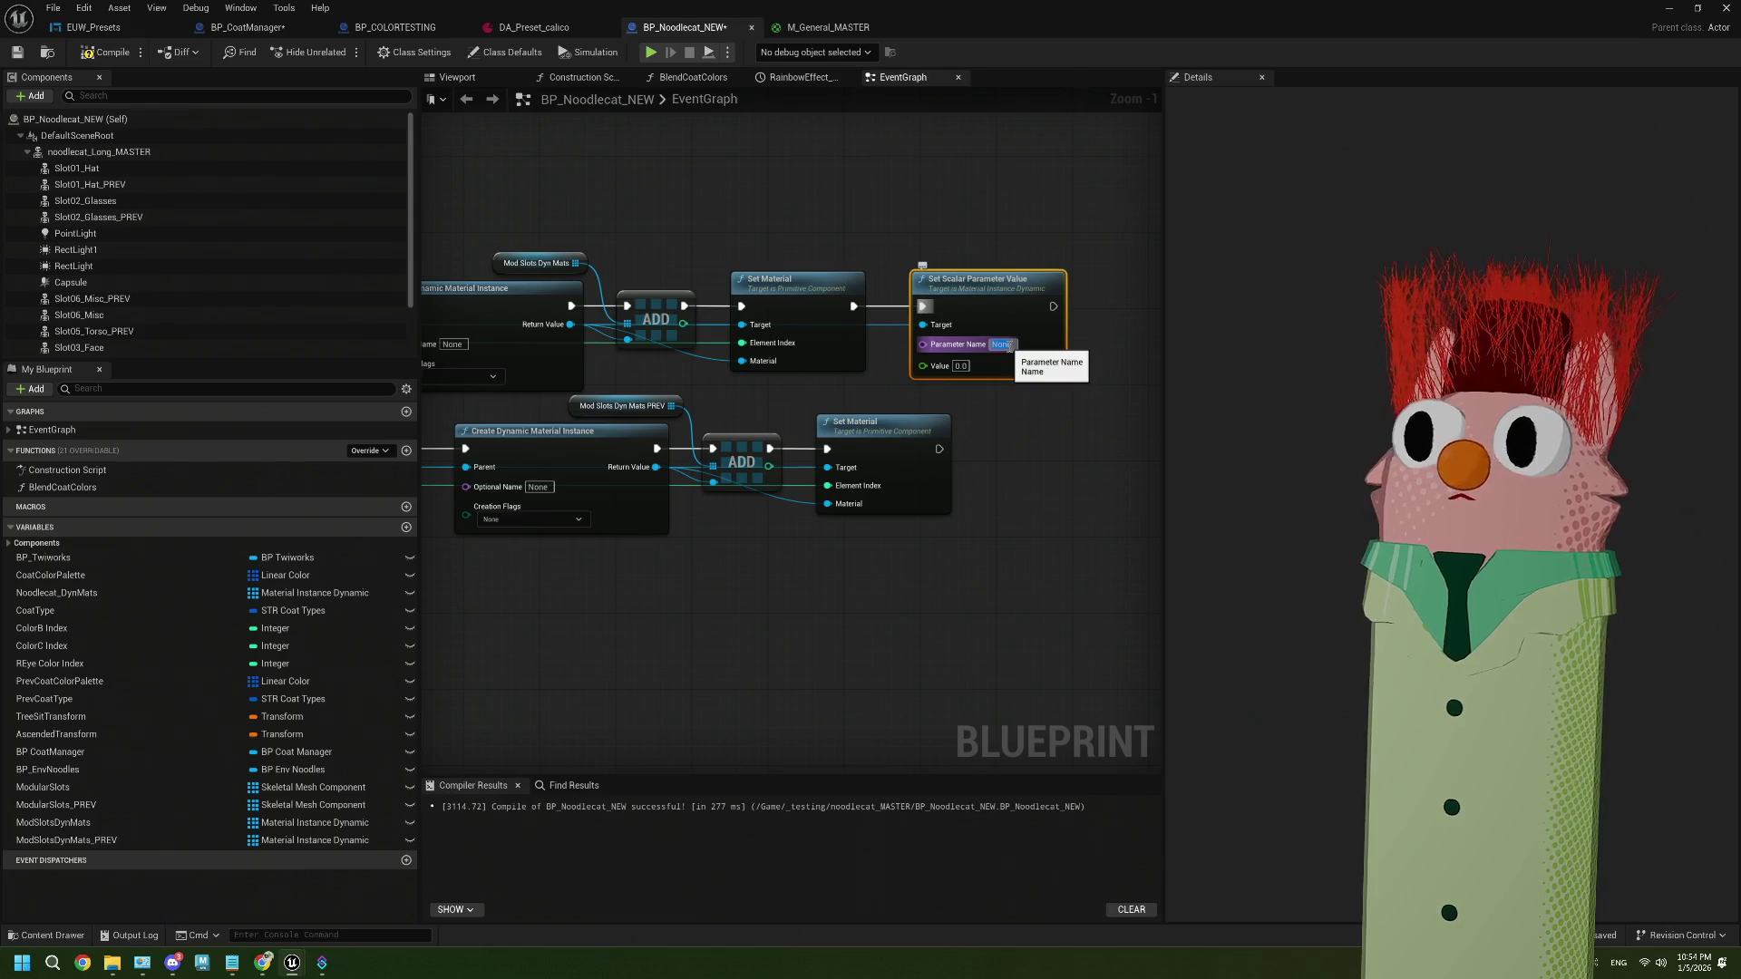
type("Opacity")
key("Return")
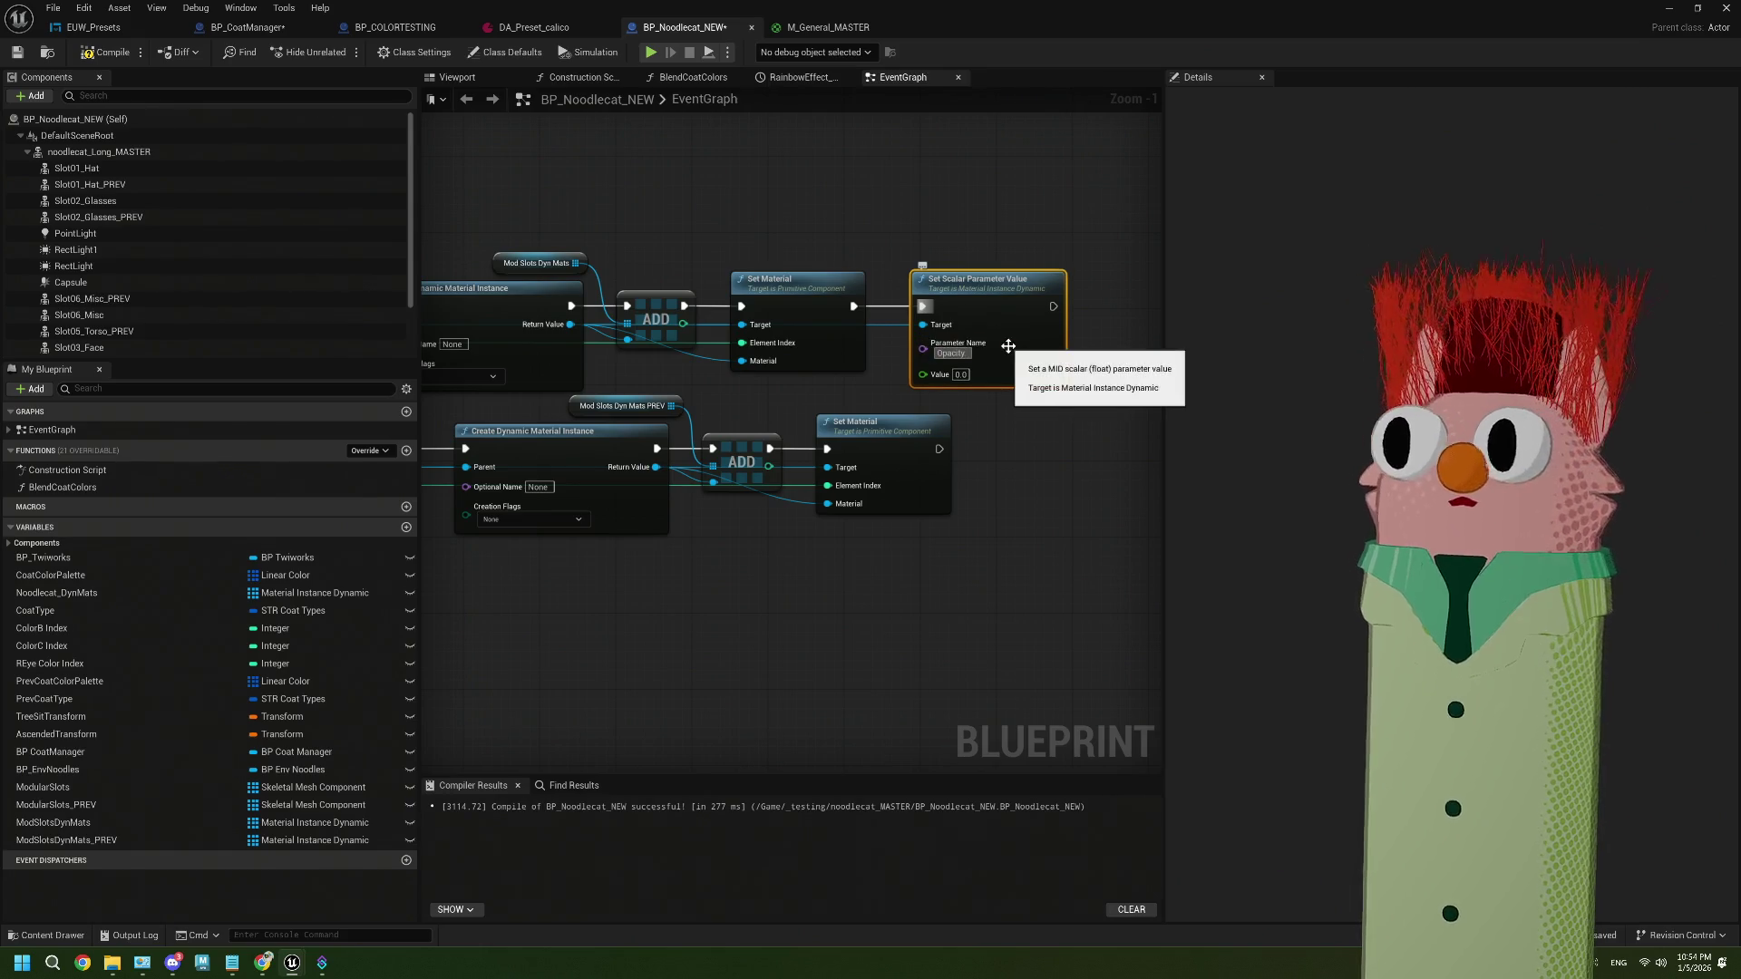
Duplicate it for the PREV material instance with Value 1.0 and compile the Blueprint
mouse_move(990, 446)
left_mouse_down()
mouse_move(705, 443)
mouse_move(816, 495)
mouse_move(642, 427)
left_mouse_up()
mouse_move(611, 313)
left_mouse_down()
mouse_move(1006, 283)
mouse_move(867, 283)
left_mouse_up()
key("ctrl+c")
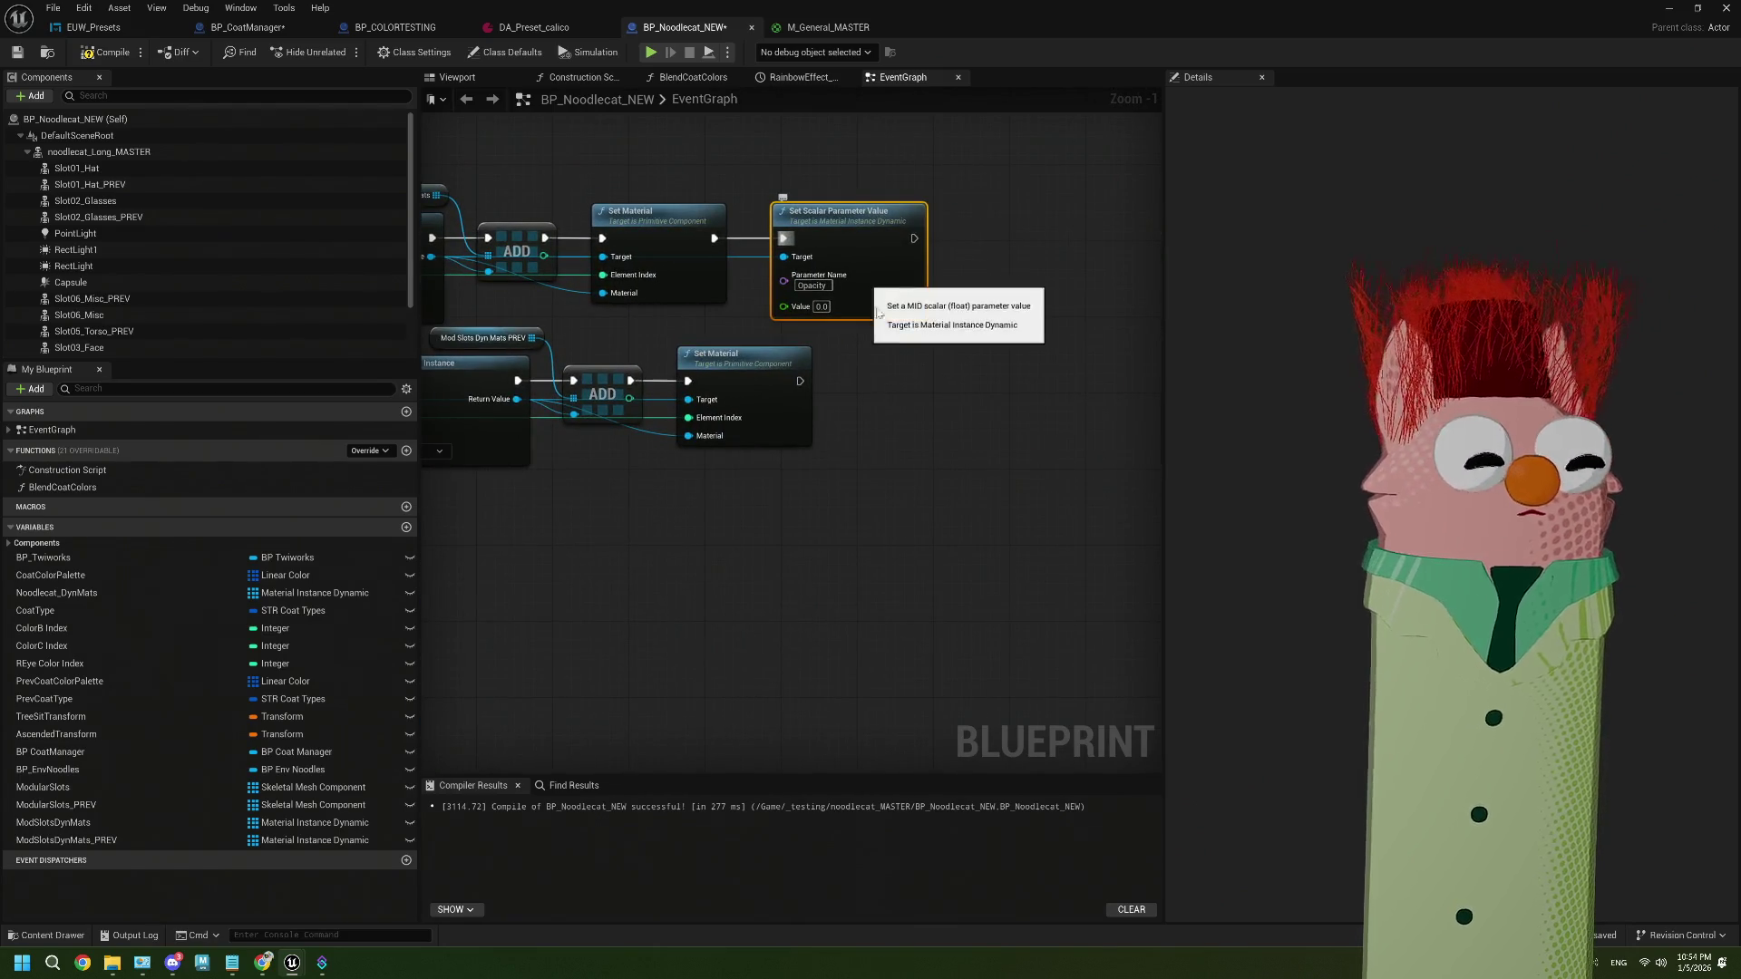
key("ctrl+v")
mouse_move(800, 381)
left_mouse_down()
mouse_move(952, 406)
mouse_move(895, 378)
left_mouse_up()
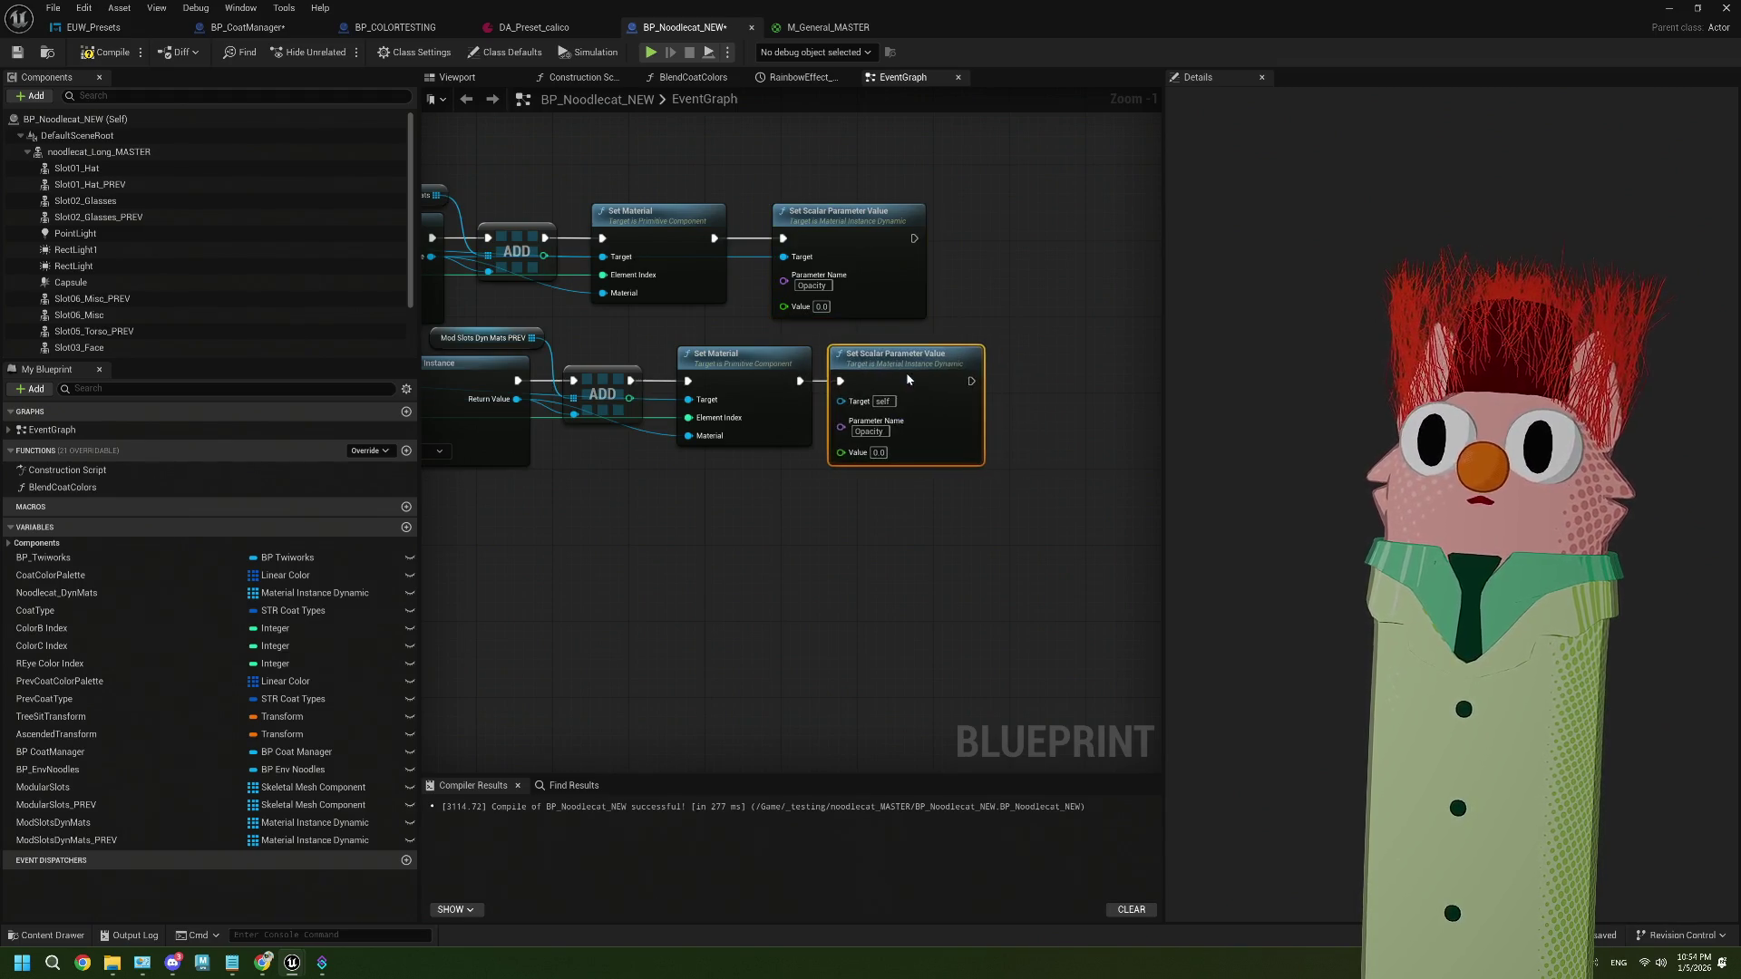
type("1")
left_click(940, 532)
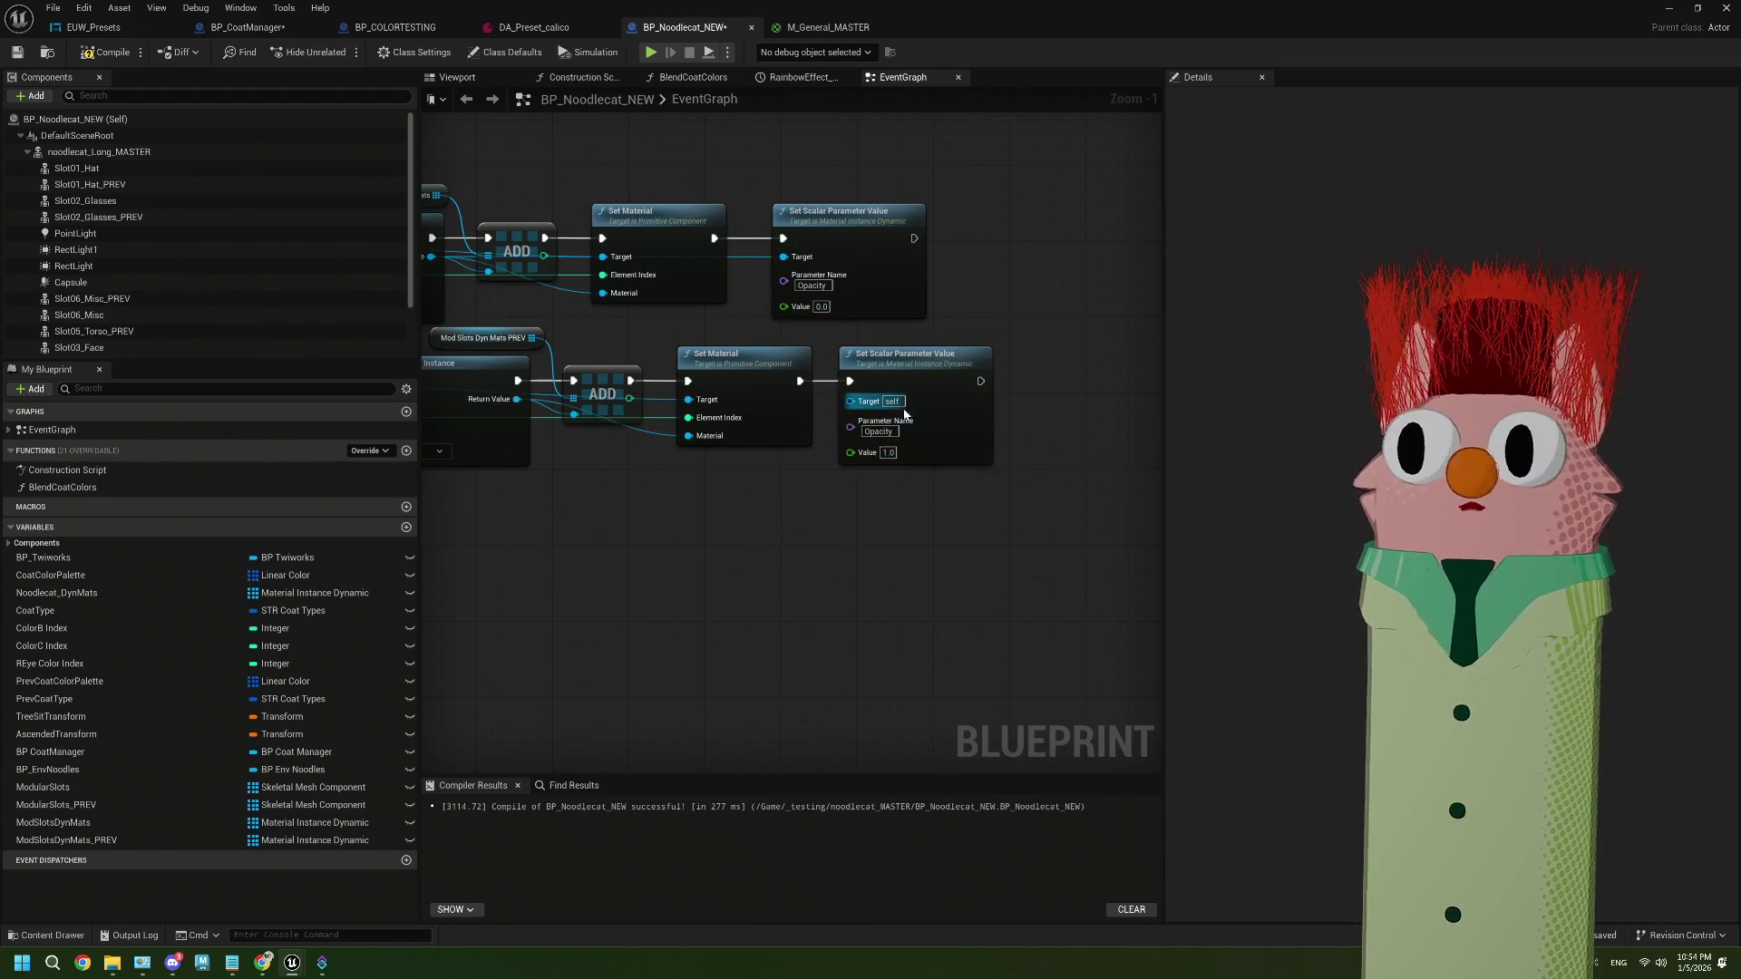
left_click_drag(833, 525, 923, 527)
mouse_move(608, 400)
left_mouse_down()
mouse_move(941, 417)
mouse_move(750, 532)
mouse_move(668, 497)
mouse_move(754, 516)
left_mouse_up()
left_click(112, 60)
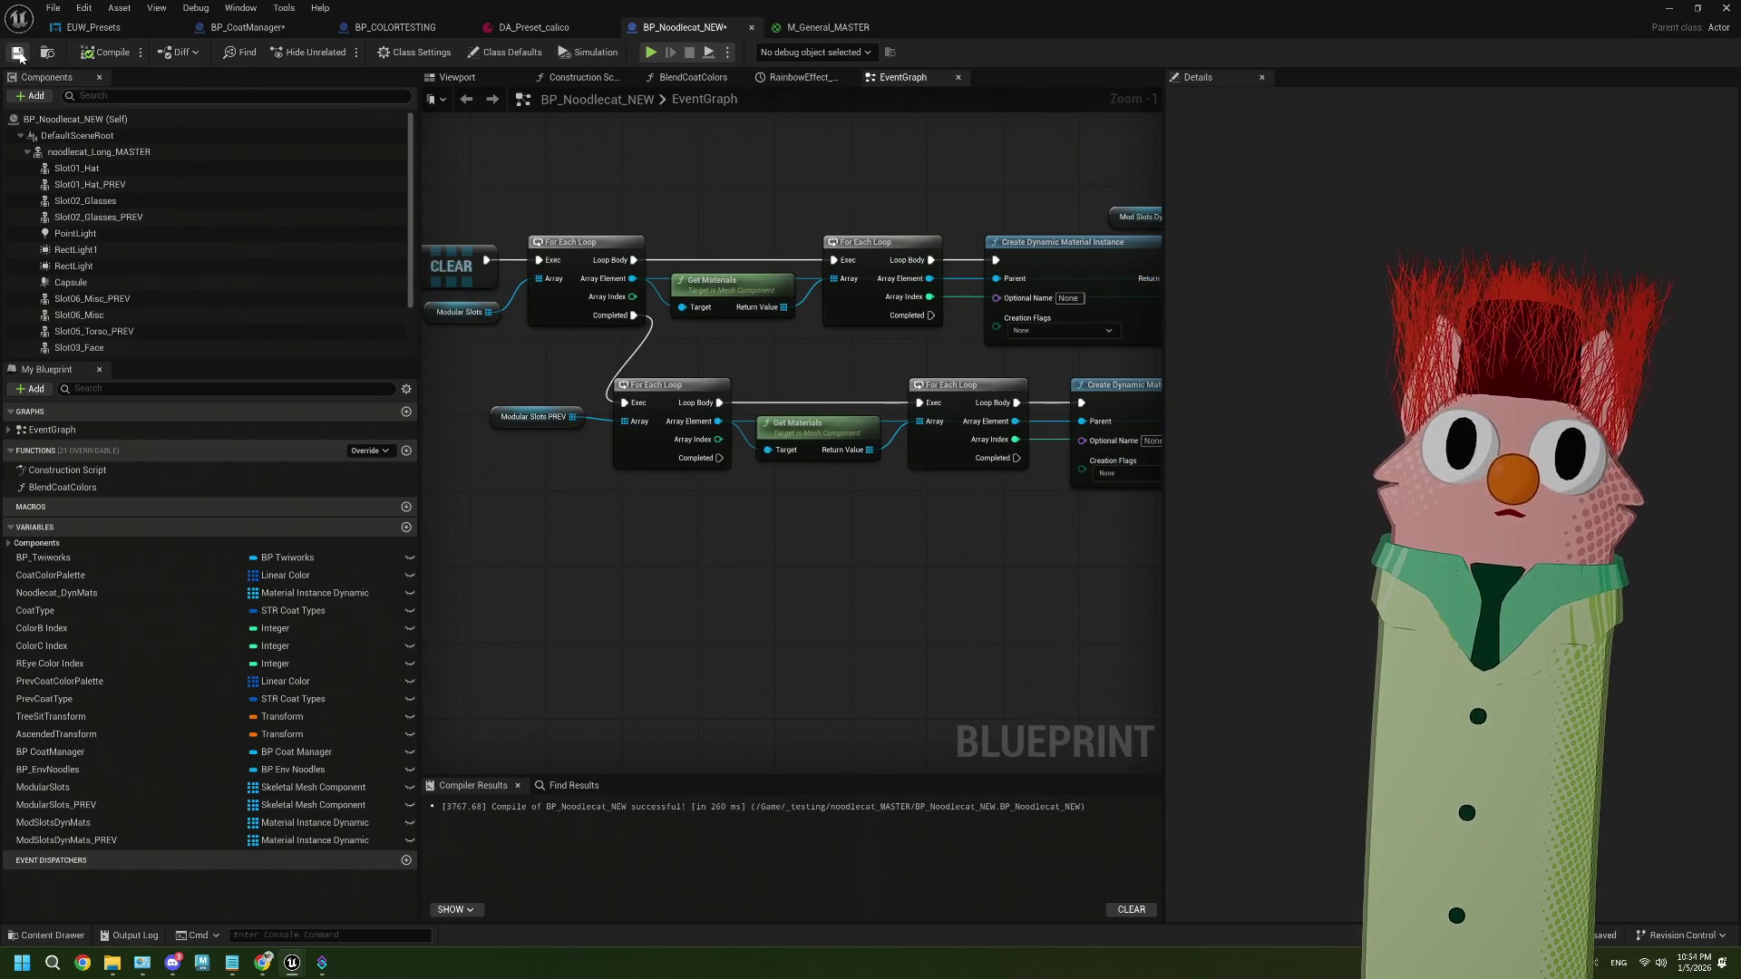
Save BP_Noodlecat_NEW and review its nodes, M_General_MASTER and BP_CoatManager
left_click(18, 52)
mouse_move(820, 563)
left_mouse_down()
mouse_move(940, 563)
mouse_move(668, 490)
left_mouse_up()
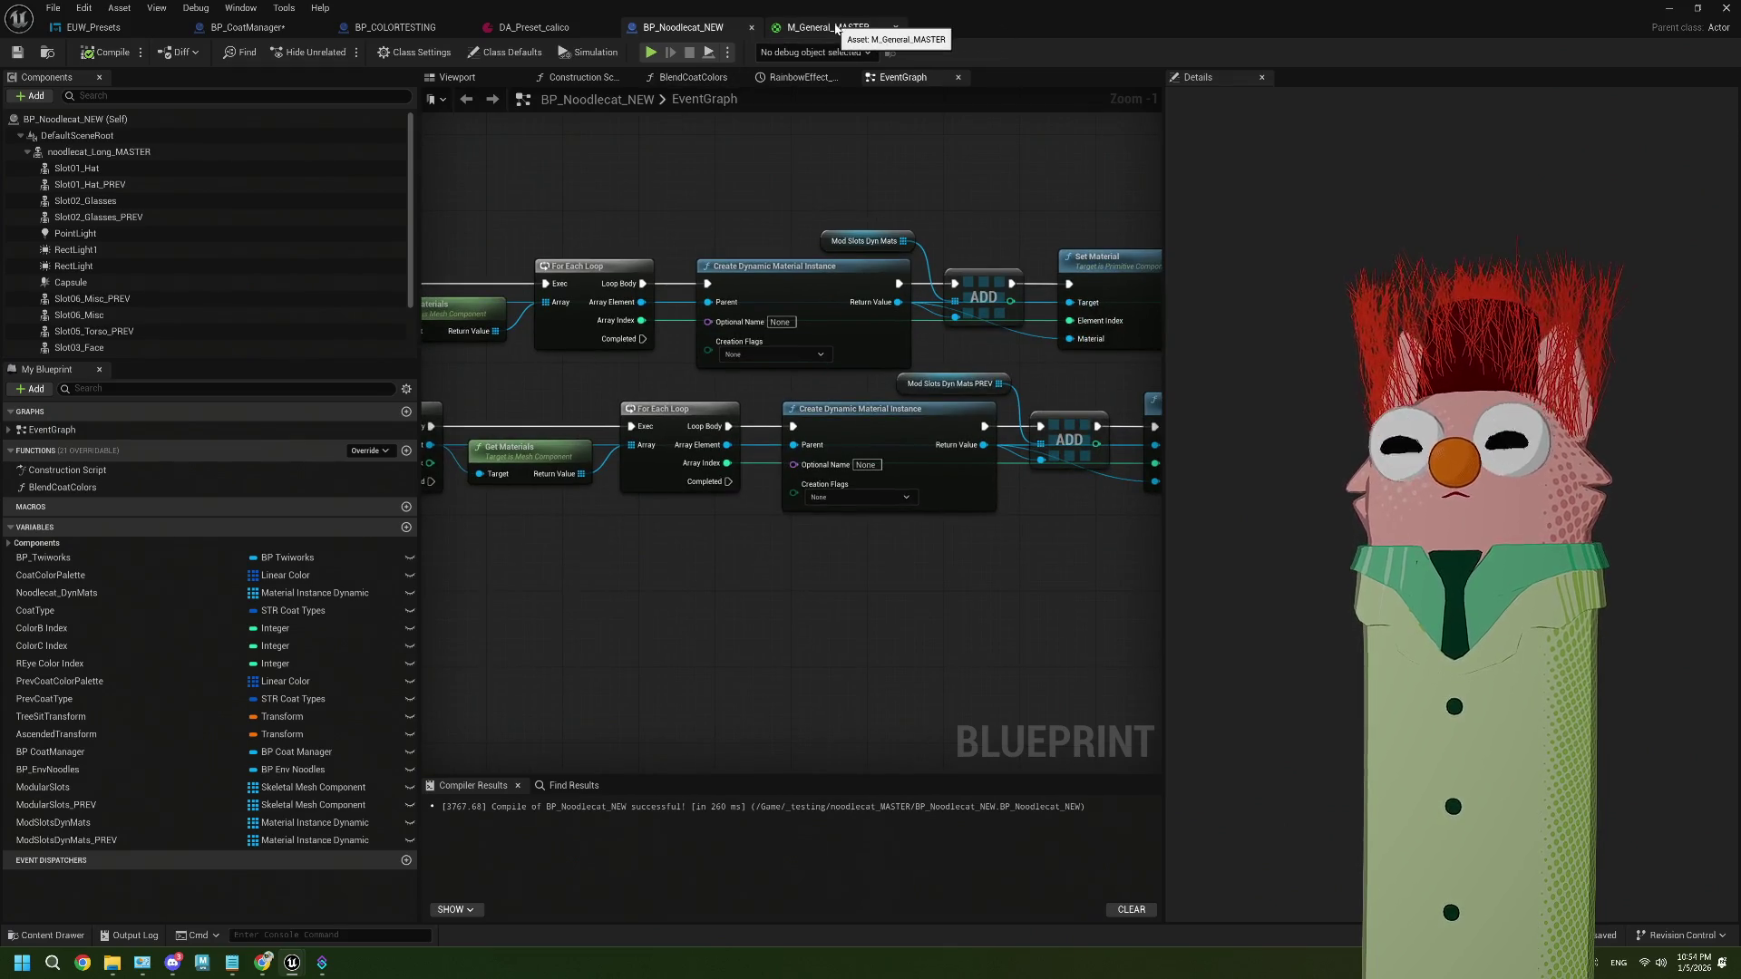
left_click_drag(798, 426, 637, 437)
left_click_drag(472, 389, 692, 392)
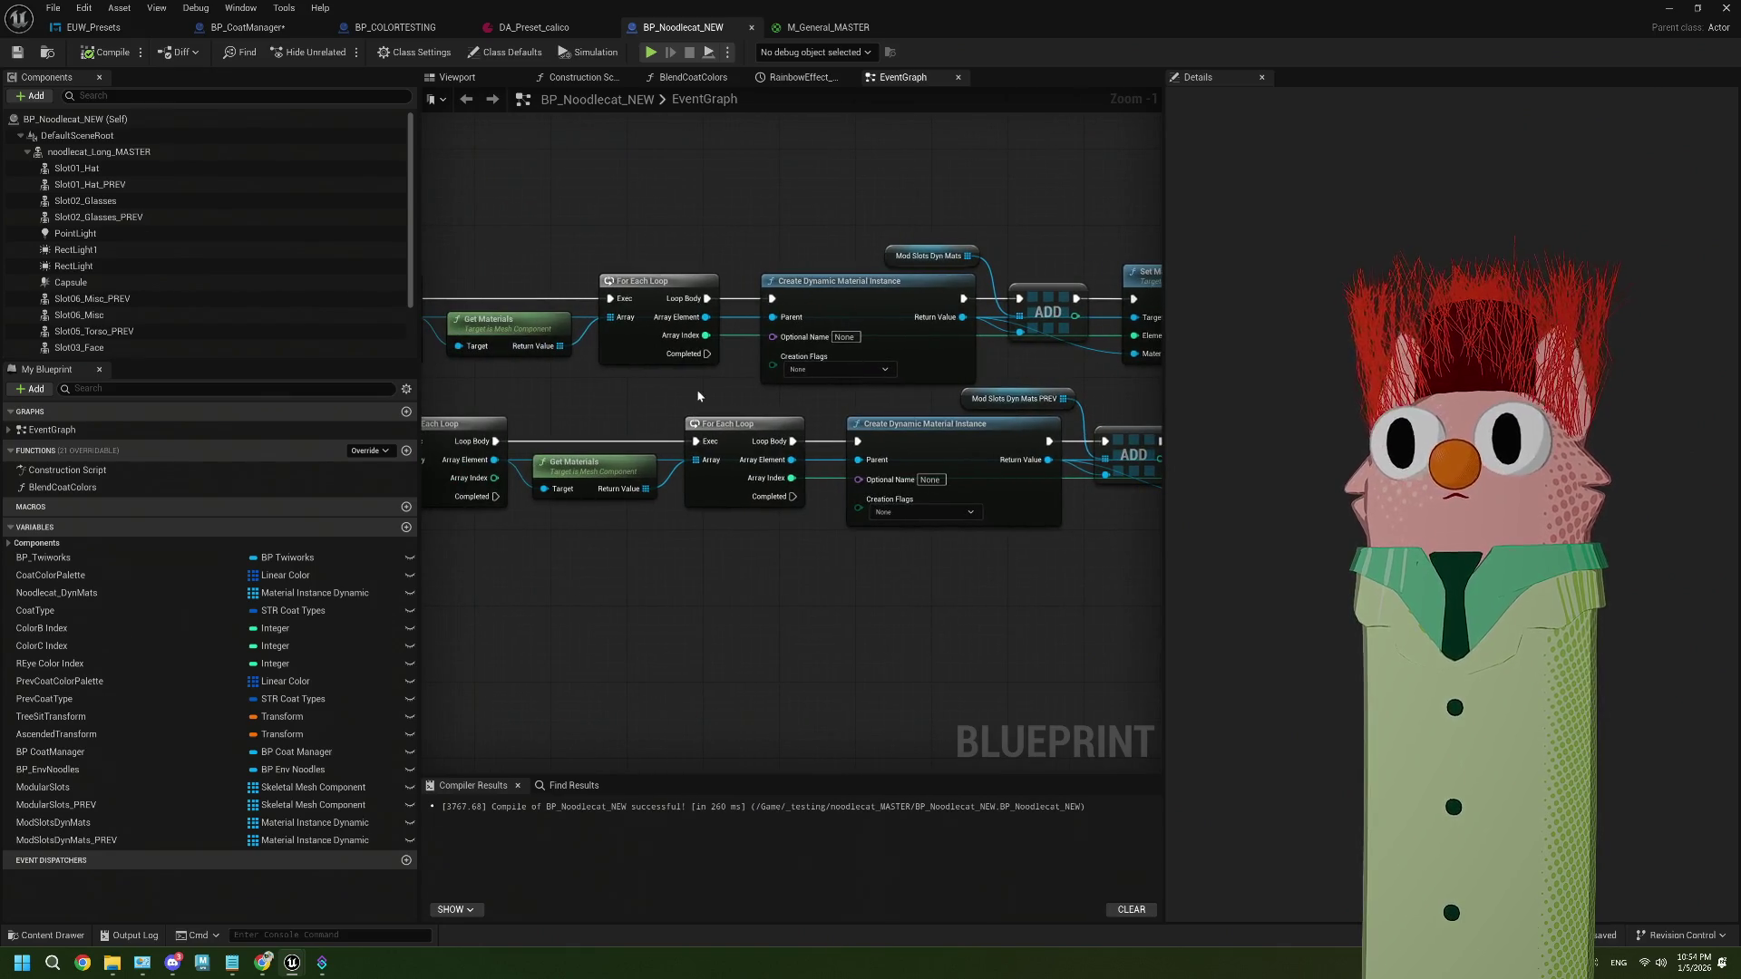
left_click(816, 28)
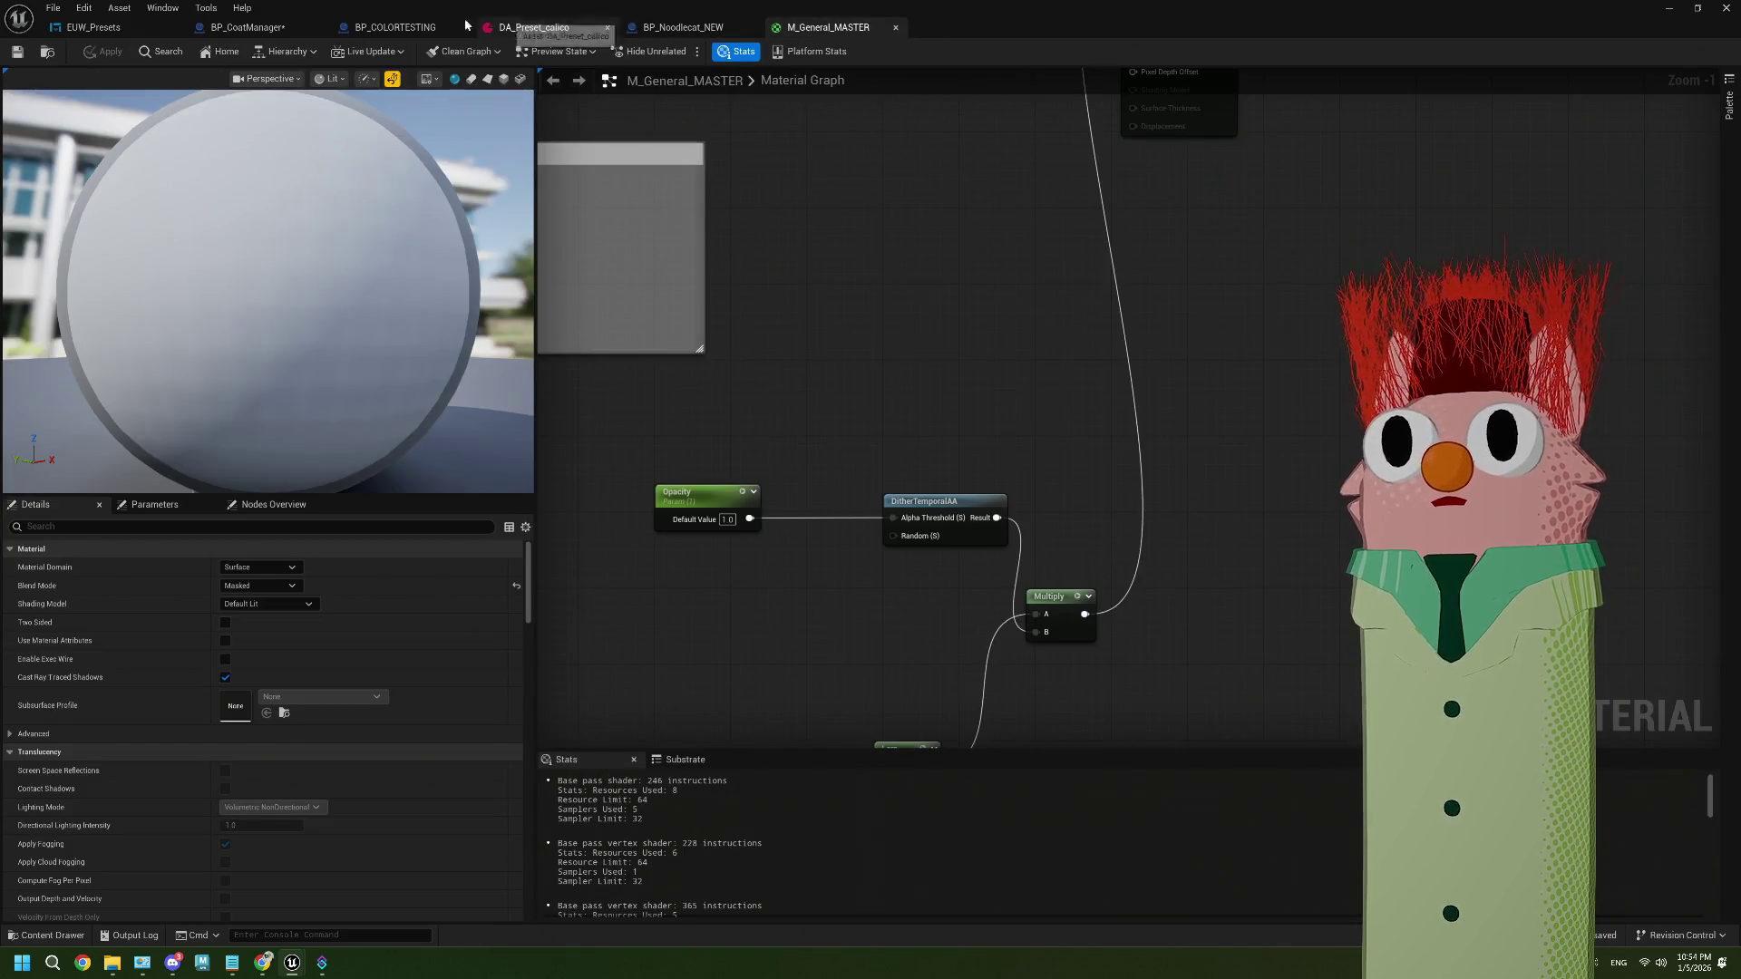
left_click(396, 27)
left_click(248, 27)
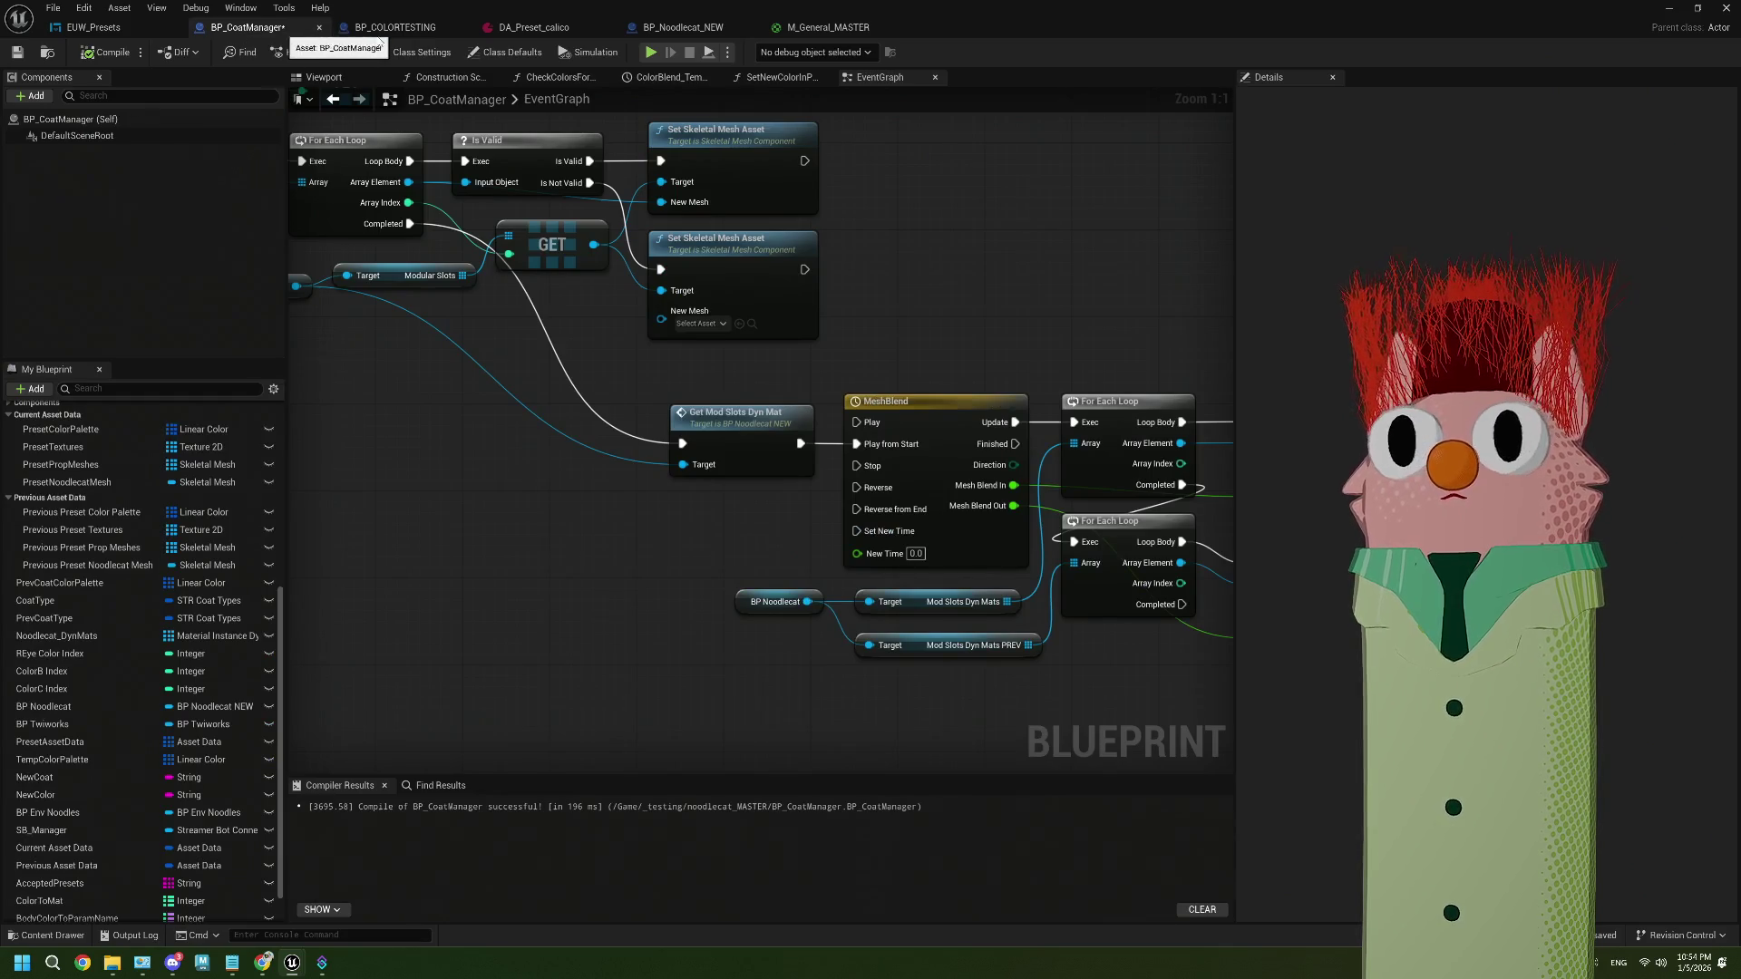
left_click(680, 27)
Inspect the CLEAR, Mod Slots Dyn Mats and Modular Slots PREV nodes in BP_Noodlecat_NEW
mouse_move(689, 544)
left_mouse_down()
mouse_move(744, 444)
mouse_move(948, 453)
left_mouse_up()
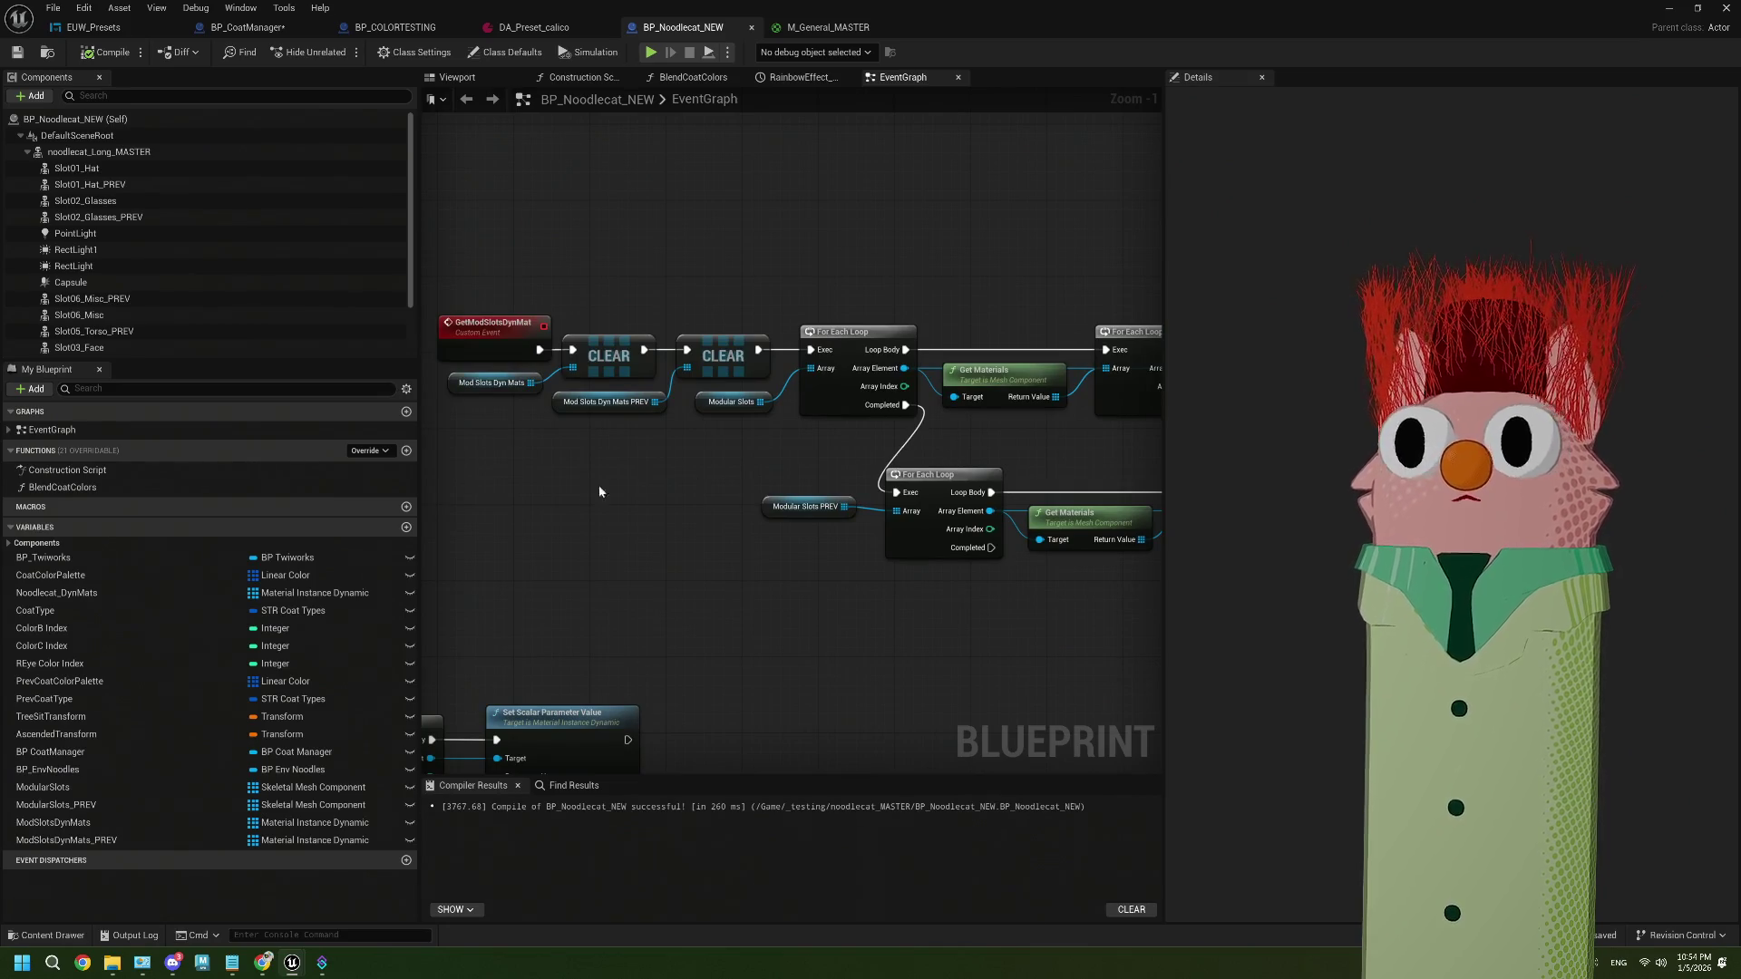
left_click_drag(665, 456, 514, 381)
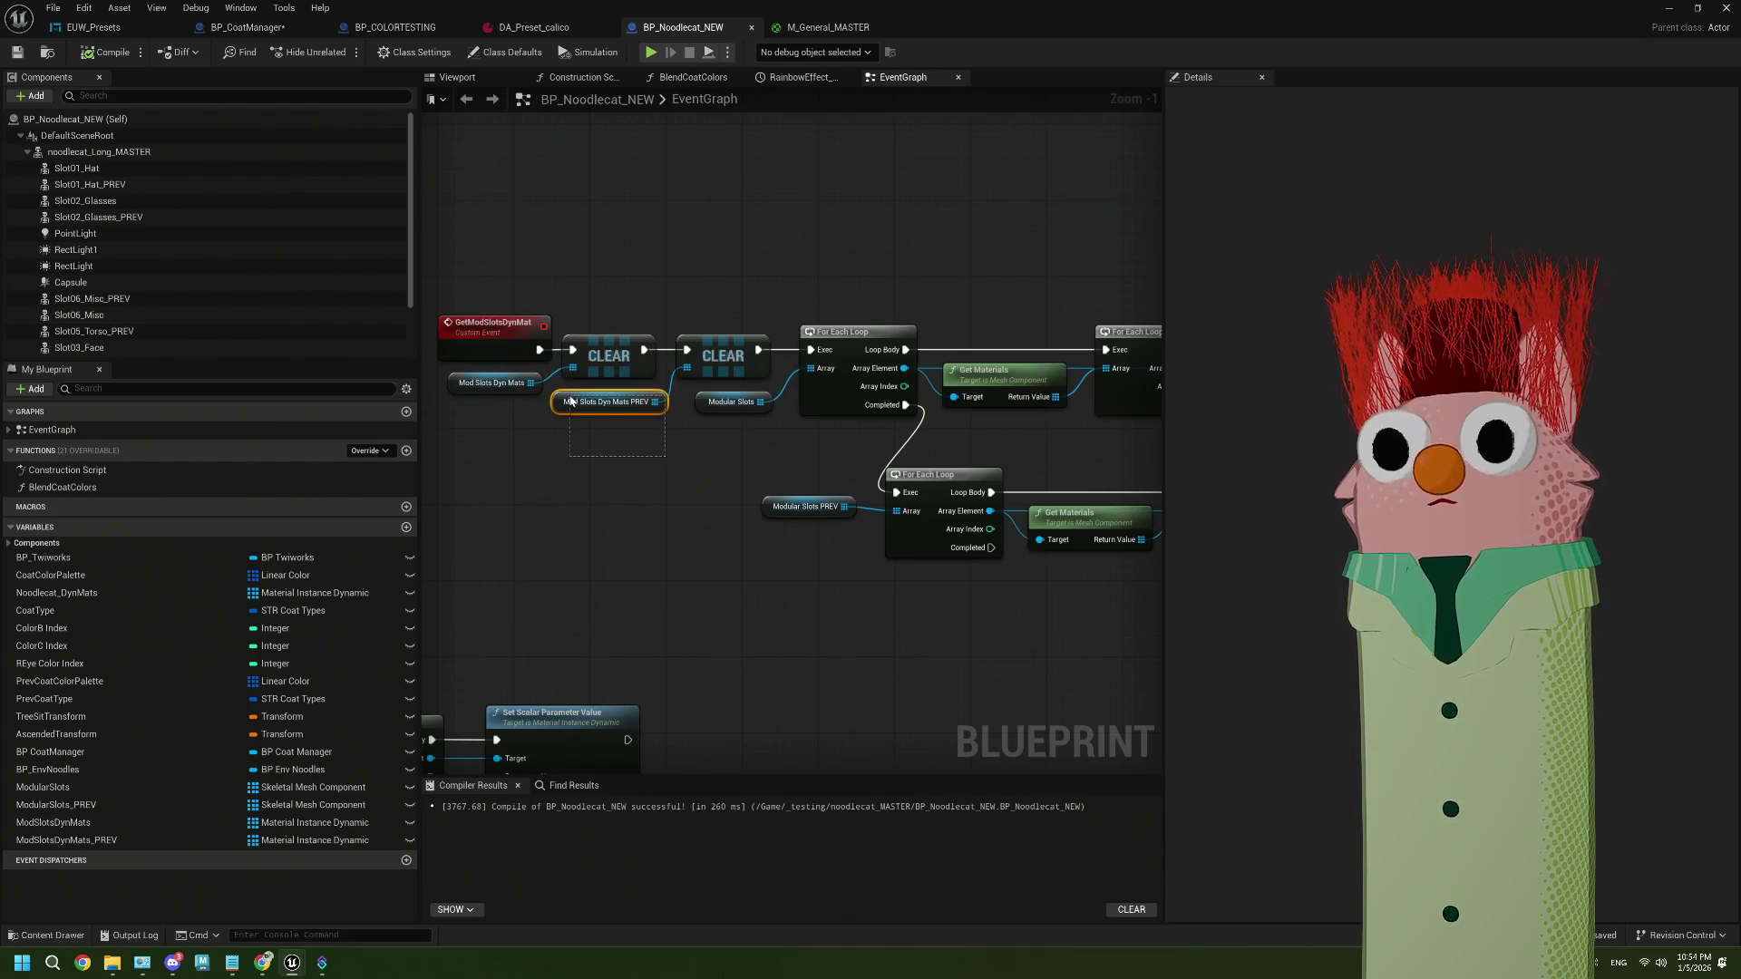
left_click_drag(667, 458, 520, 382)
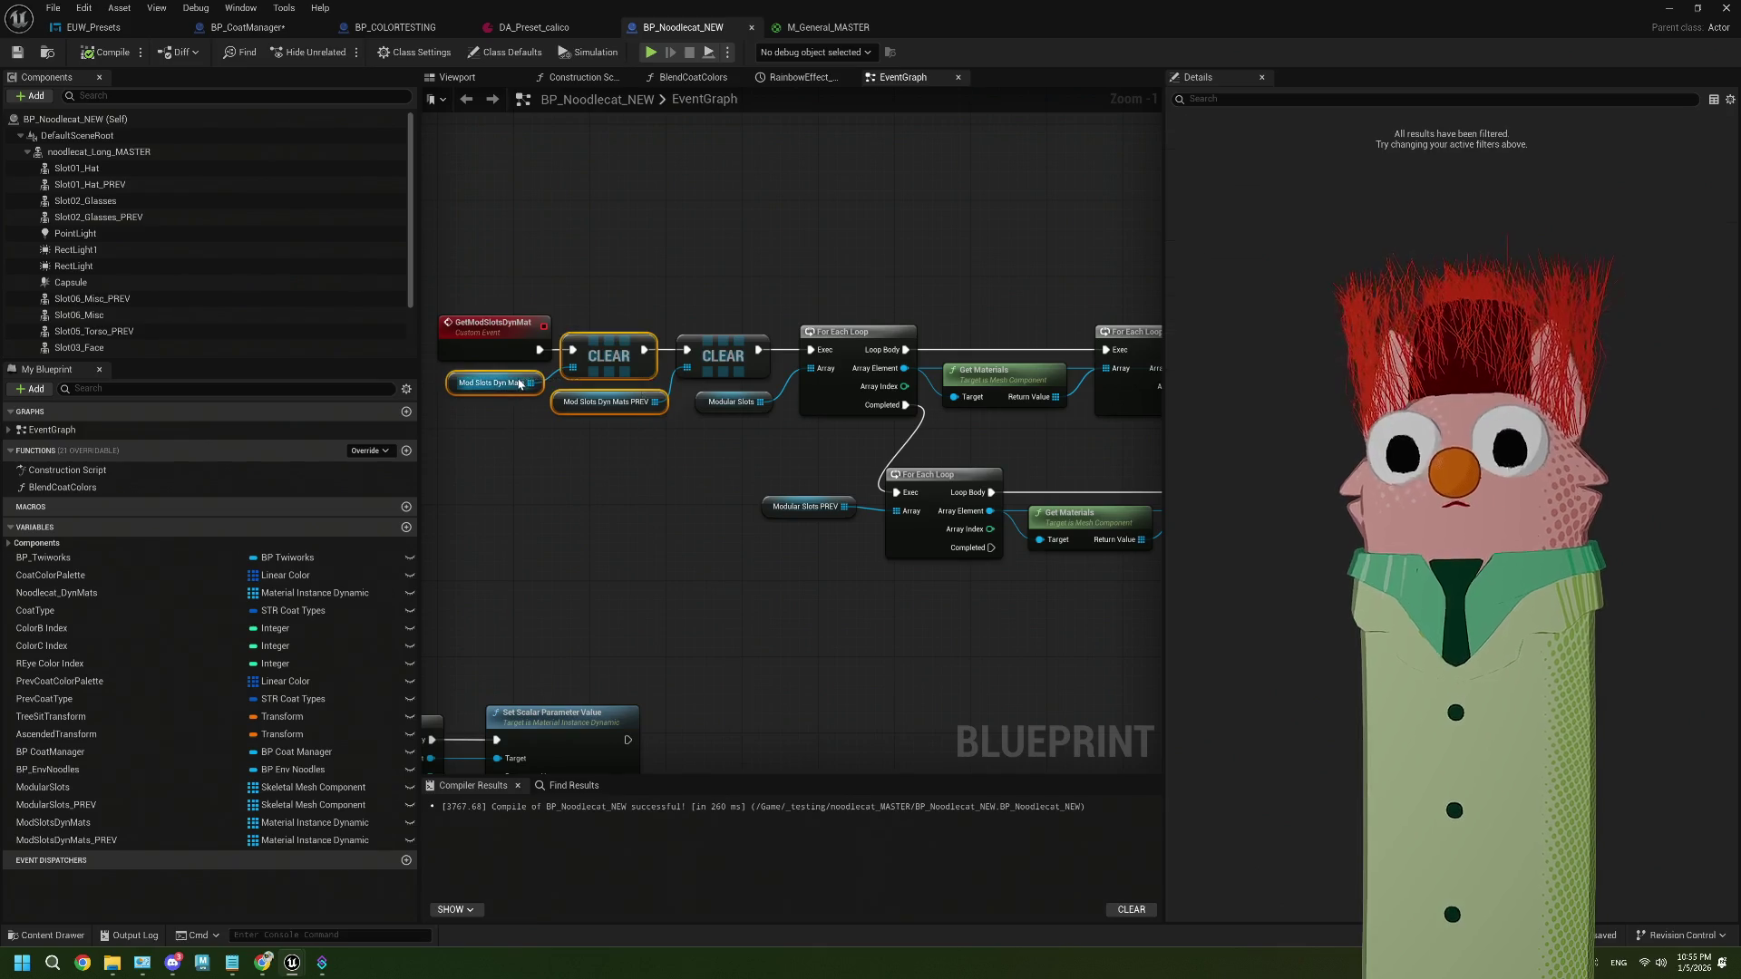
mouse_move(858, 588)
left_mouse_down()
mouse_move(901, 486)
mouse_move(828, 575)
mouse_move(847, 575)
mouse_move(788, 590)
mouse_move(835, 602)
mouse_move(727, 590)
mouse_move(925, 607)
left_mouse_up()
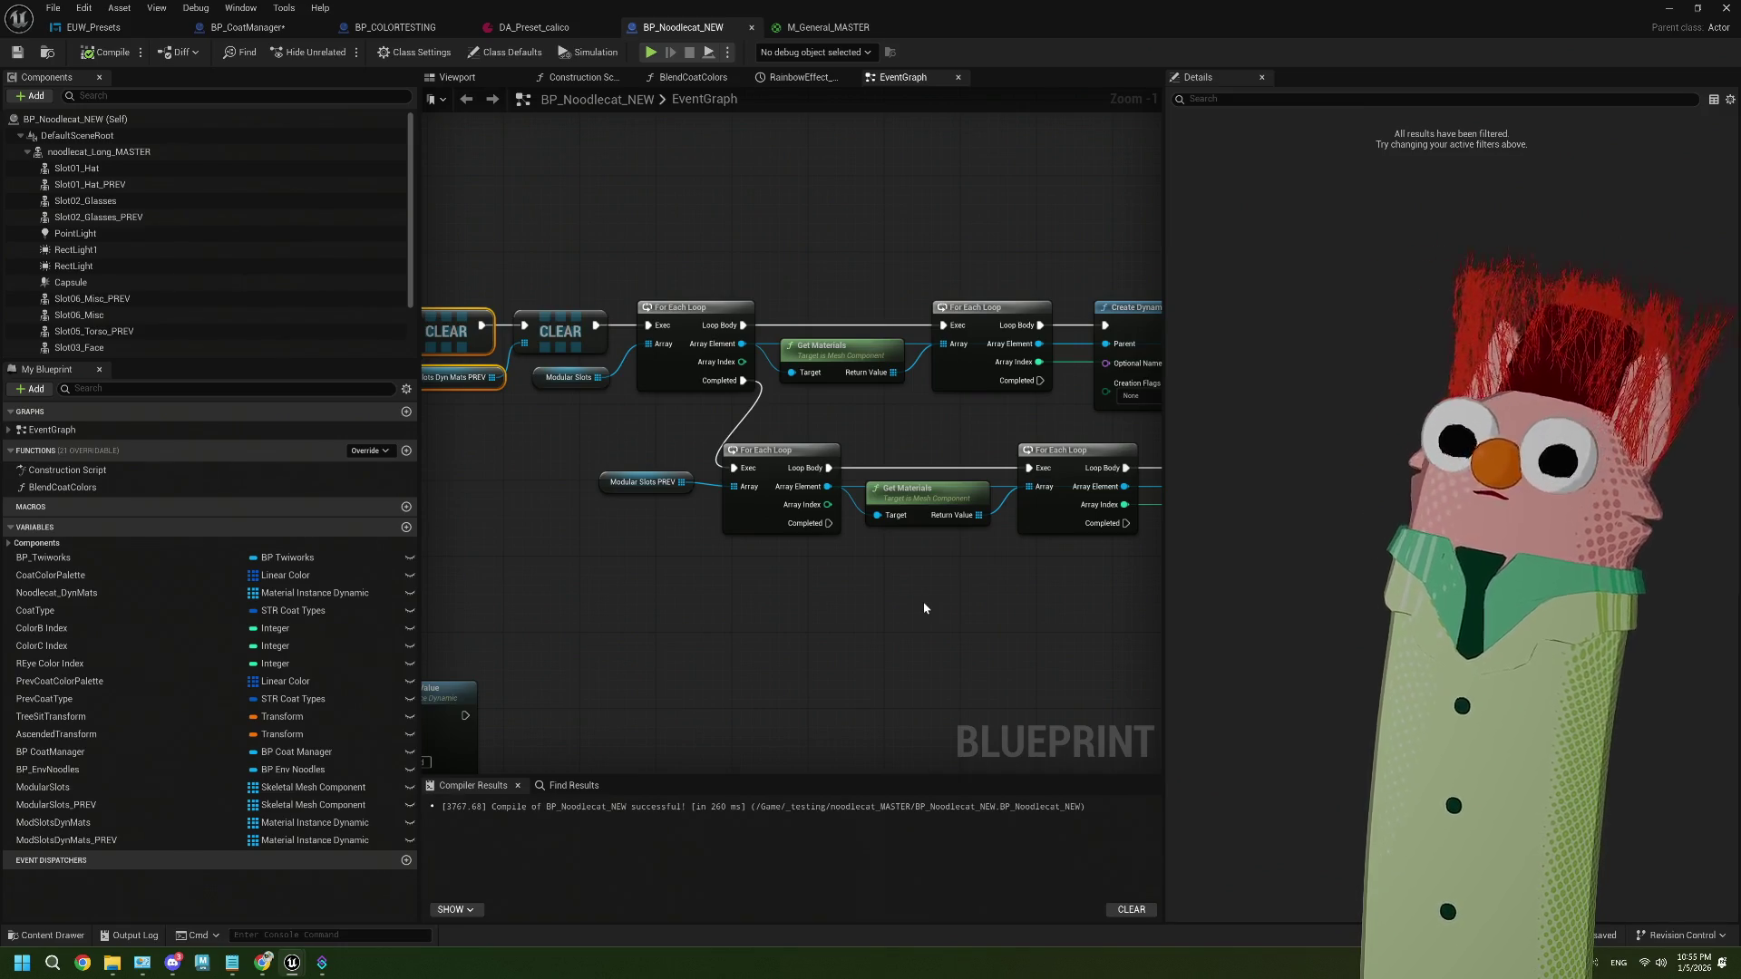
left_click(646, 481)
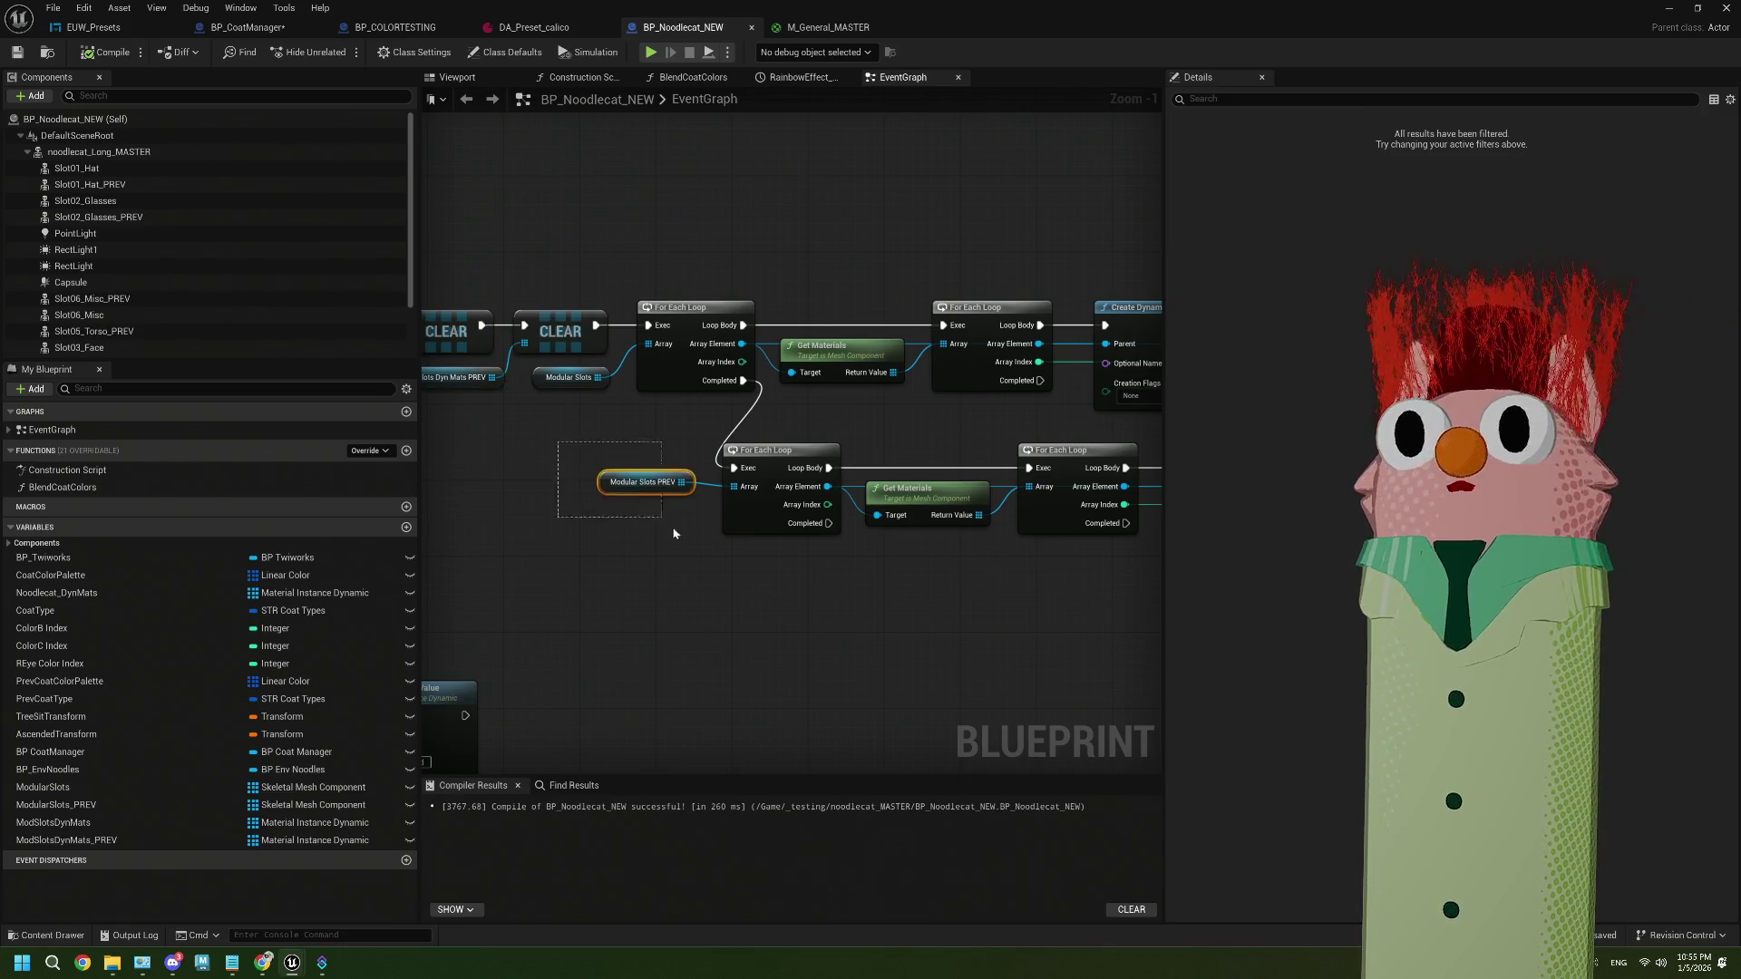
left_click_drag(695, 554, 661, 544)
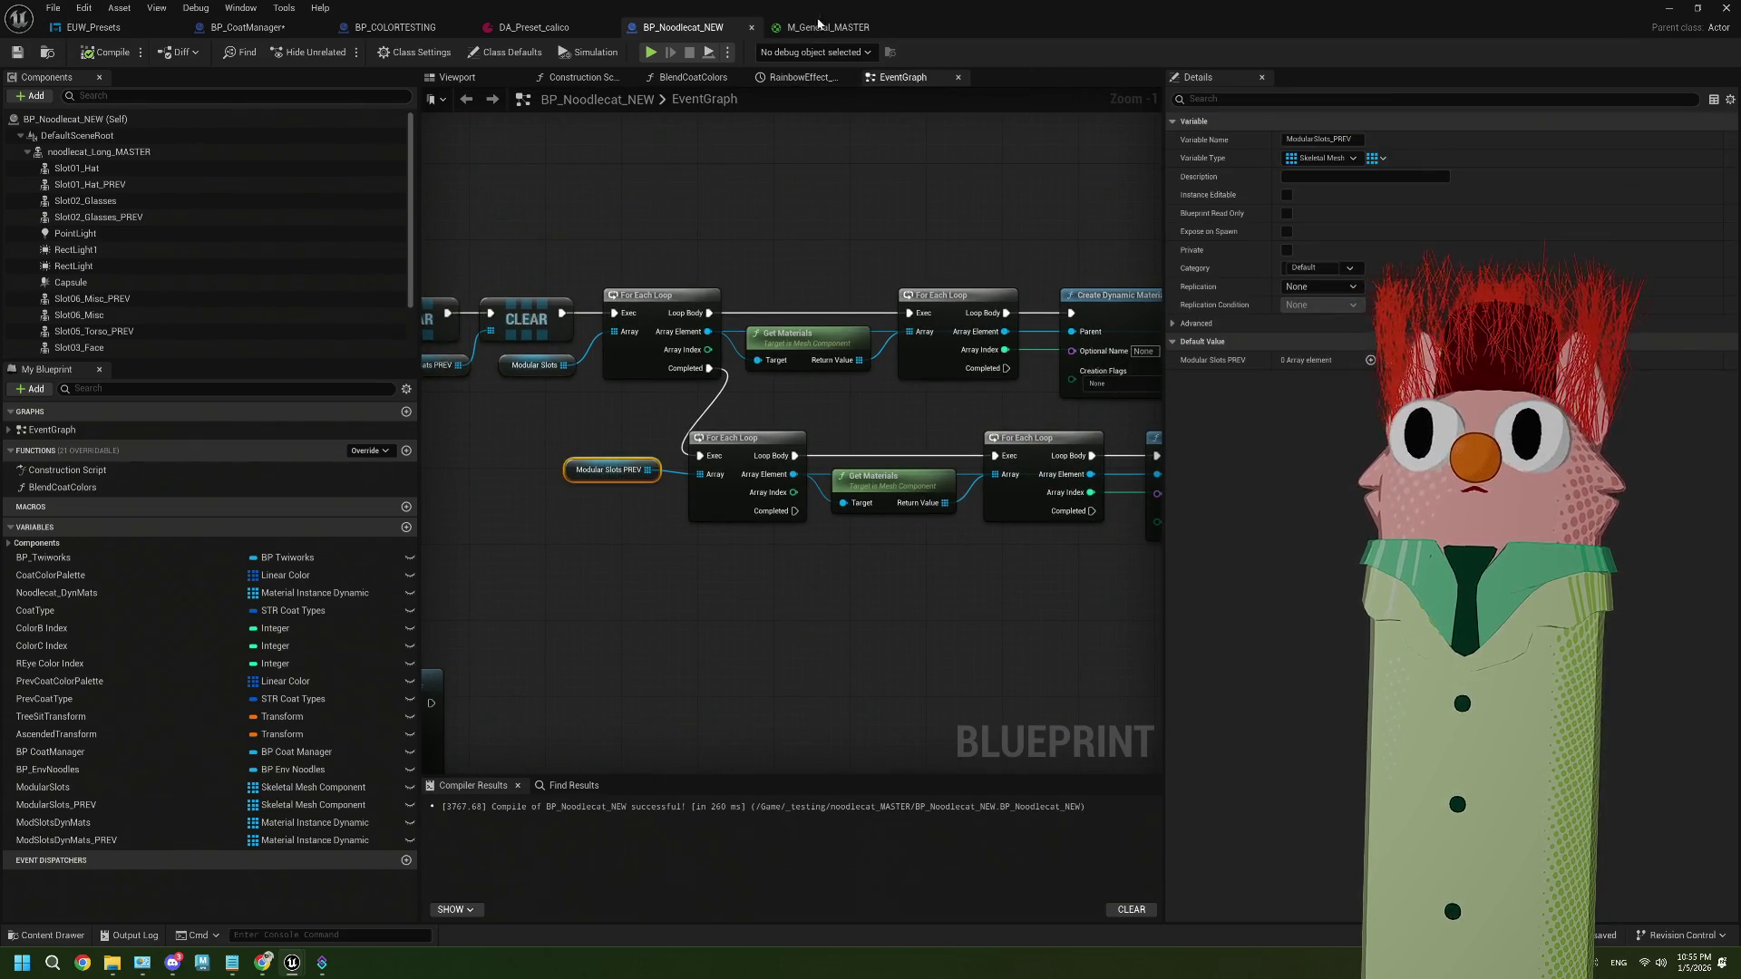
Save BP_CoatManager and bring up the BP_COLORTESTING event graph
left_click(816, 27)
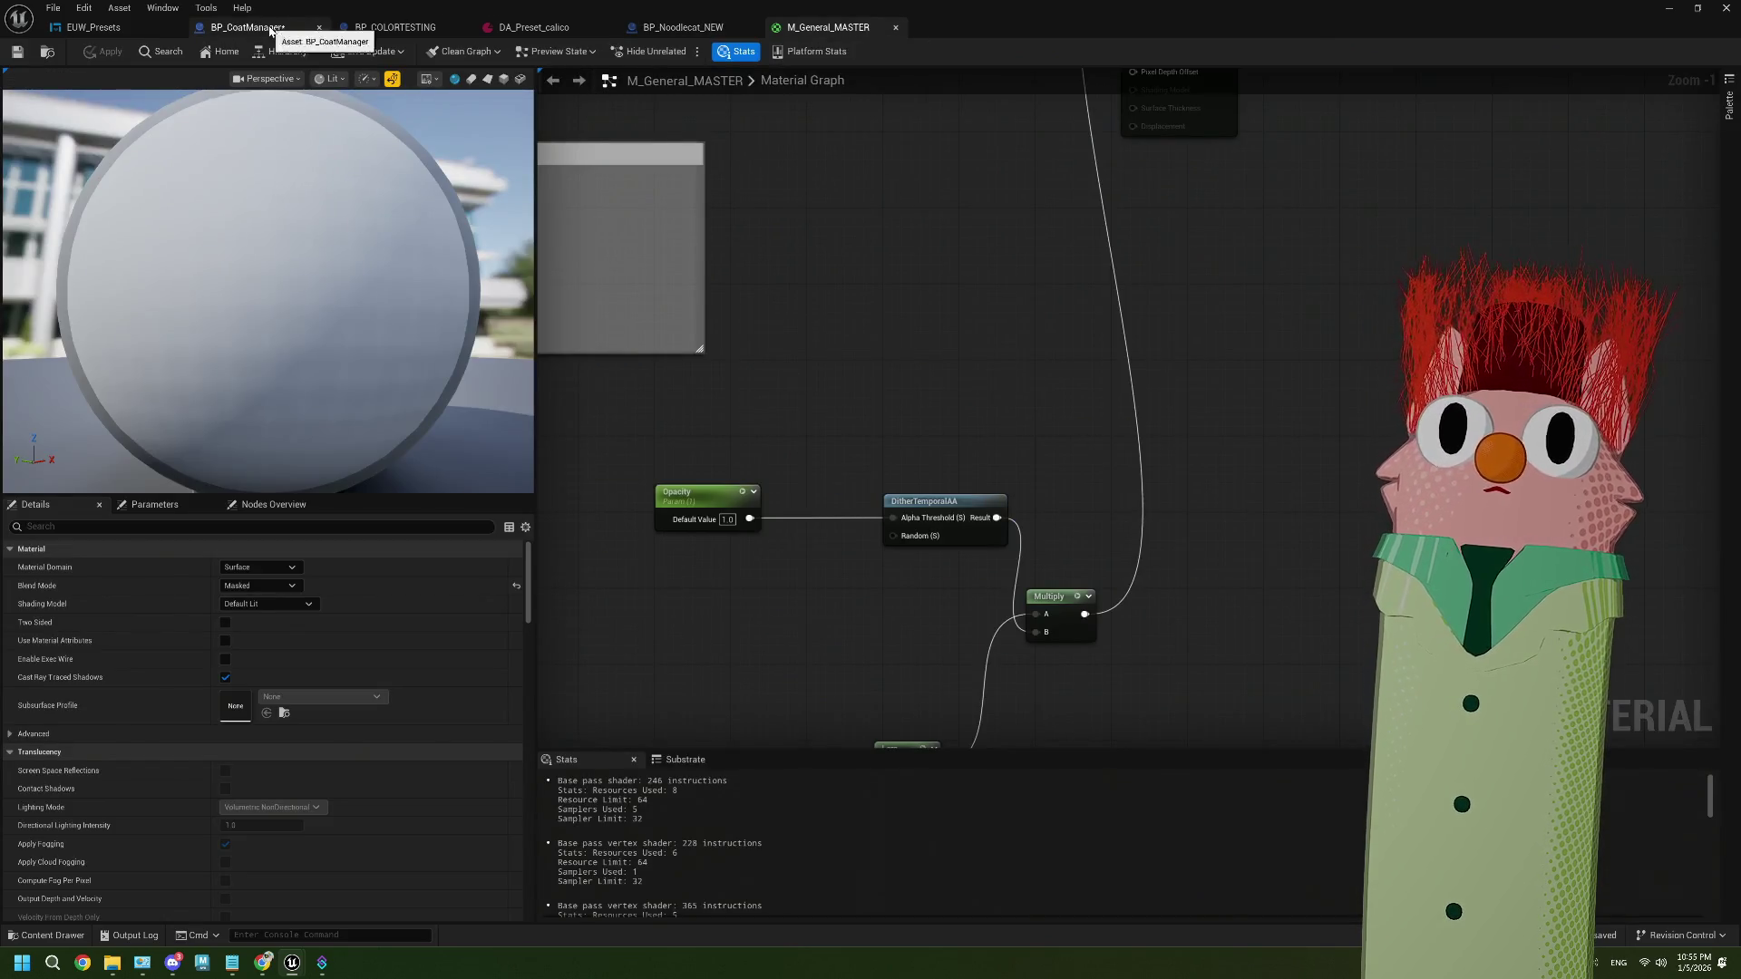
left_click(271, 28)
left_click(17, 52)
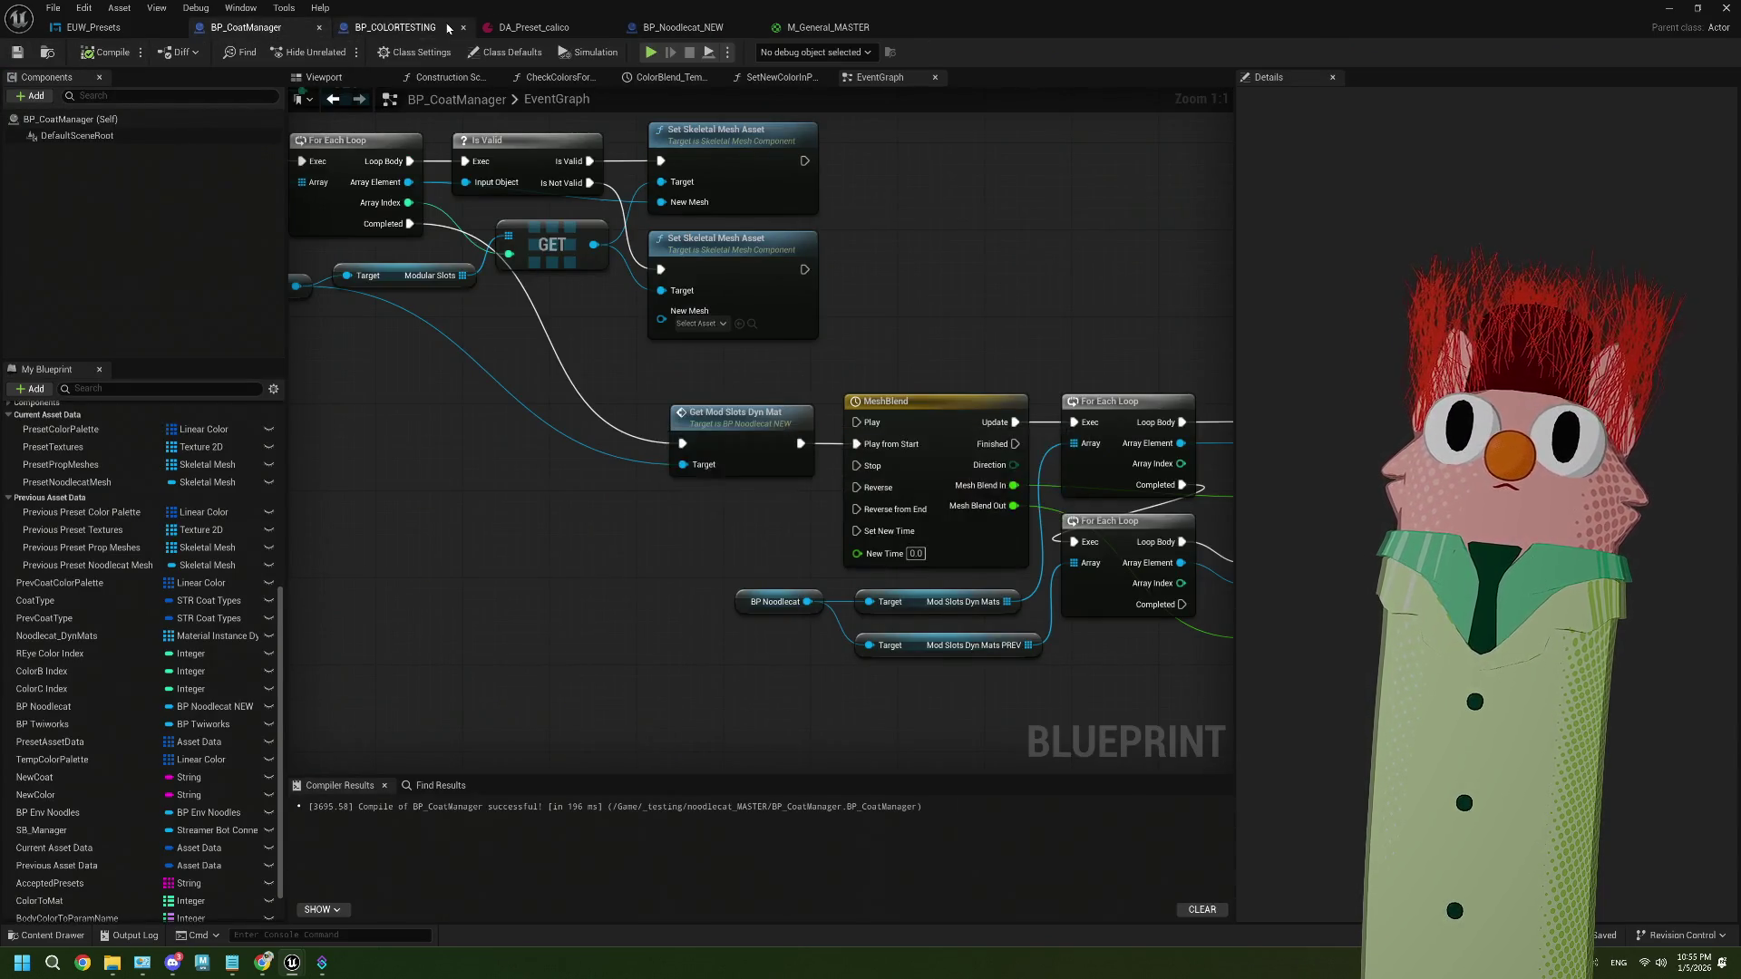
left_click(395, 28)
scroll(975, 577, "down", 1)
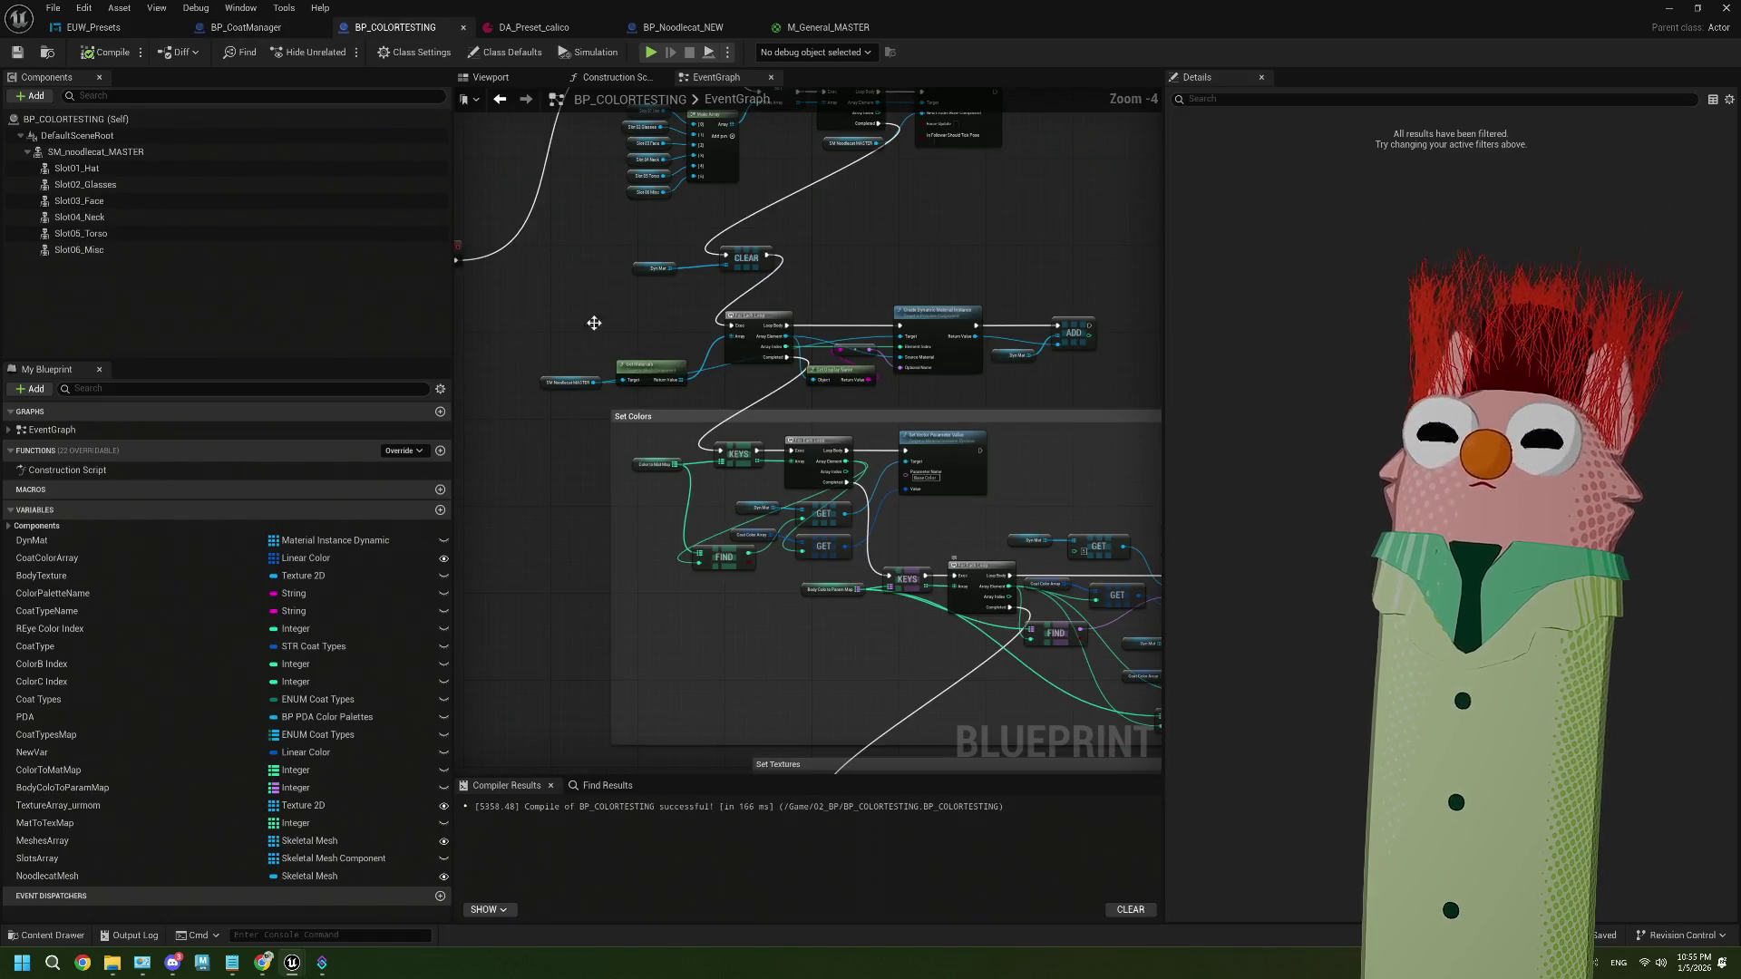
Return to BP_CoatManager's event graph after glancing at EUW_Presets and BP_Noodlecat_NEW
left_click(93, 27)
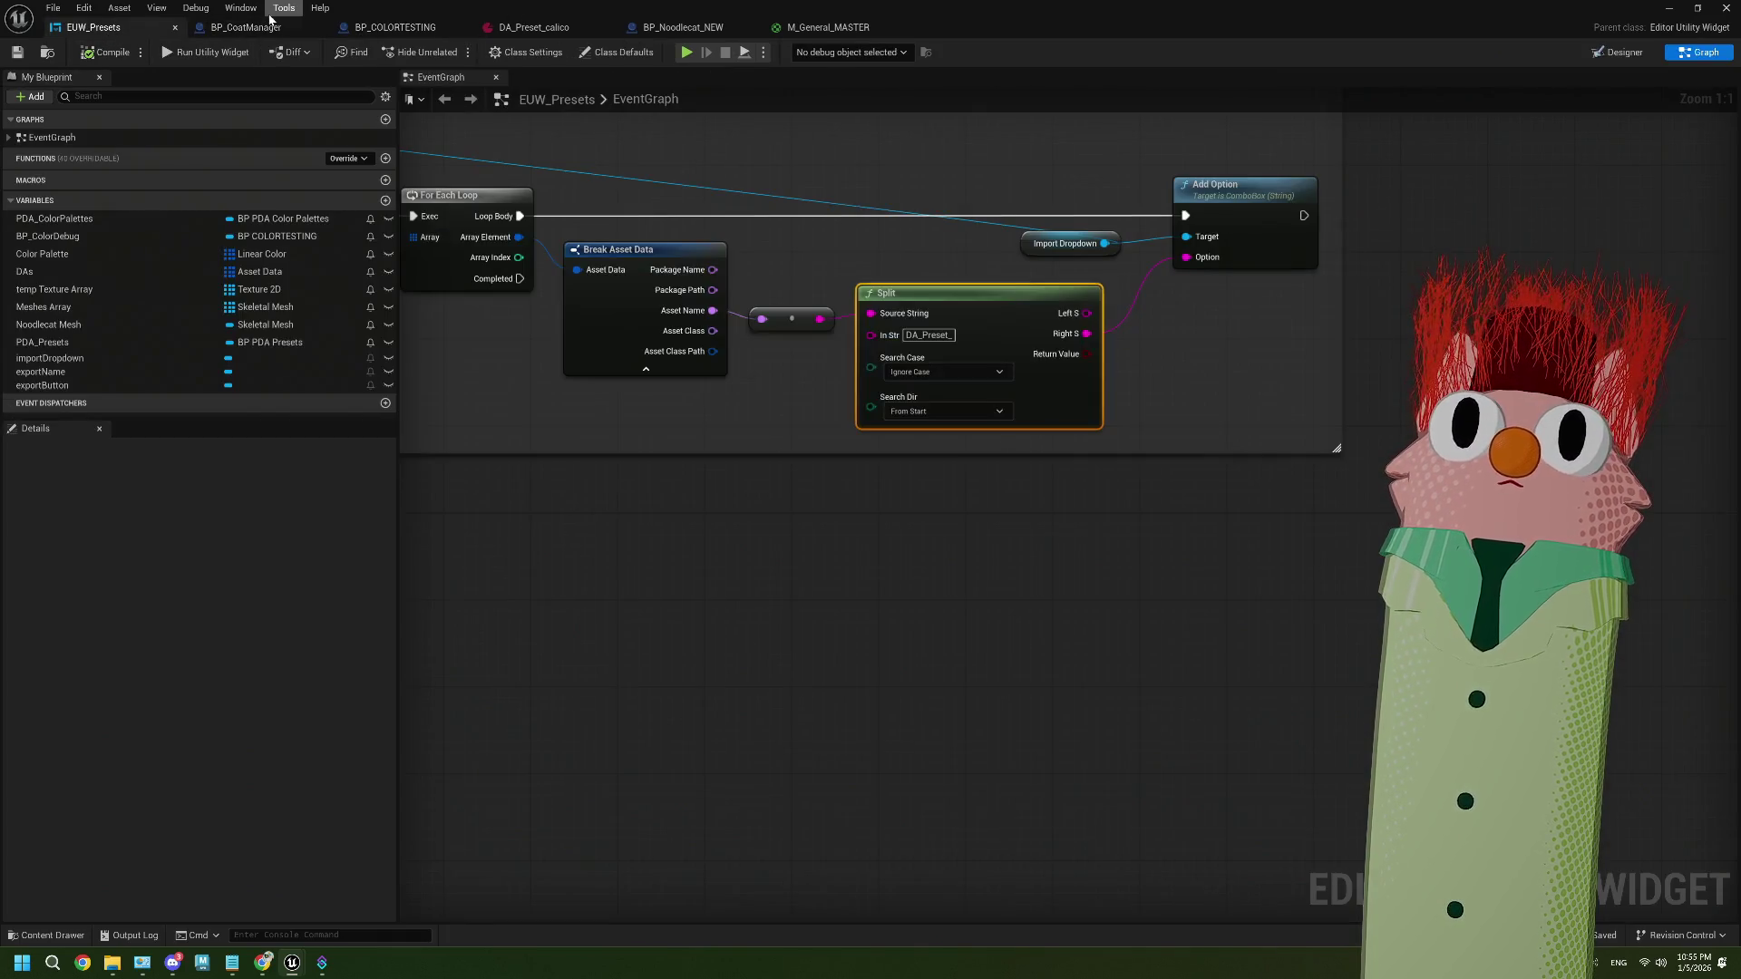
left_click(683, 27)
left_click(245, 28)
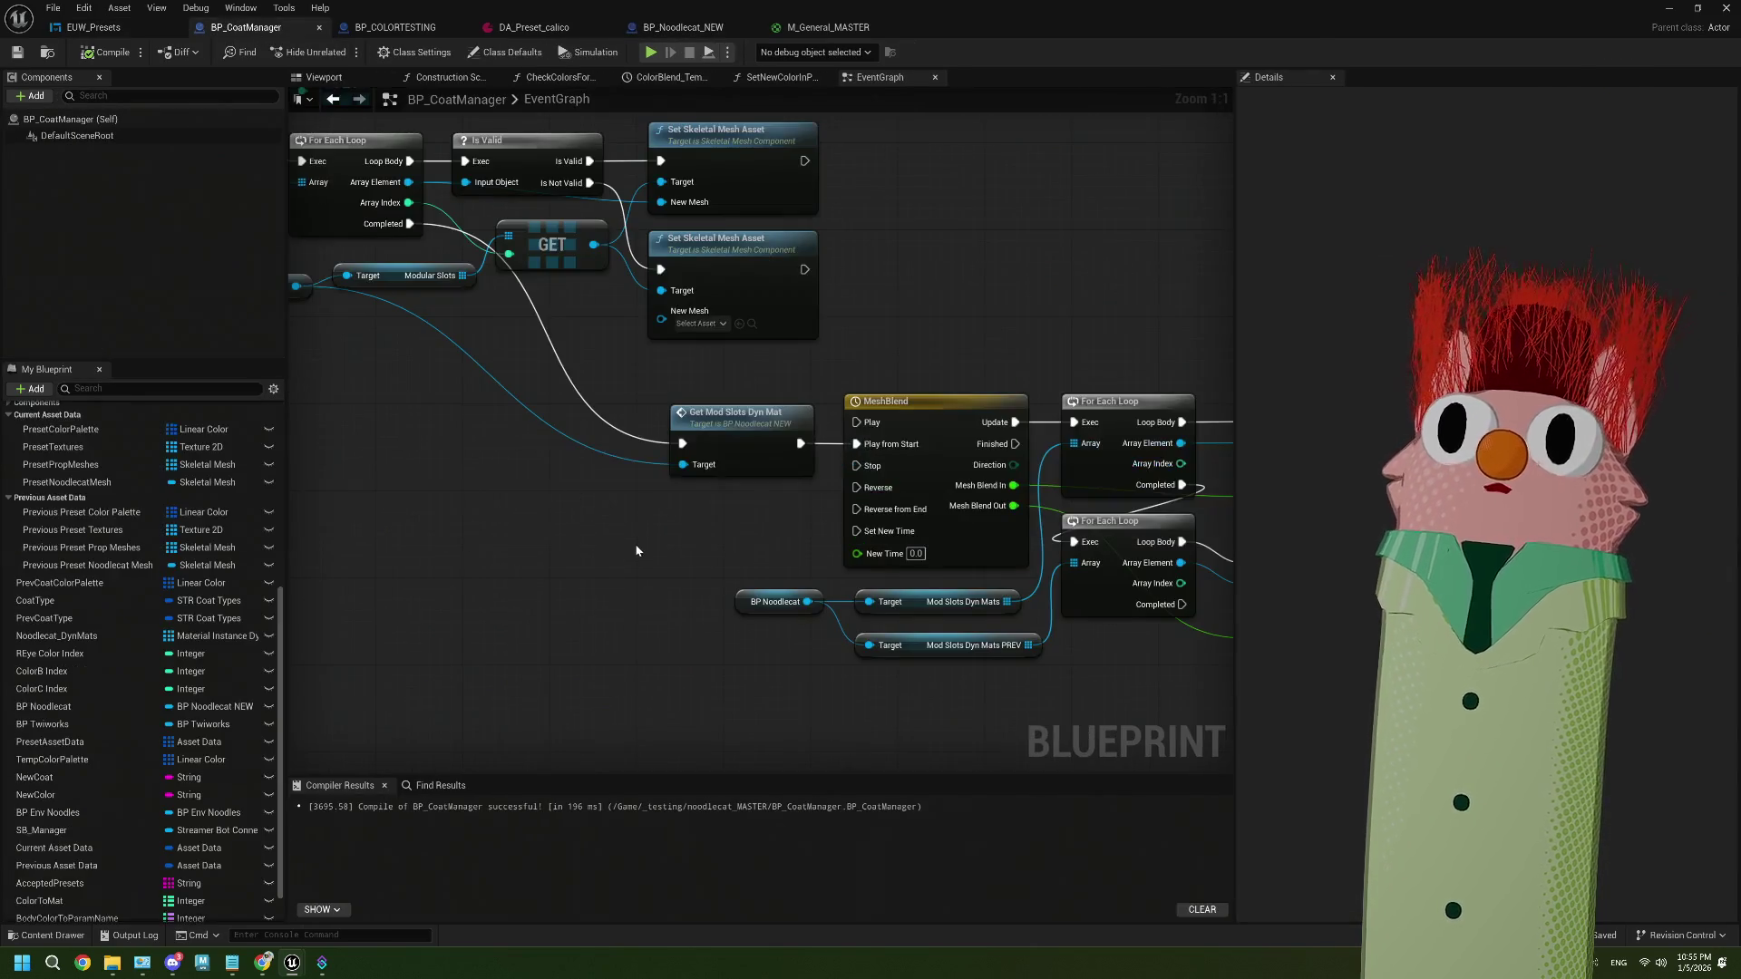
scroll(754, 613, "down", 2)
mouse_move(624, 581)
left_mouse_down()
mouse_move(750, 610)
mouse_move(724, 619)
left_mouse_up()
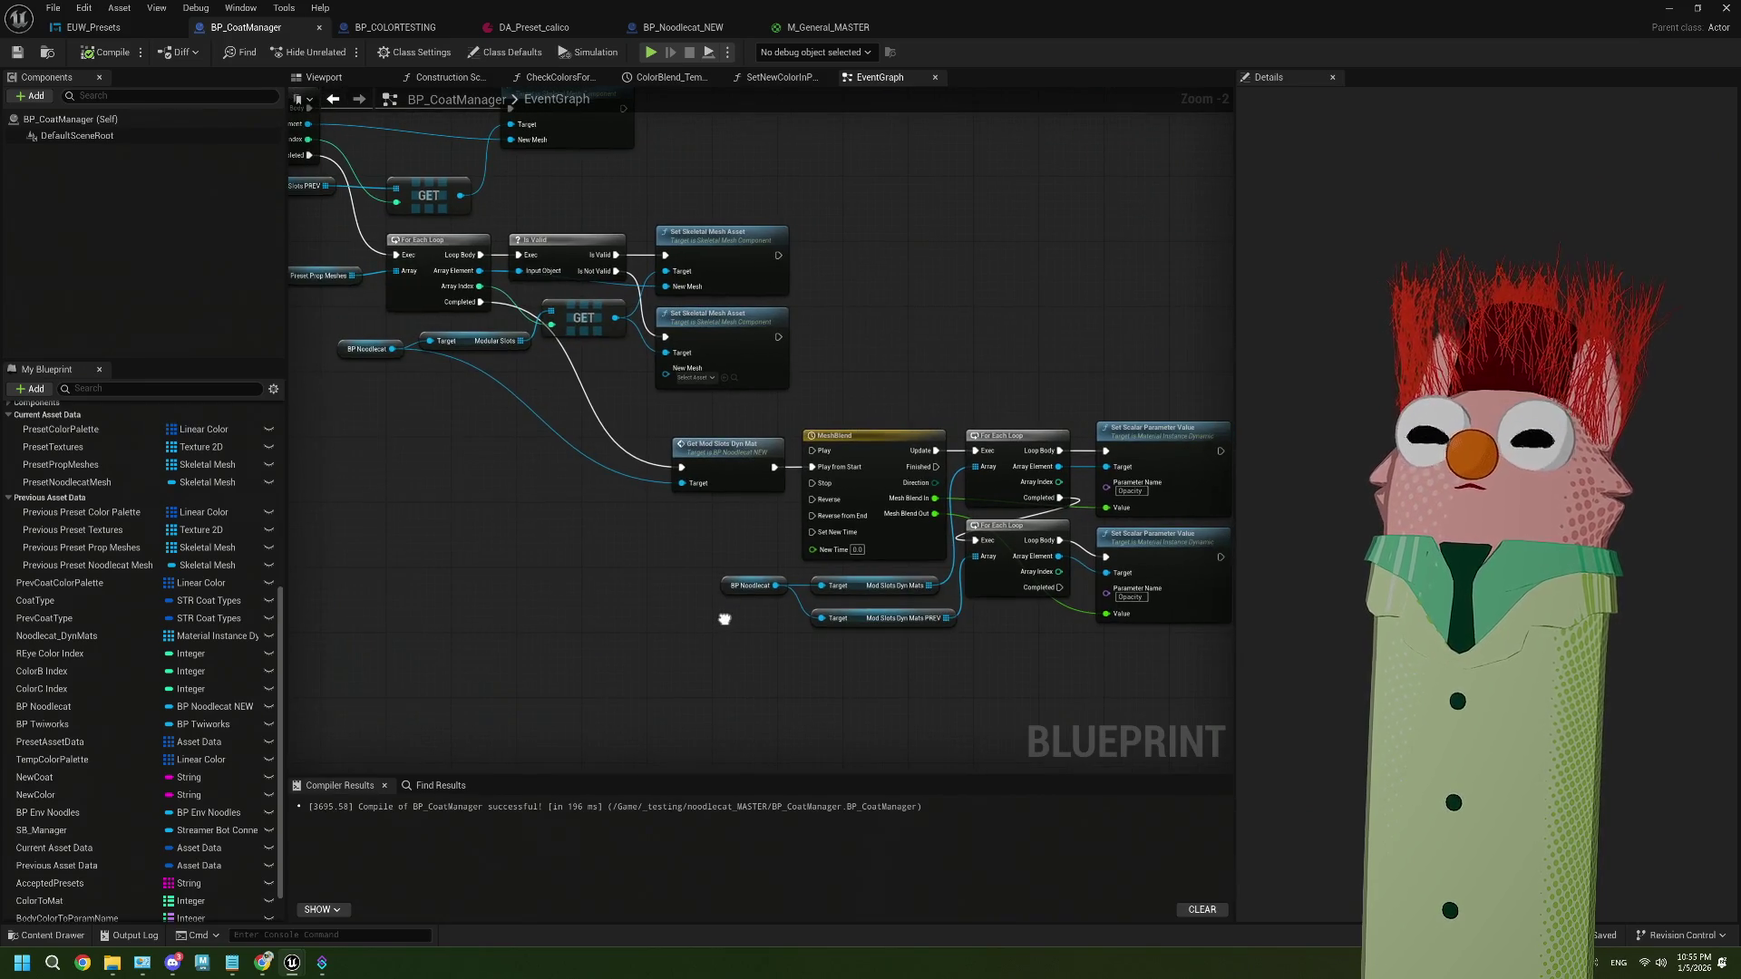
Move Get Mod Slots Dyn Mat left and wire in a For Each Loop over Mod Slots Dyn Mats
left_click_drag(716, 480, 552, 458)
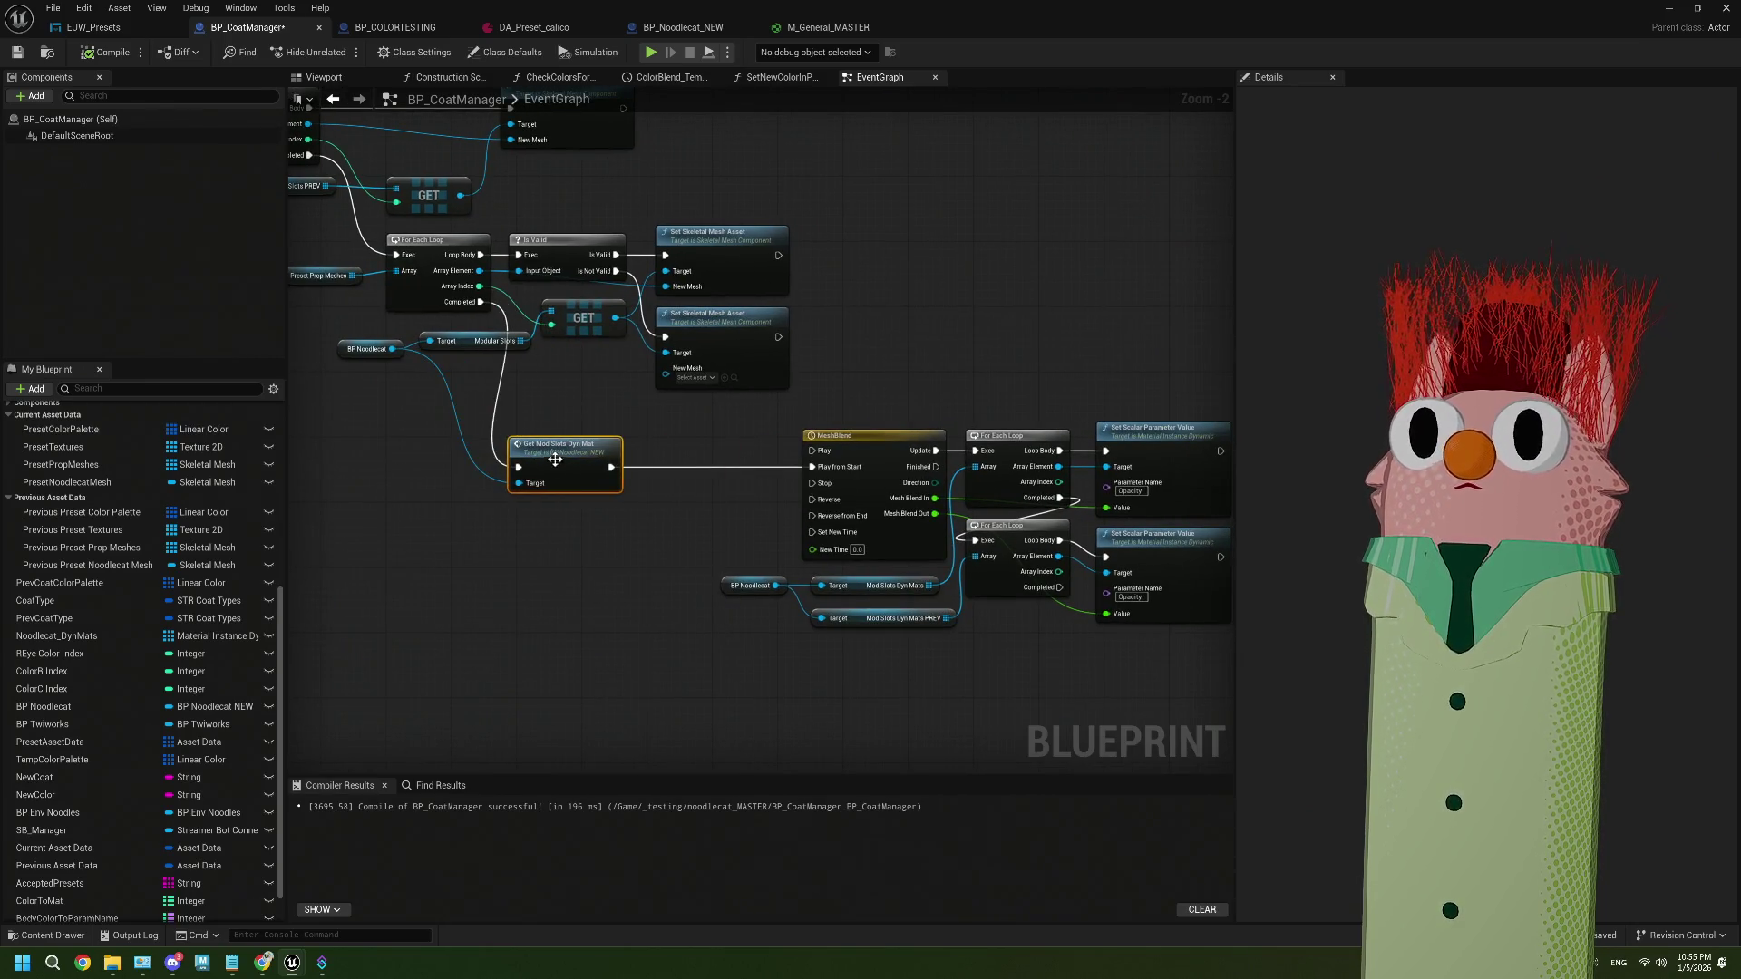
key("ctrl+z")
scroll(641, 564, "up", 2)
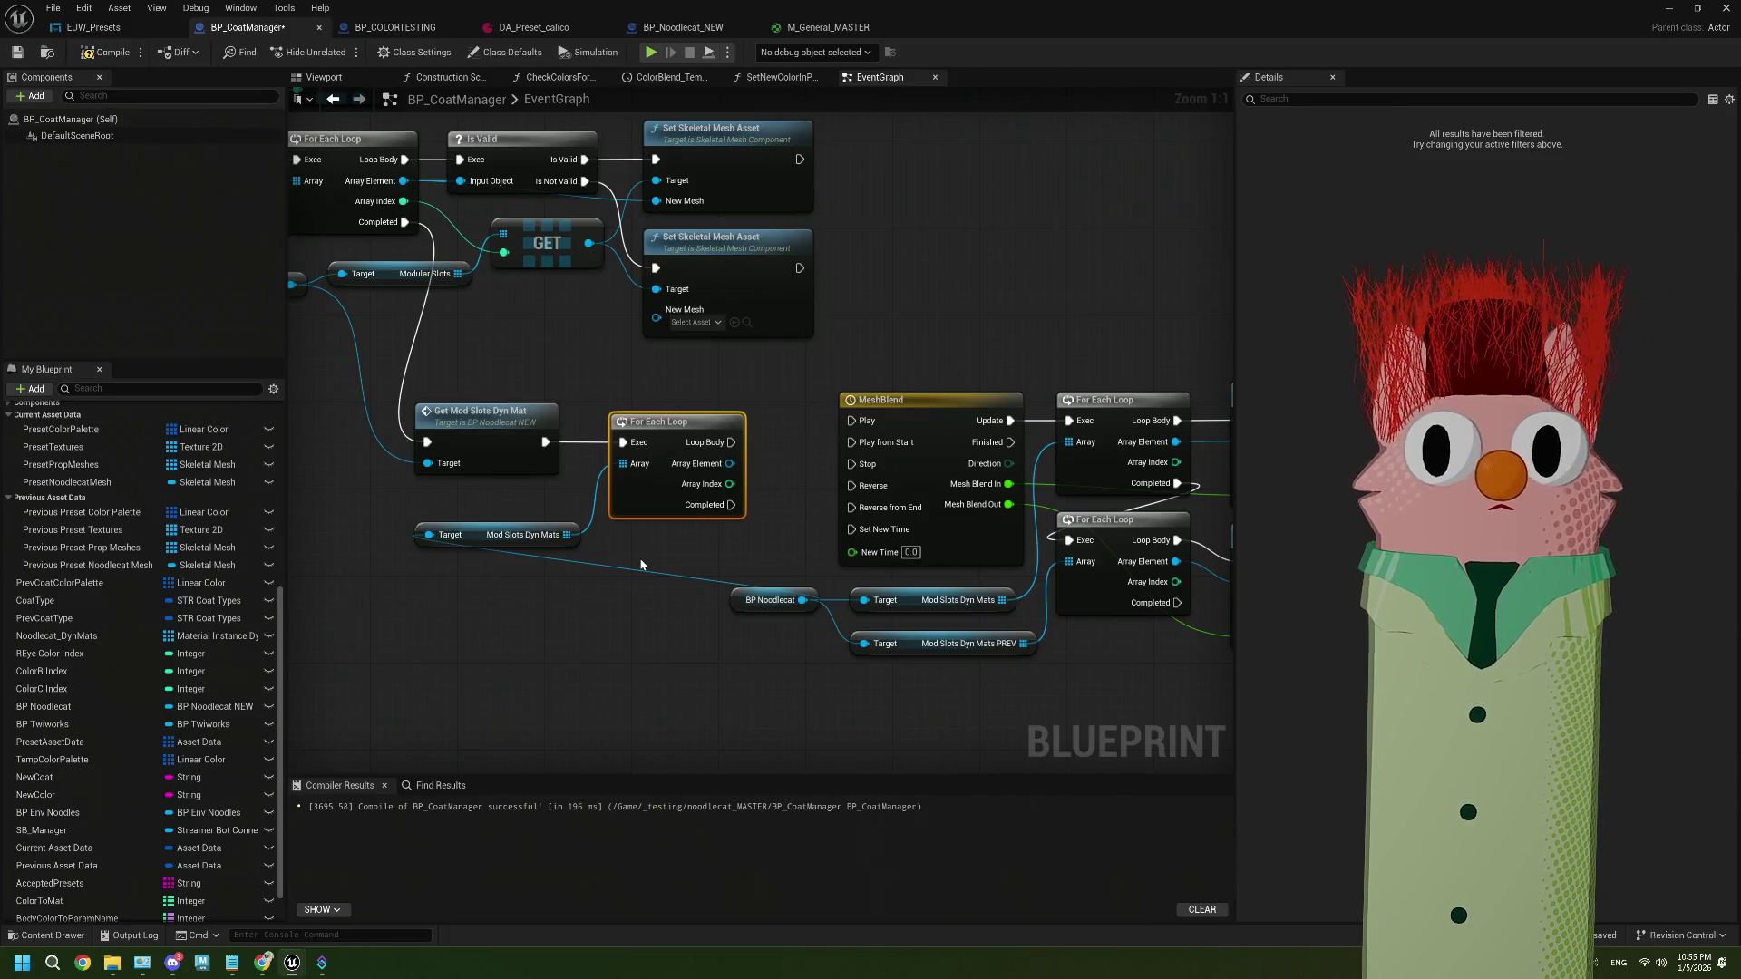
left_click_drag(760, 612, 892, 413)
left_click_drag(682, 561, 867, 585)
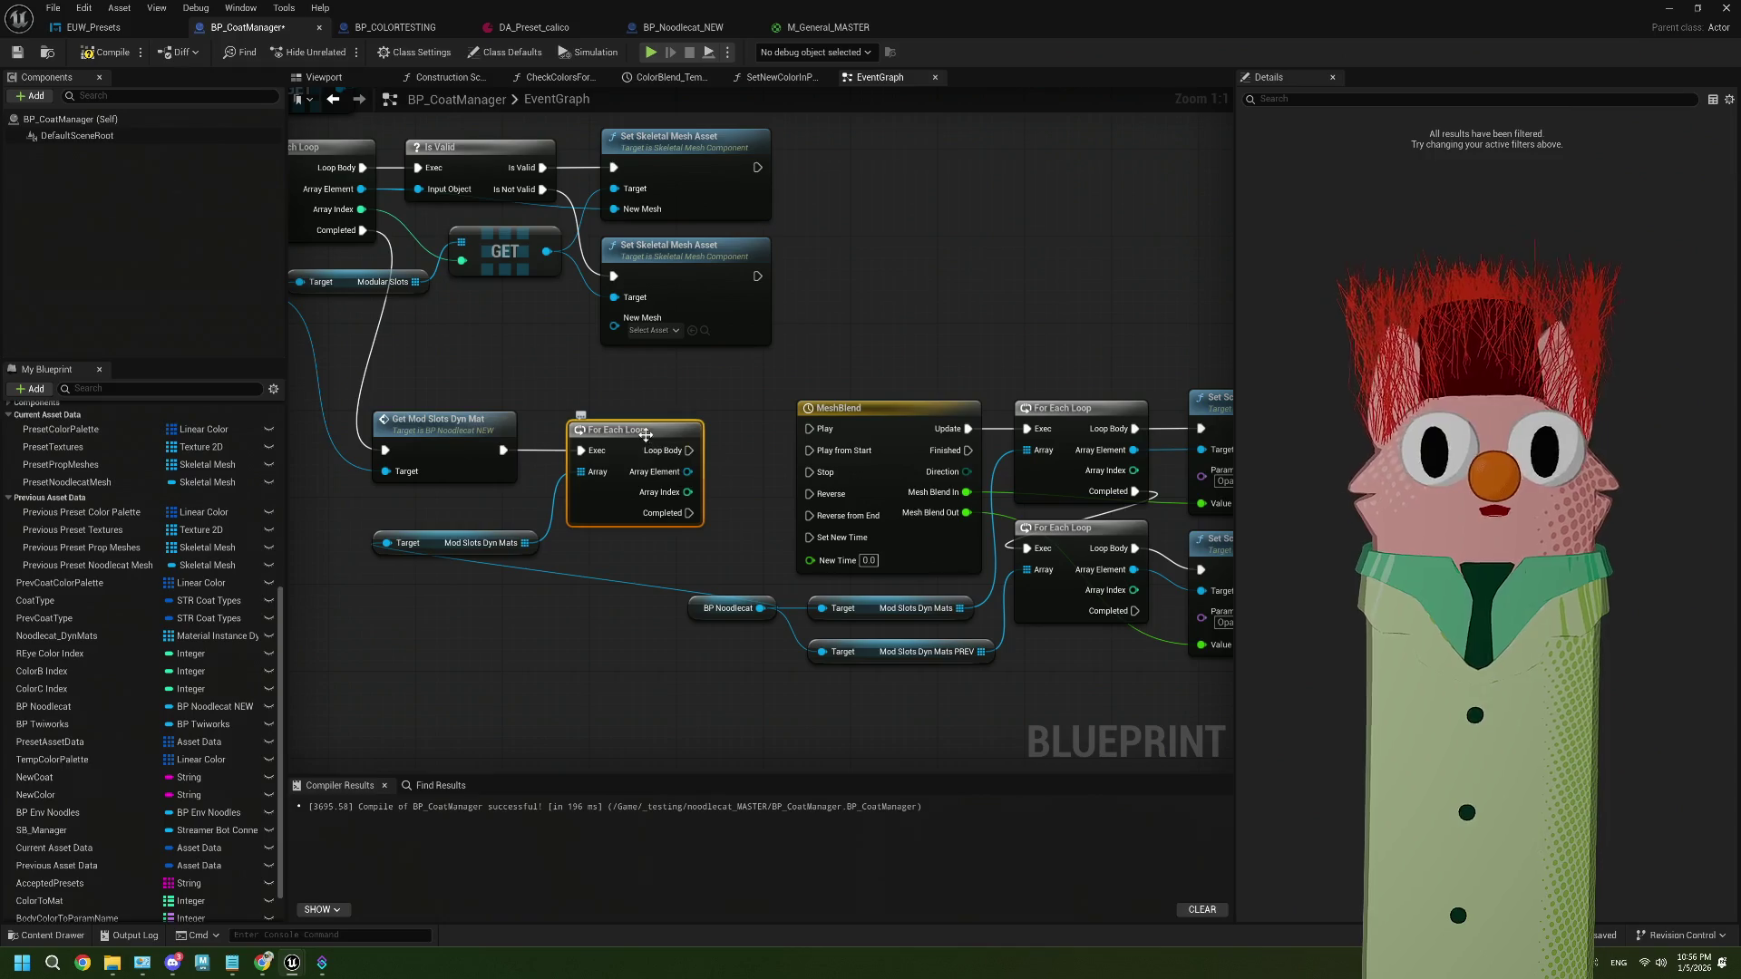
left_click_drag(650, 437, 639, 437)
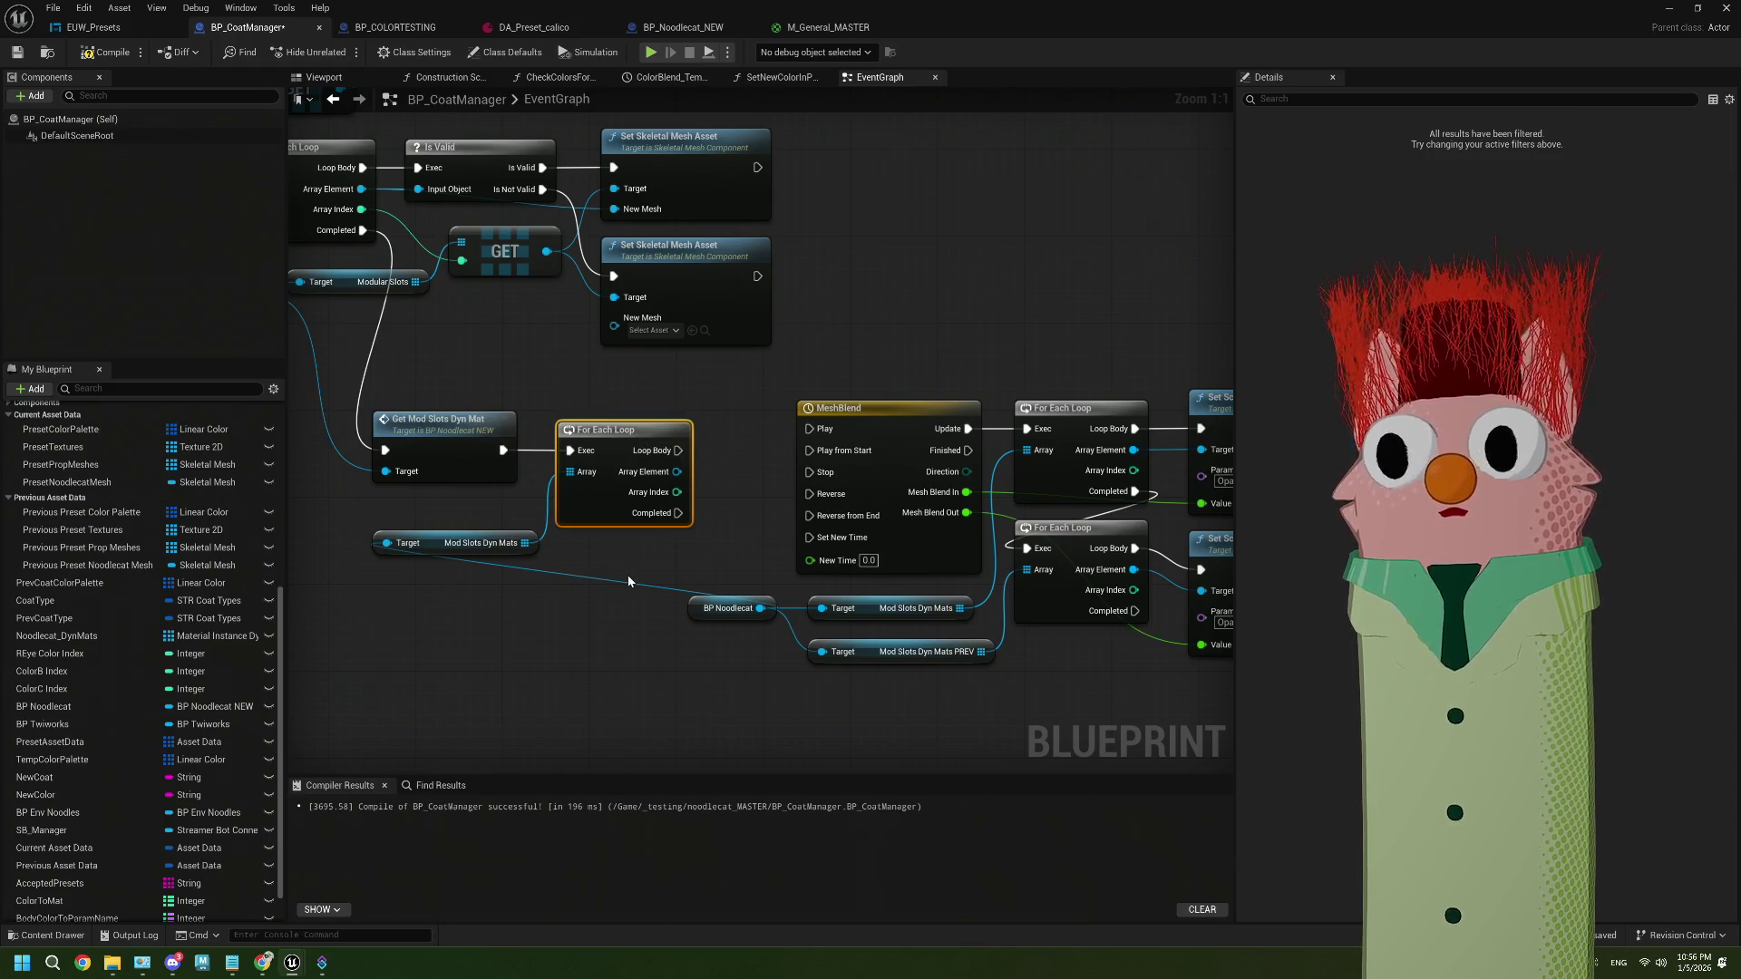
left_click_drag(678, 451, 699, 460)
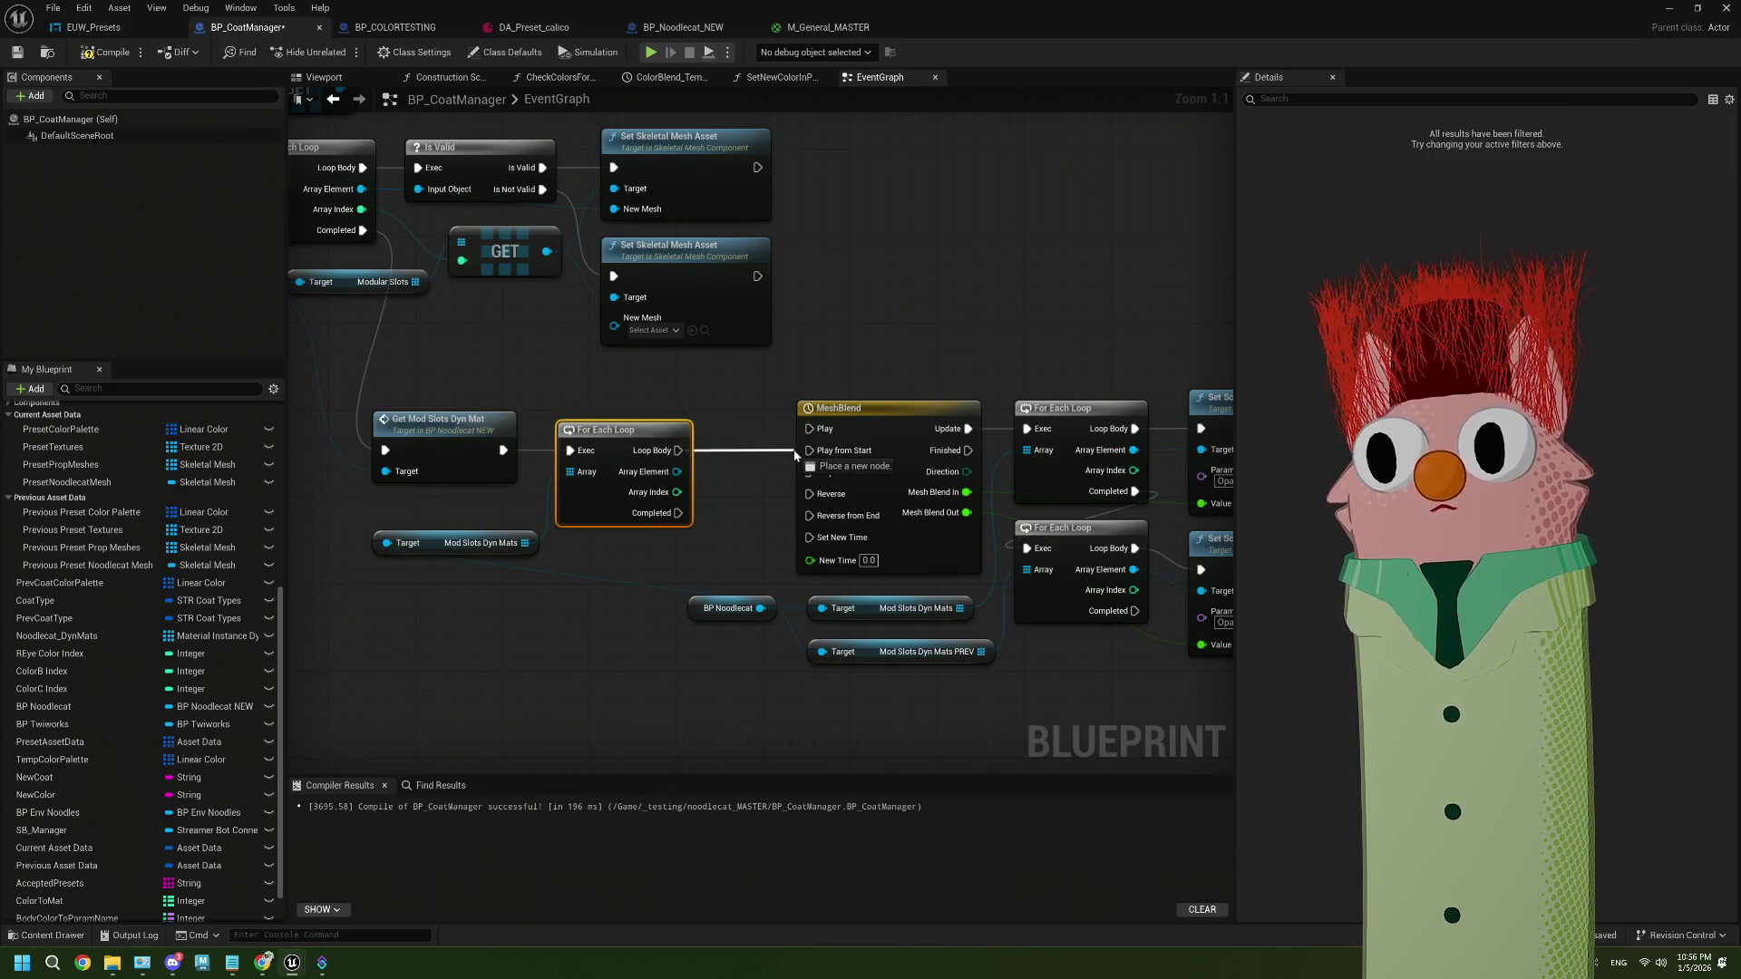
mouse_move(791, 455)
left_mouse_down()
mouse_move(680, 458)
mouse_move(530, 619)
mouse_move(436, 687)
left_mouse_up()
Print each loop element's display name with Print String, deleting a stray params node, then play-test
type("get")
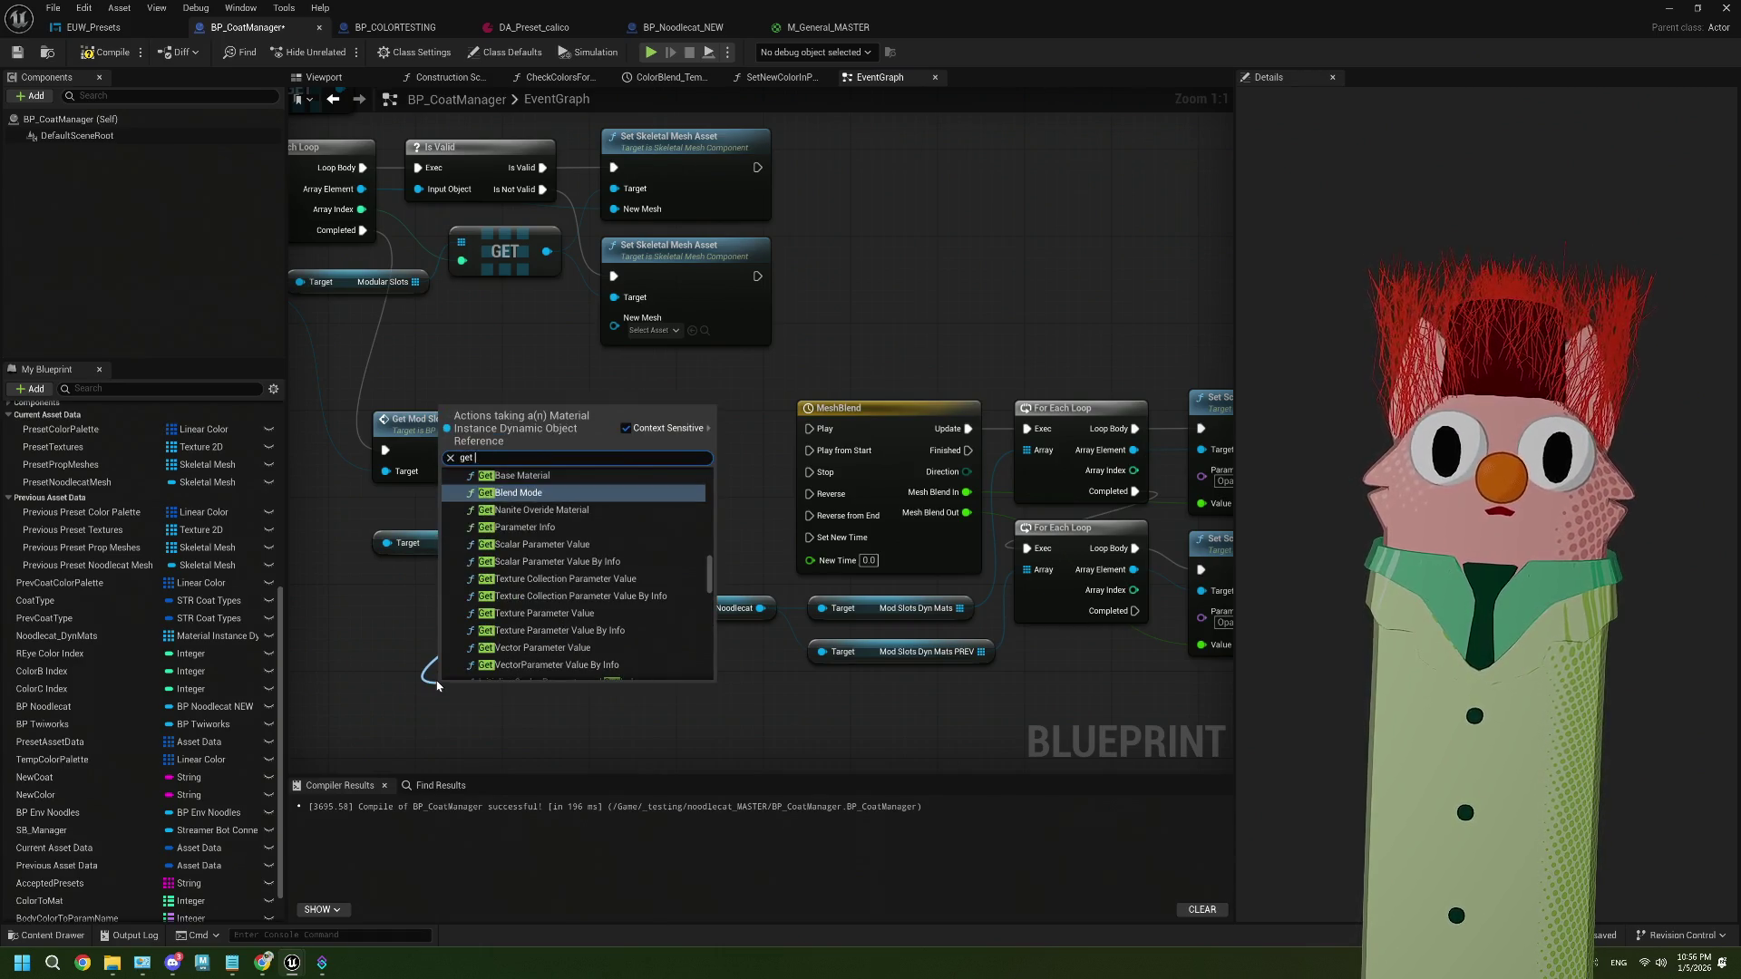
key("BackSpace")
key("BackSpace")
key("BackSpace")
type("param")
key("Return")
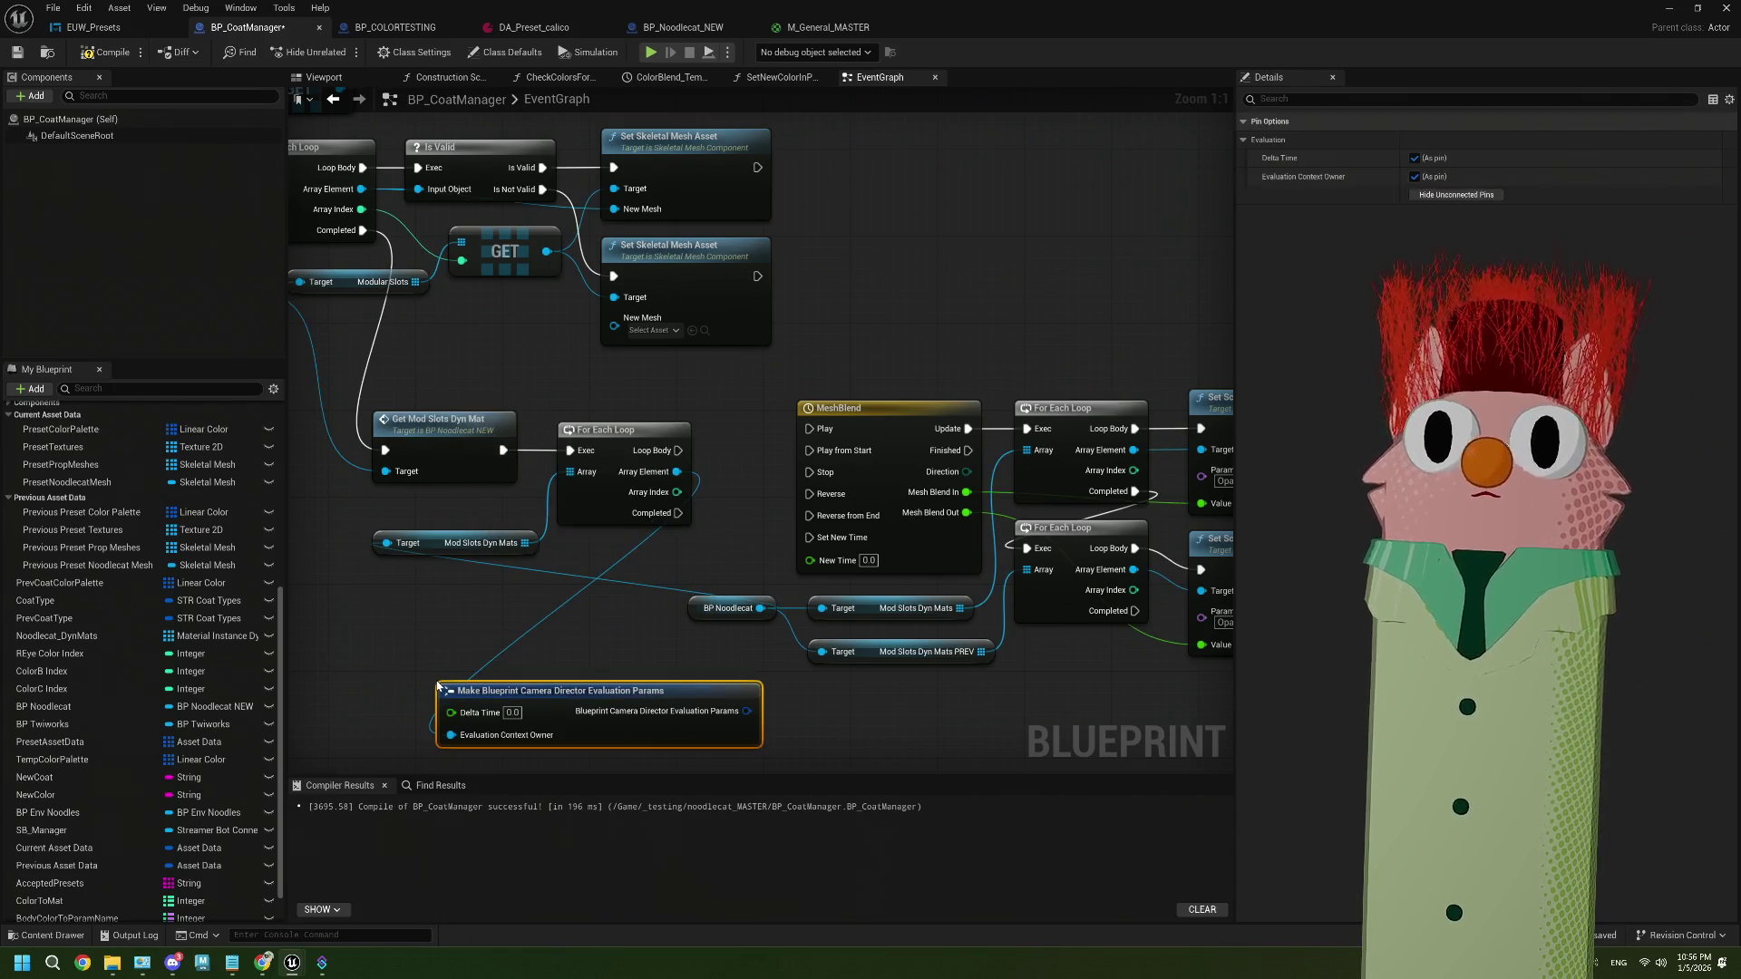
key("Delete")
mouse_move(679, 450)
left_mouse_down()
mouse_move(439, 732)
mouse_move(568, 608)
mouse_move(554, 655)
mouse_move(676, 472)
left_mouse_up()
type("print")
key("Return")
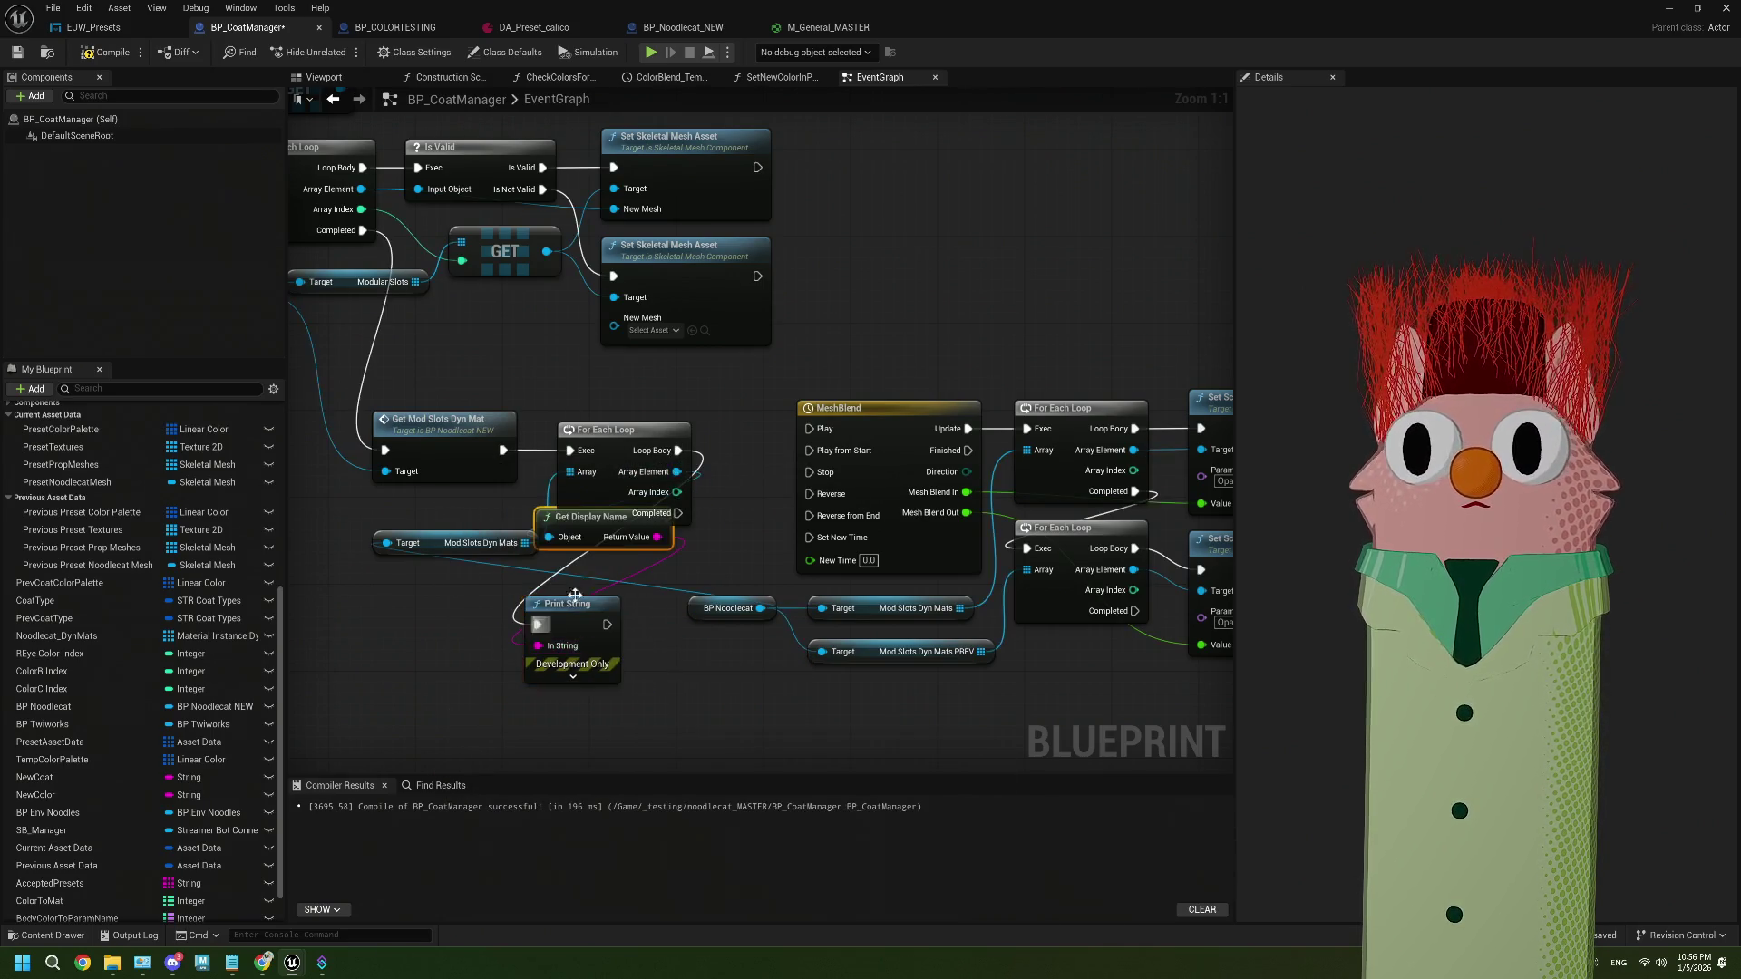
mouse_move(597, 537)
left_mouse_down()
mouse_move(471, 649)
mouse_move(407, 663)
left_mouse_up()
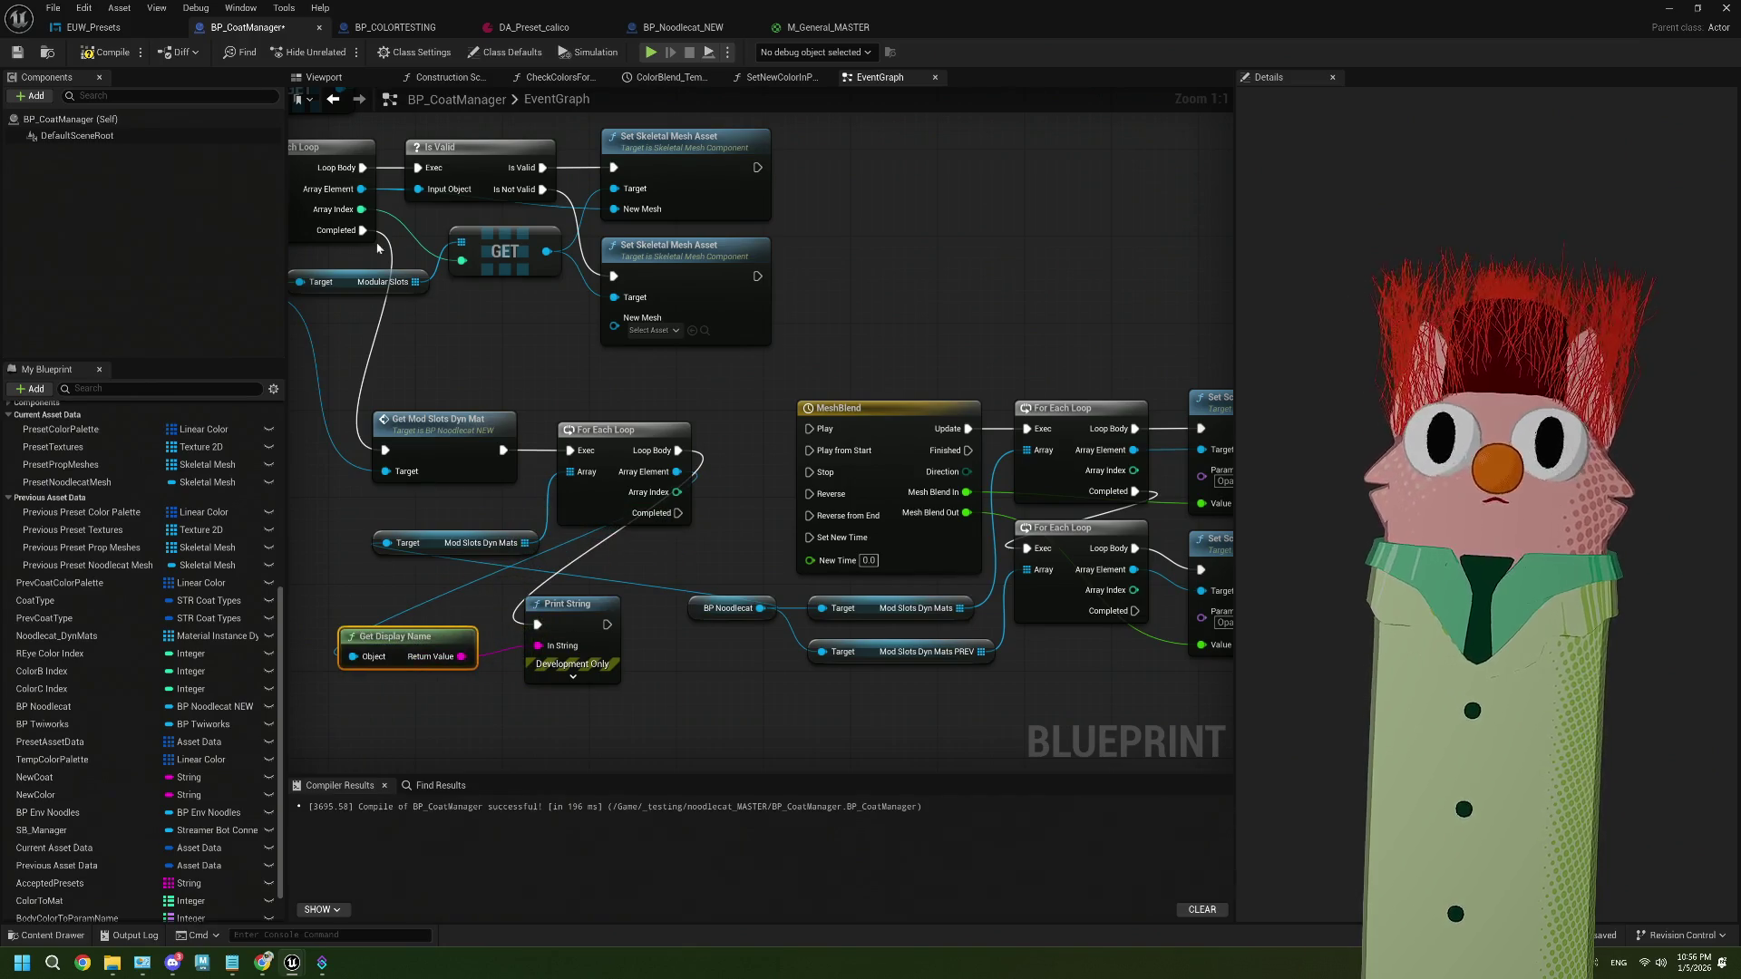
left_click(1668, 8)
left_click(432, 53)
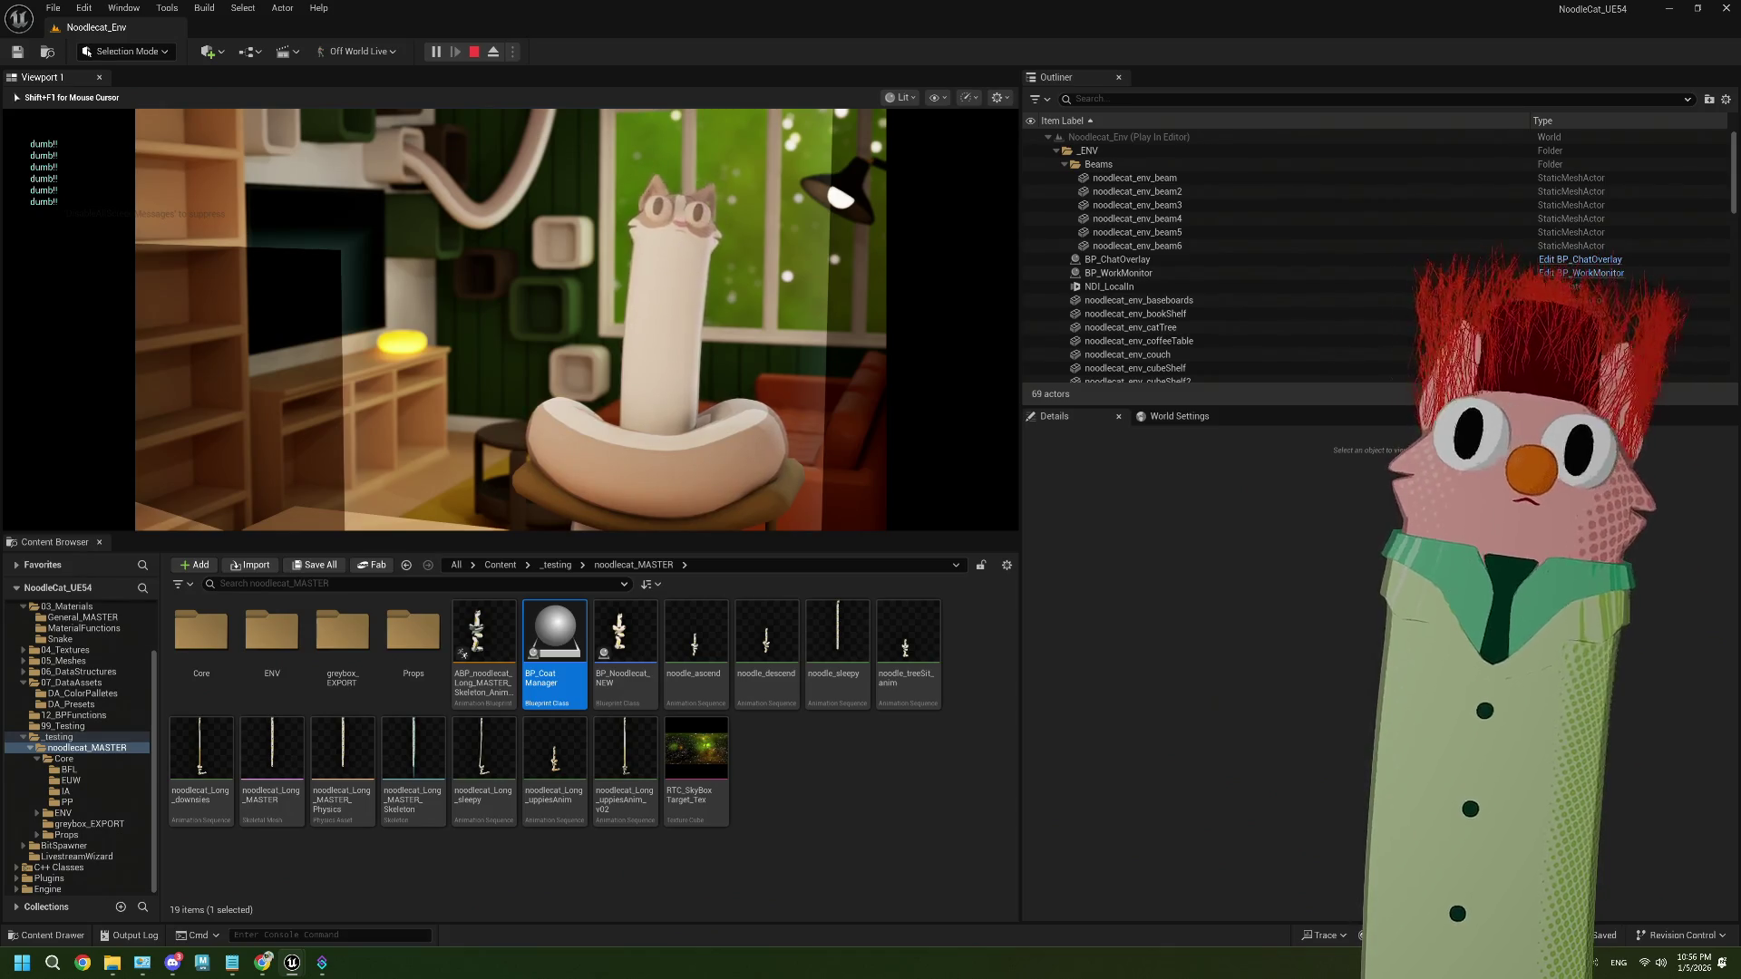
Stop the play session after checking the printed names, and open the Props folder
key("Escape")
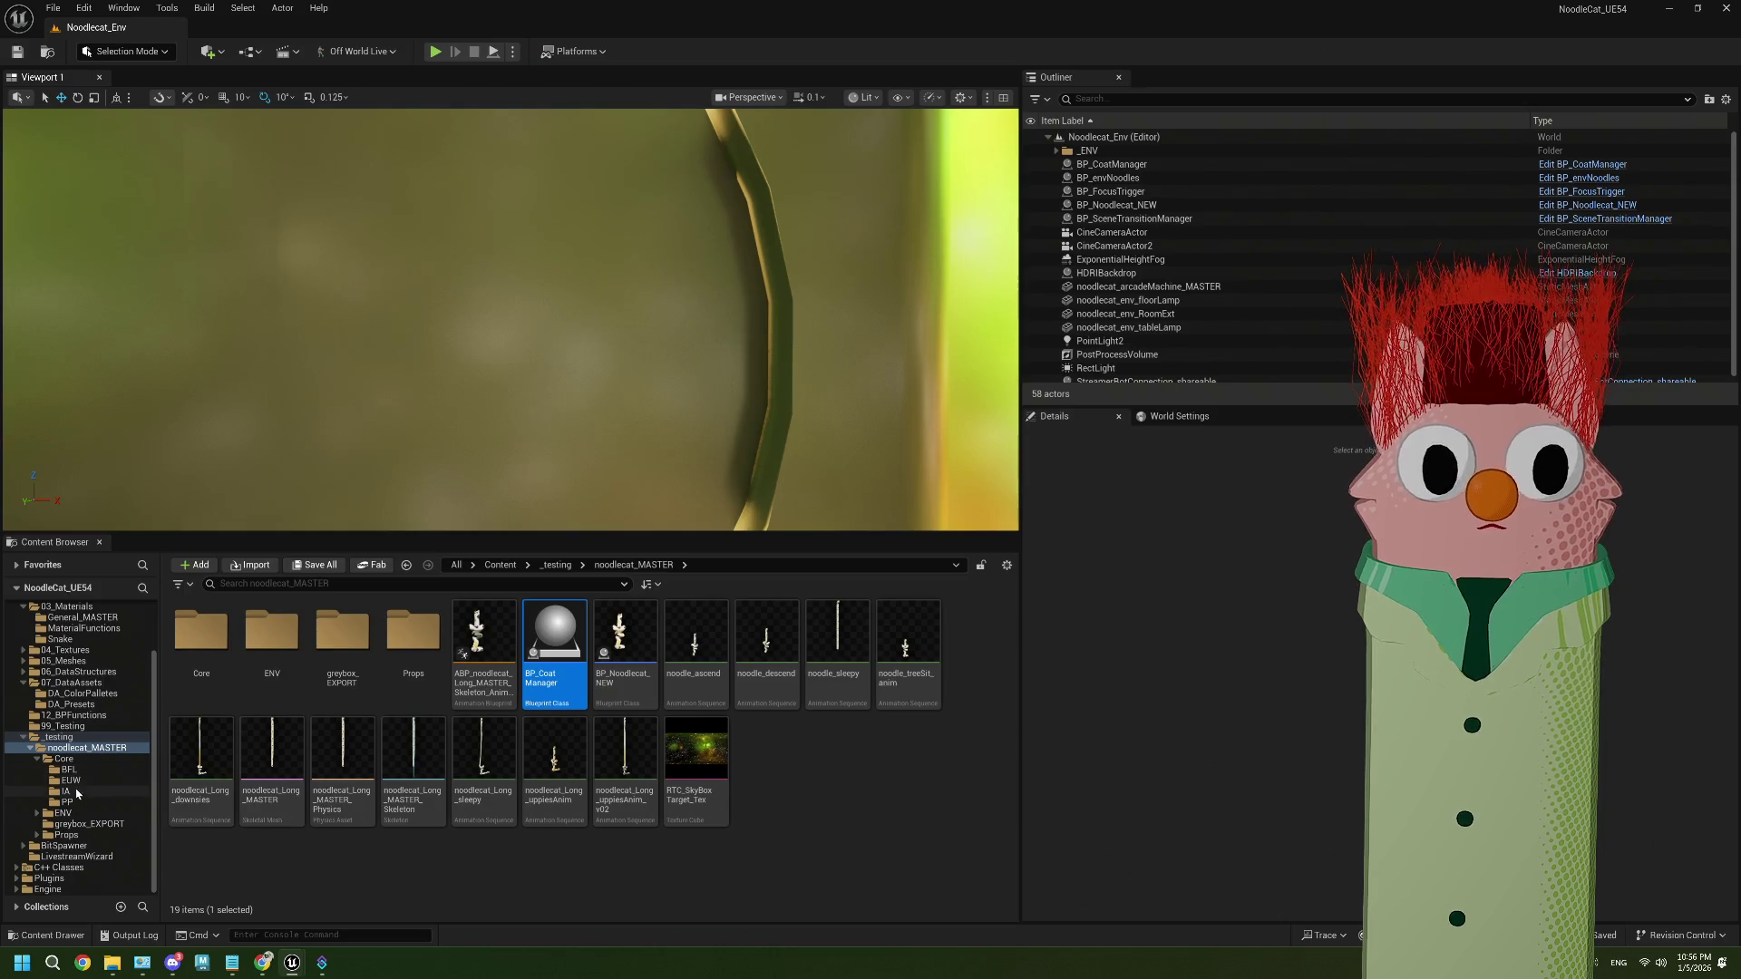
left_click(65, 834)
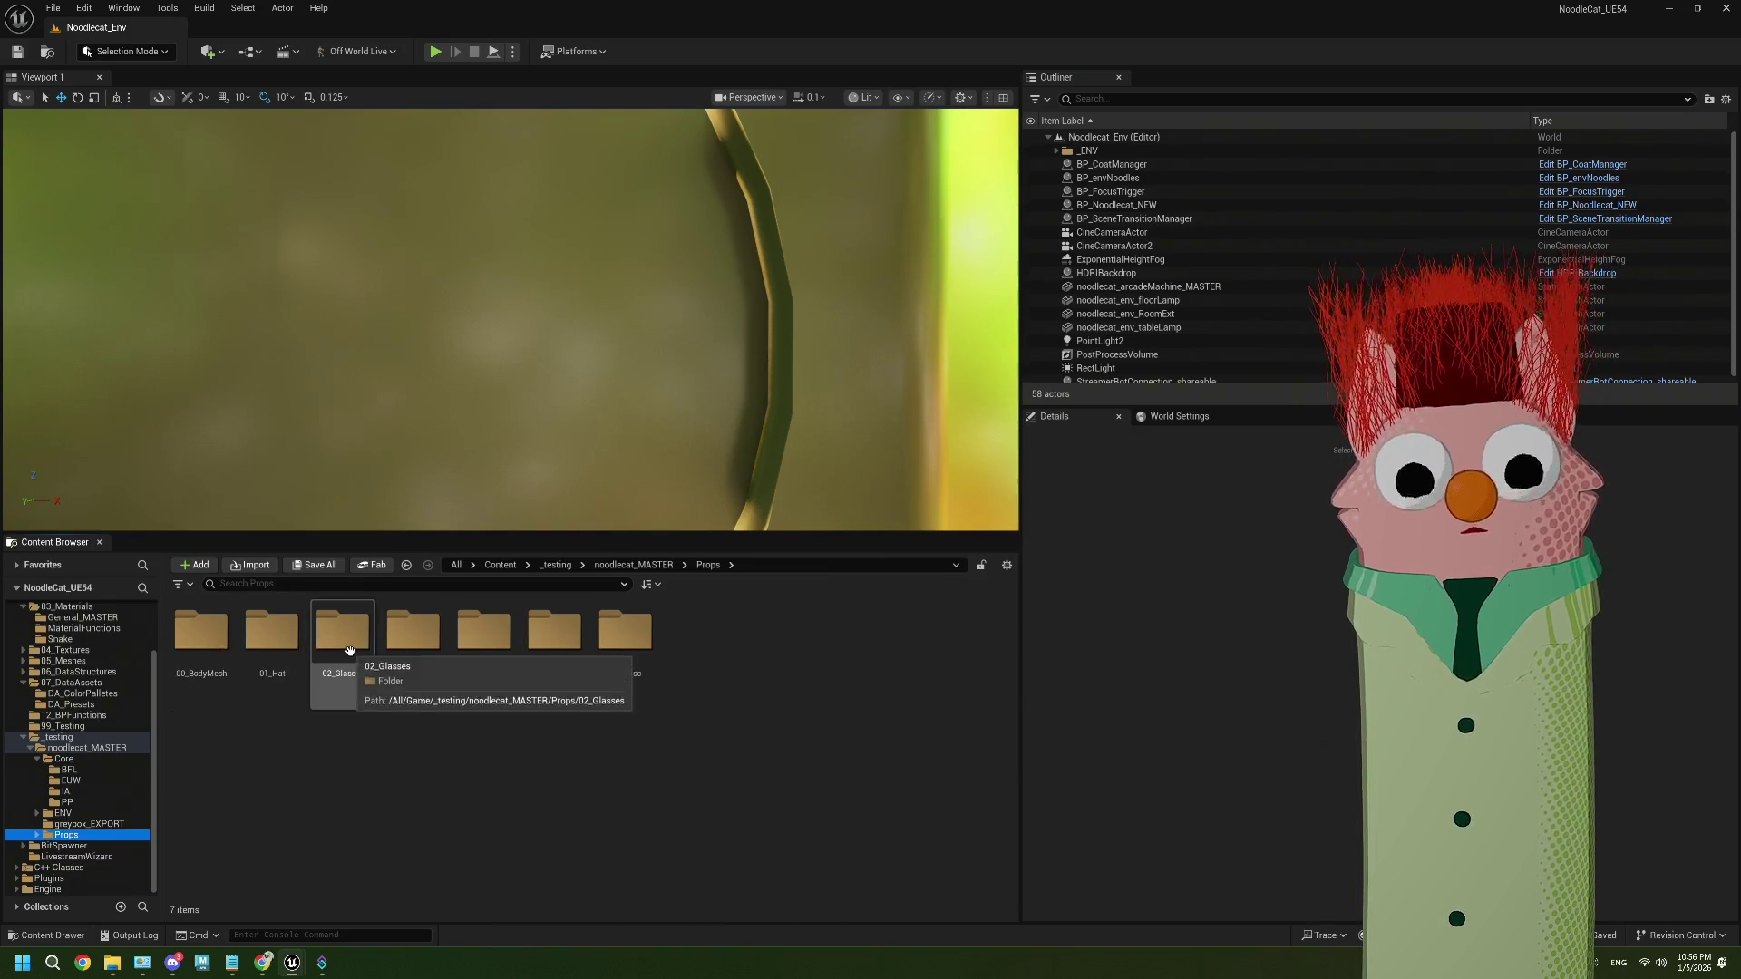
Force-delete the lambert2, lights_cord and skull materials from the 02_Glasses folder
double_click(343, 639)
left_click(345, 649)
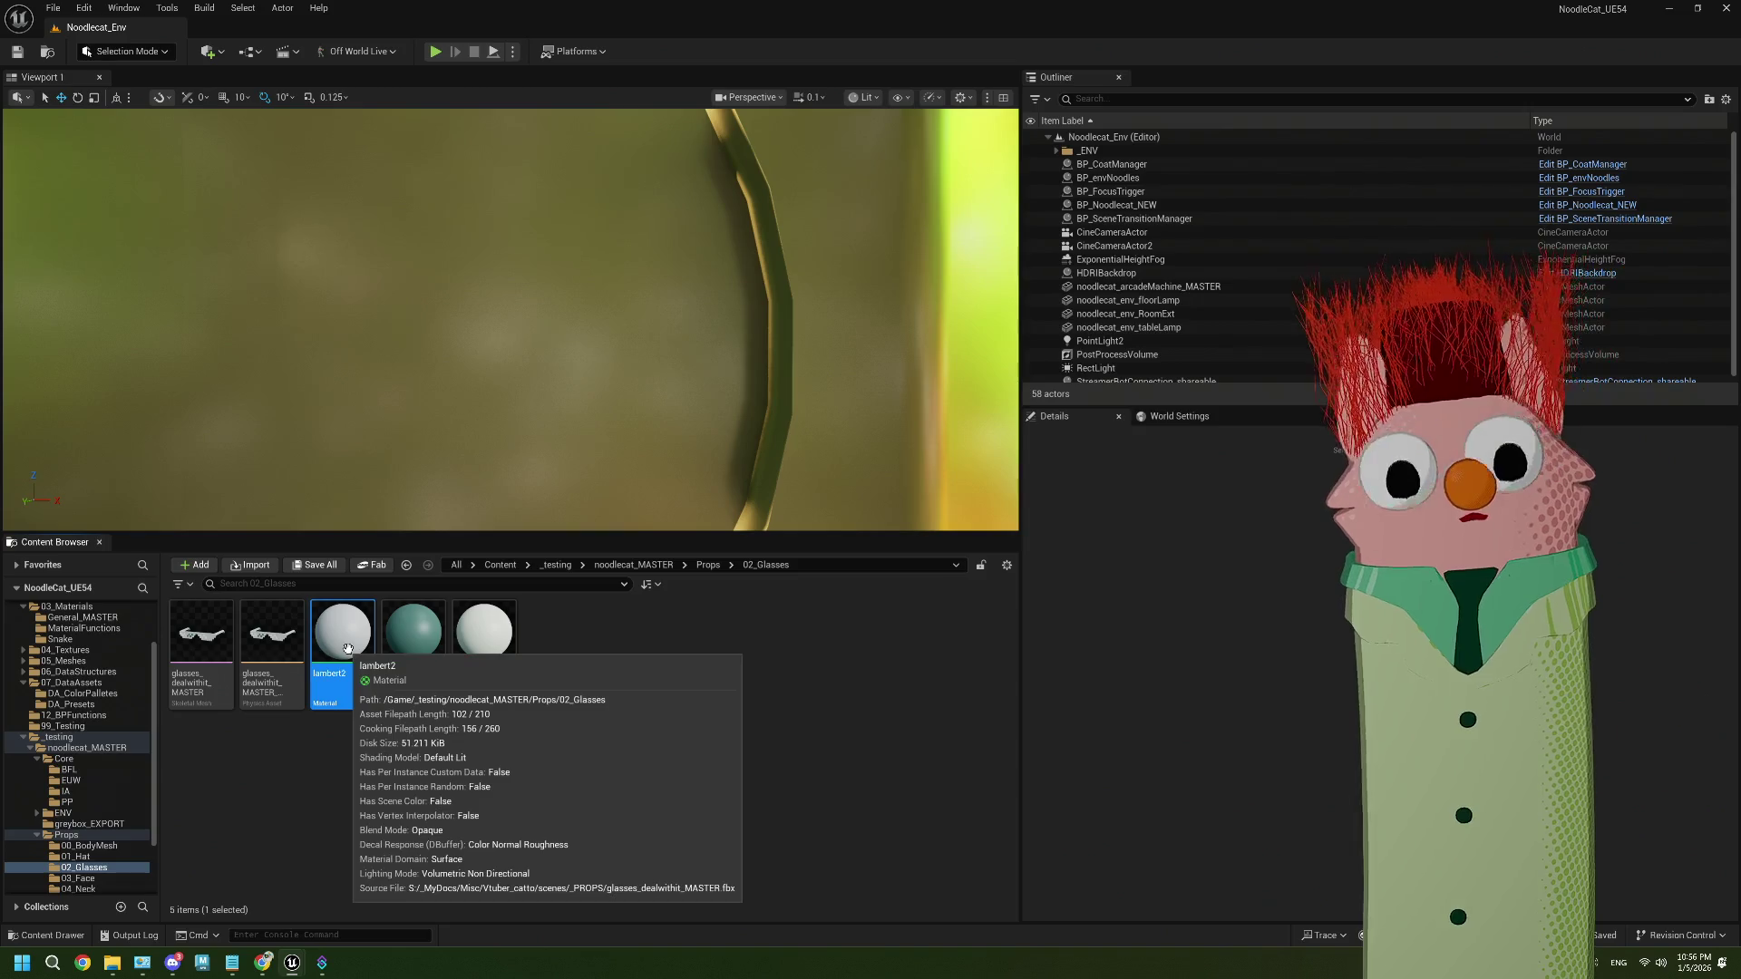
key("Delete")
left_click(998, 700)
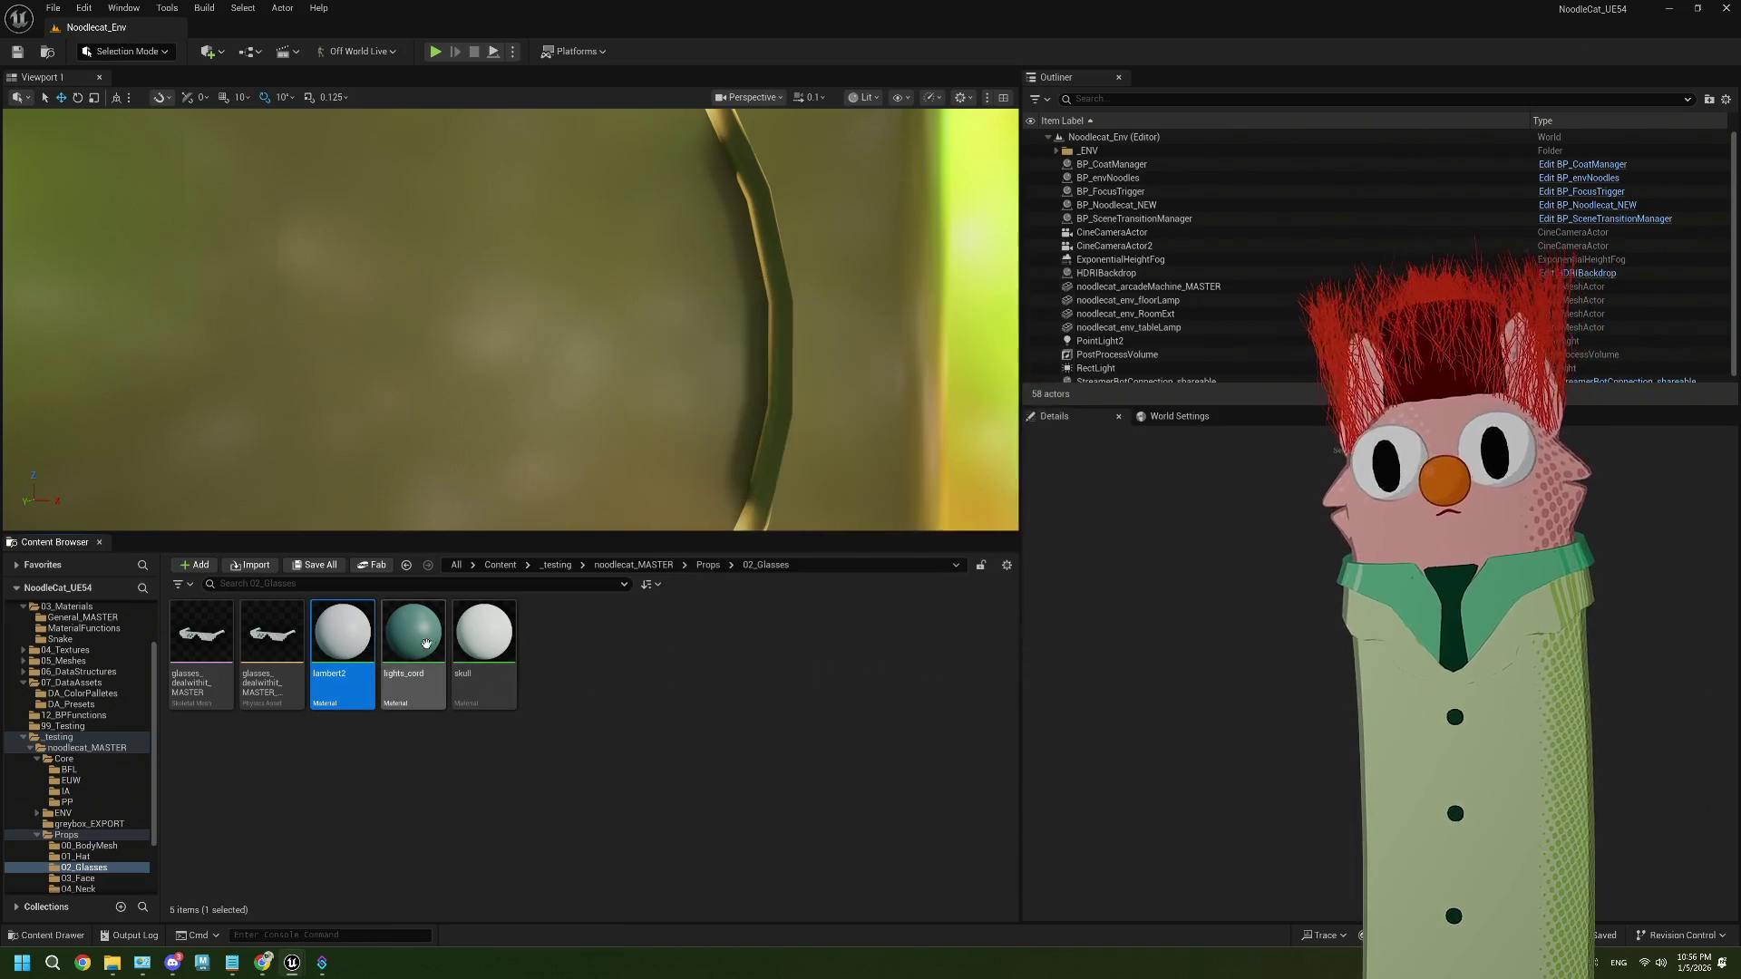
left_click(484, 648, "shift")
key("Delete")
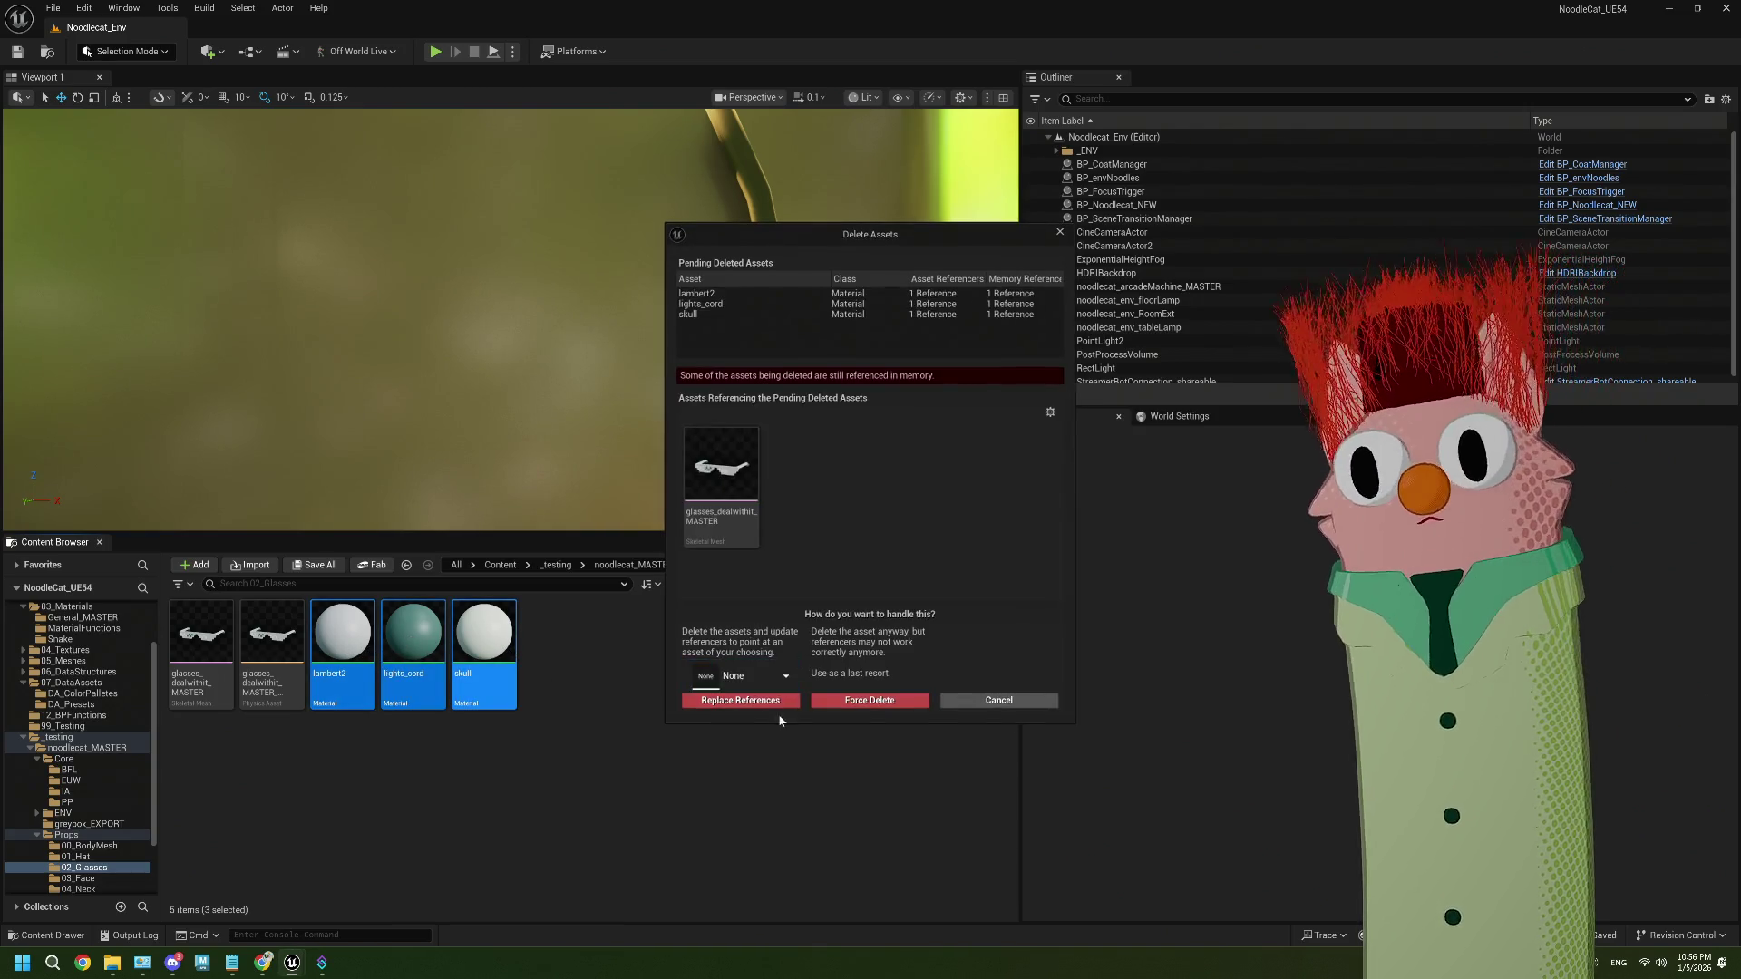
left_click(836, 703)
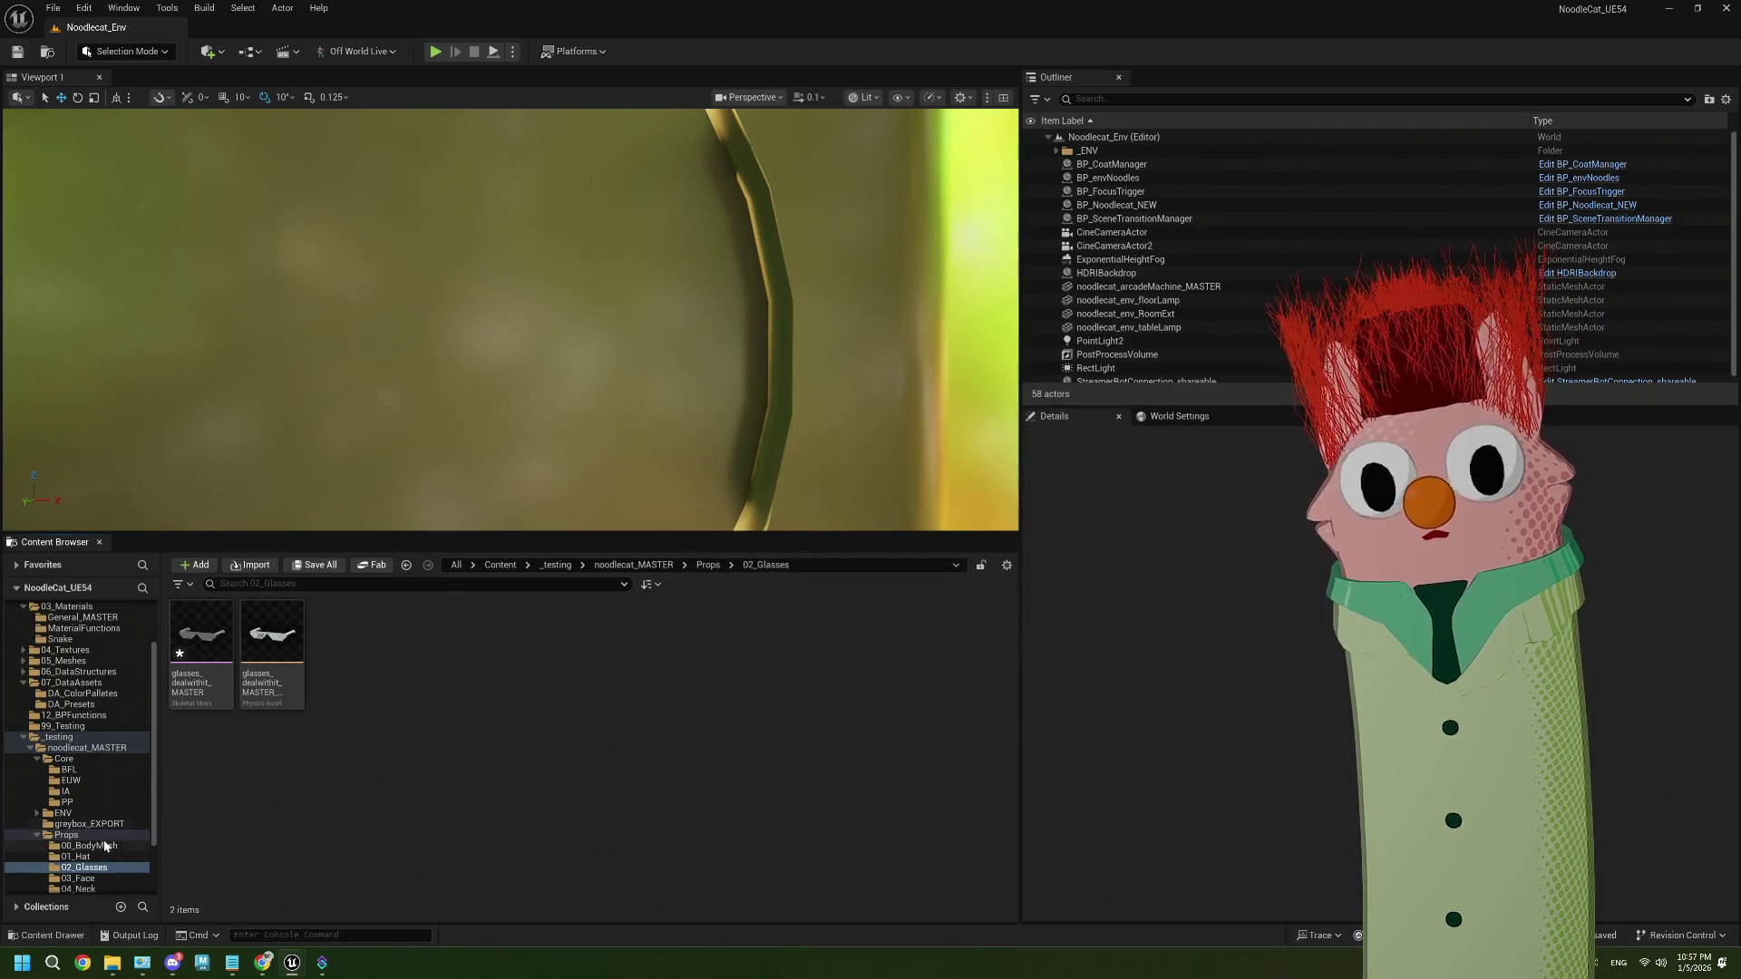
Open the General_MASTER folder and bring up actions for M_General_MASTER
left_click(82, 617)
left_click(271, 639)
right_click(281, 644)
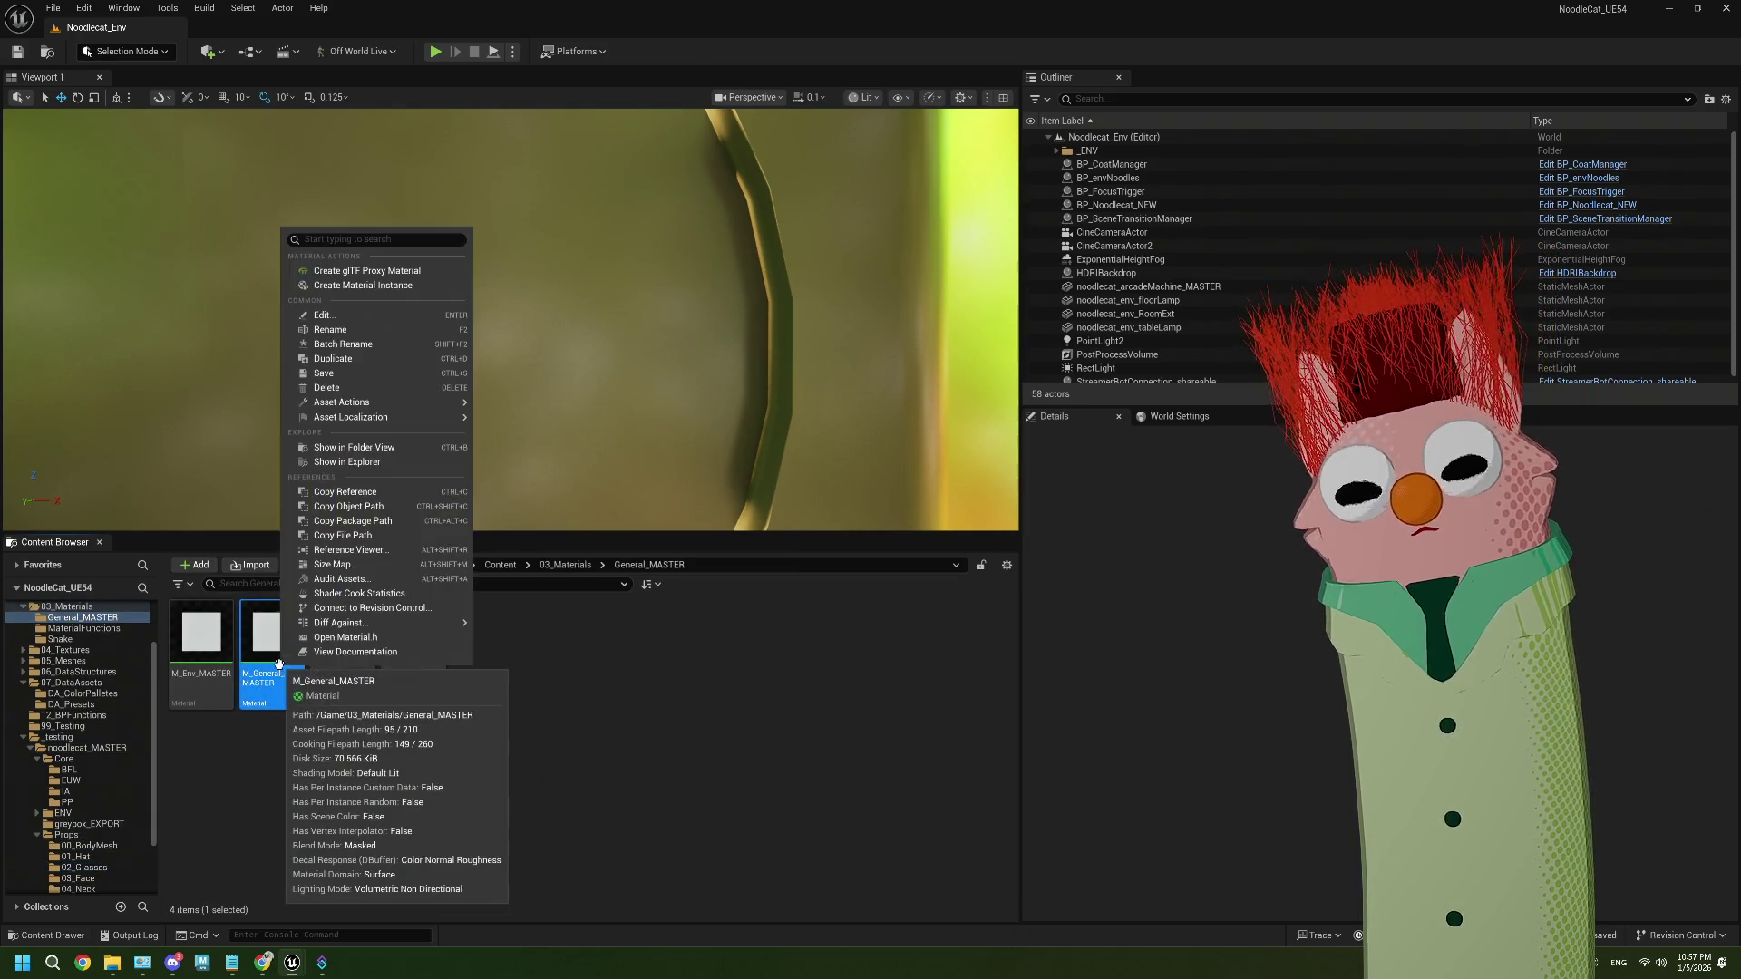
Create a material instance of M_General_MASTER named MI_glasses_dealwithit_black
left_click(602, 698)
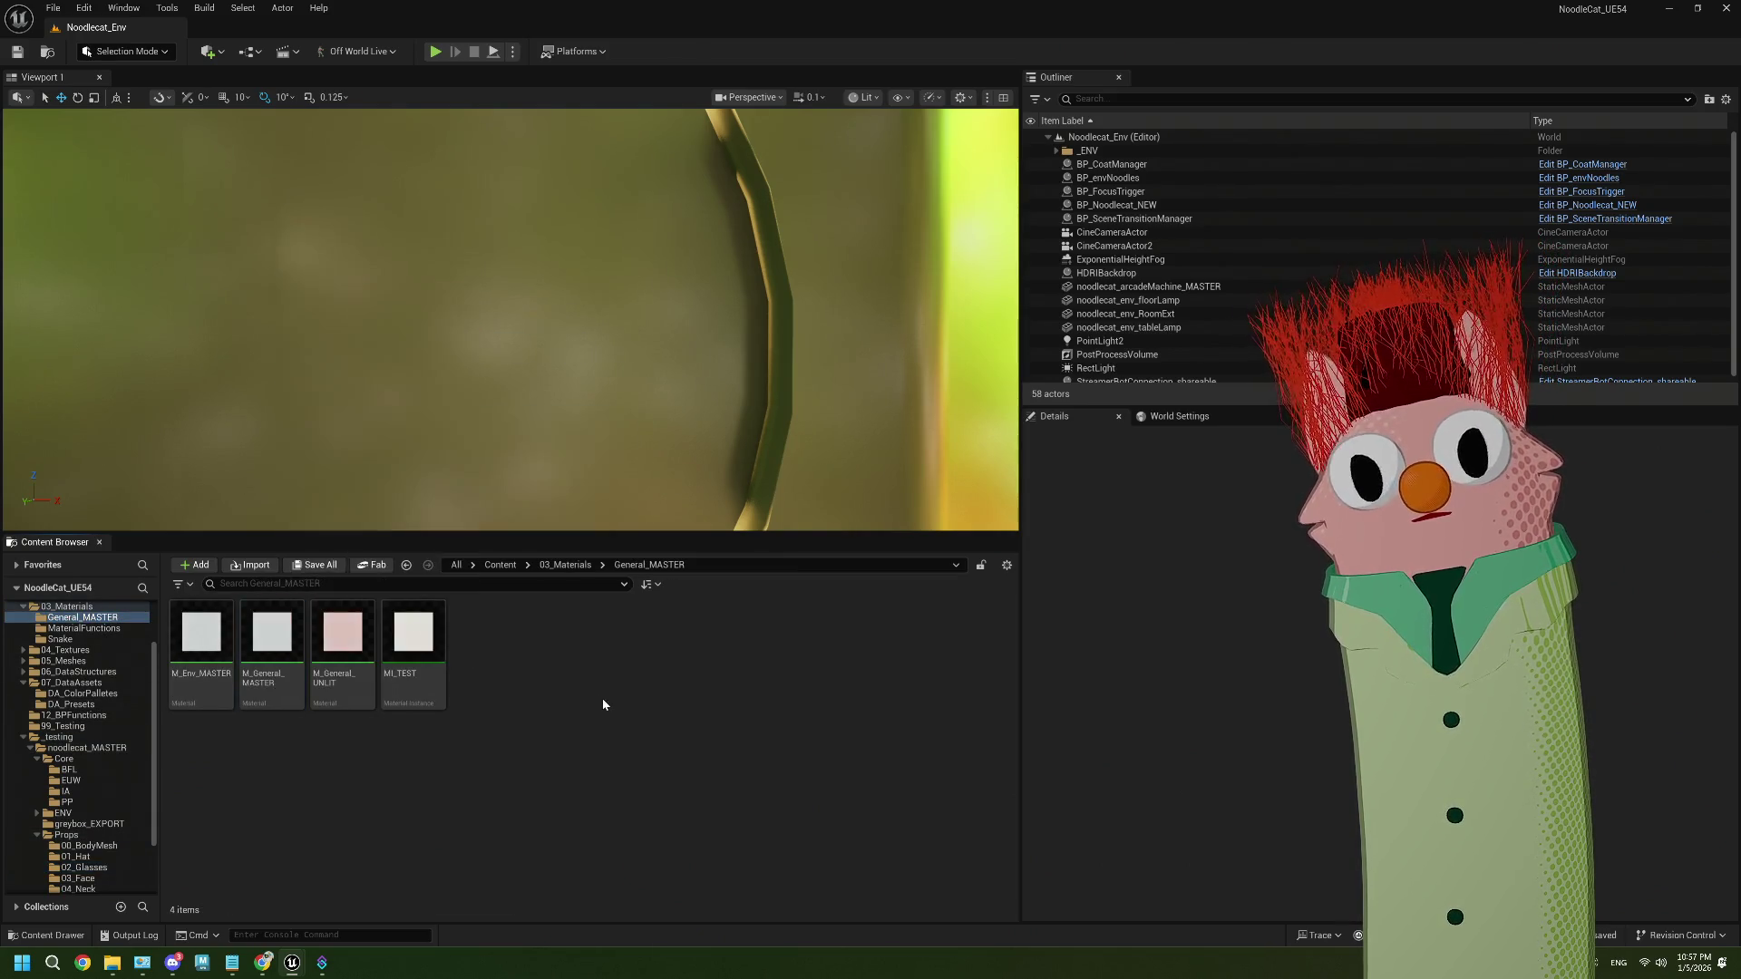
right_click(273, 639)
mouse_move(291, 401)
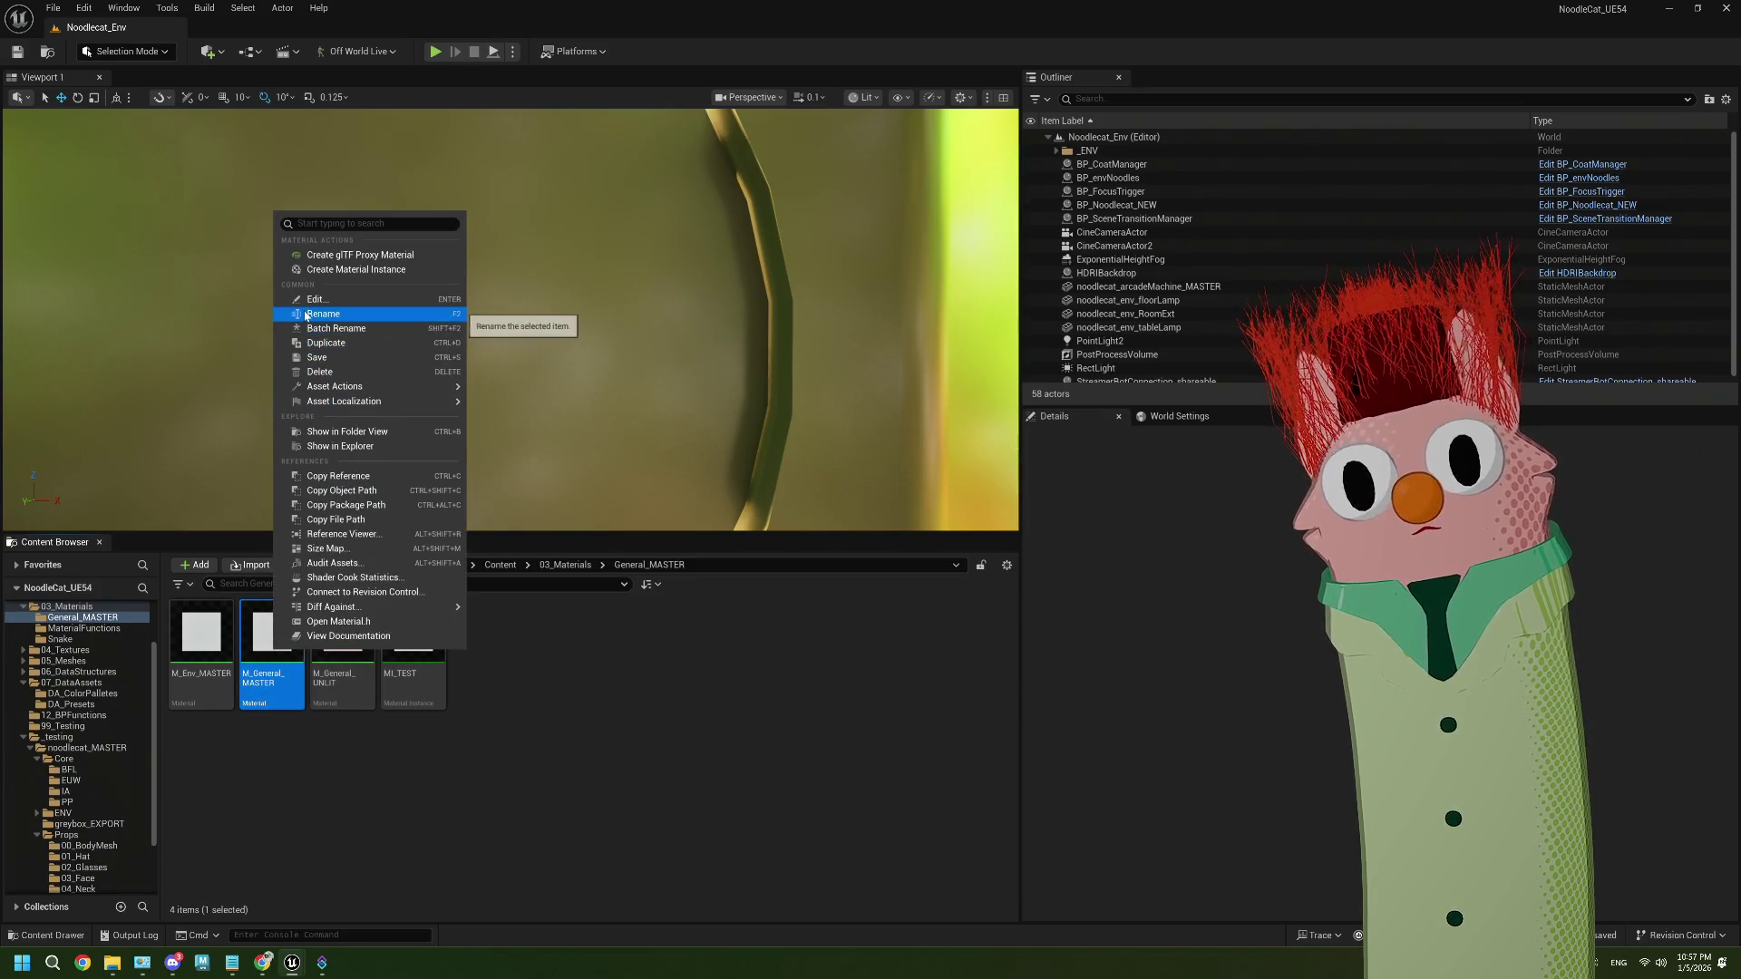
left_click(336, 269)
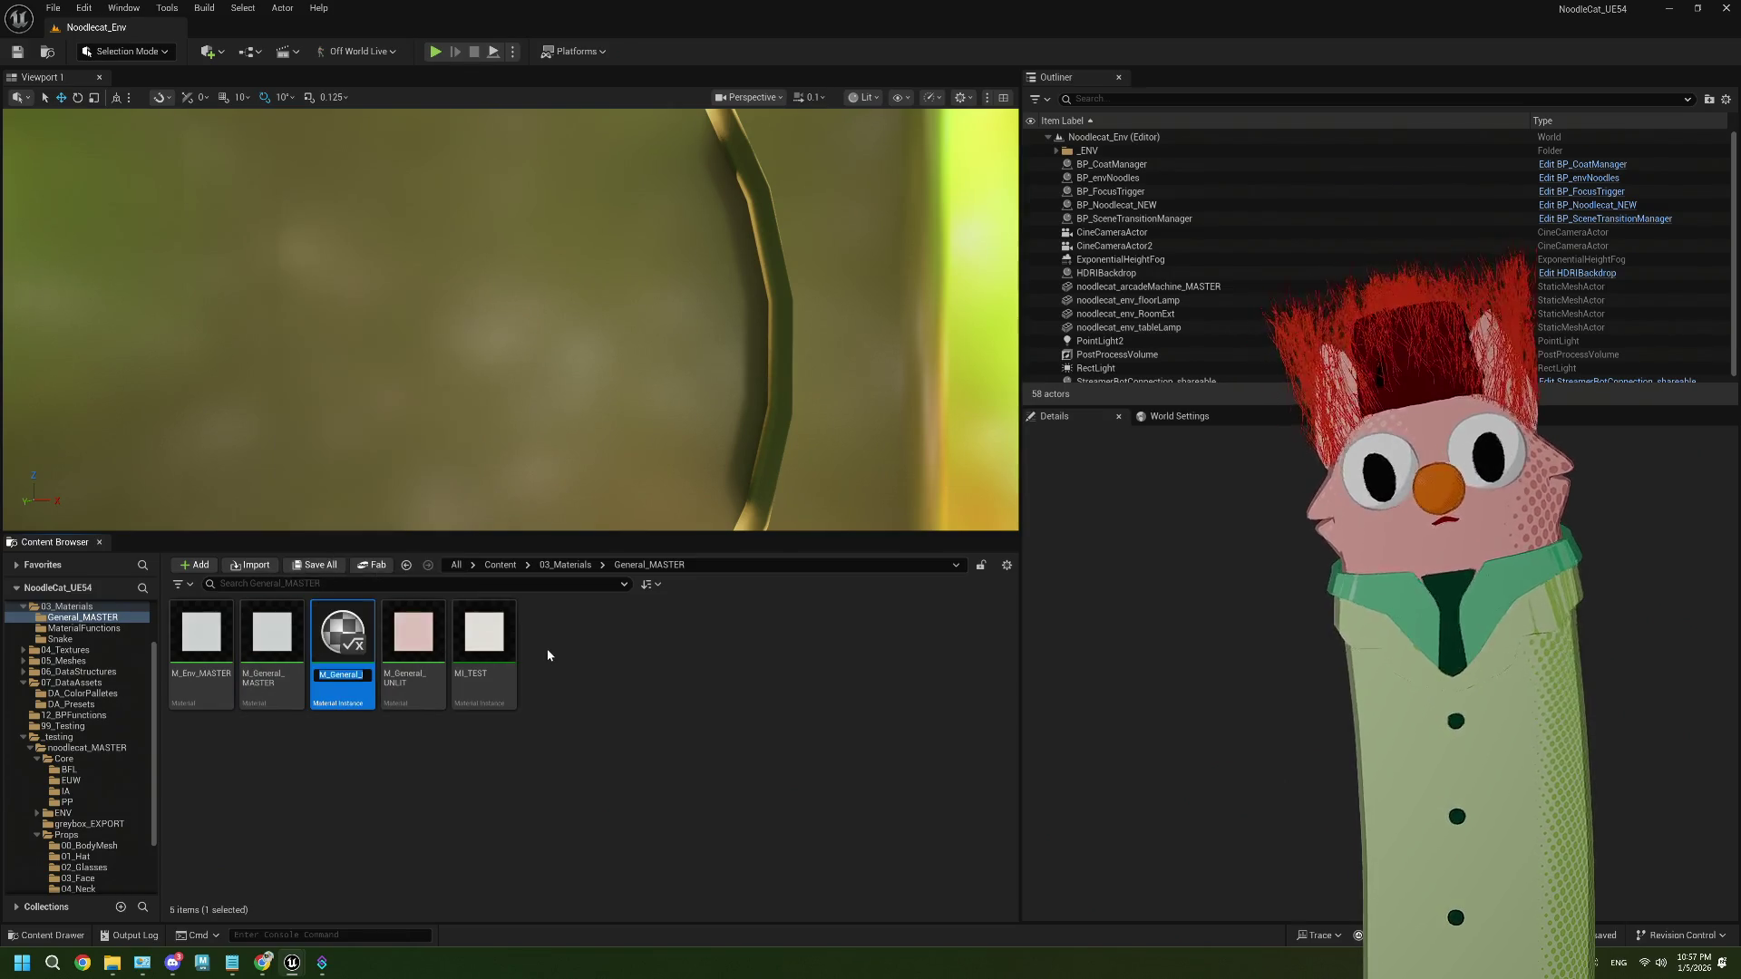
type("MI_")
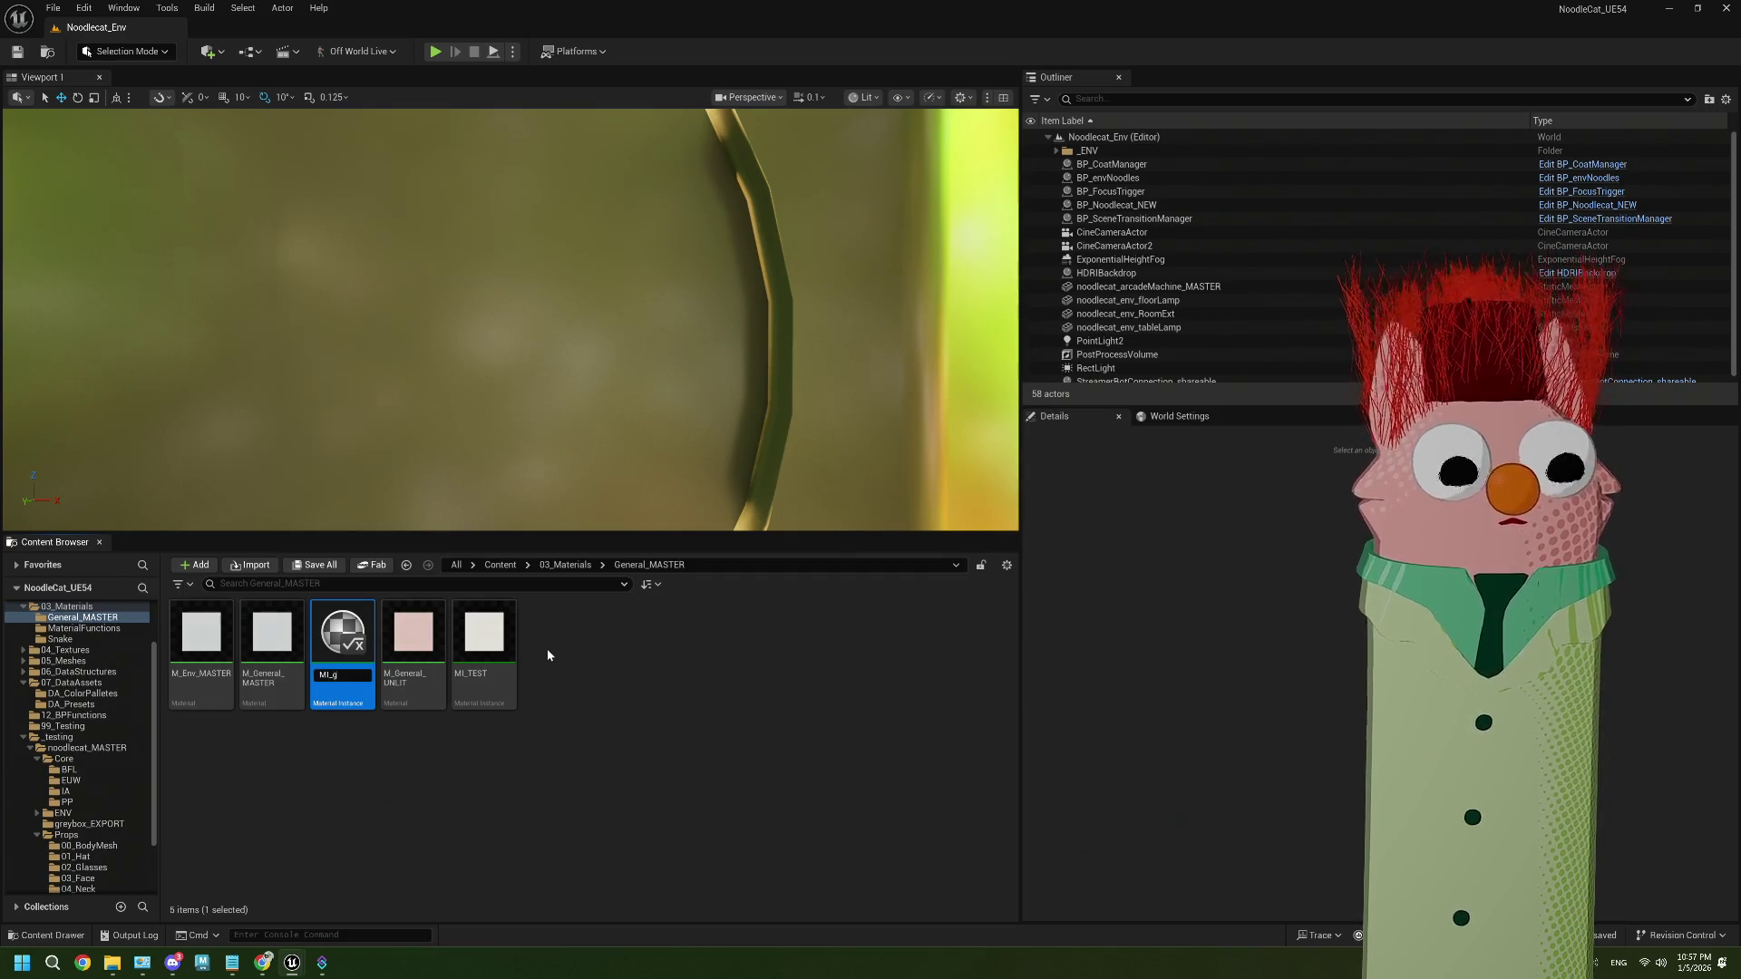
type("glasses_dealw")
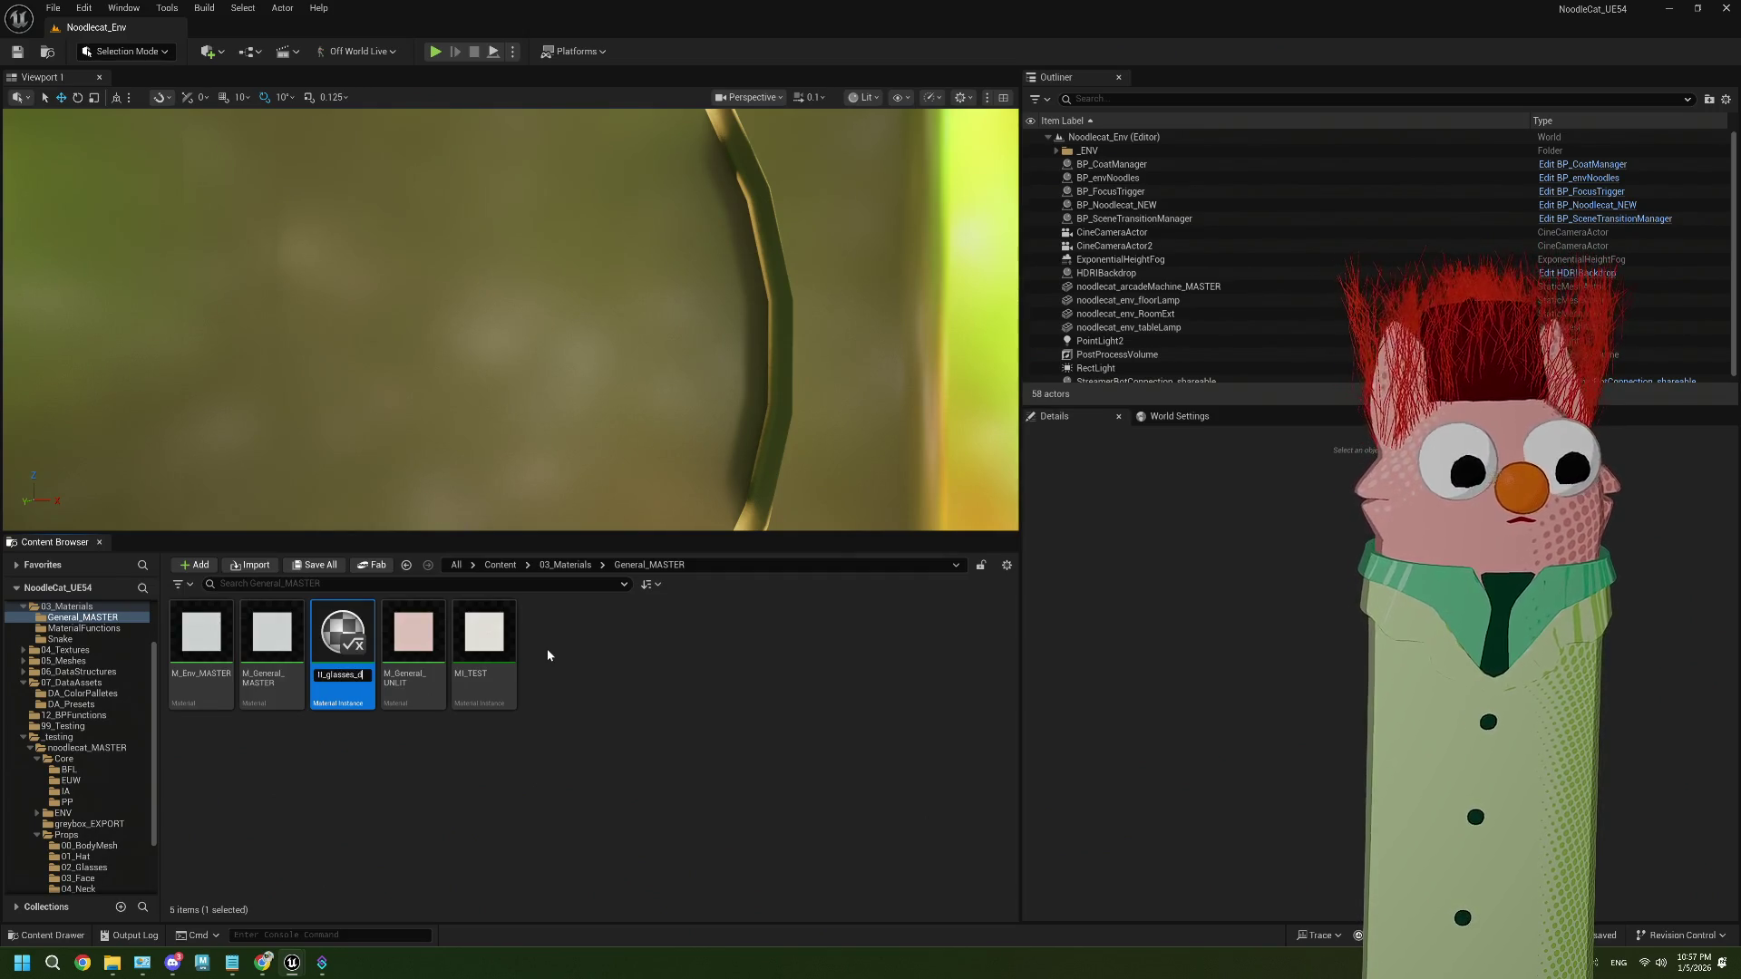
type("ith")
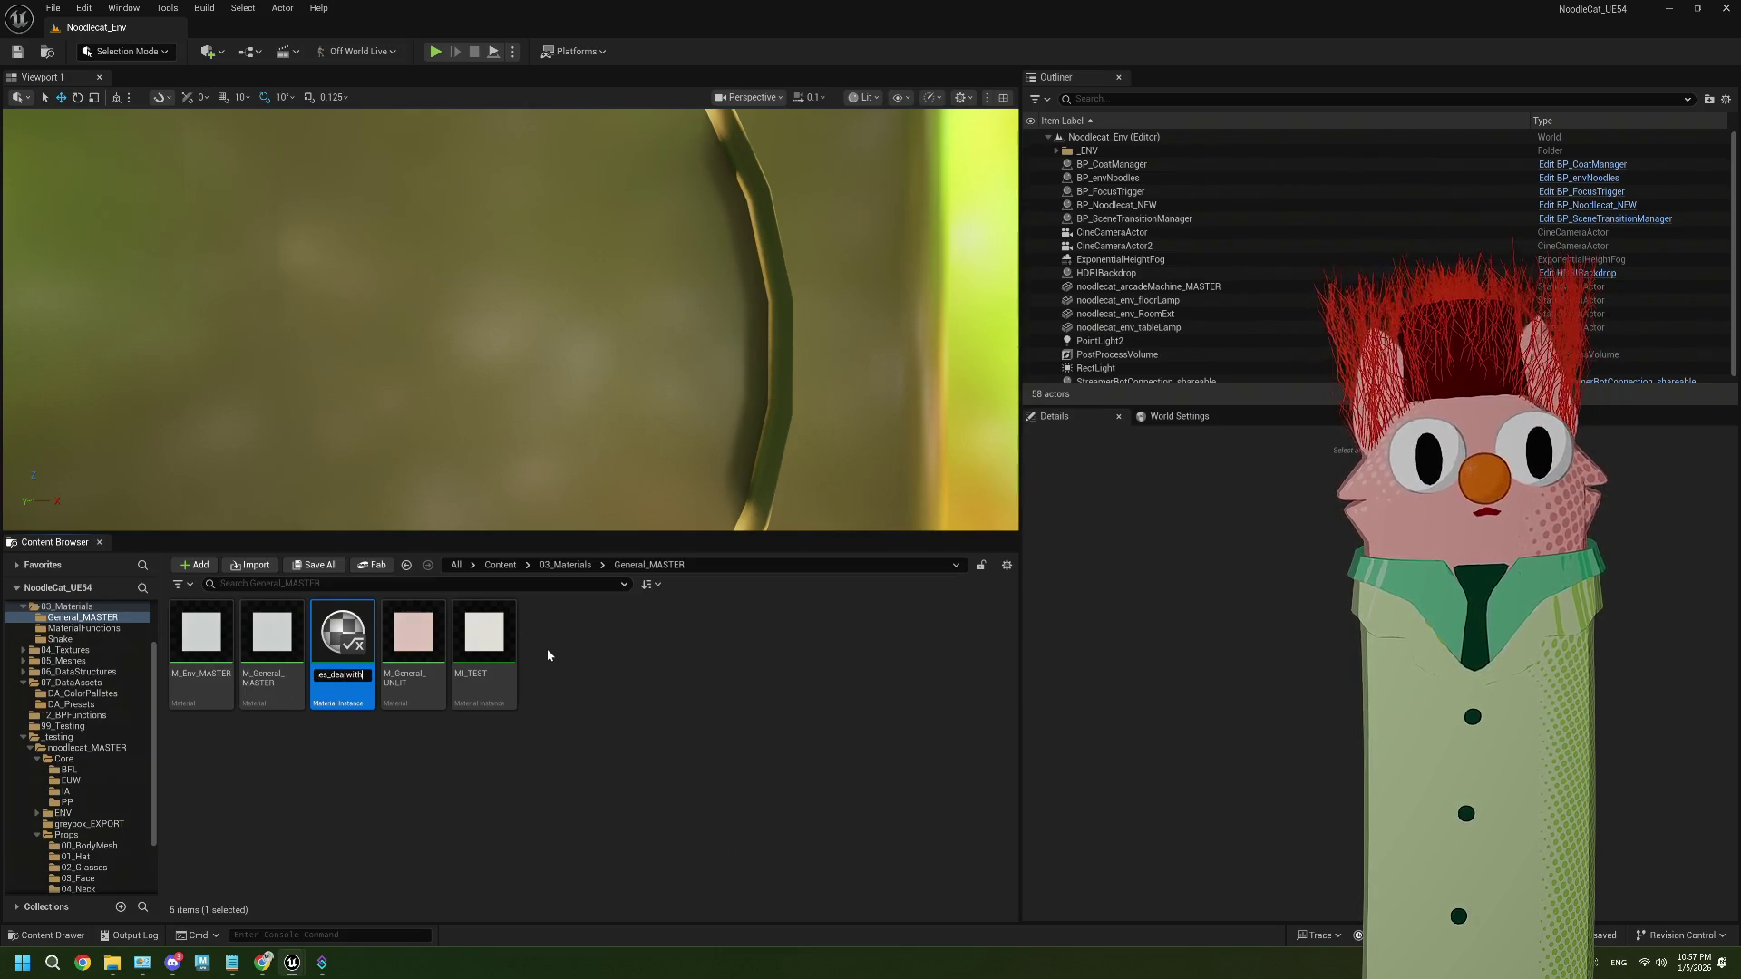
type("it_black")
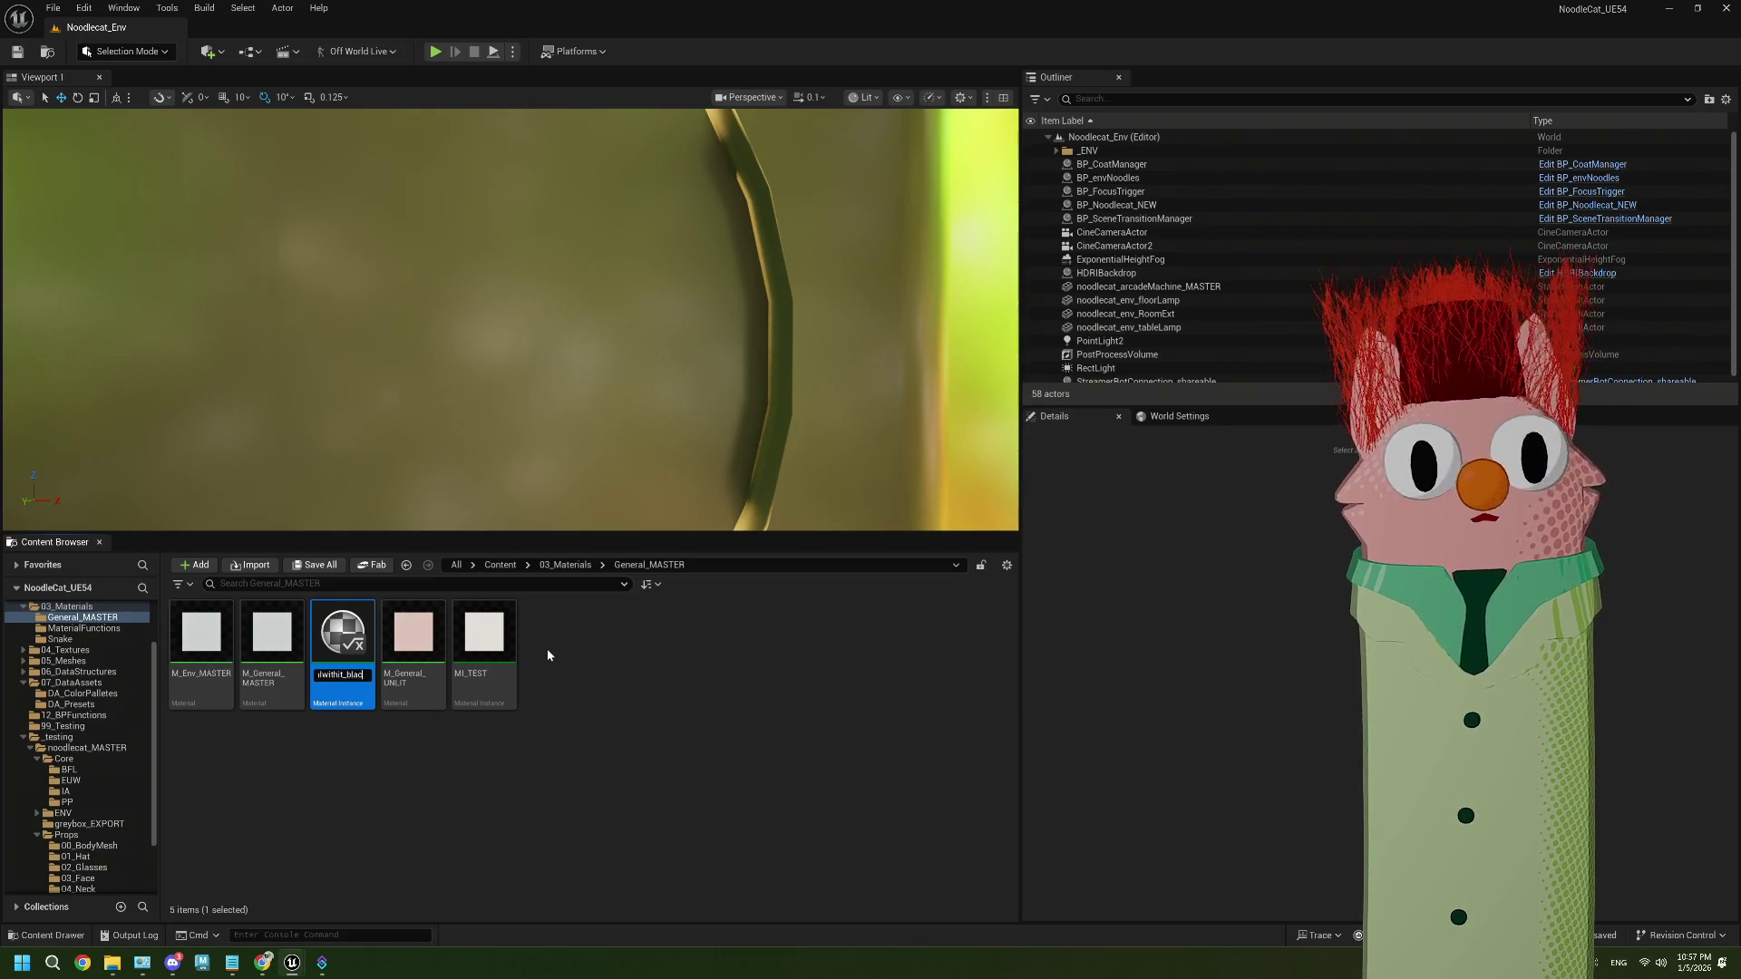
key("Return")
Move MI_glasses_dealwithit_black into the 02_Glasses folder and open that folder
mouse_move(422, 642)
left_mouse_down()
mouse_move(181, 766)
mouse_move(113, 826)
mouse_move(103, 874)
left_mouse_up()
left_click(126, 898)
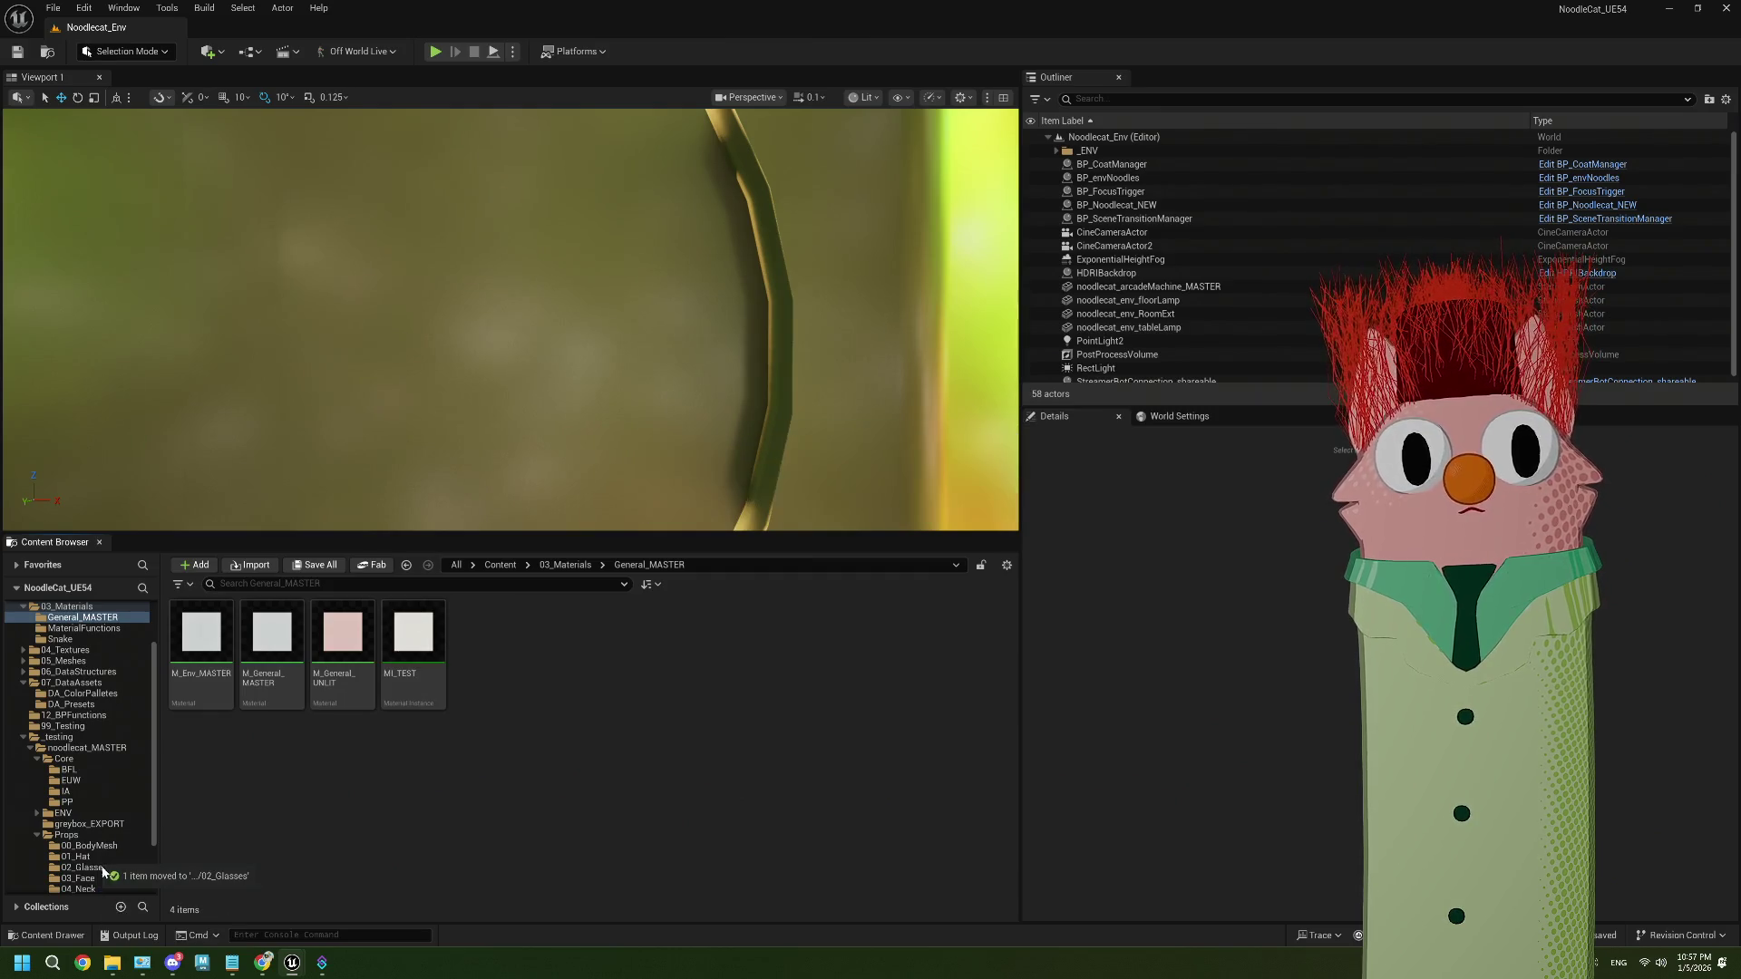
left_click(83, 868)
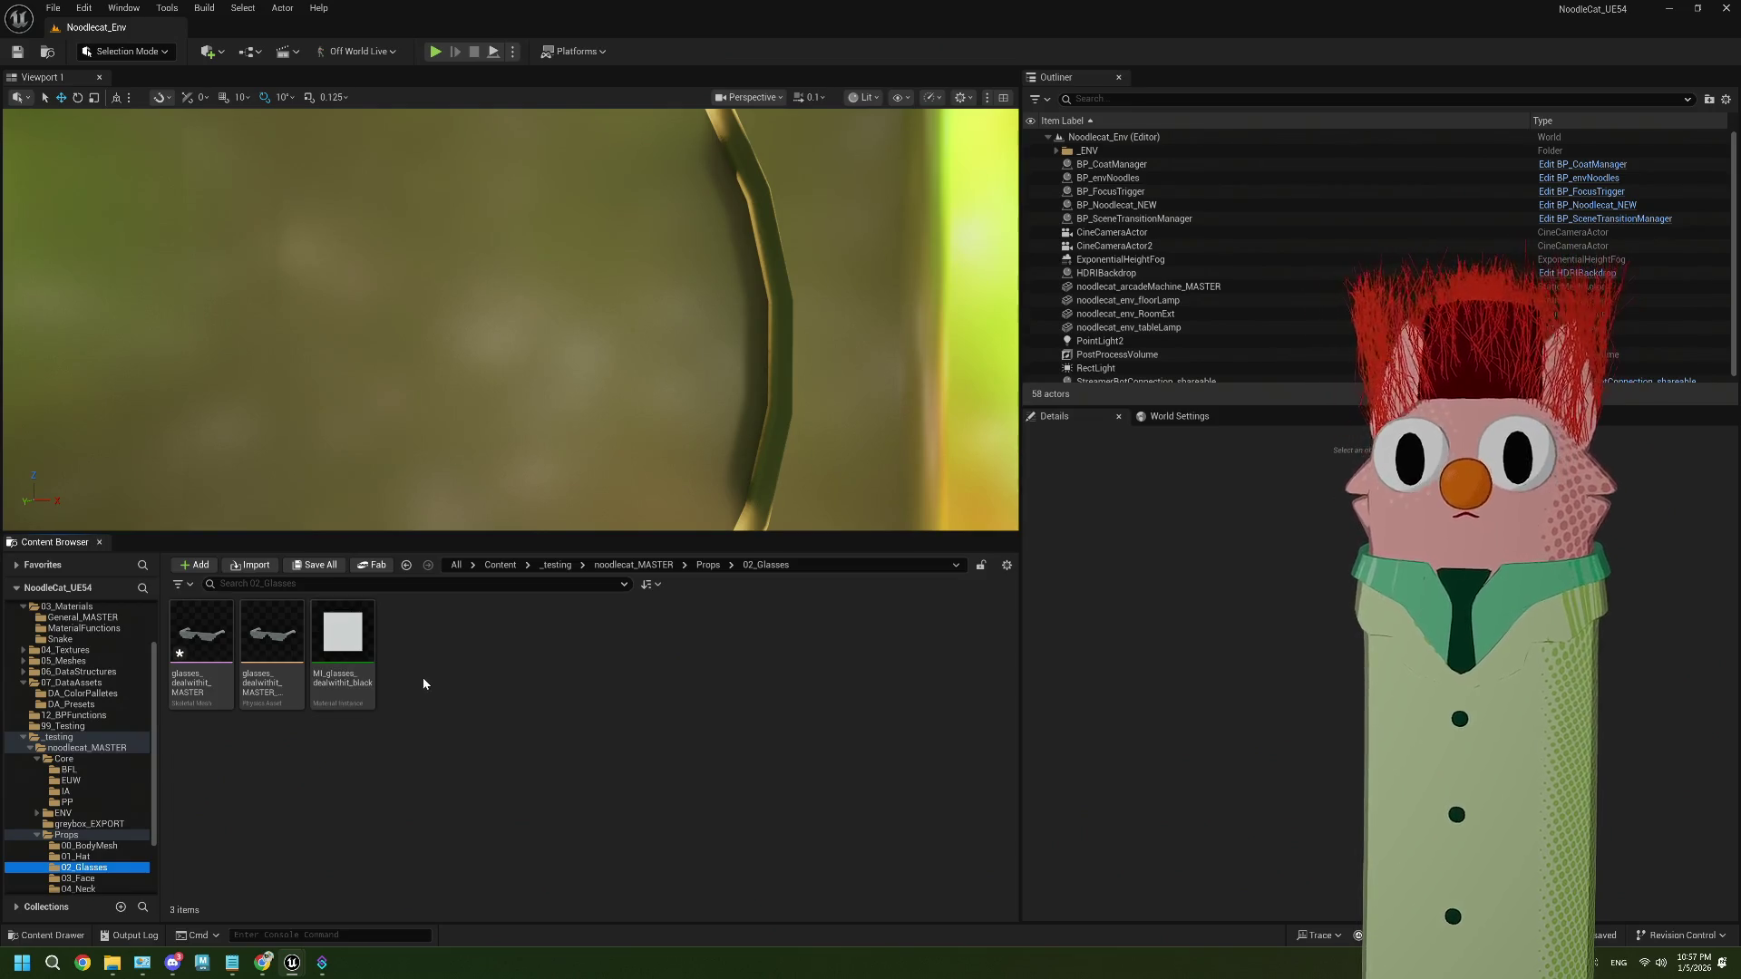
left_click(87, 857)
left_click(84, 867)
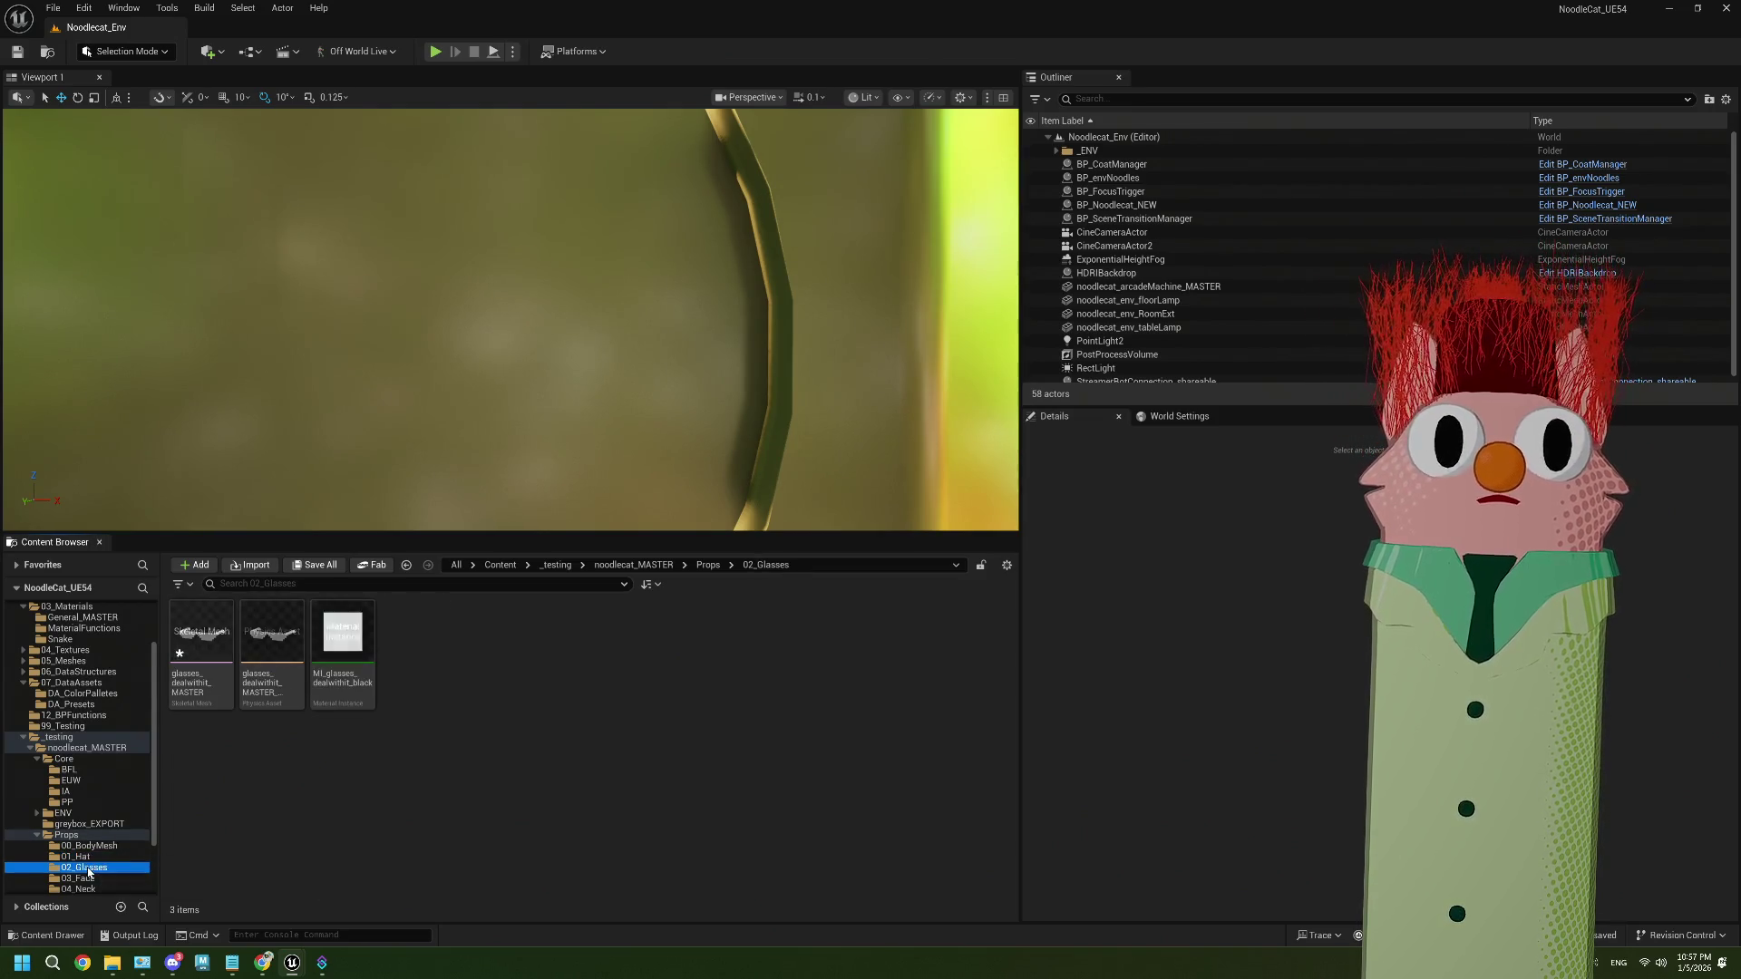
Enable the Base Color override on MI_glasses_dealwithit_black, set it to black, and save
left_click(363, 670)
double_click(364, 670)
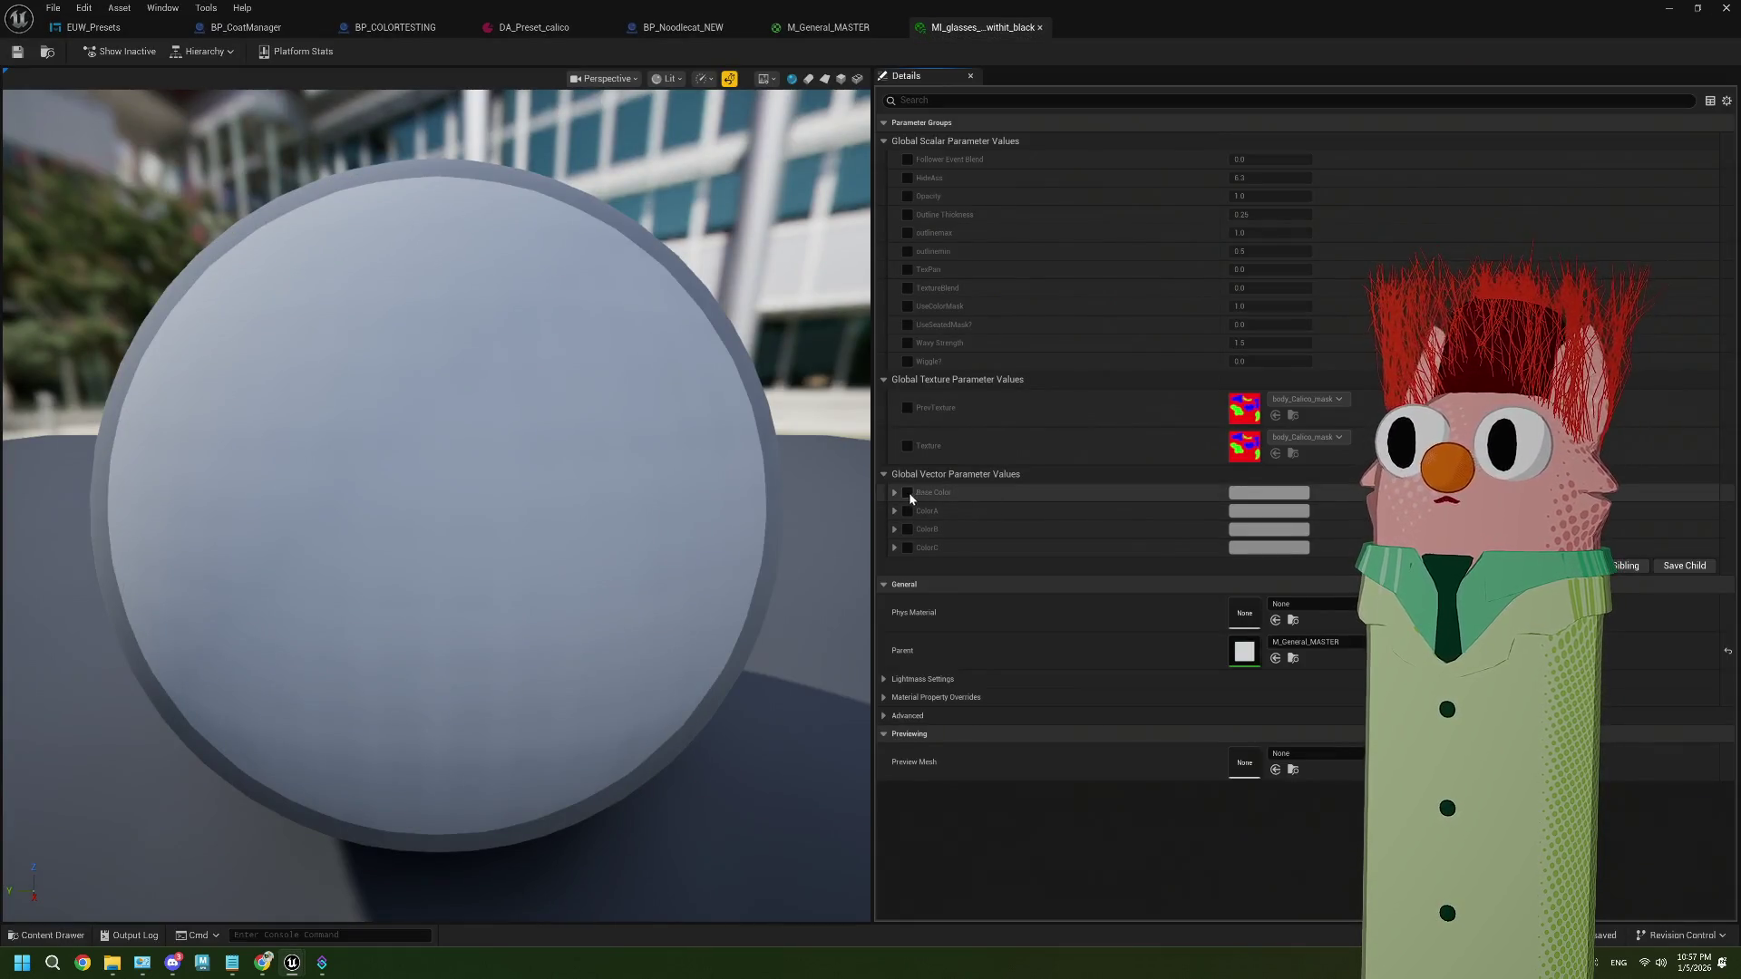
left_click(907, 492)
left_click(1269, 493)
left_click(1271, 792)
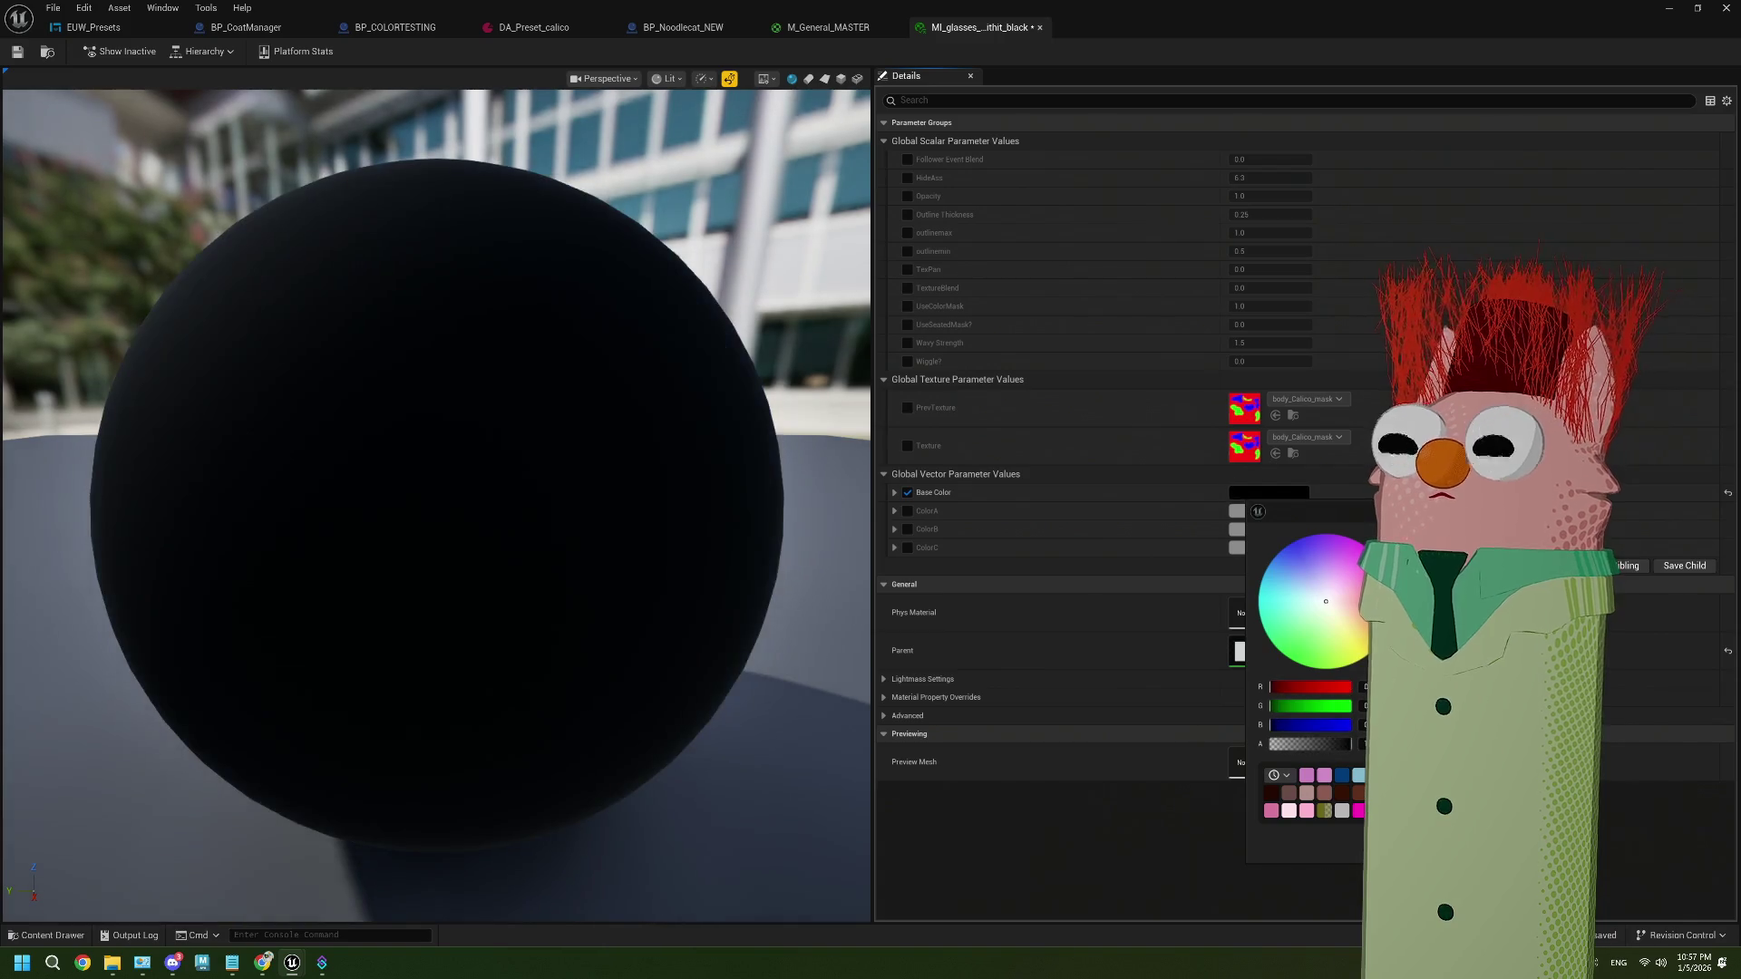
left_click(505, 280)
left_click(24, 51)
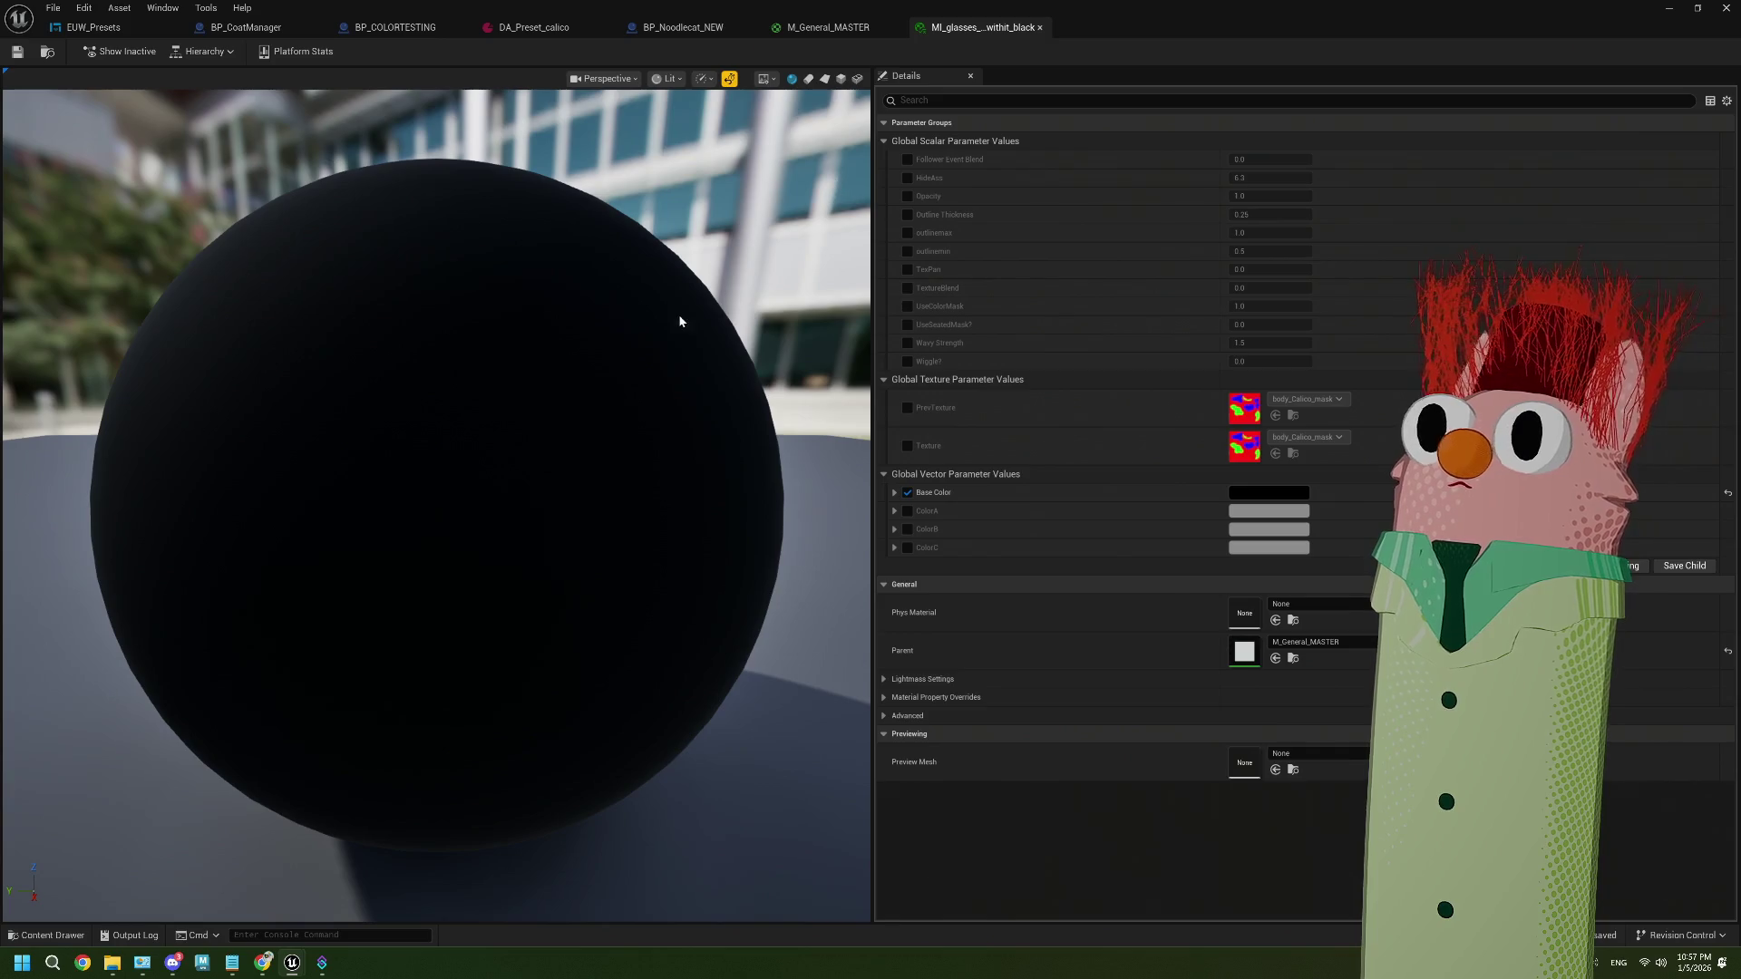
left_click(1668, 7)
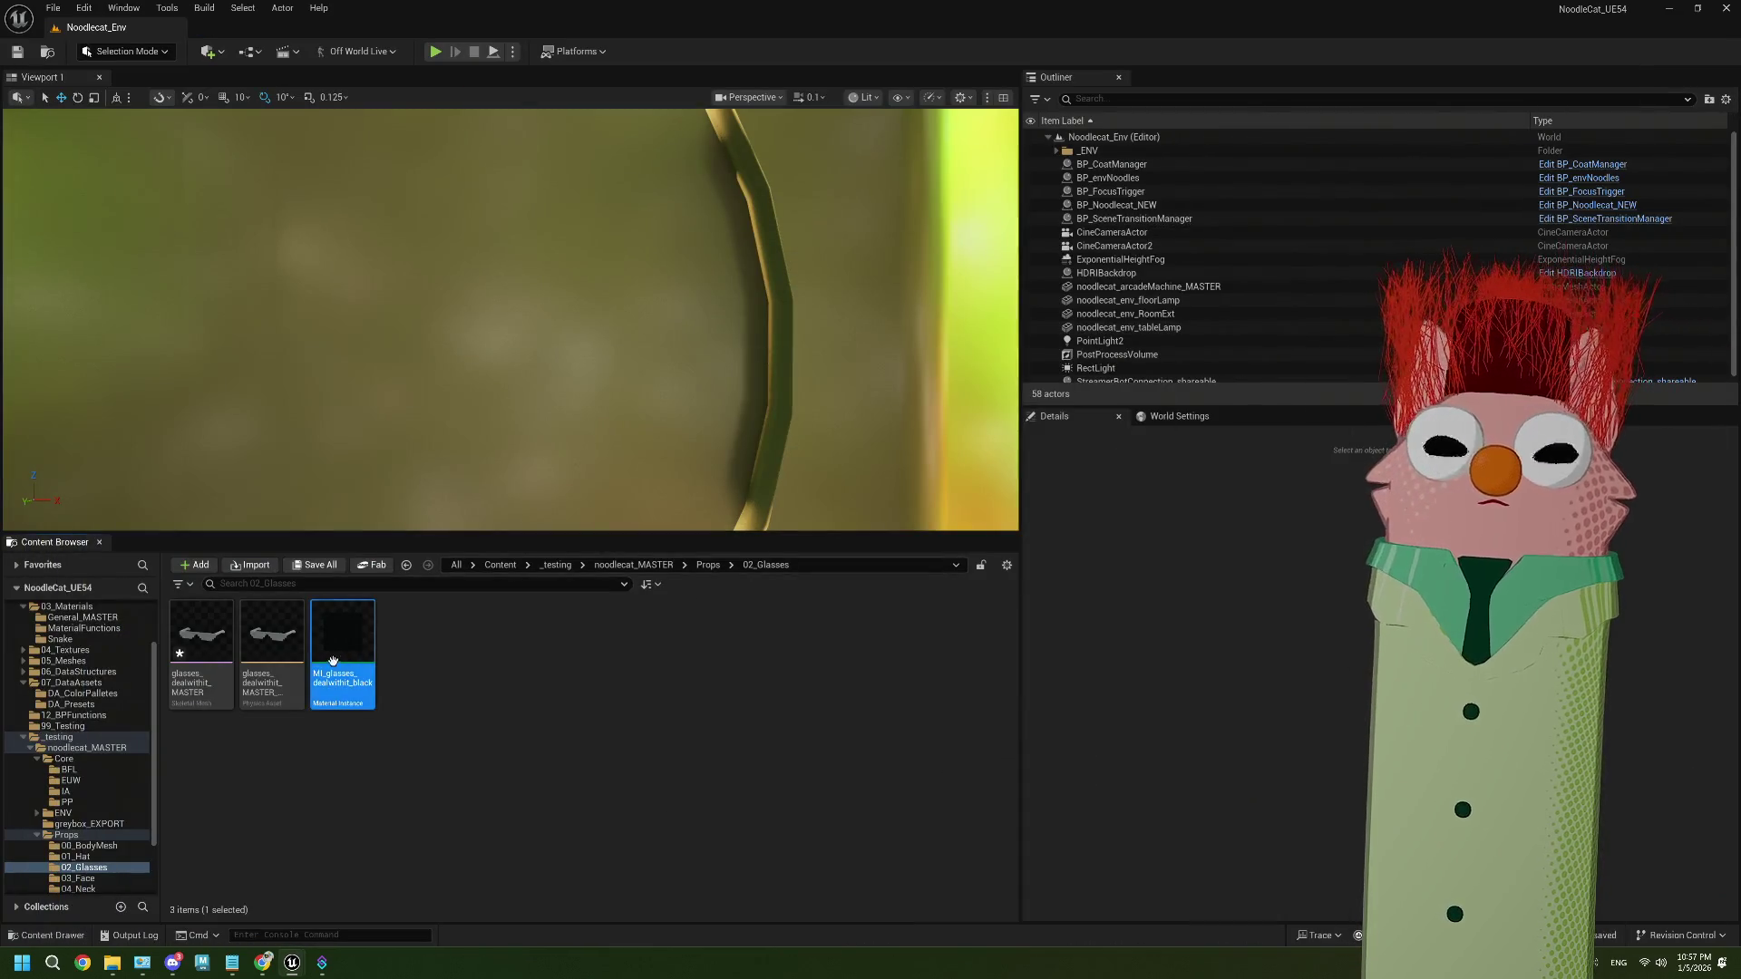
left_click(201, 668)
Assign MI_glasses_dealwithit_black to the glasses_dealwithit_MASTER mesh's material slots and save the mesh
double_click(201, 668)
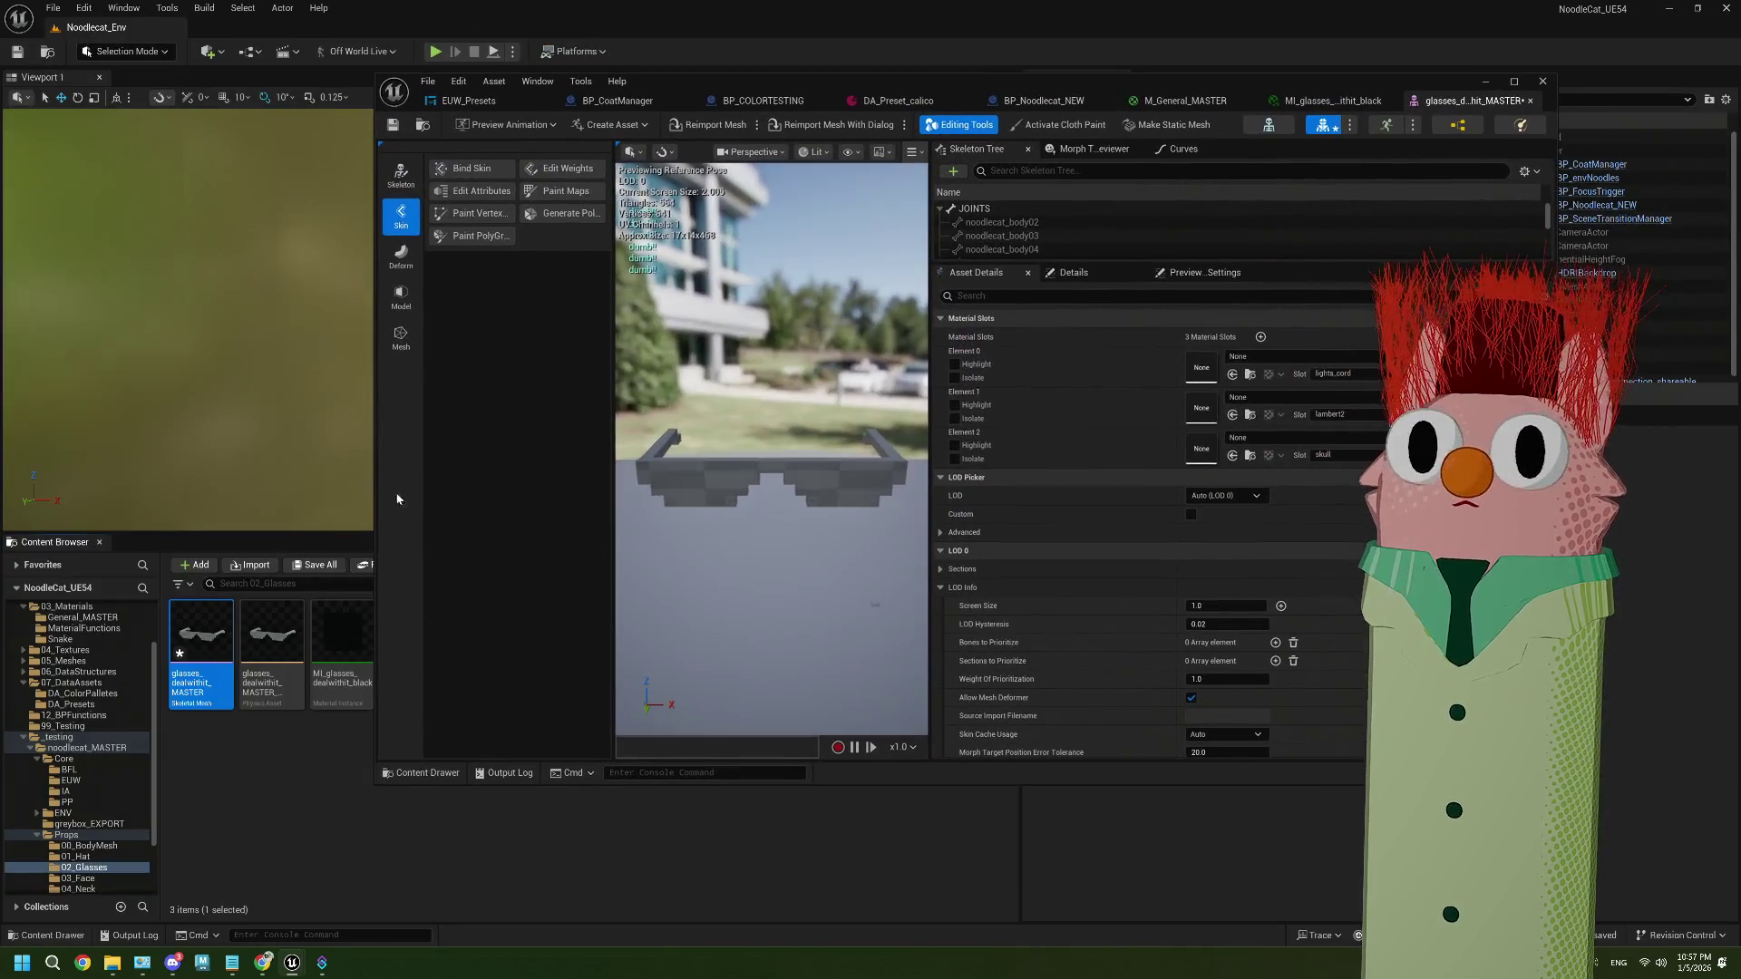
mouse_move(343, 635)
left_mouse_down()
mouse_move(1151, 591)
mouse_move(1201, 448)
left_mouse_up()
mouse_move(344, 639)
left_mouse_down()
mouse_move(669, 589)
mouse_move(1200, 412)
mouse_move(349, 635)
mouse_move(1215, 377)
left_mouse_up()
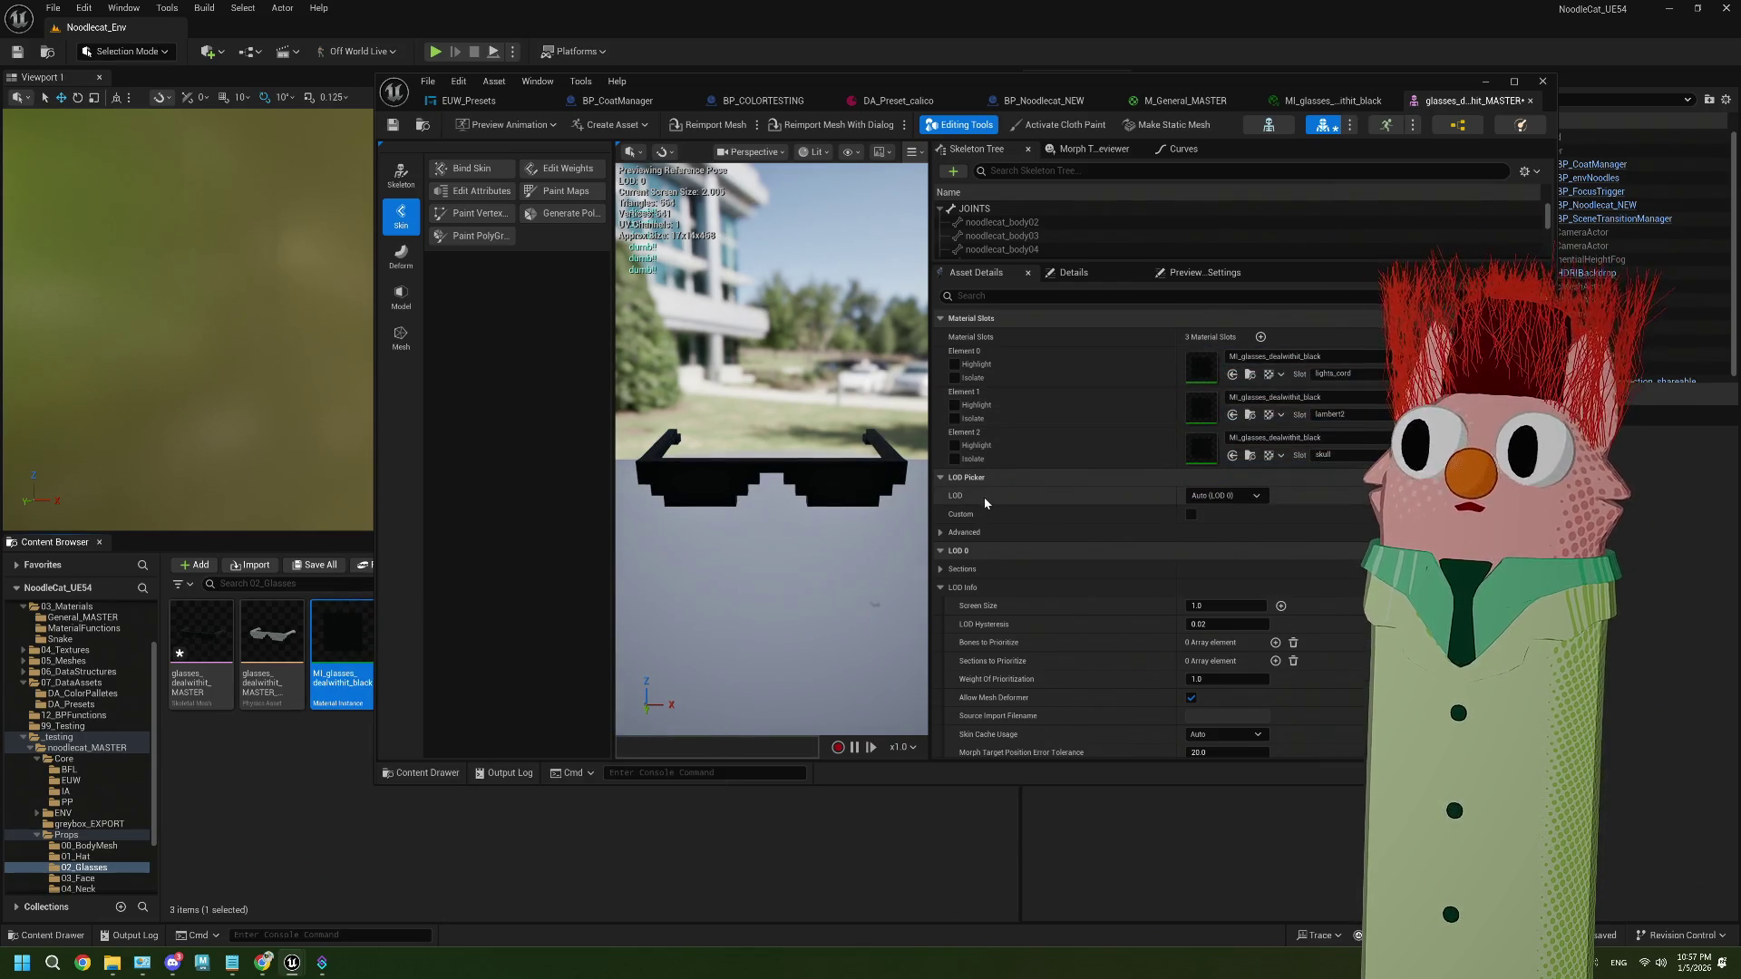
left_click(392, 124)
left_click(1484, 82)
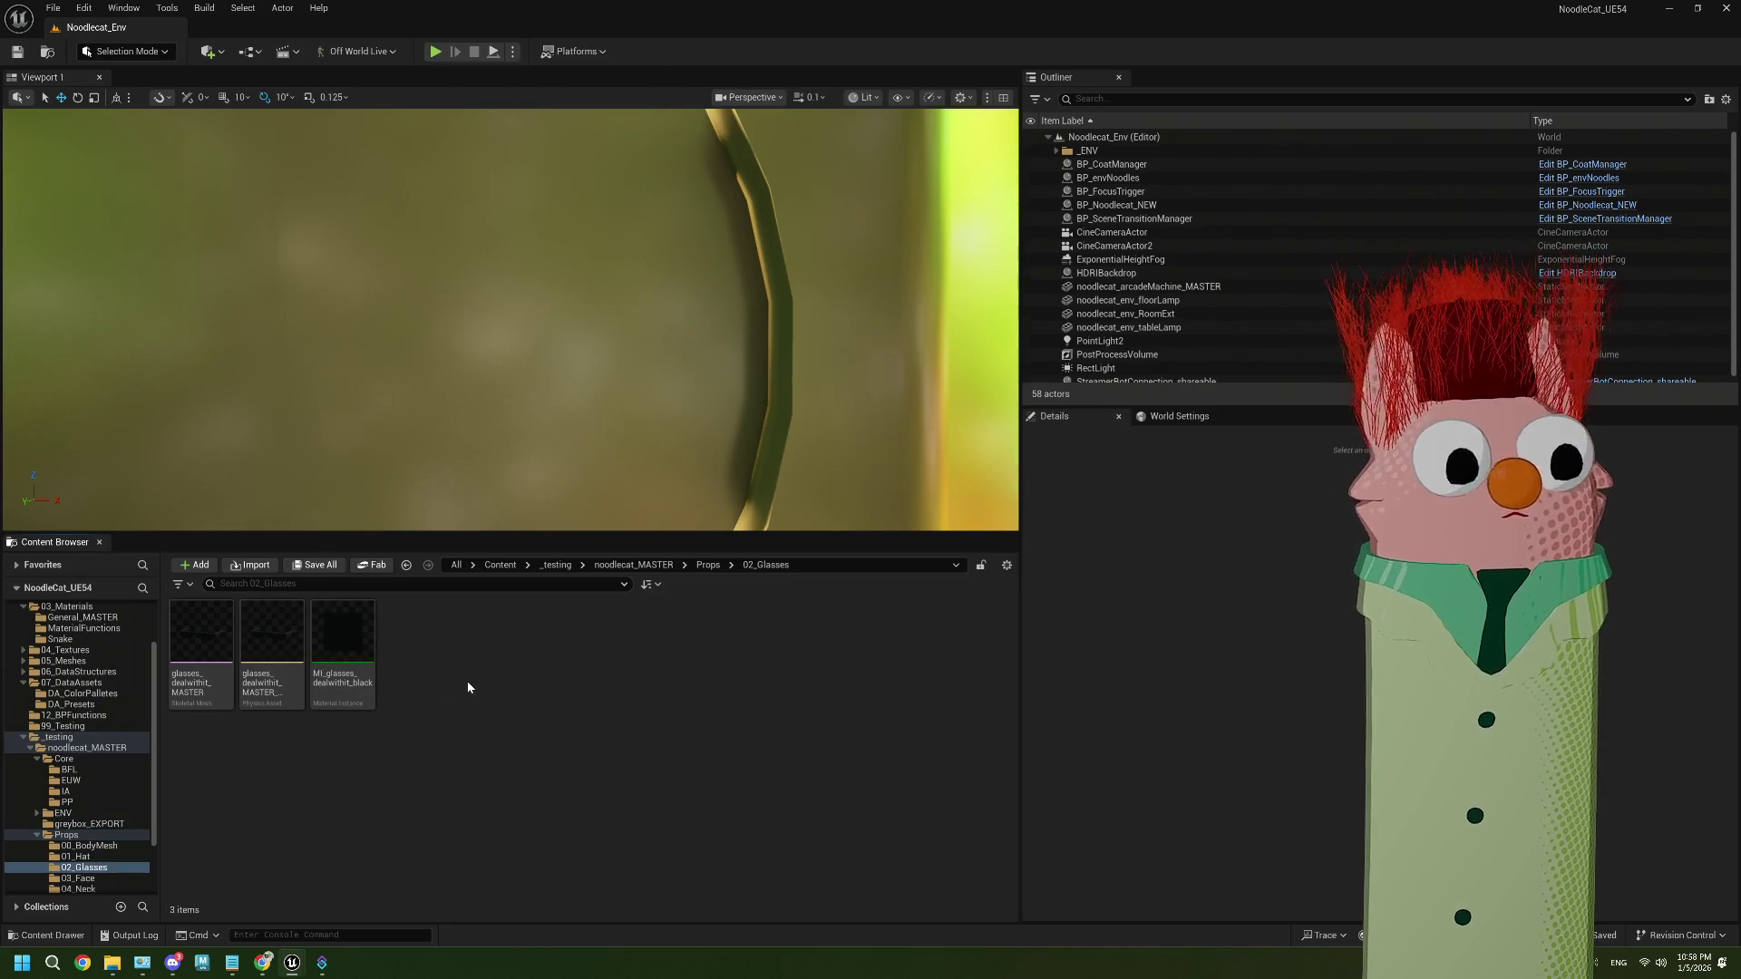
Play-test the calico Noodlecat with glasses, stop, open the noodlecat_MASTER folder, and play again
key("alt+p")
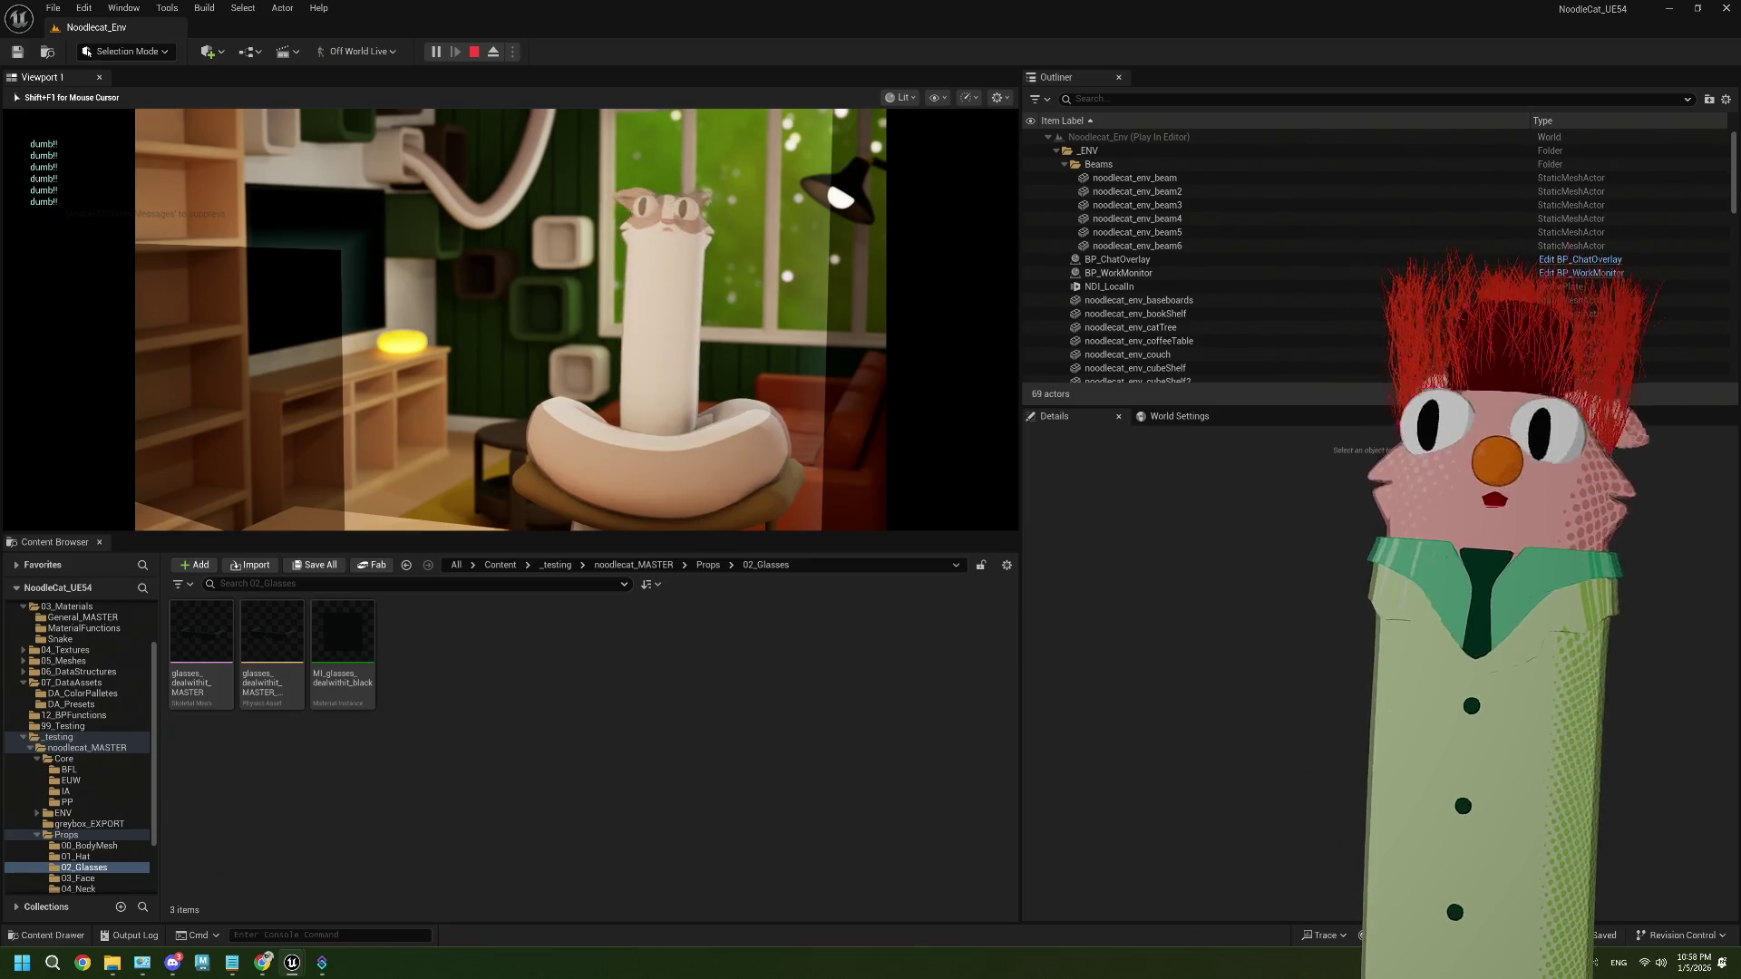
key("Escape")
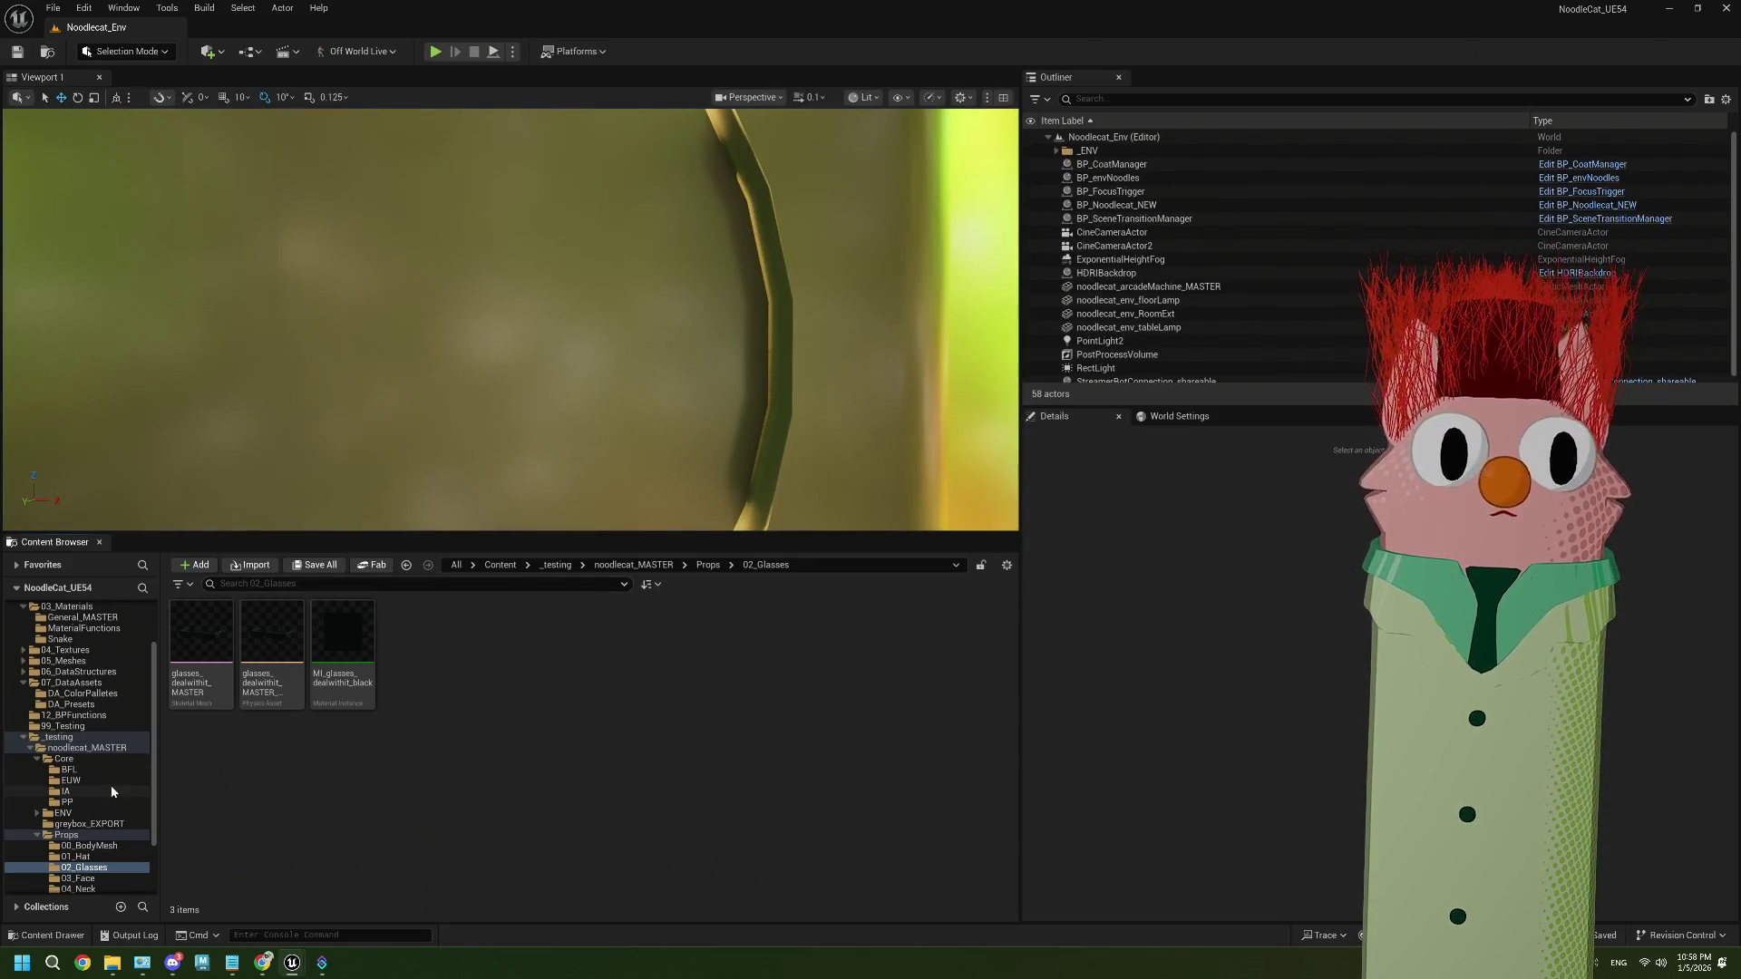
left_click(84, 748)
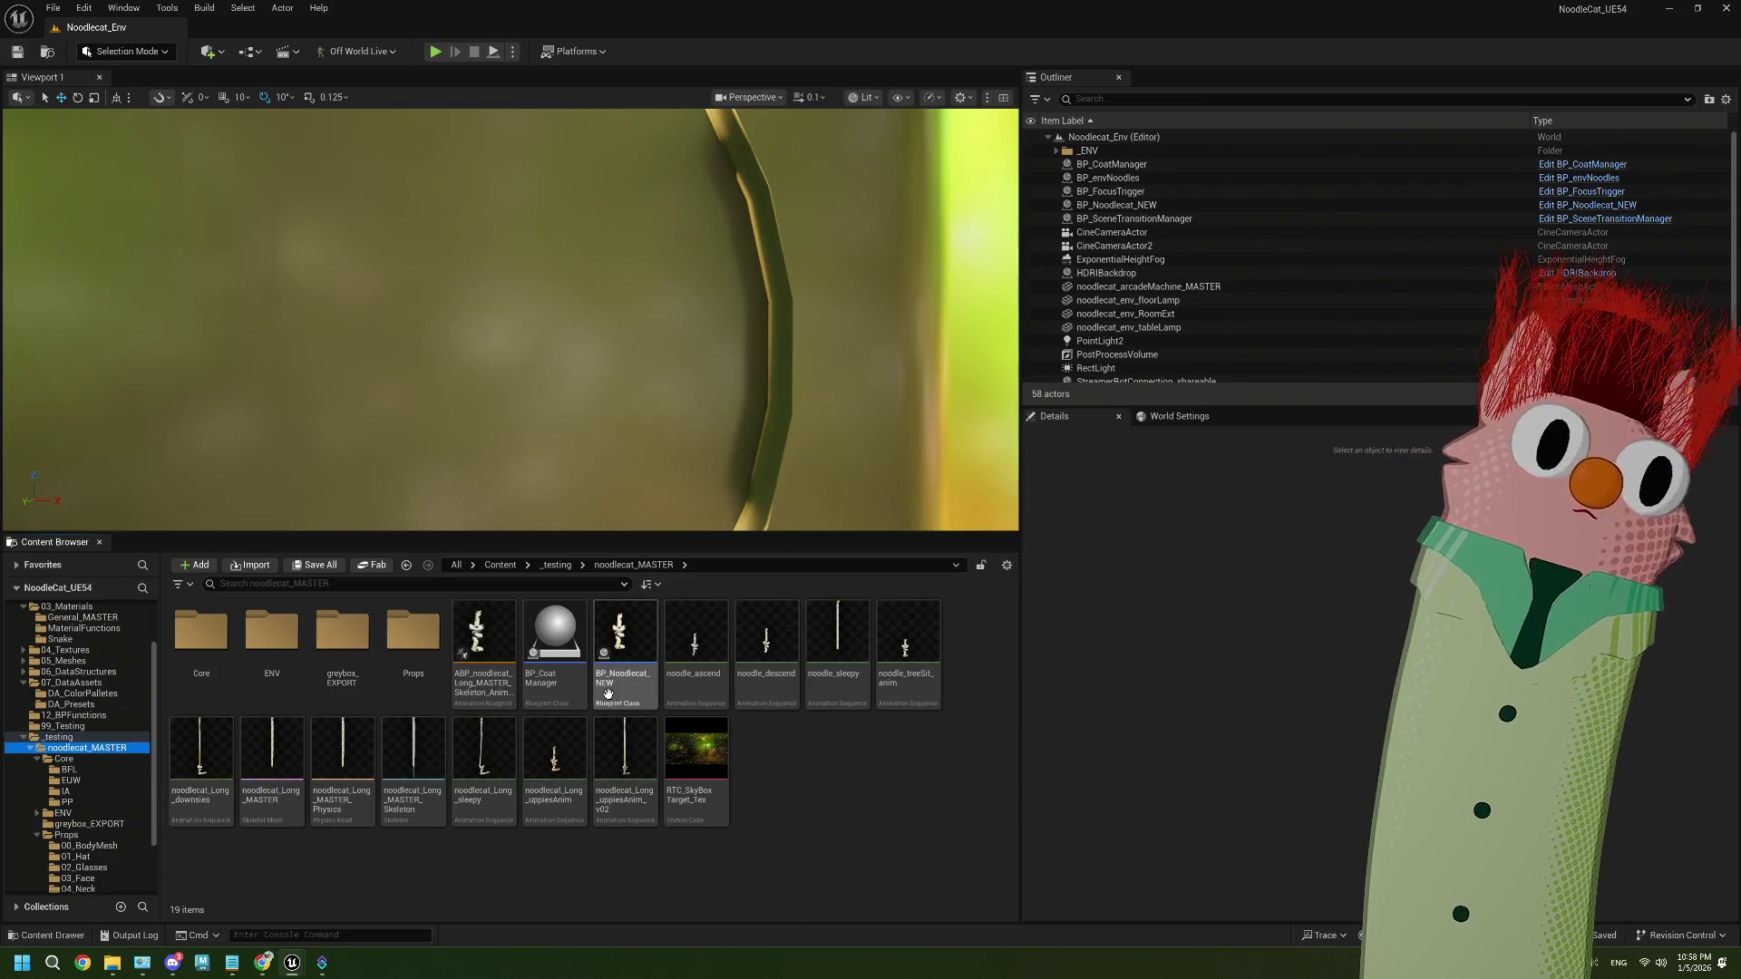
scroll(93, 721, "up", 3)
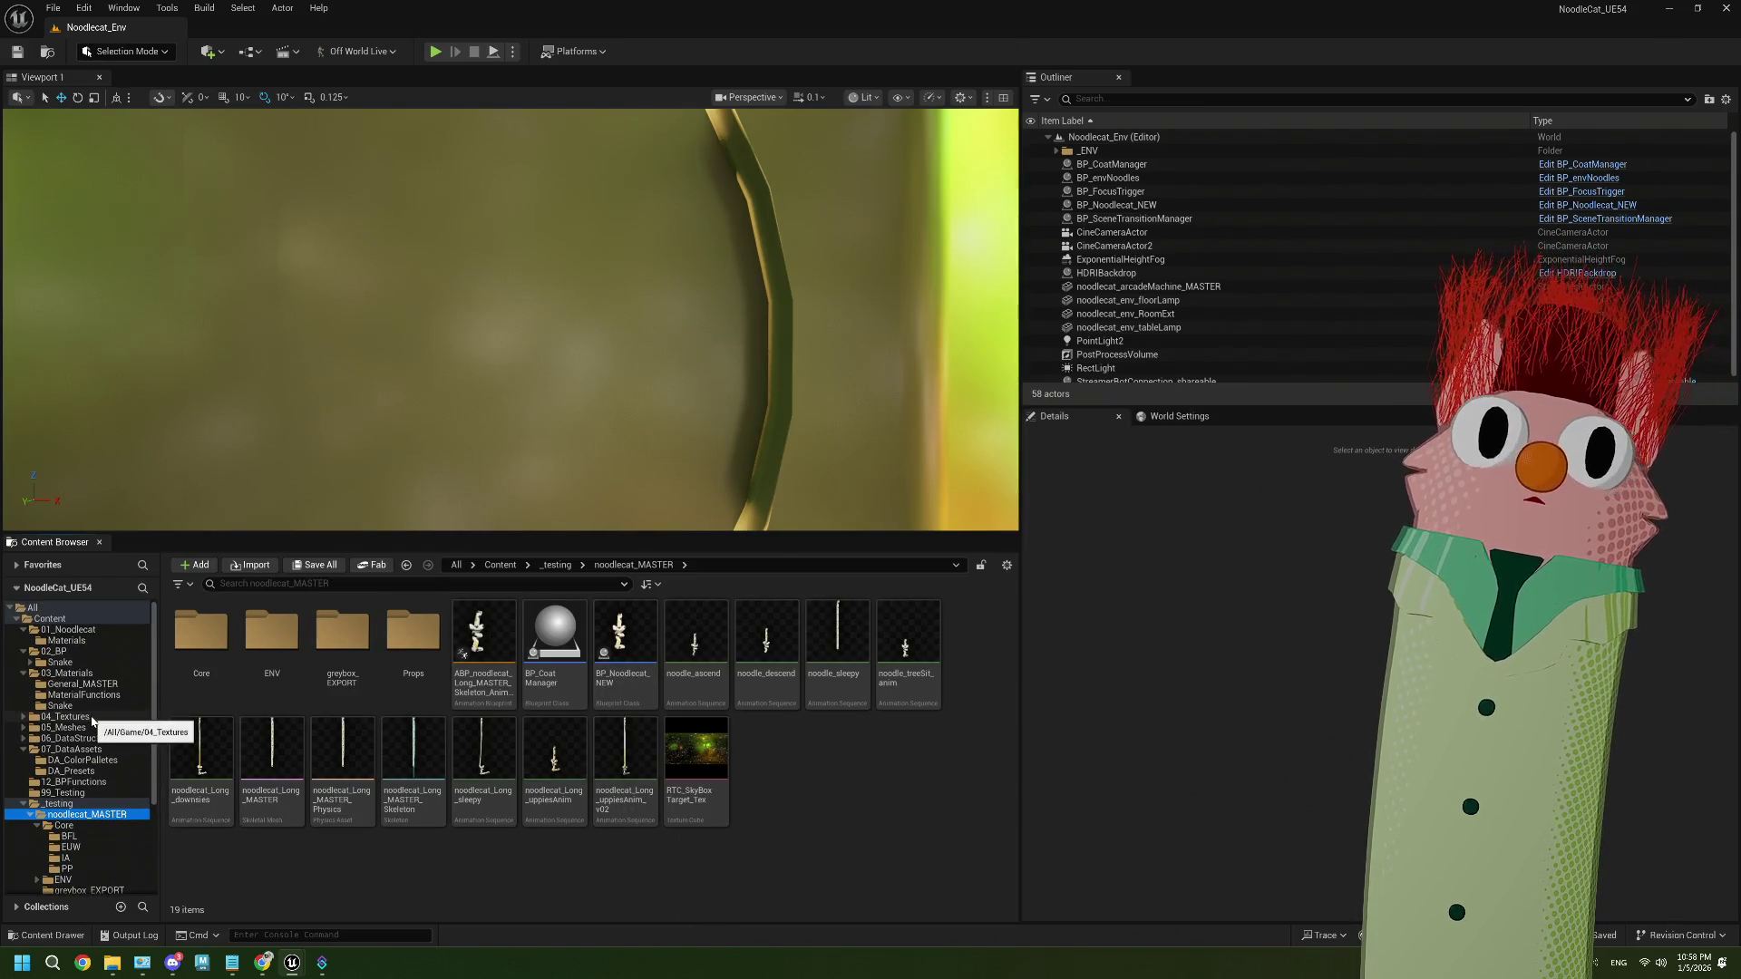
left_click(433, 56)
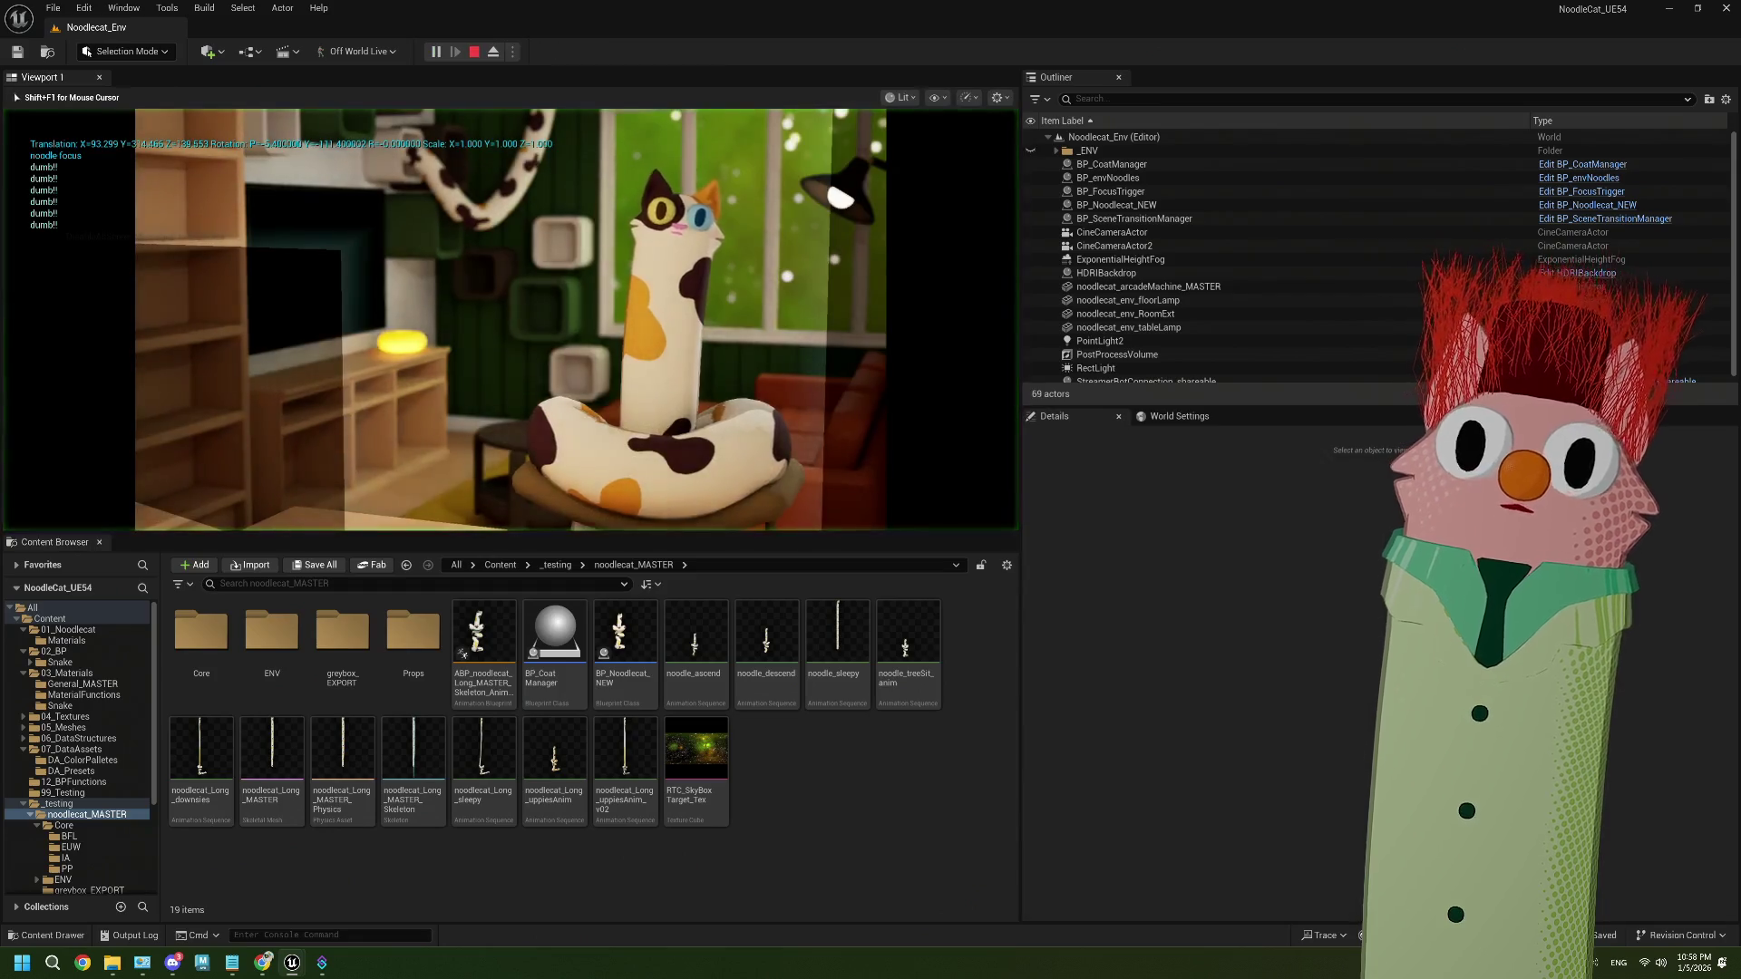
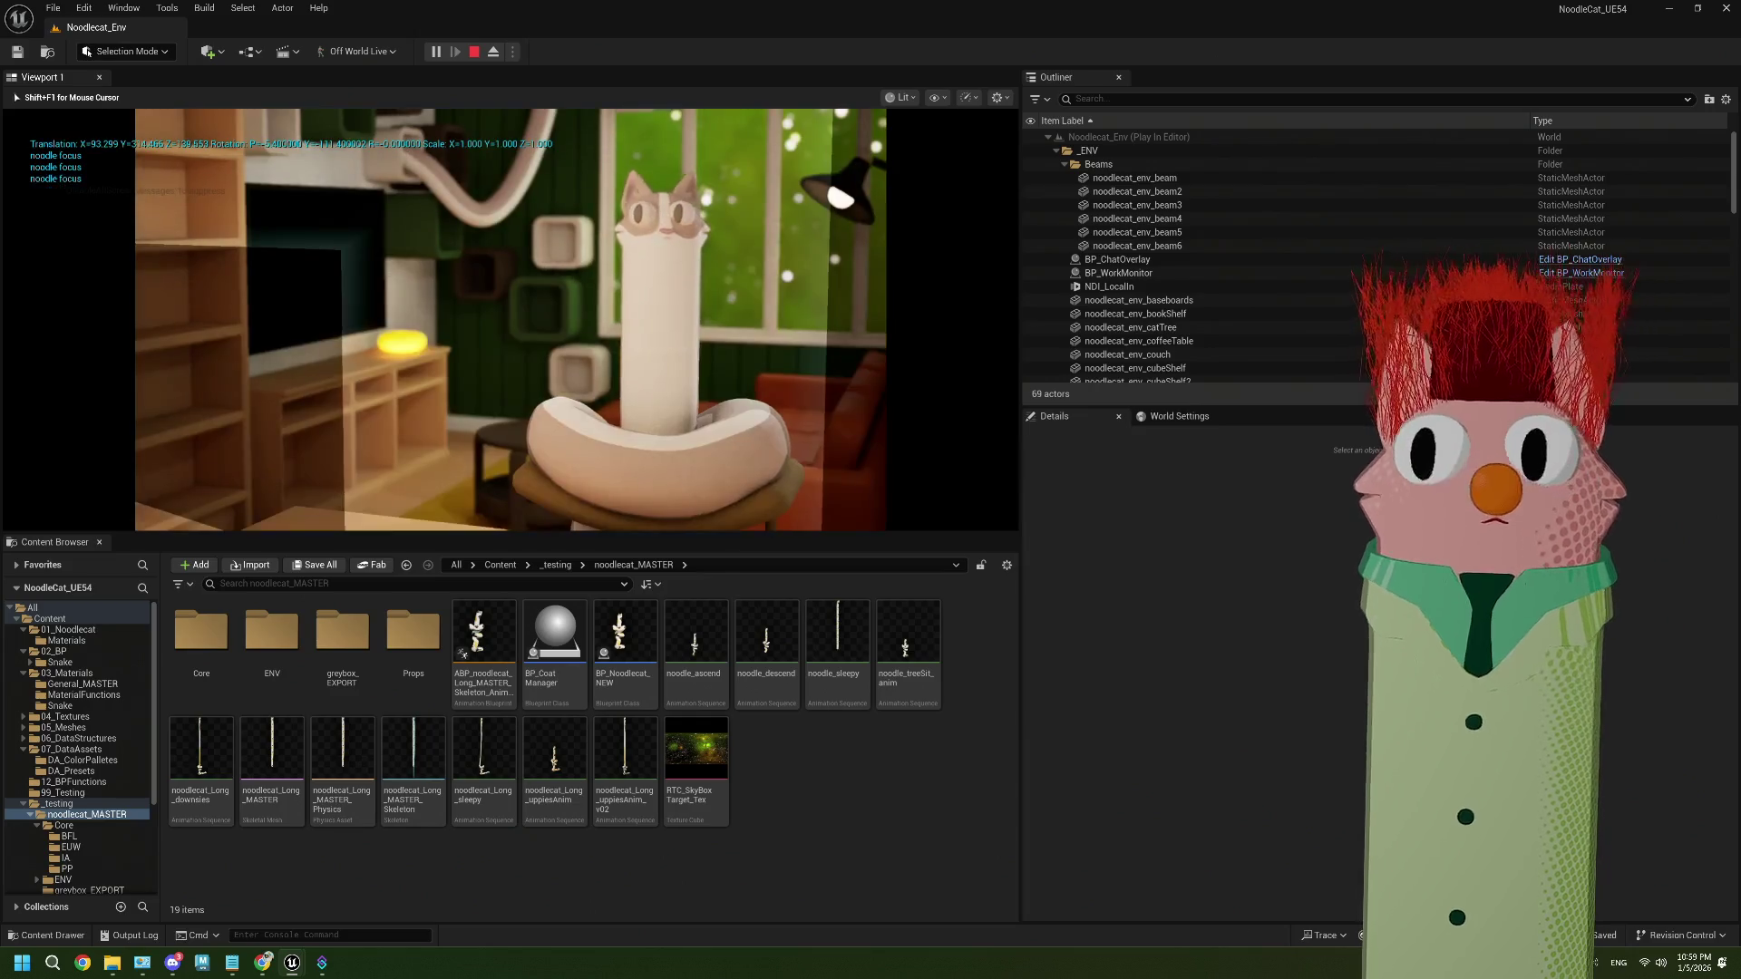
End the play session and open BP_Noodlecat_NEW in the Blueprint editor
key("Escape")
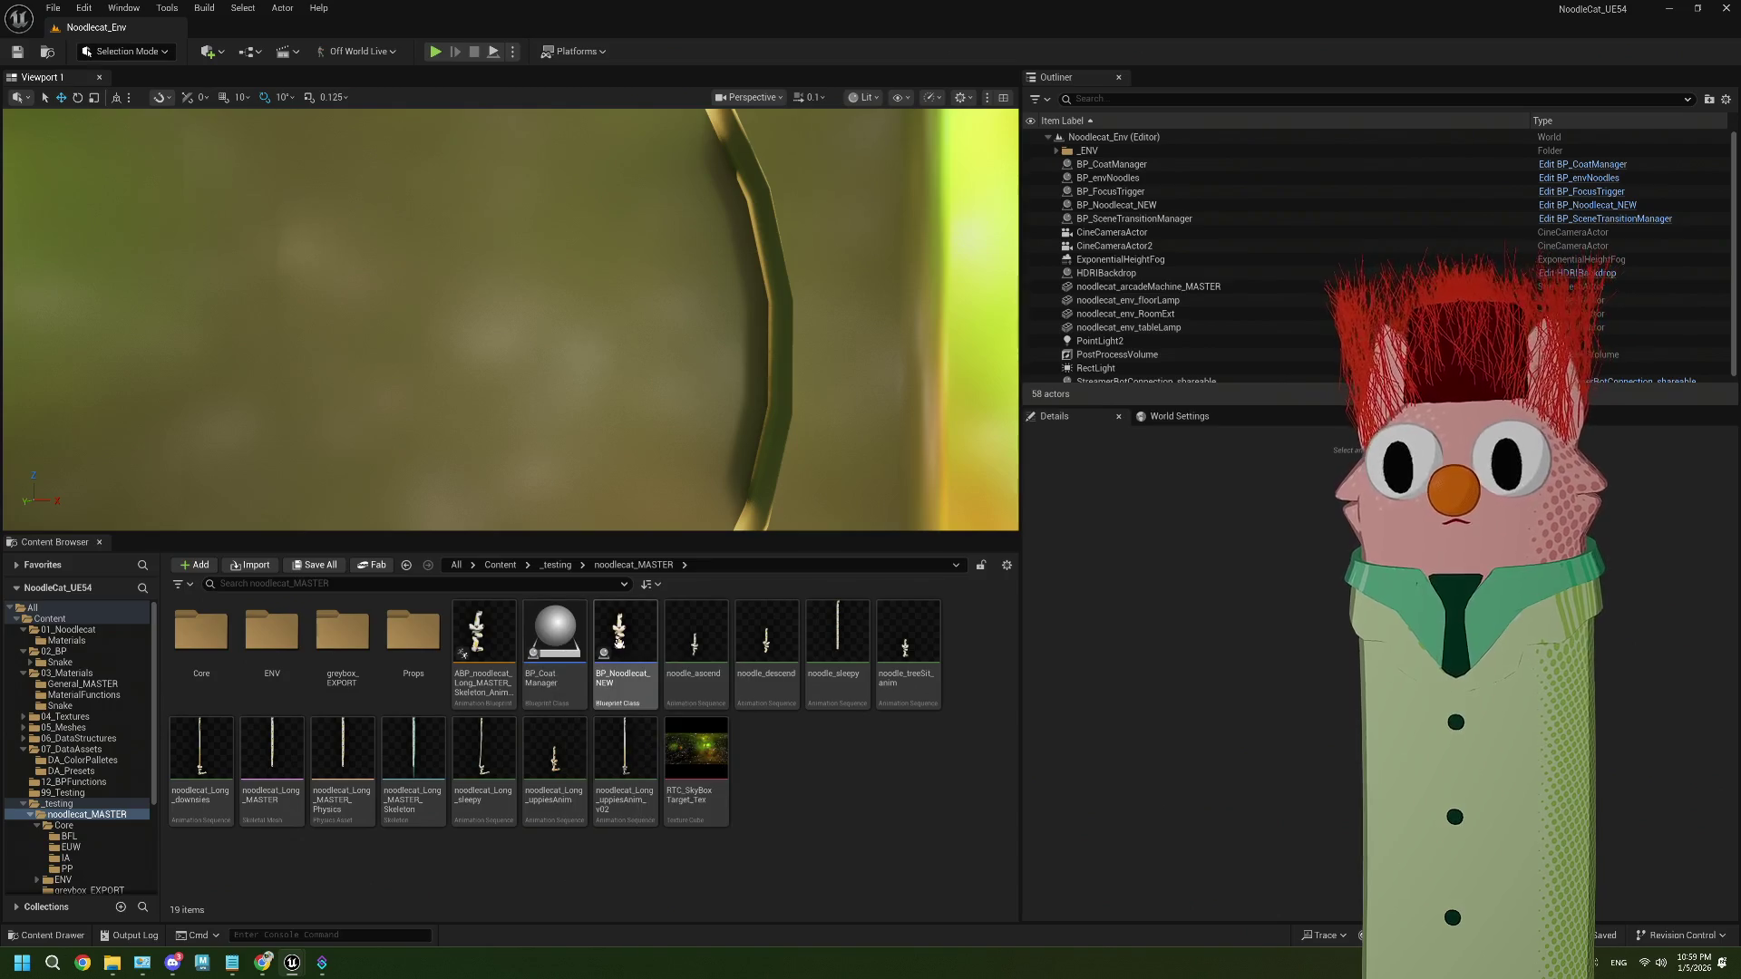
double_click(625, 634)
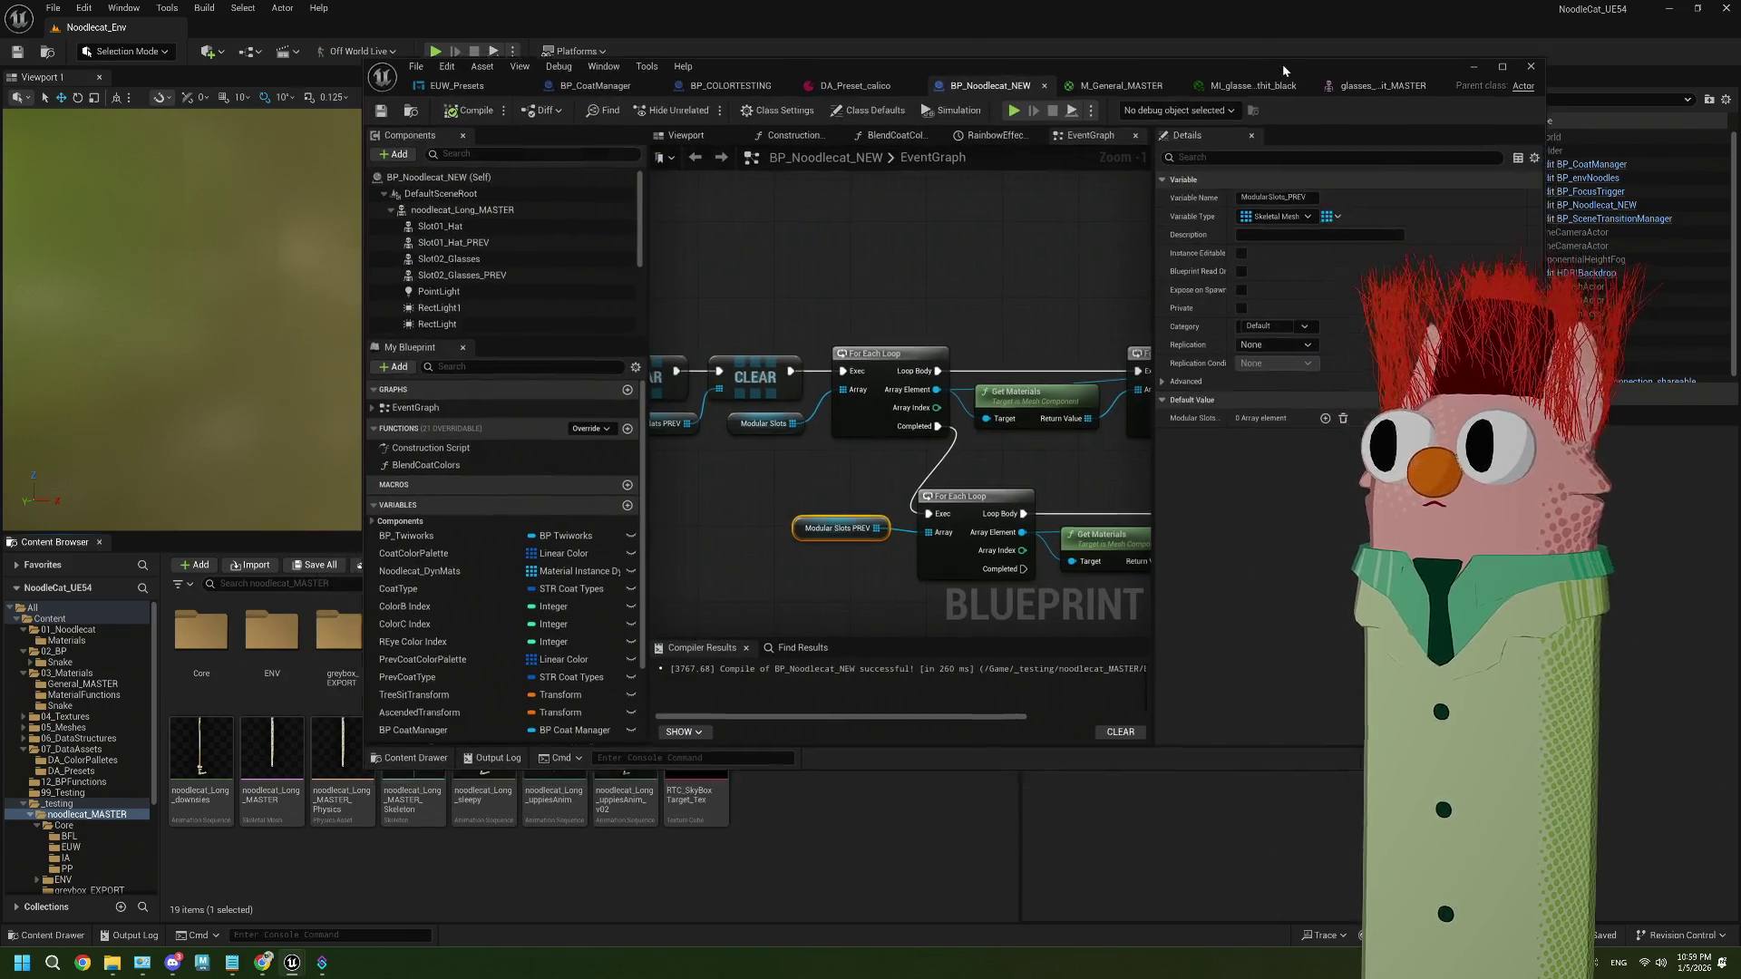
Maximize the Blueprint editor and jump to the nodes wired to the Sequence's Then 0 pin
double_click(1282, 65)
scroll(703, 453, "down", 2)
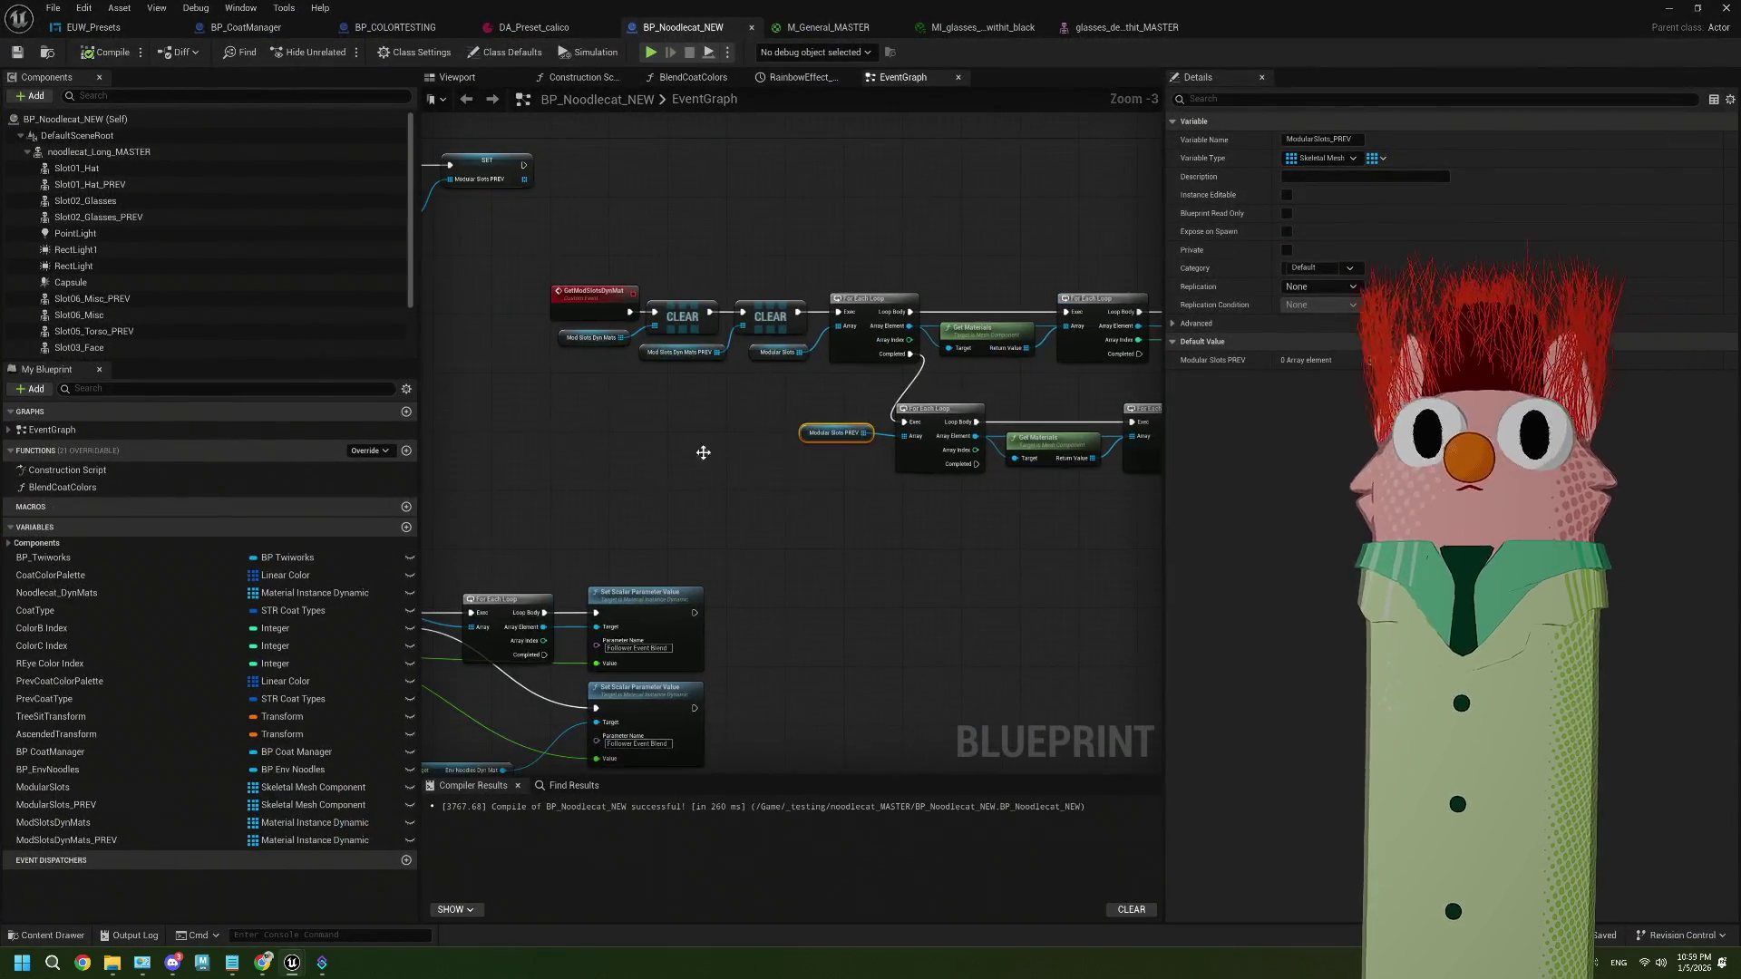
left_click_drag(710, 481, 180, 528)
mouse_move(689, 508)
left_mouse_down()
mouse_move(652, 533)
mouse_move(618, 471)
mouse_move(466, 508)
mouse_move(936, 499)
left_mouse_up()
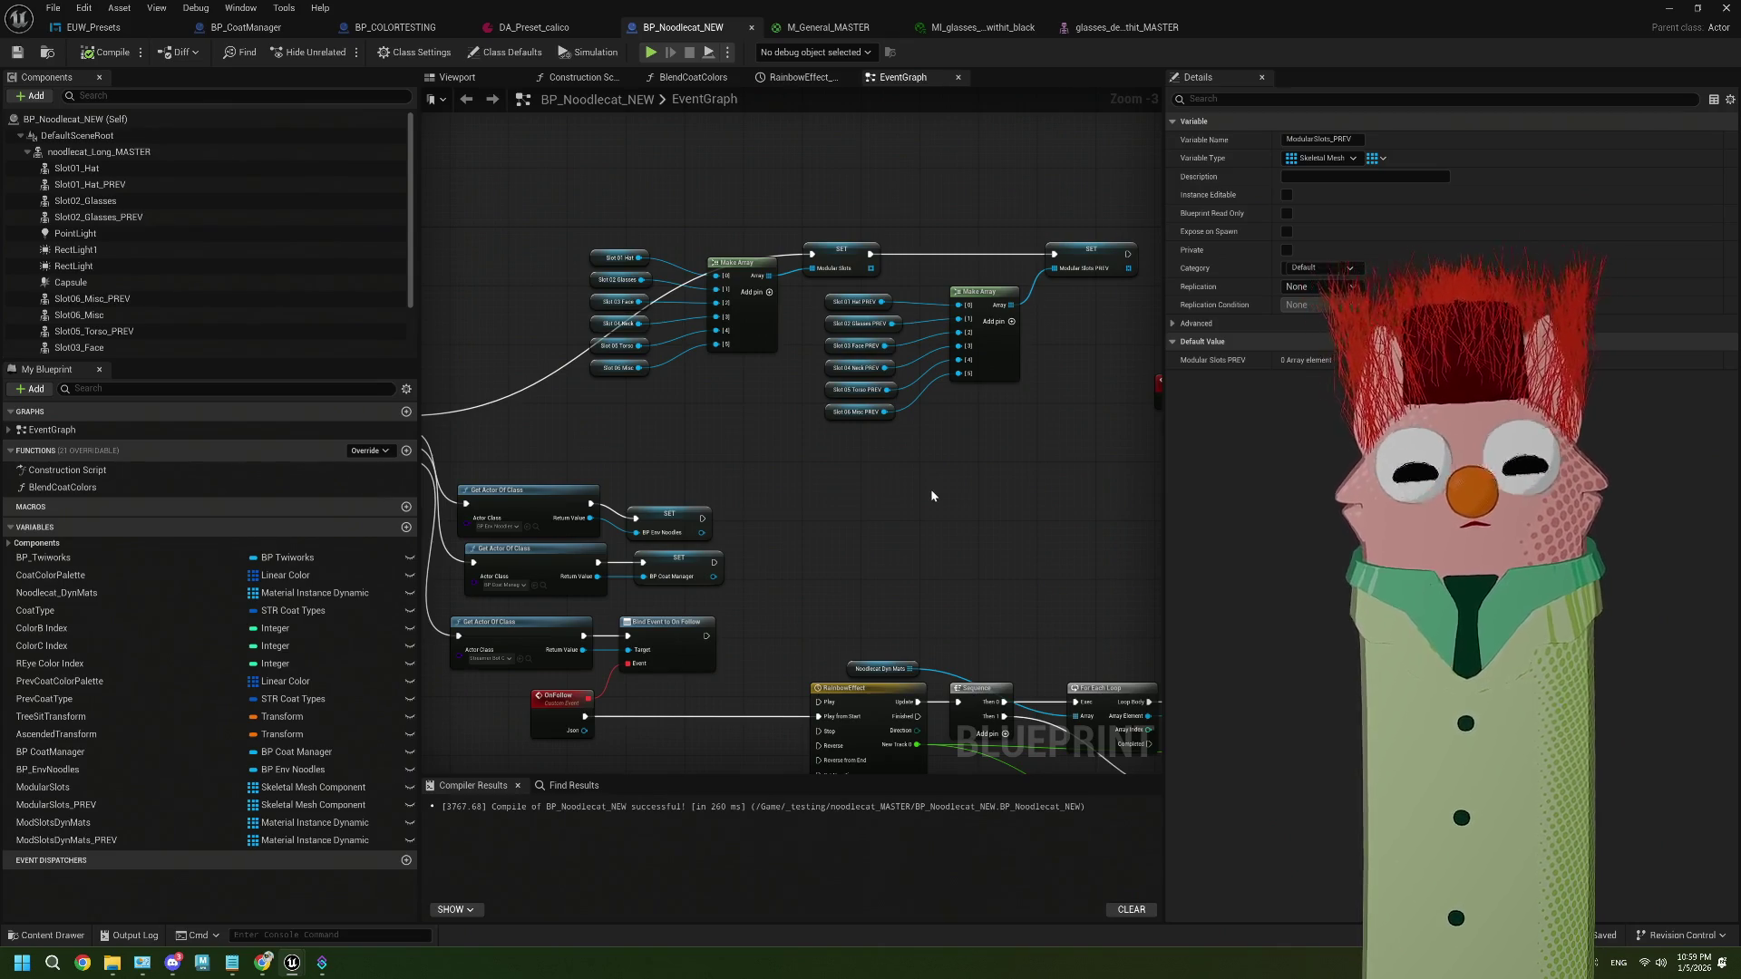
left_click_drag(738, 465, 847, 474)
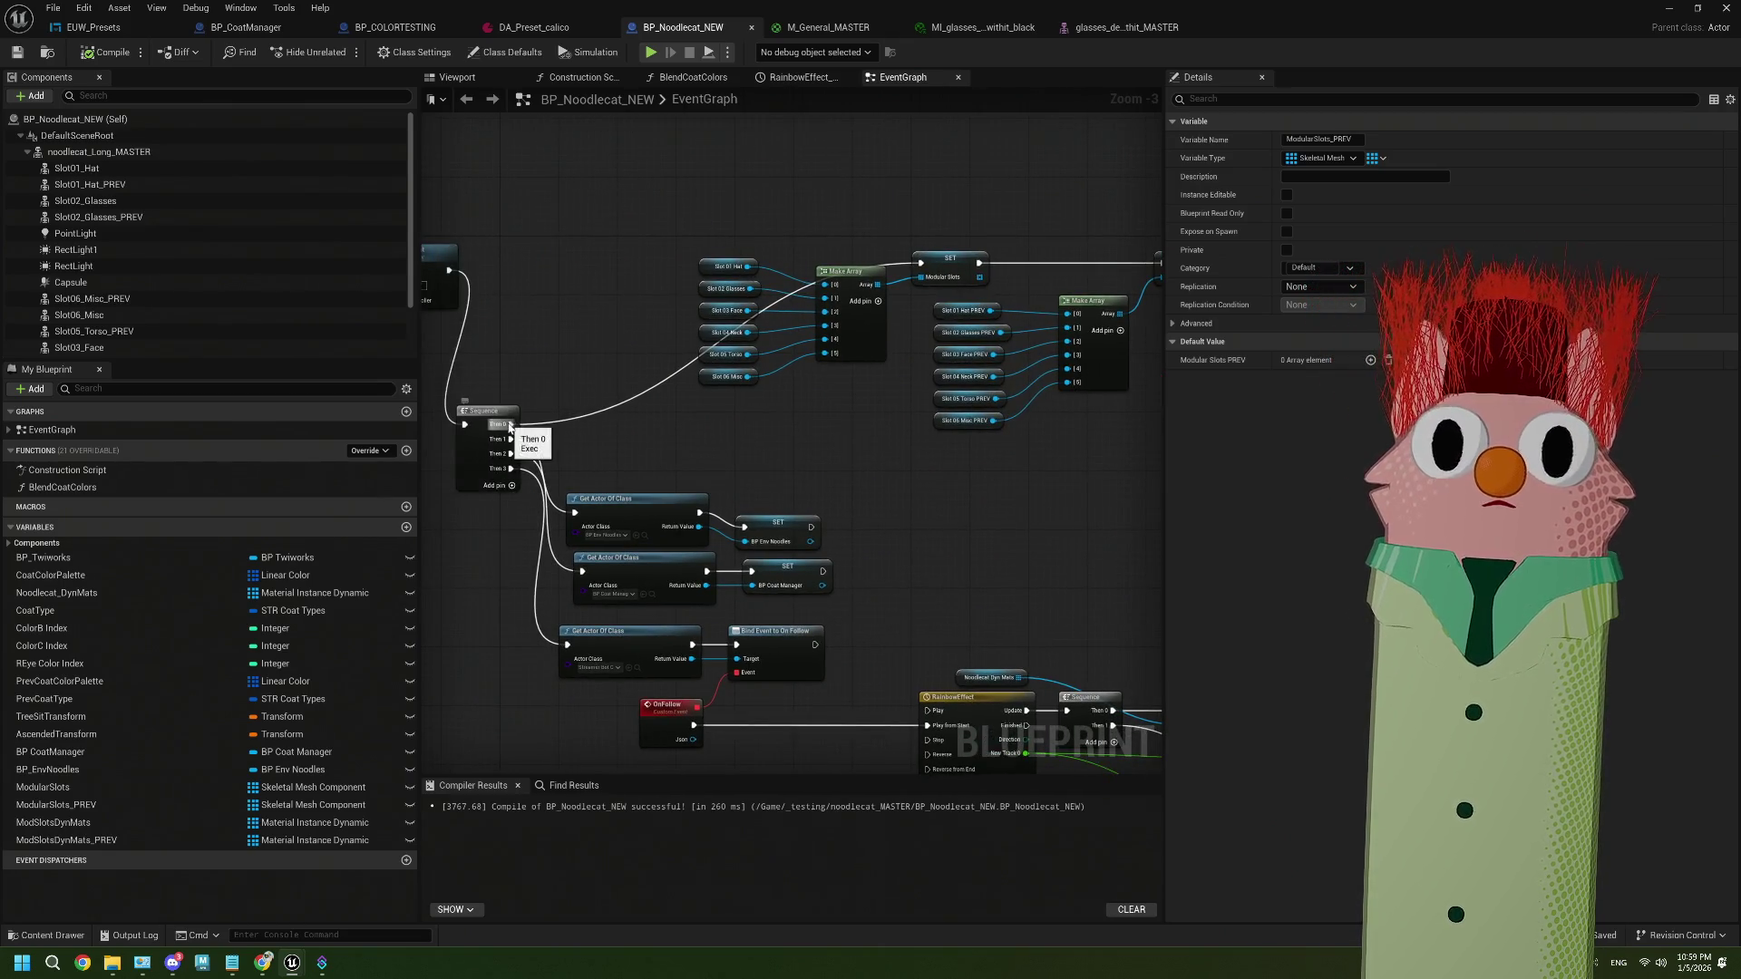
right_click(509, 426)
mouse_move(580, 499)
left_click(716, 497)
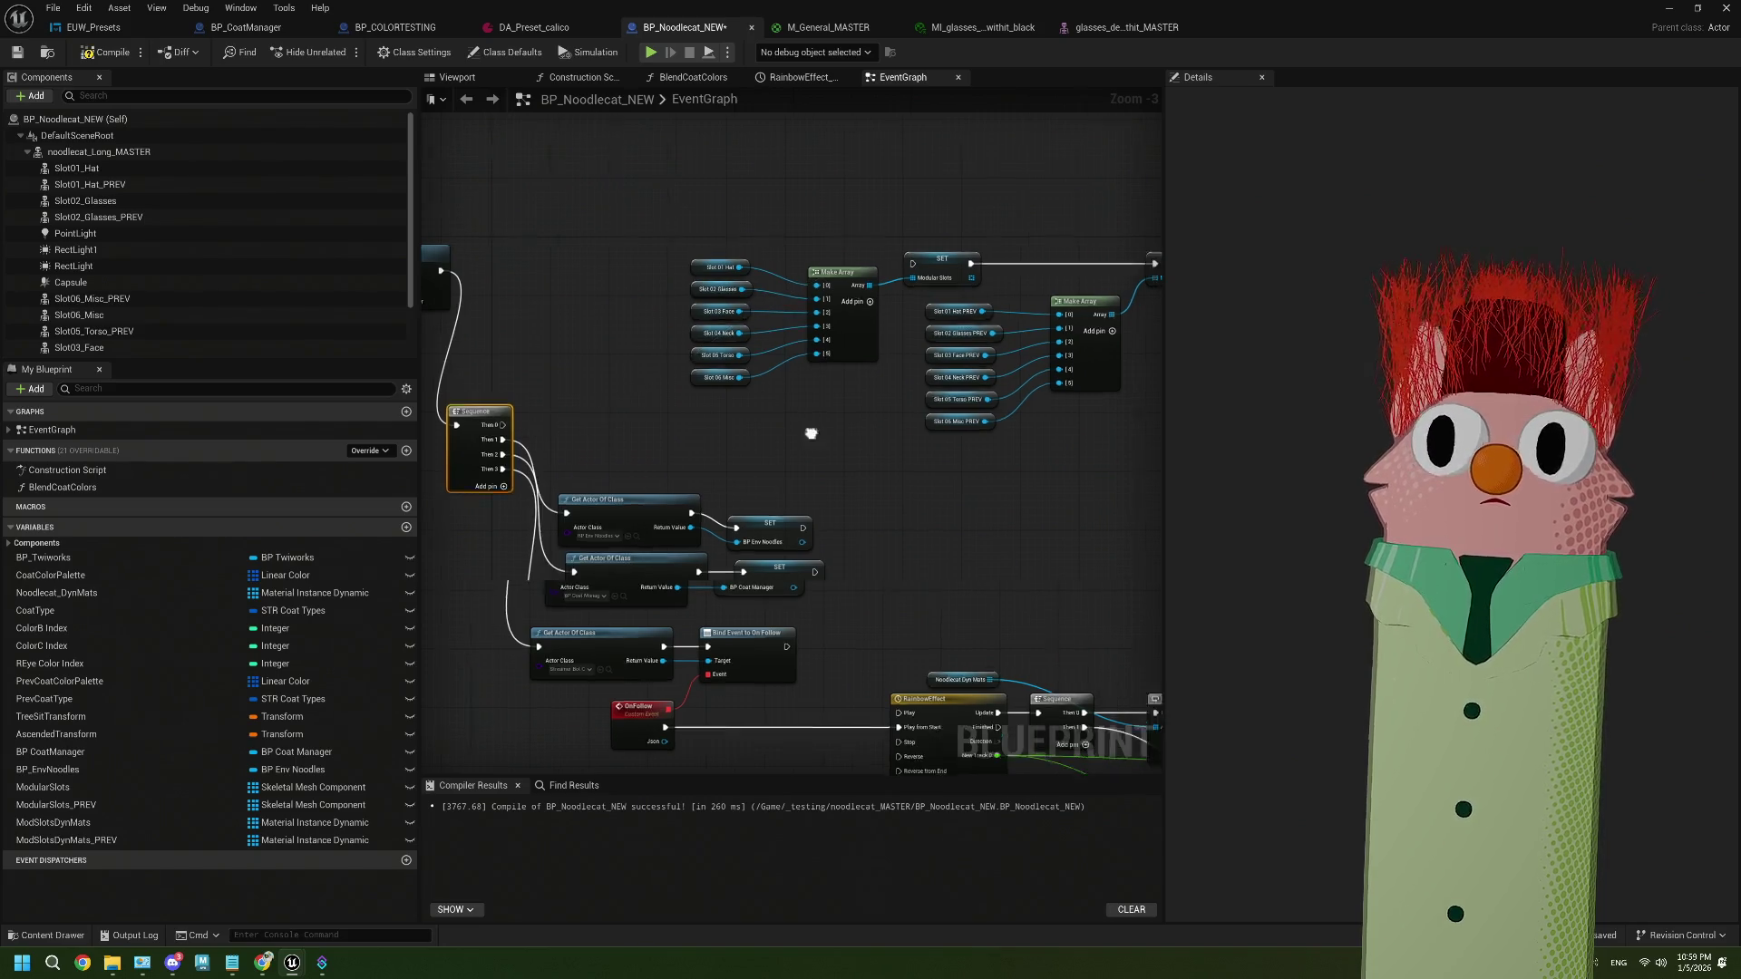
Cut the Slot, Make Array and SET nodes from the EventGraph and go to the Construction Script
mouse_move(483, 220)
left_mouse_down()
mouse_move(879, 485)
mouse_move(970, 505)
left_mouse_up()
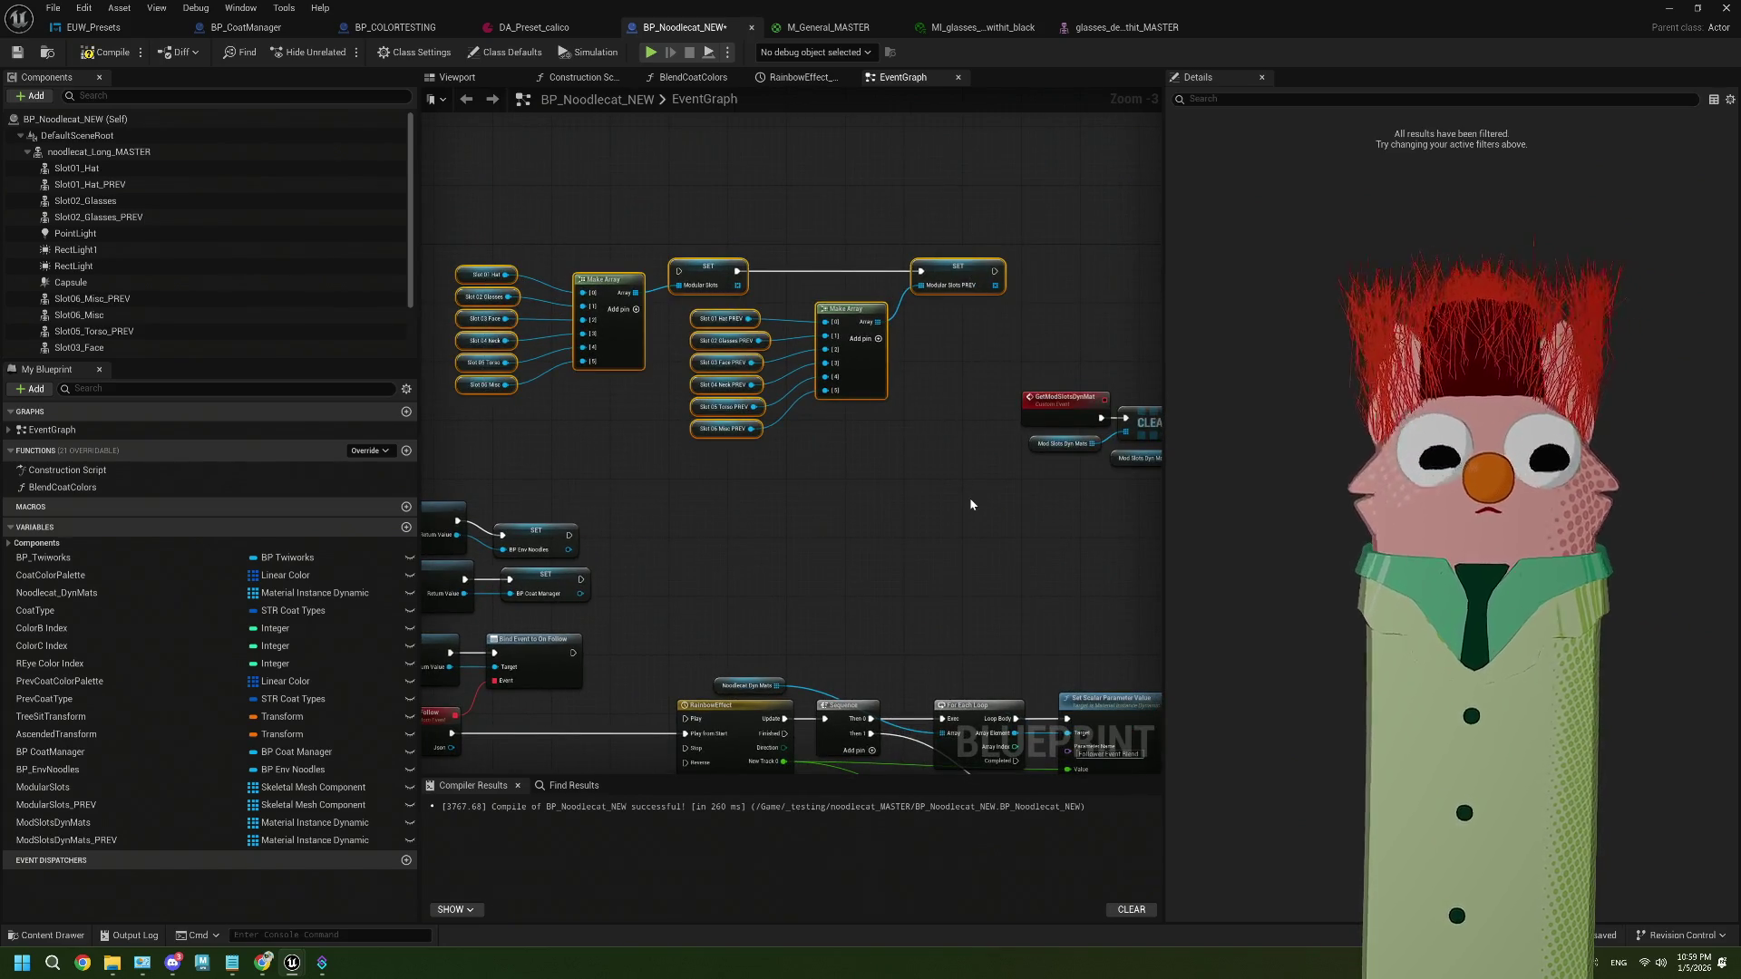
key("Delete")
left_click(580, 77)
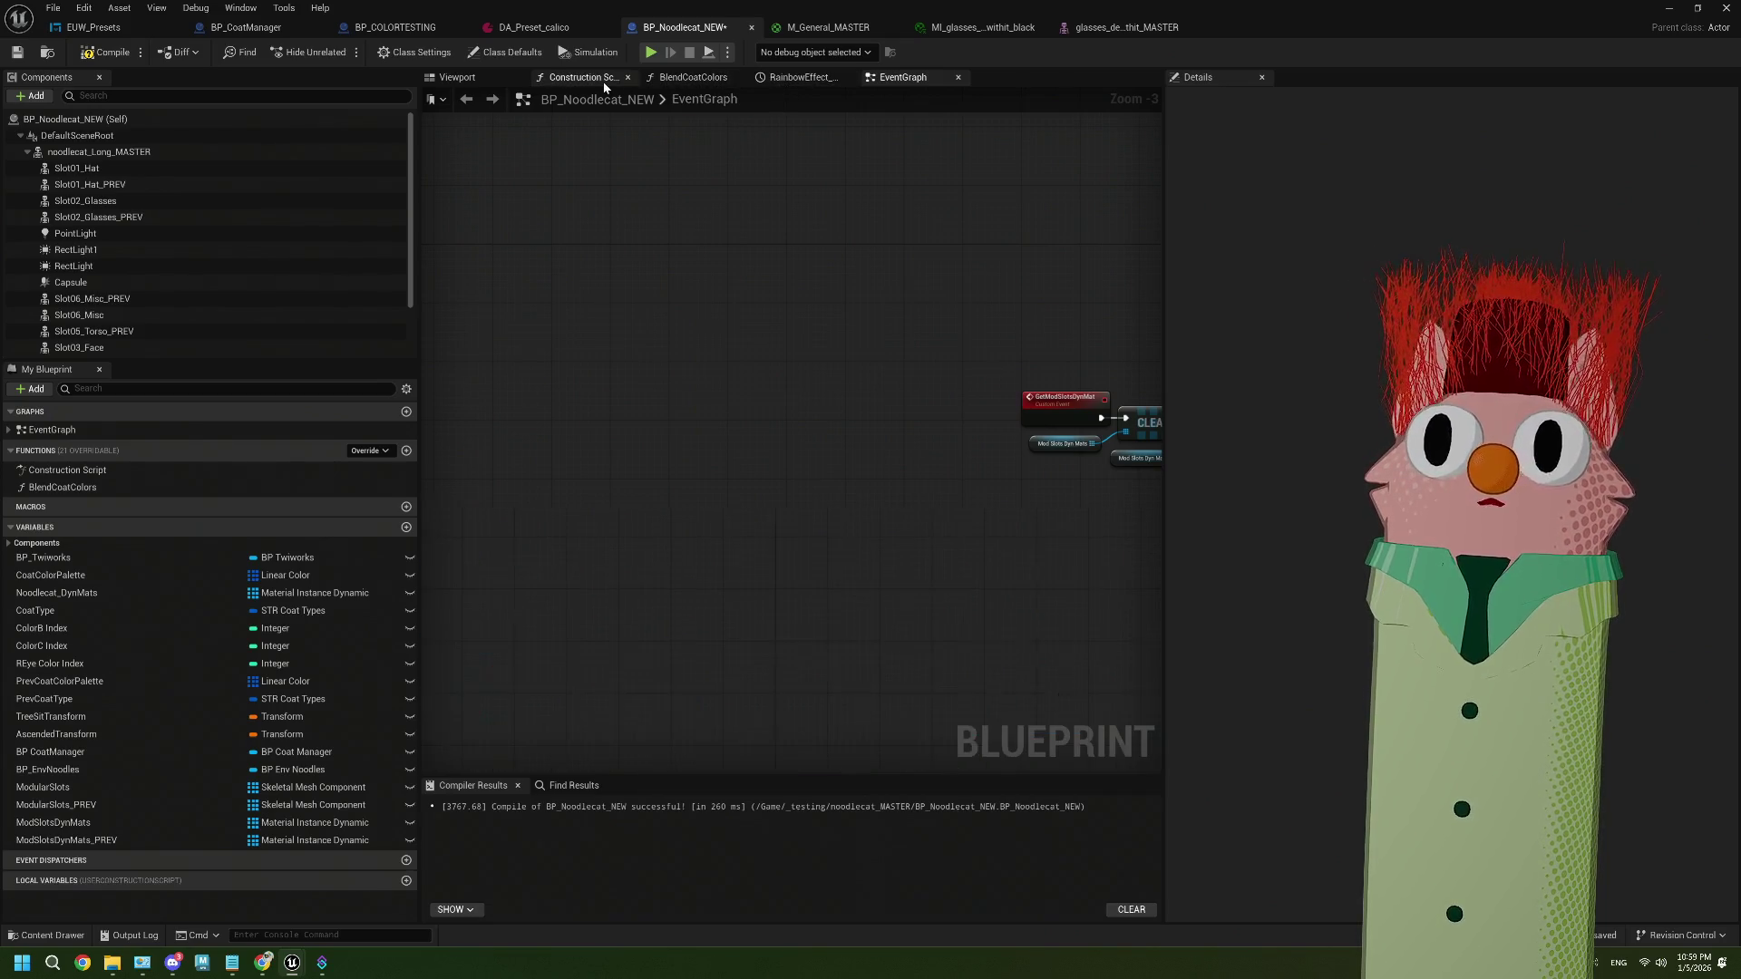
Paste the slot array nodes below Make Dynamic Materials and run SET after the loop's Completed
scroll(839, 481, "up", 1)
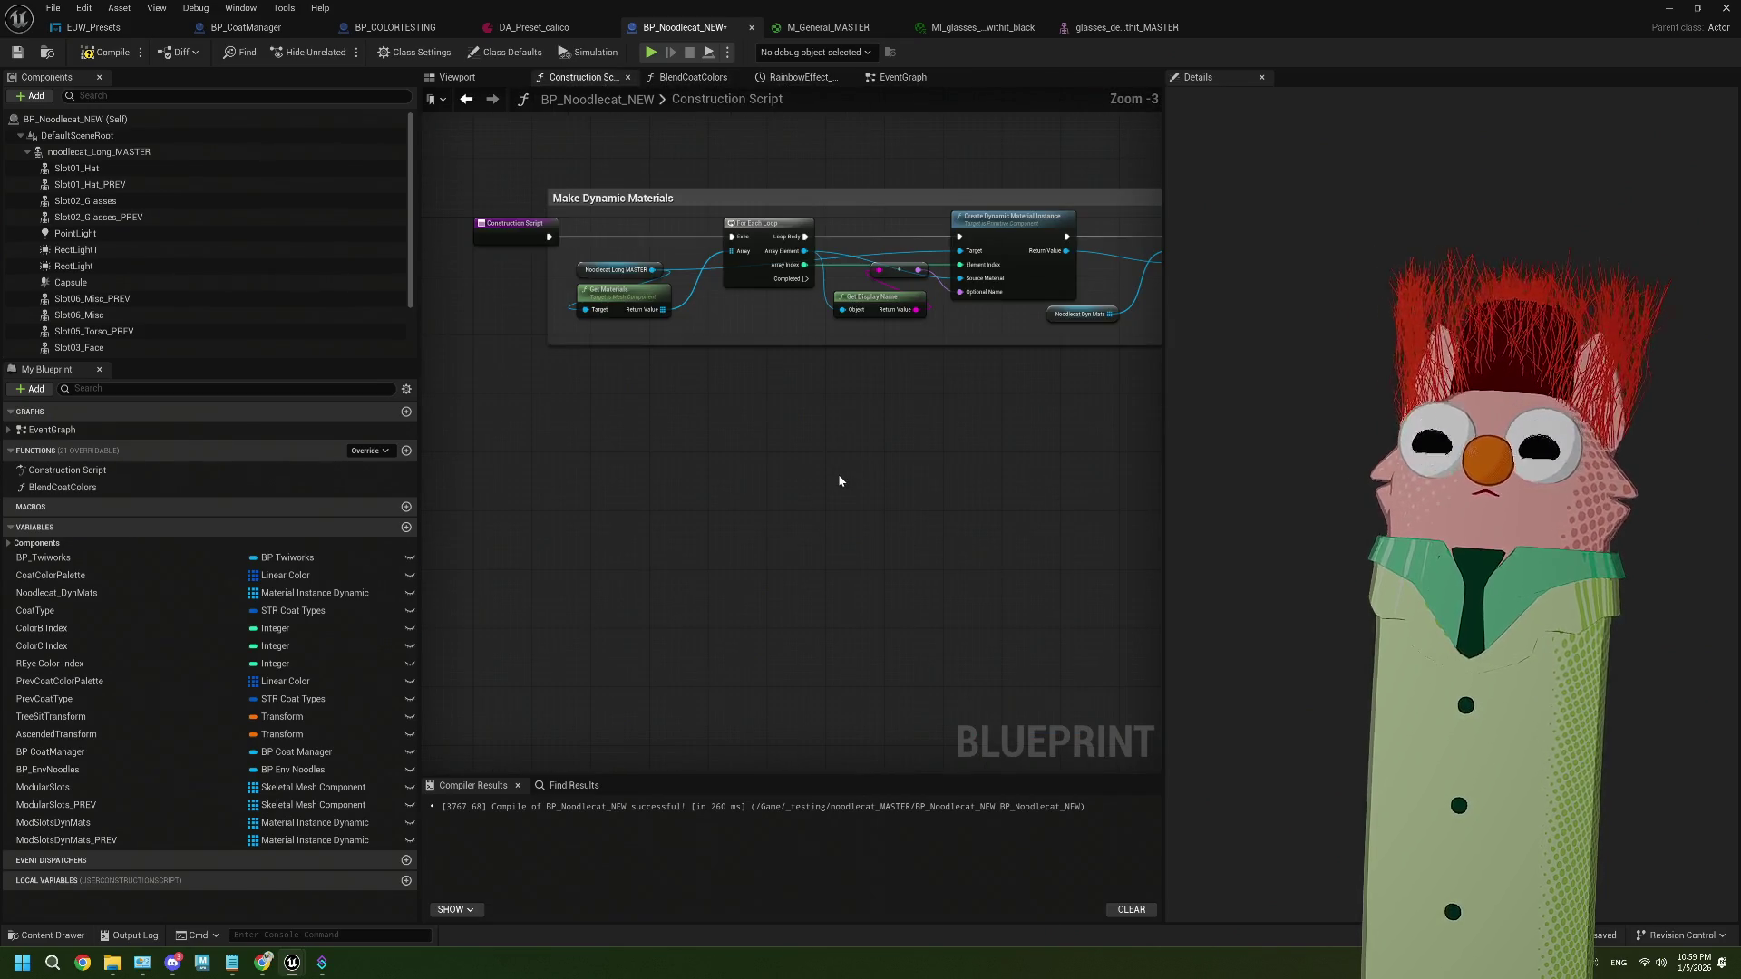
scroll(839, 482, "down", 1)
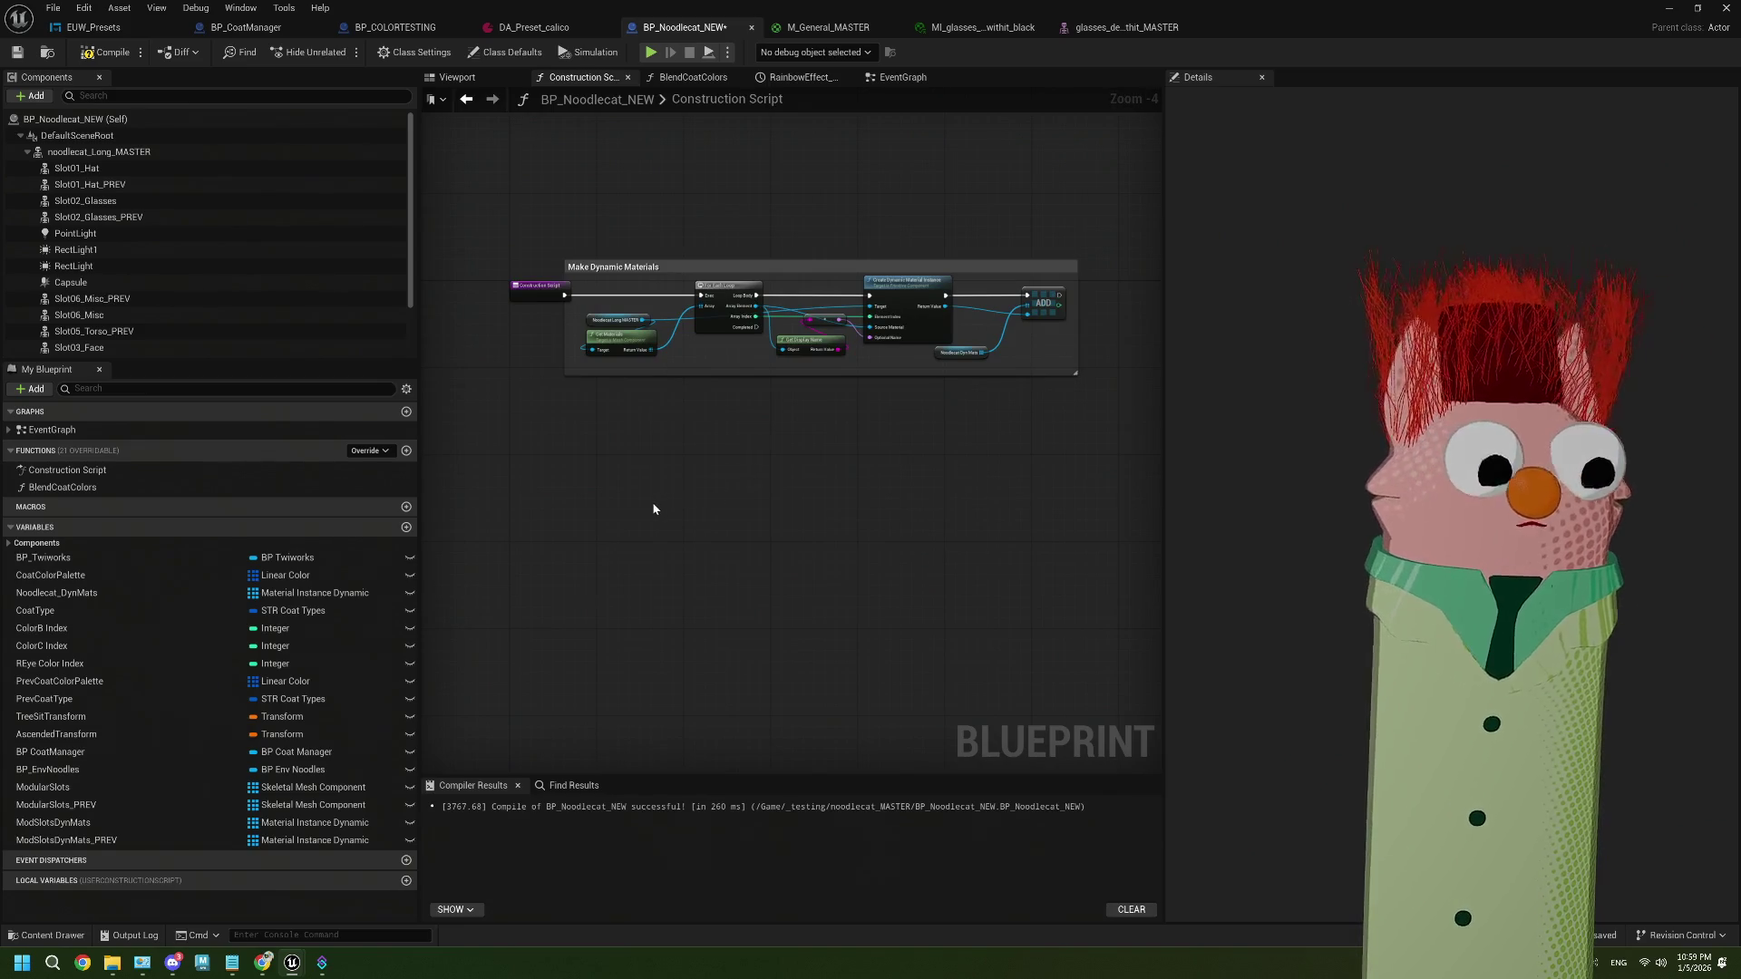
key("ctrl+v")
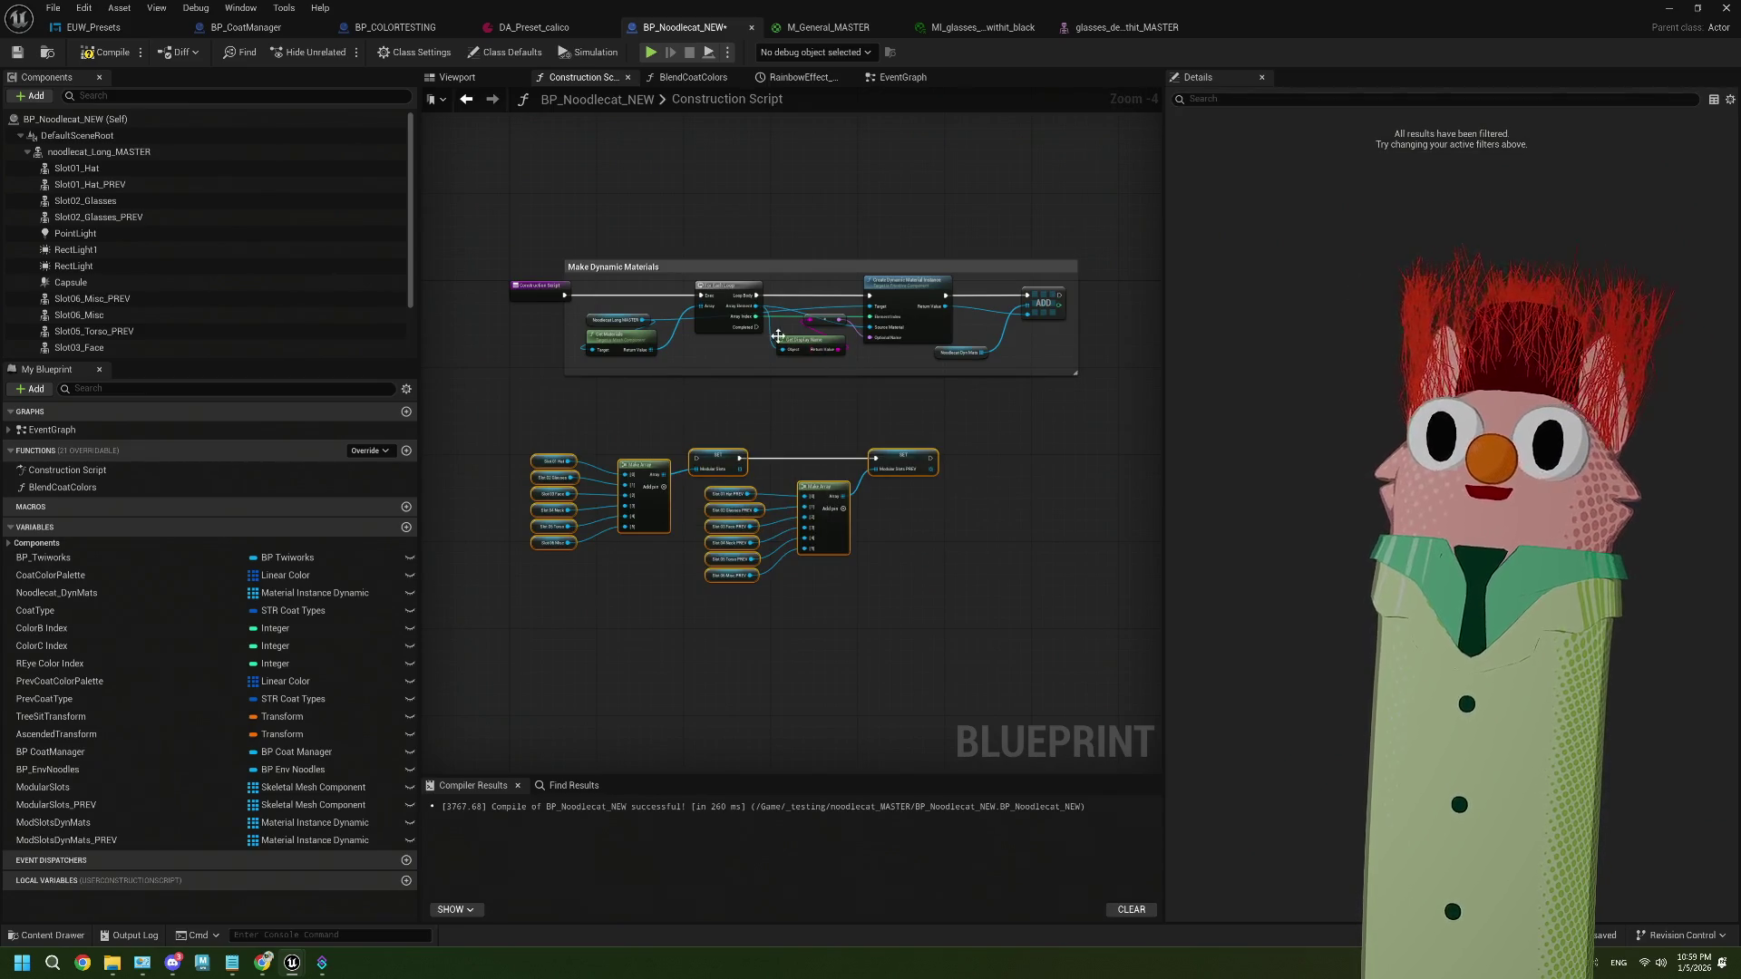
left_click_drag(760, 326, 697, 459)
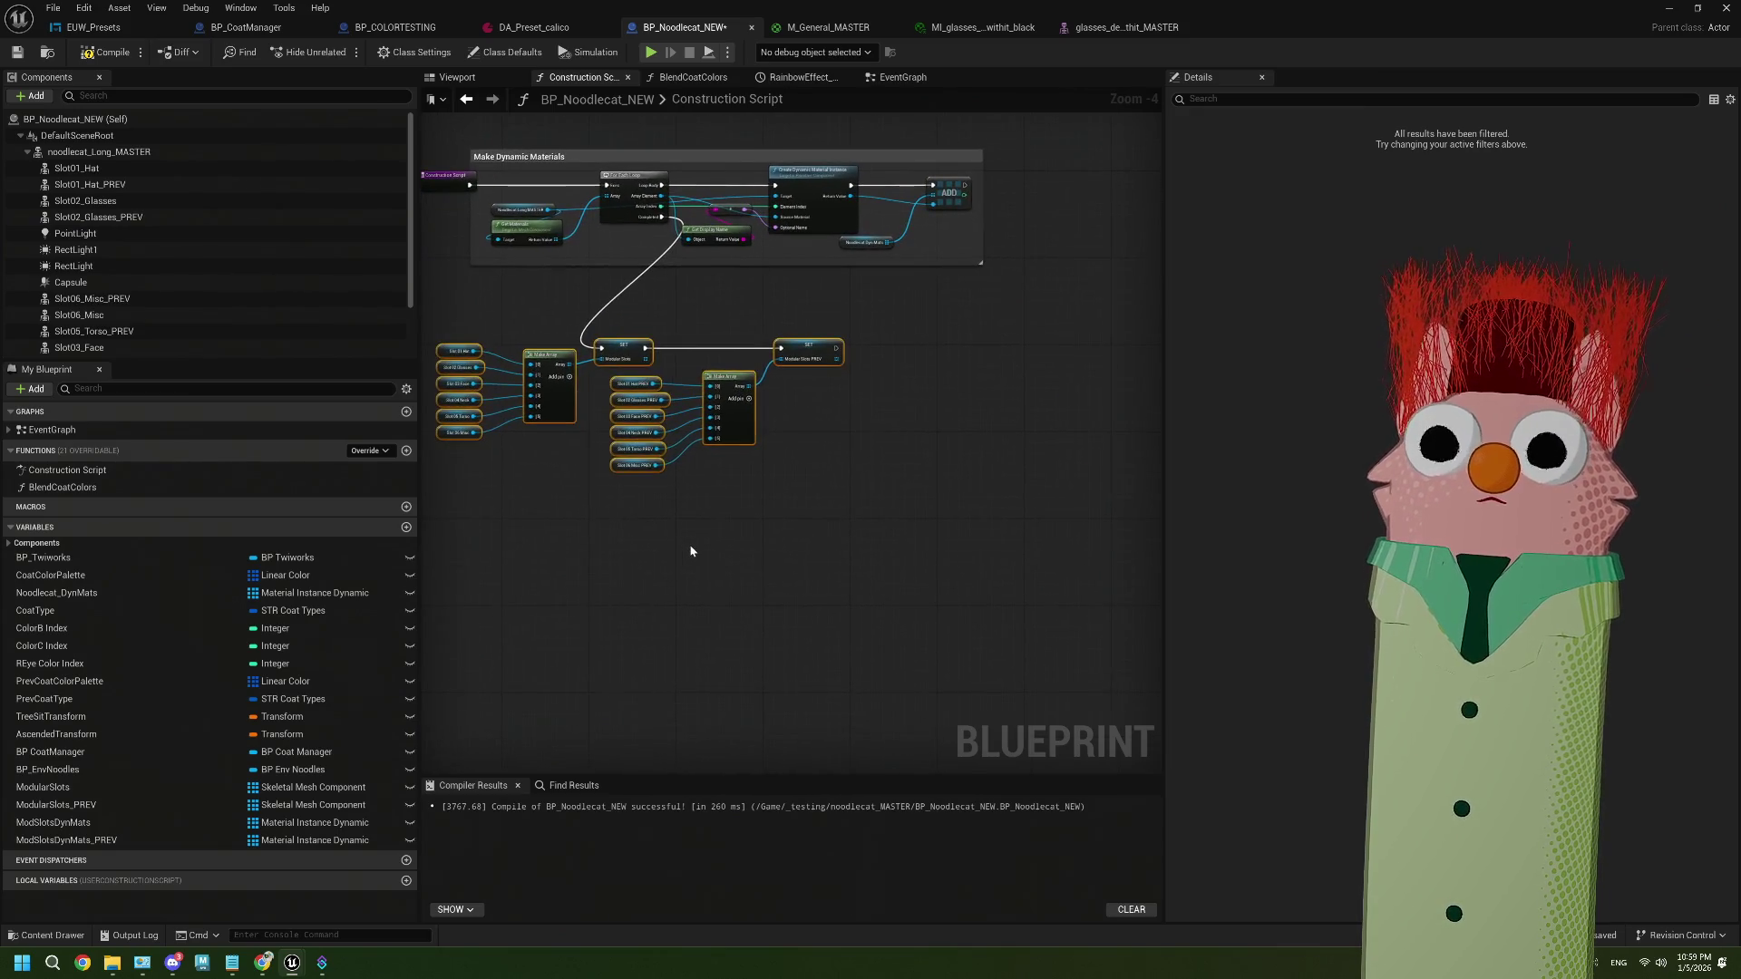
Search the node list for 'add' and 'combin' actions without adding a node
left_click(691, 551)
right_click(692, 545)
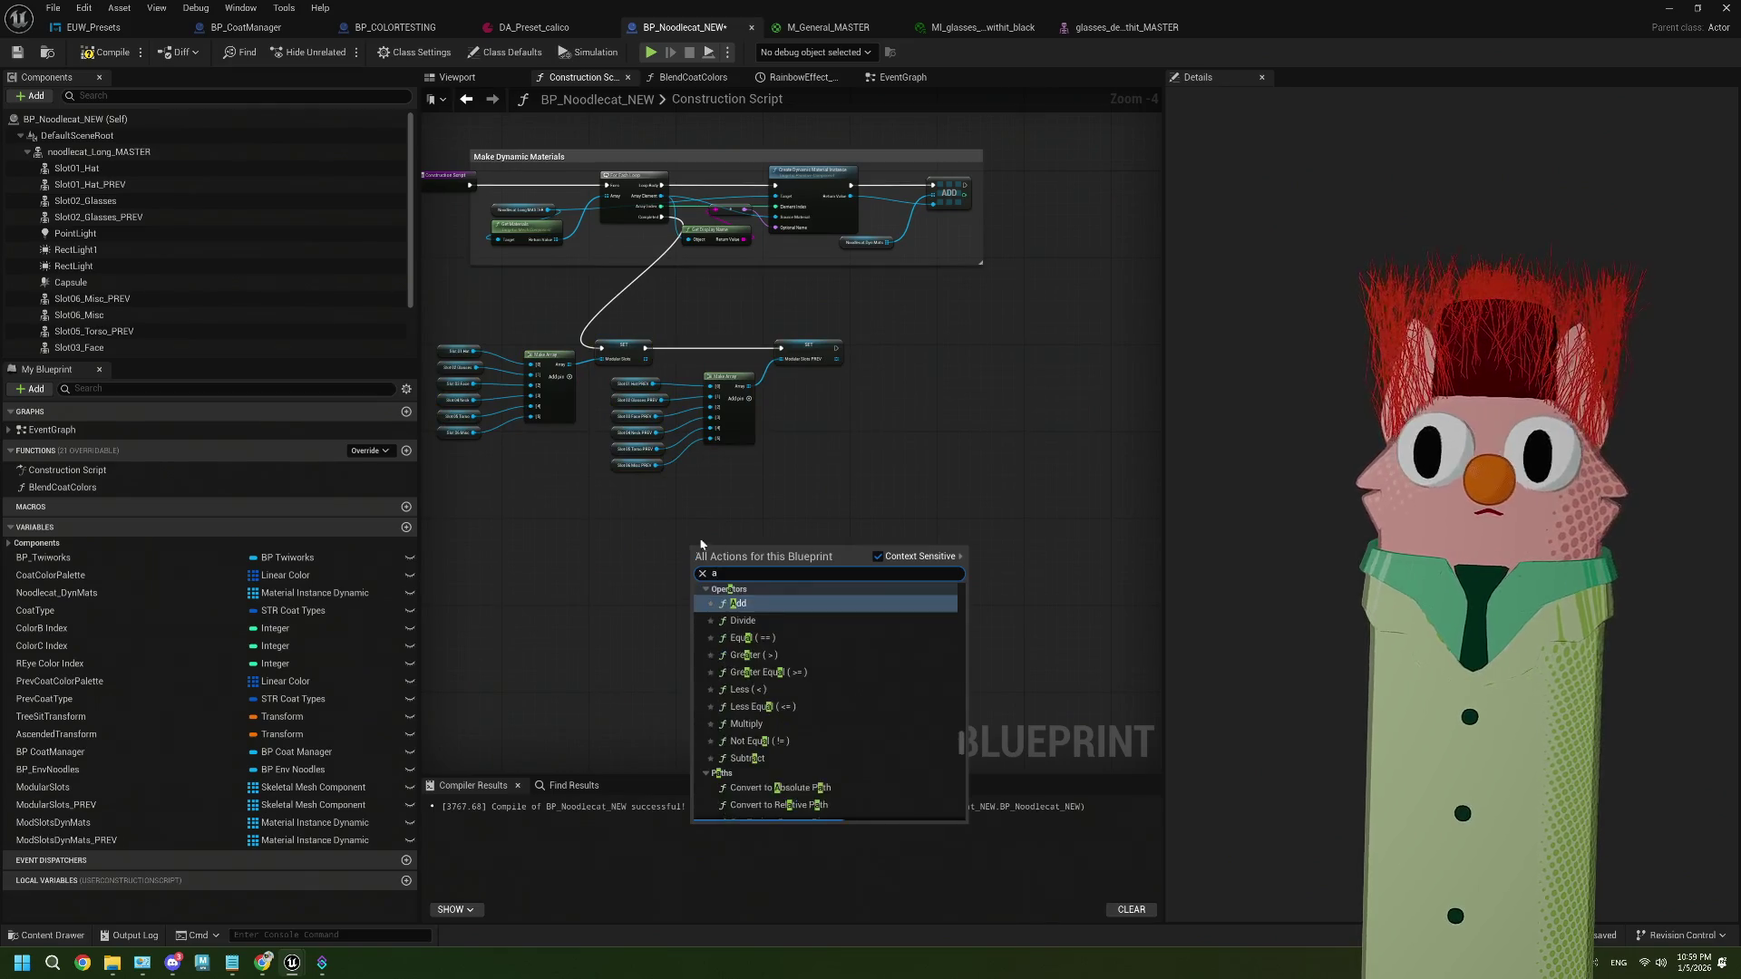
key("Escape")
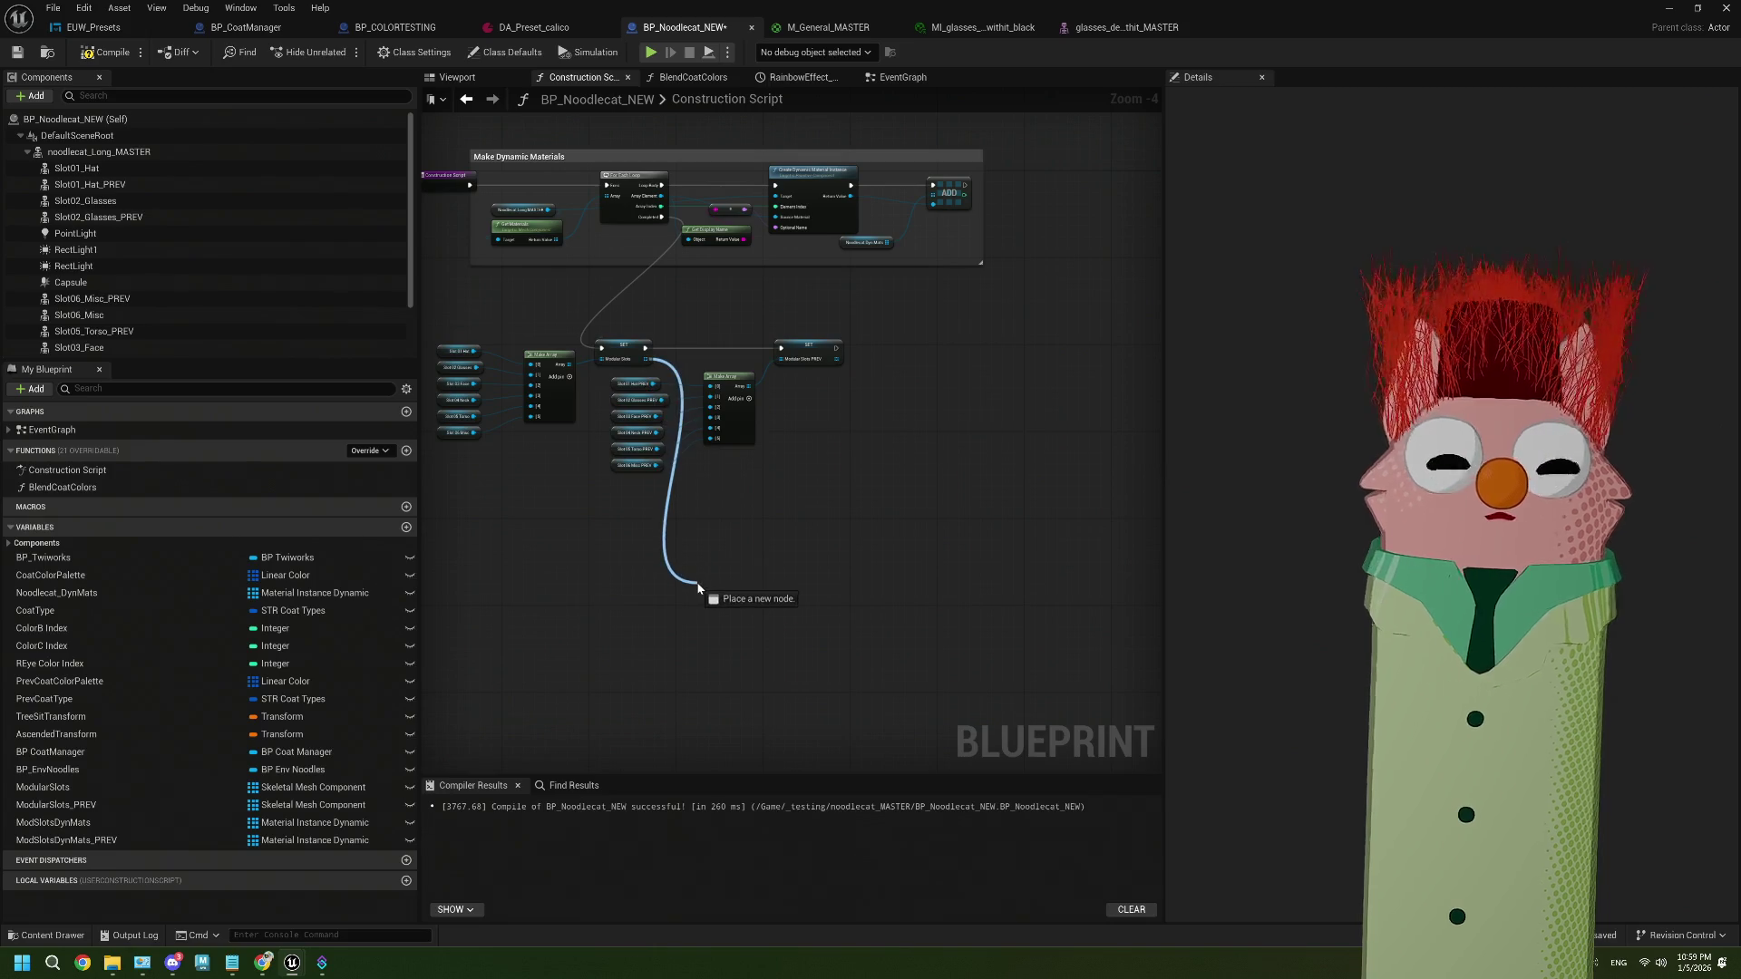
left_click_drag(698, 587, 698, 588)
type("add")
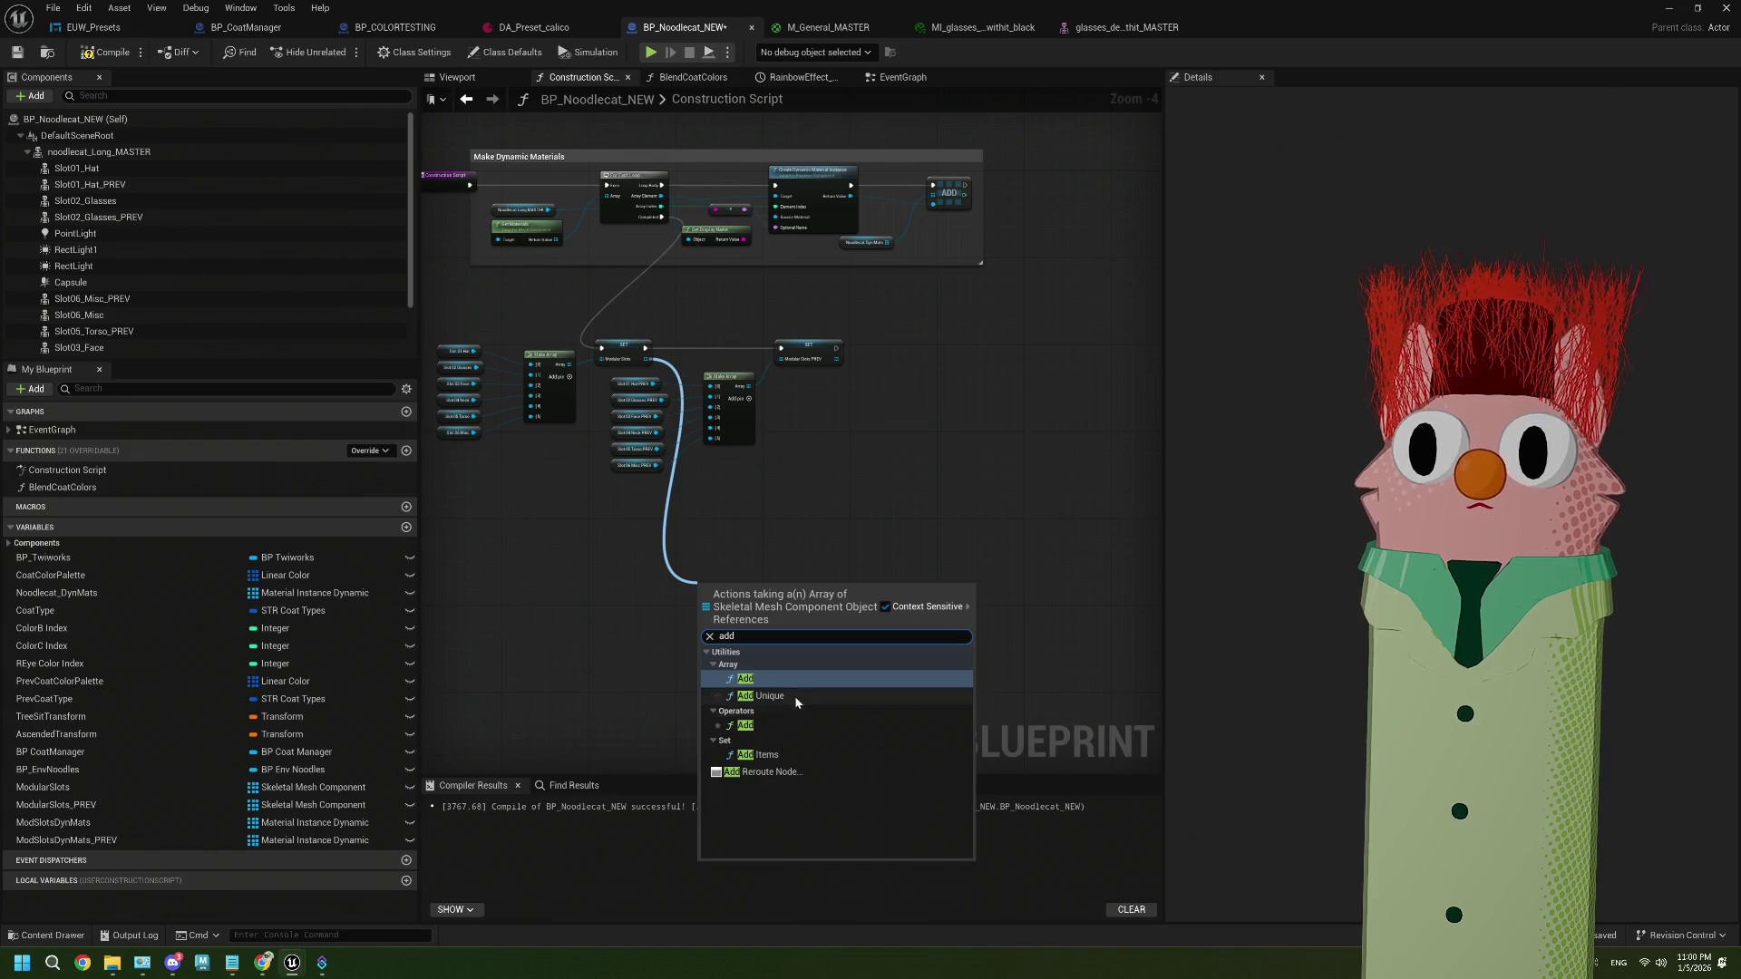
left_click(623, 600)
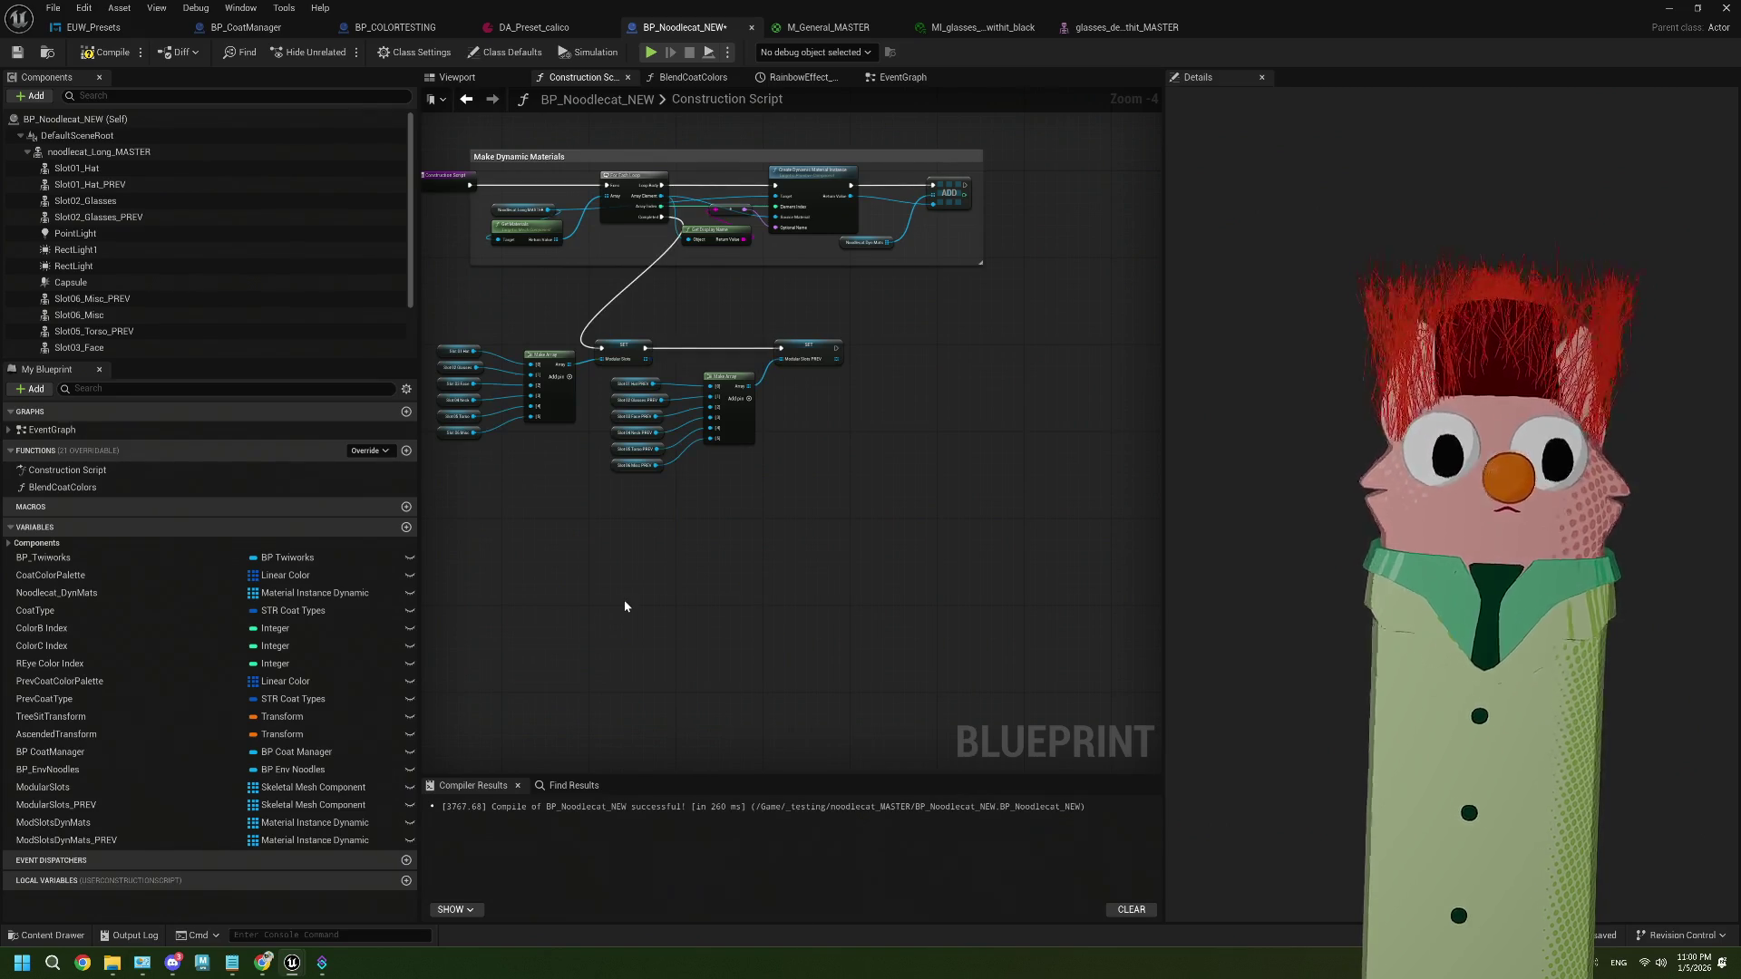
right_click(624, 601)
type("combin")
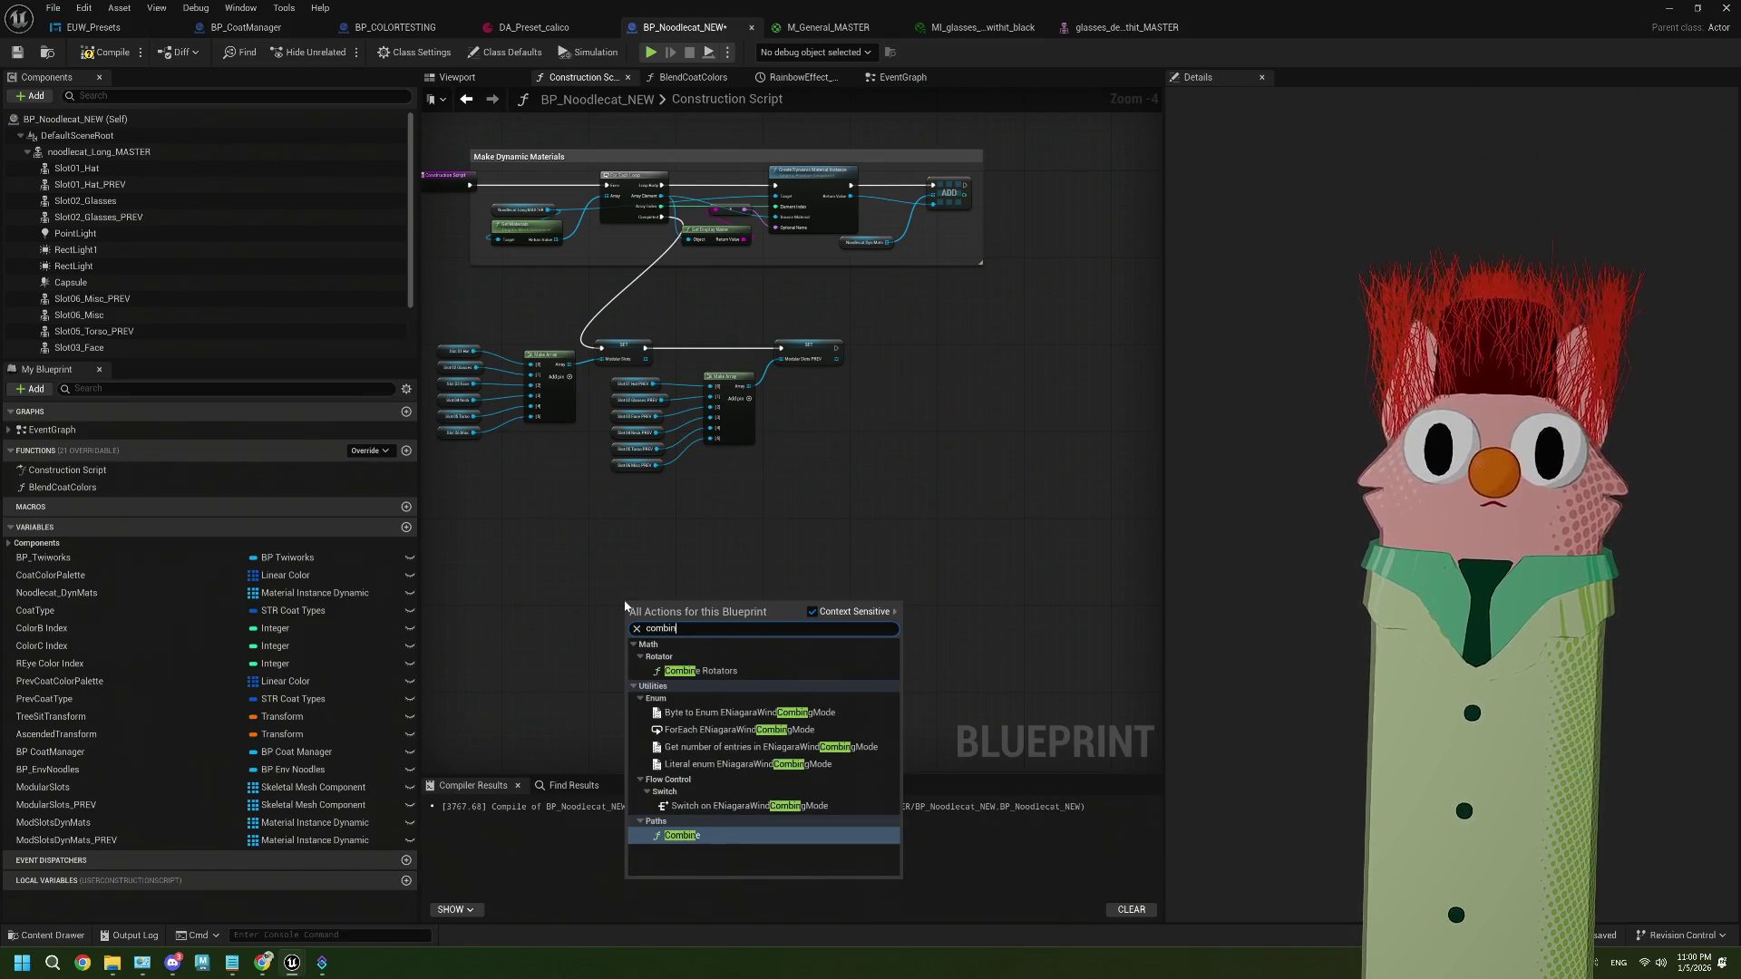
left_click(607, 581)
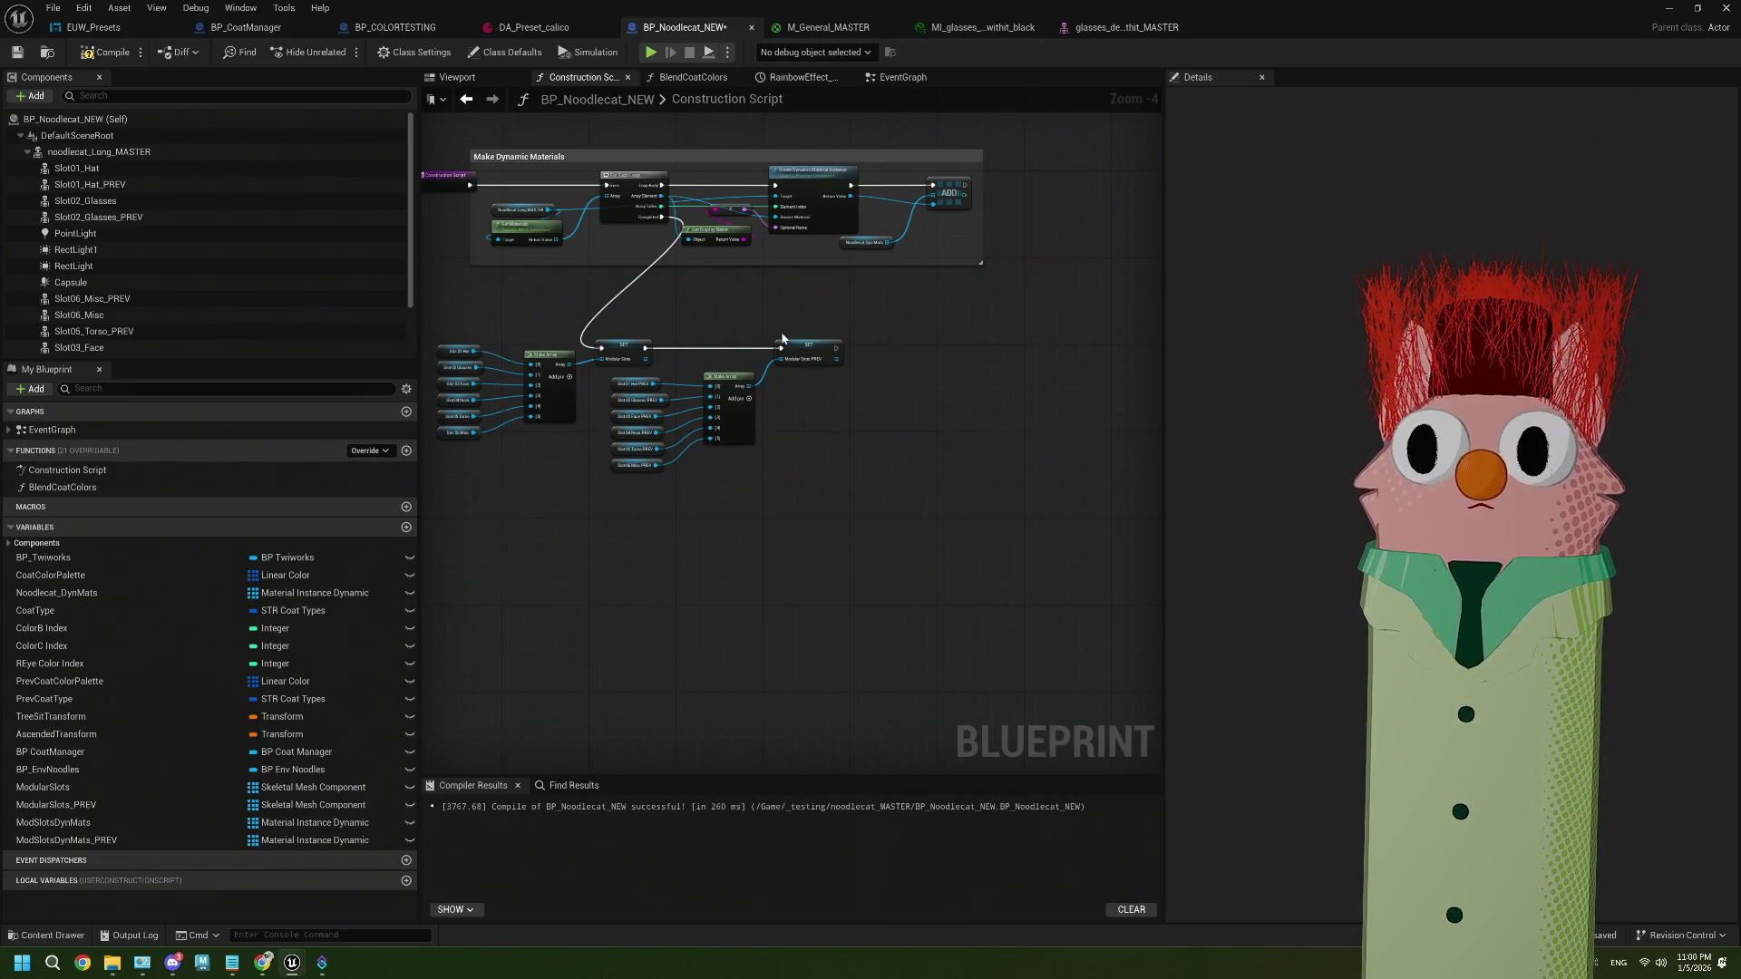
Add a loose Add node from the Modular Slots array
scroll(770, 494, "up", 2)
left_click_drag(584, 294, 705, 644)
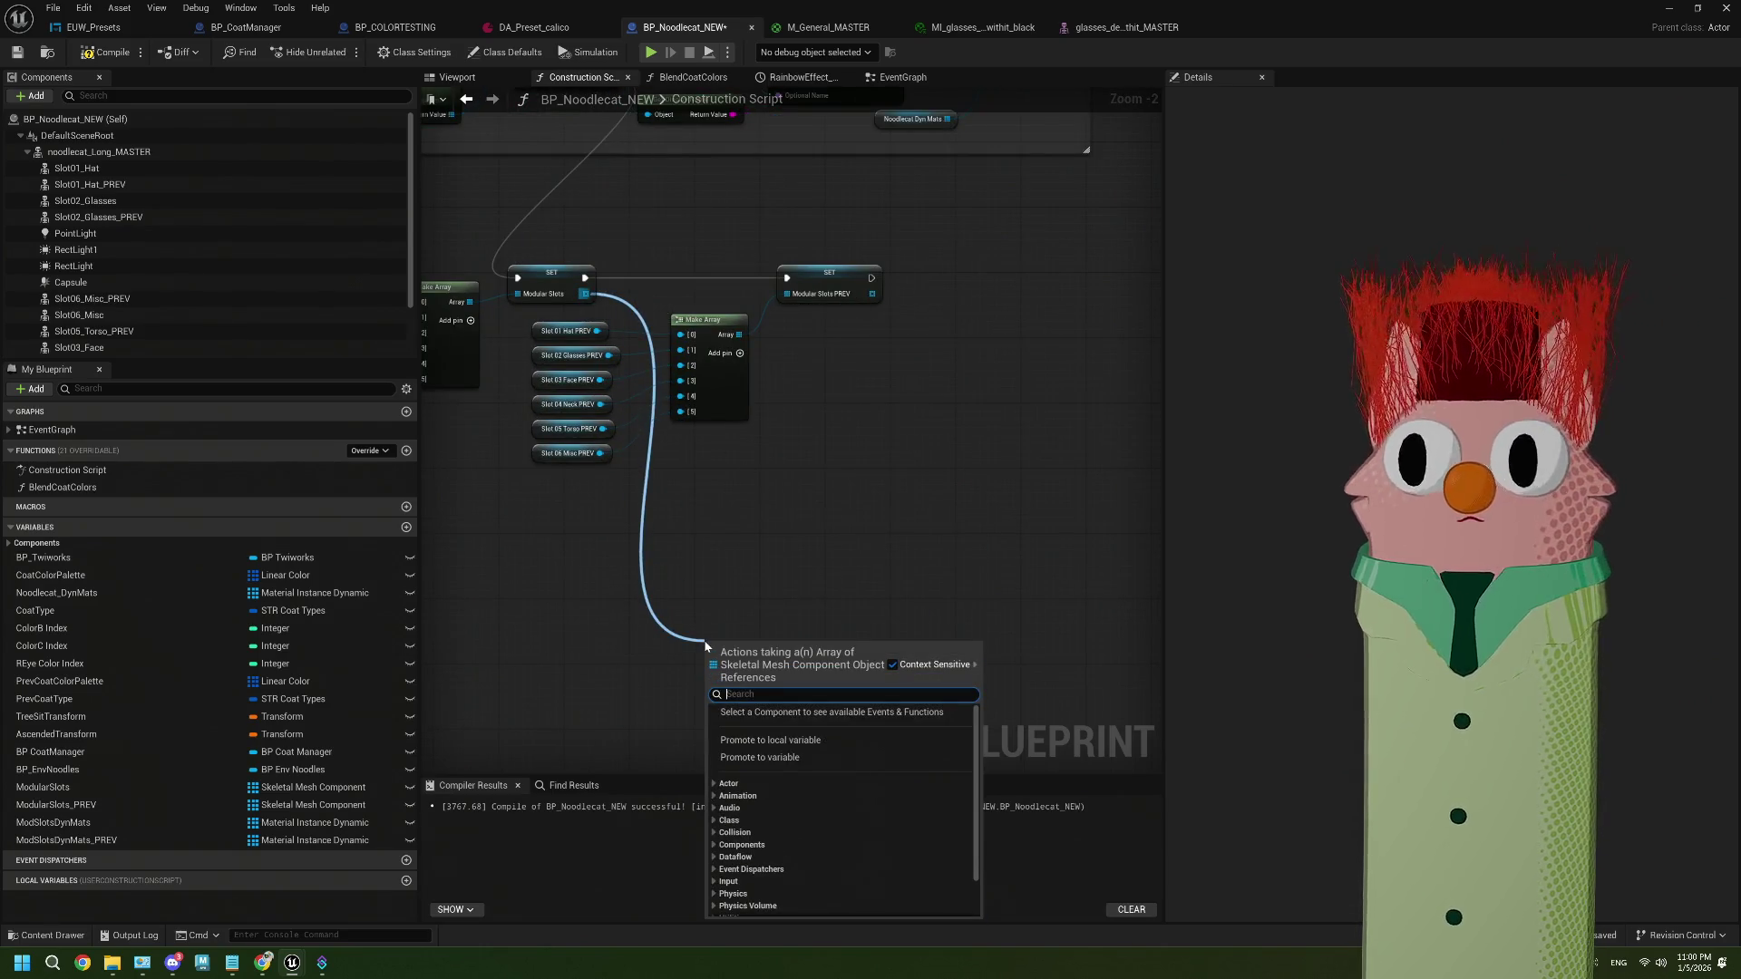
type("add")
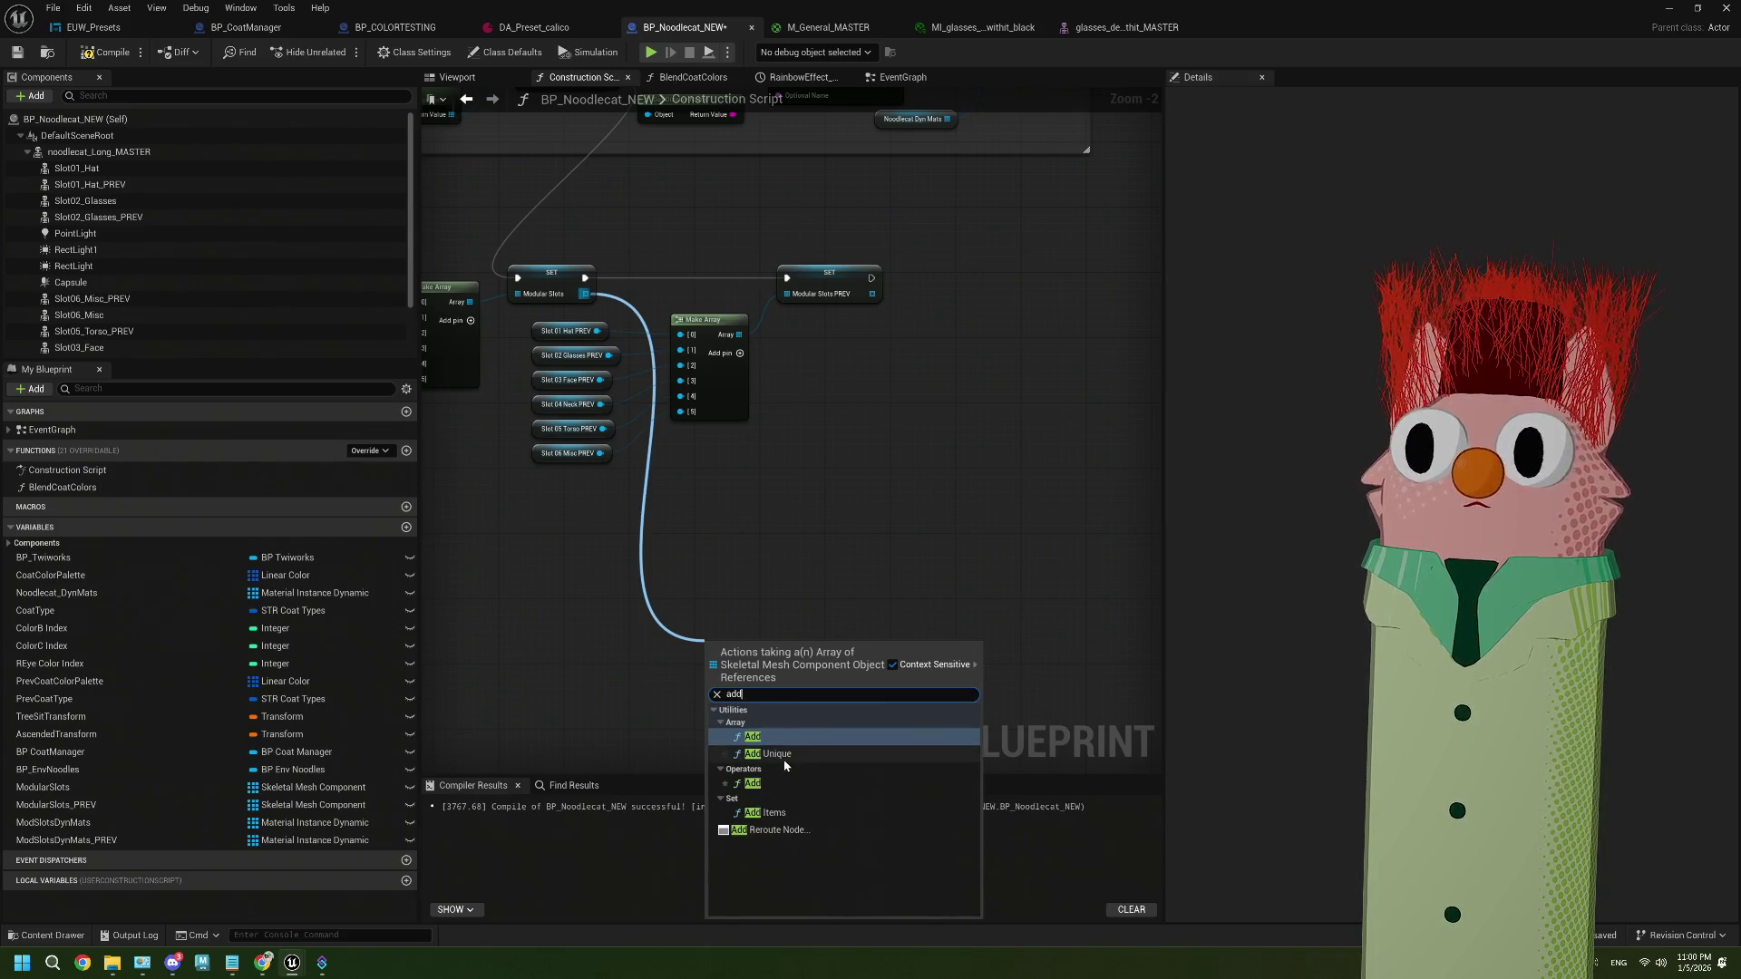
left_click(766, 785)
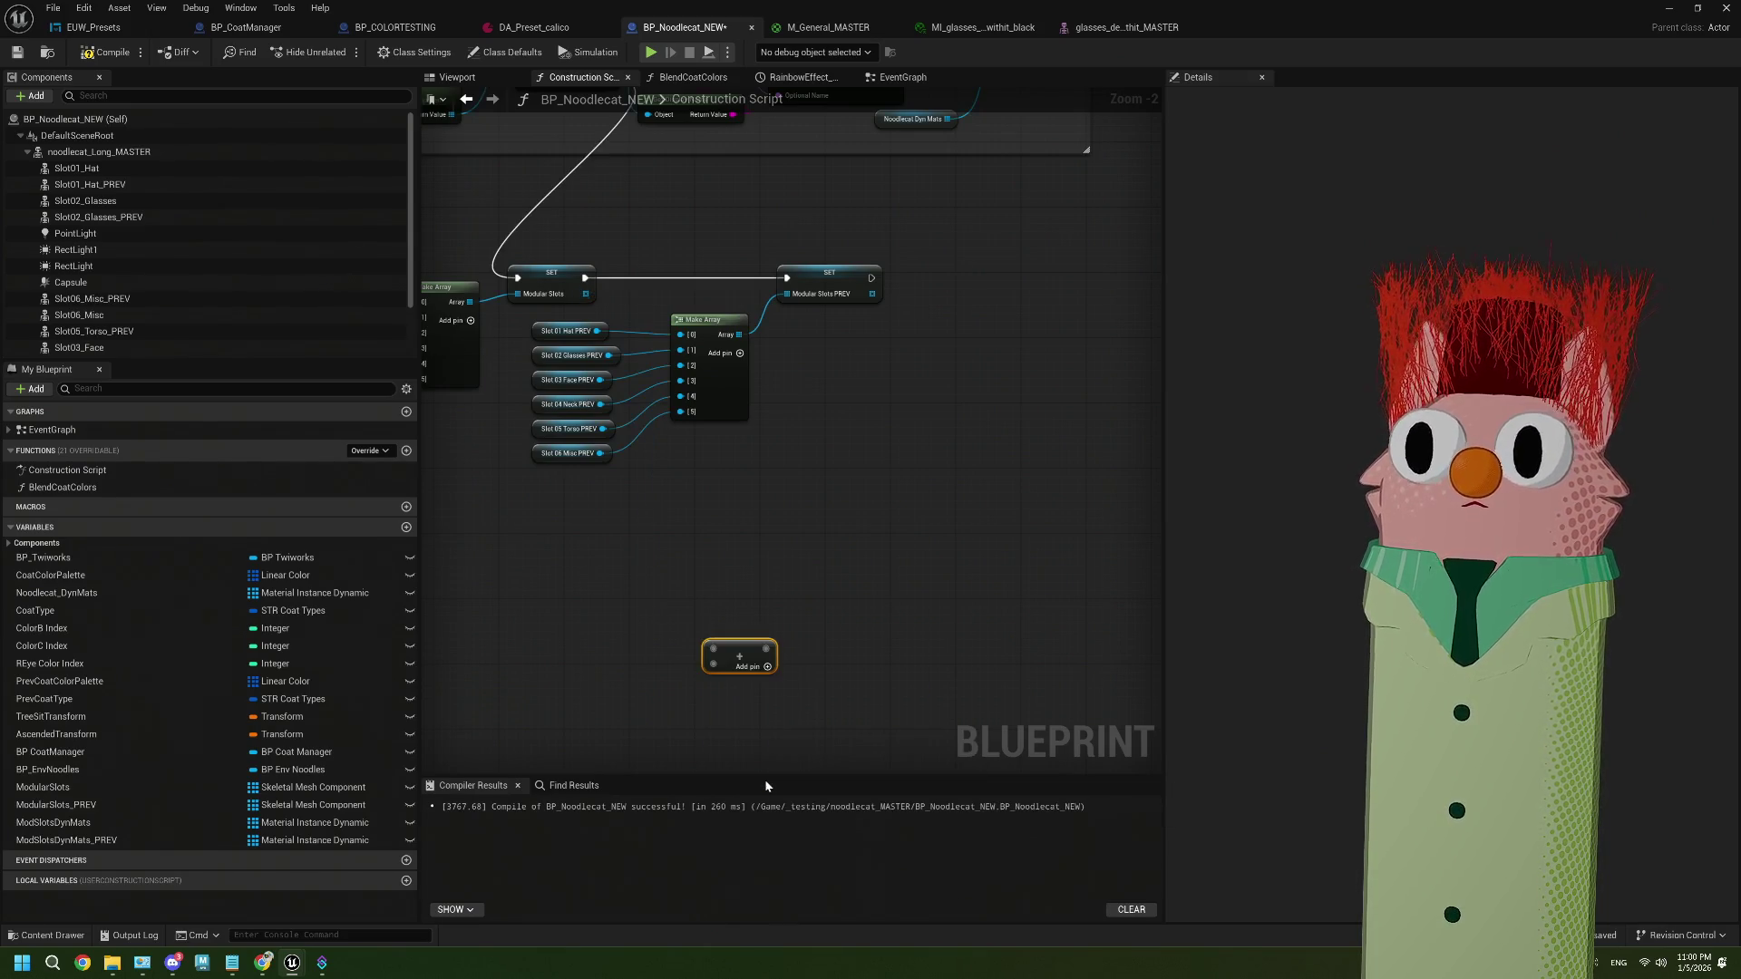
left_click_drag(585, 294, 714, 649)
key("Escape")
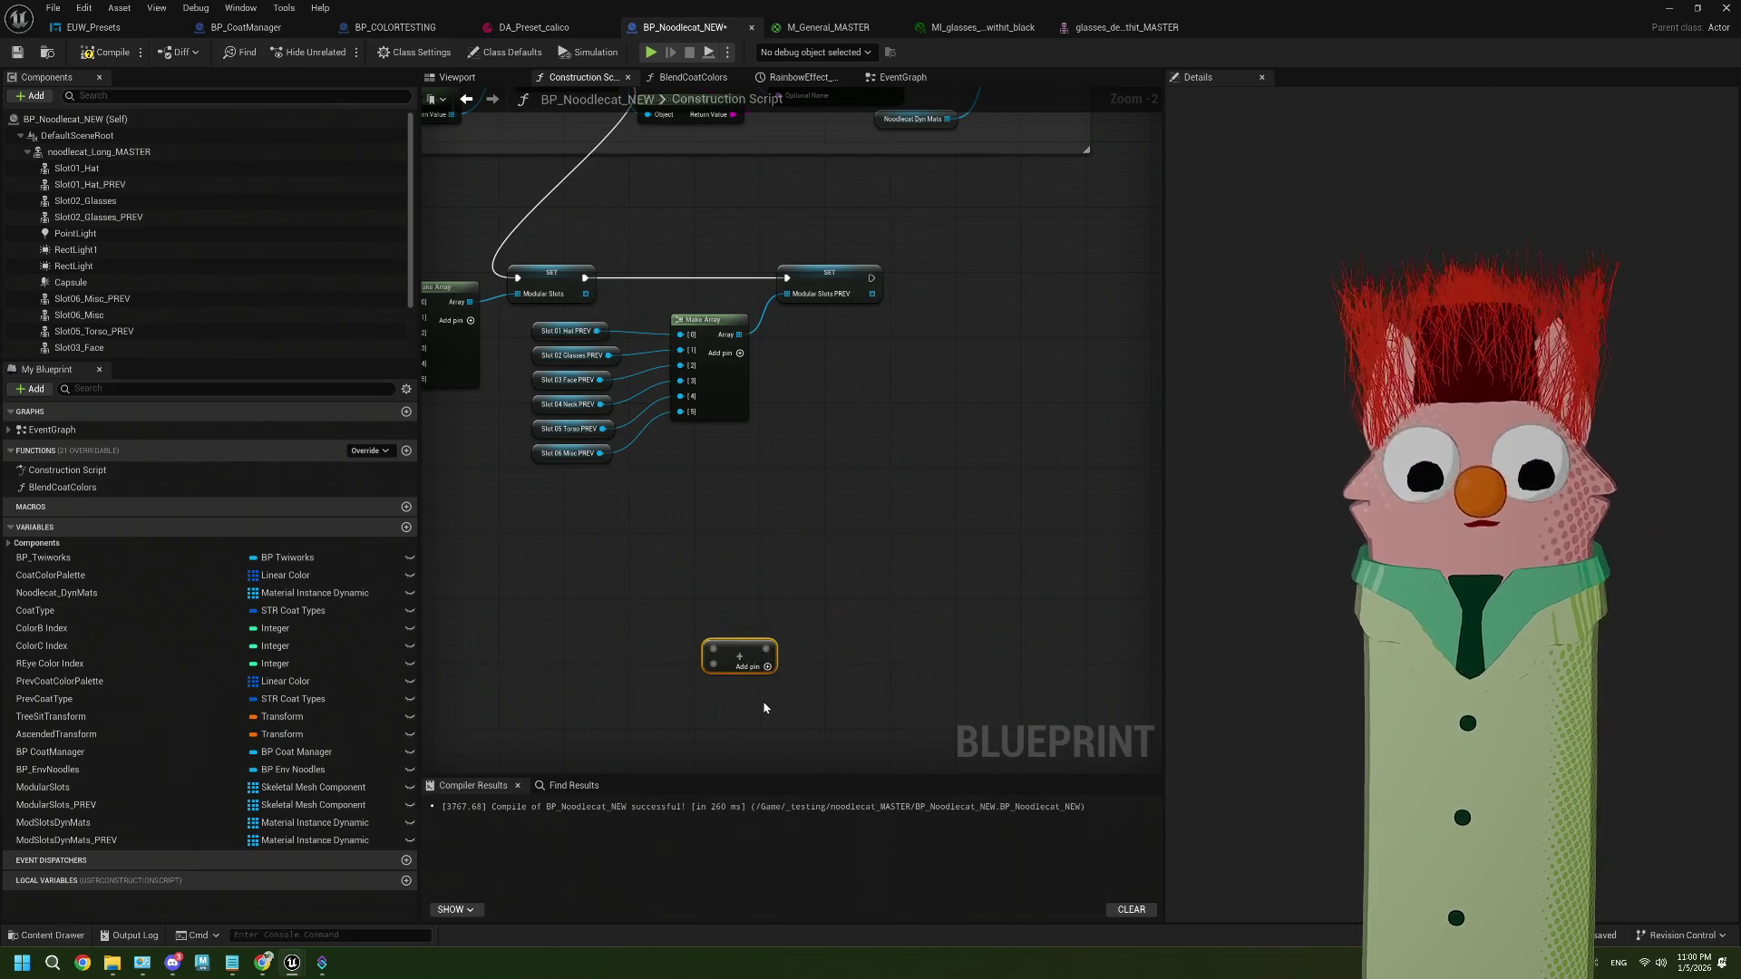
mouse_move(689, 606)
left_mouse_down()
mouse_move(699, 590)
mouse_move(679, 563)
mouse_move(716, 568)
mouse_move(738, 460)
left_mouse_up()
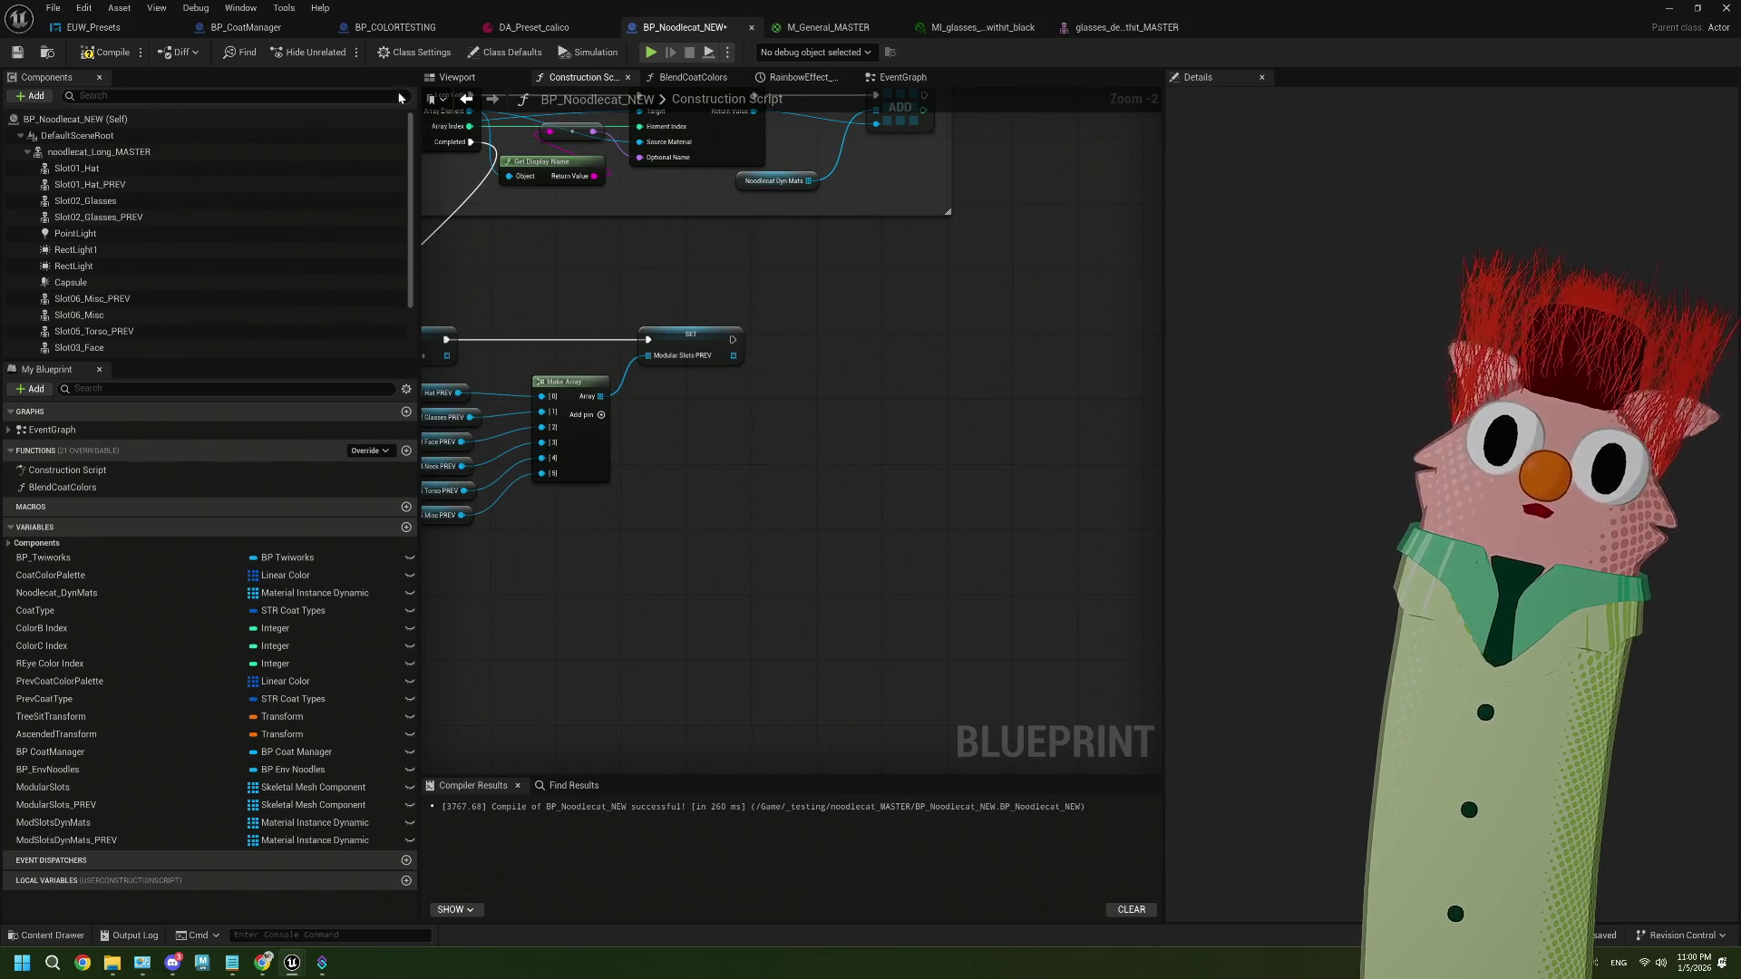
left_click(360, 31)
scroll(697, 275, "up", 1)
mouse_move(698, 275)
left_mouse_down()
mouse_move(671, 227)
mouse_move(636, 338)
left_mouse_up()
scroll(1108, 250, "up", 2)
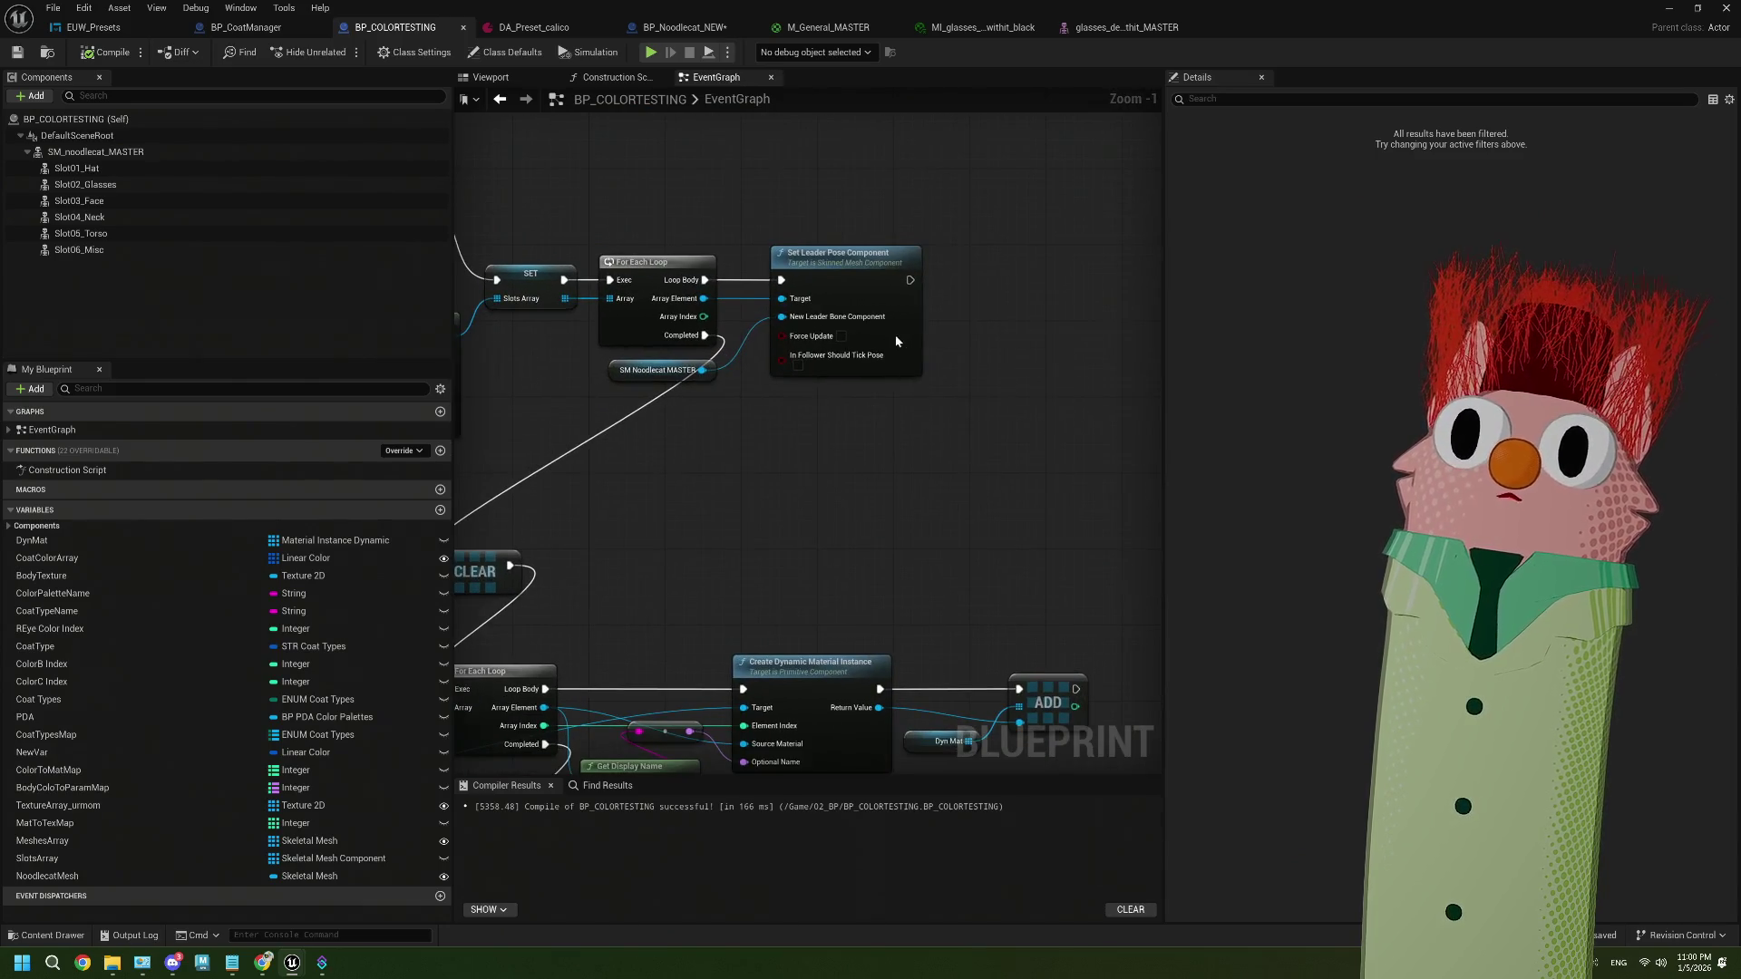
left_click(906, 358)
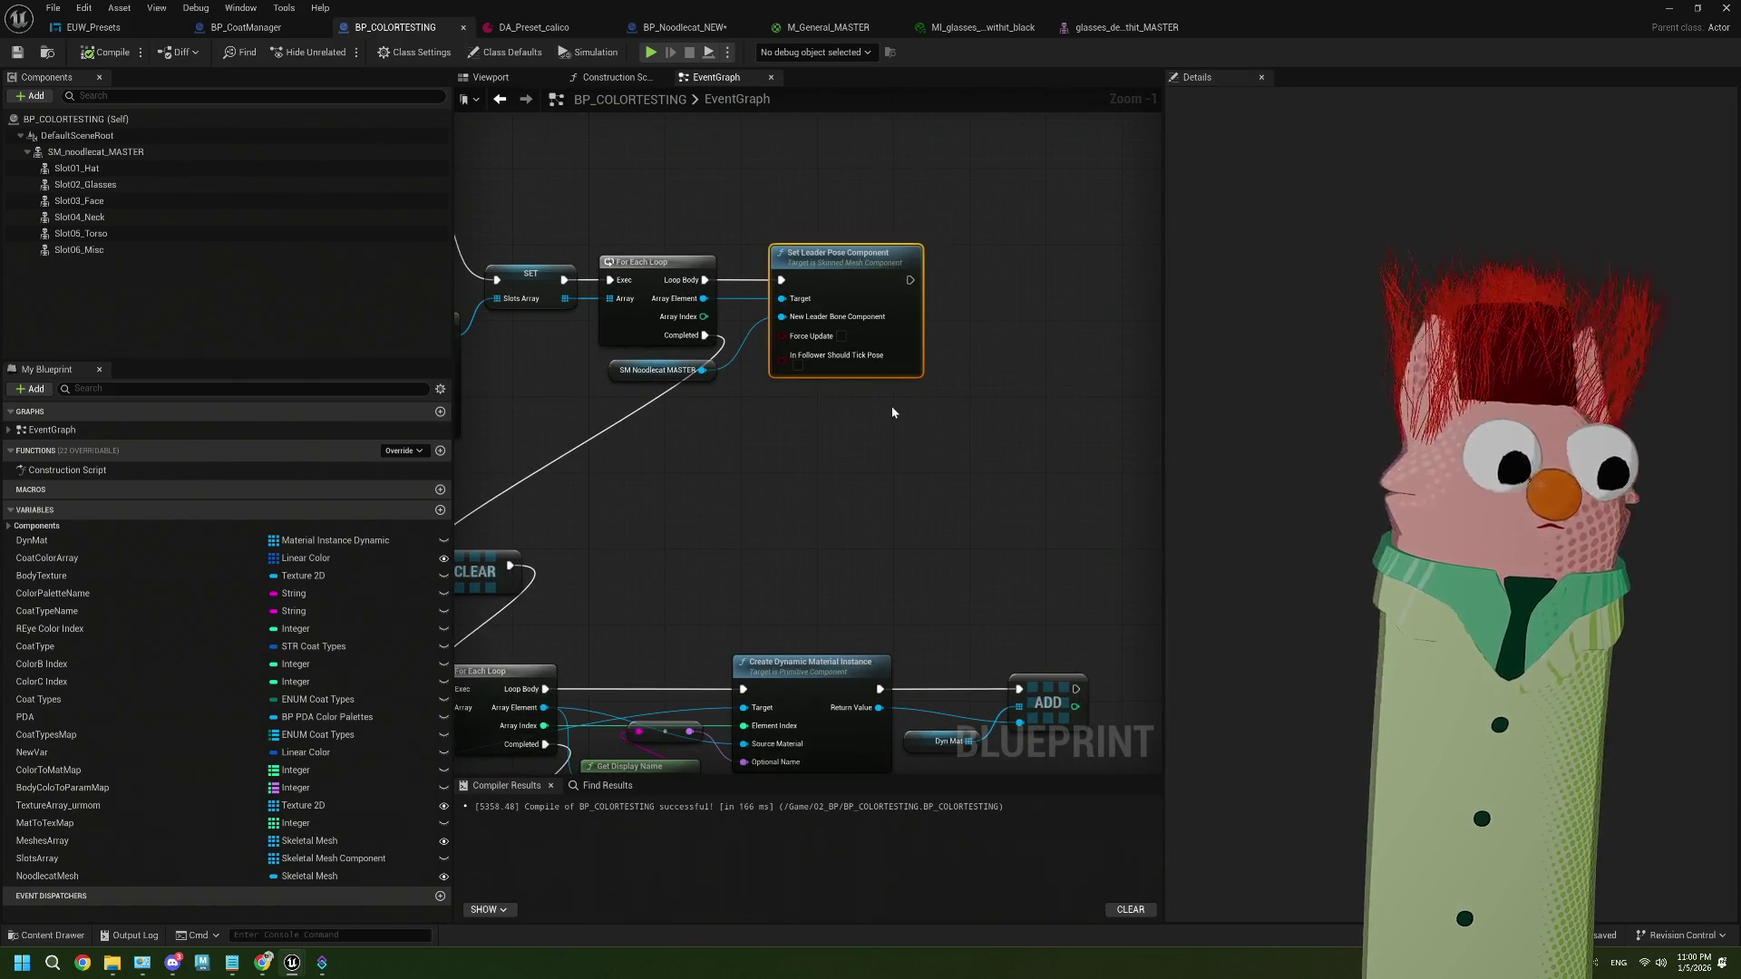
left_click(685, 27)
scroll(845, 434, "down", 2)
left_click_drag(845, 434, 765, 461)
key("ctrl+v")
scroll(765, 466, "up", 1)
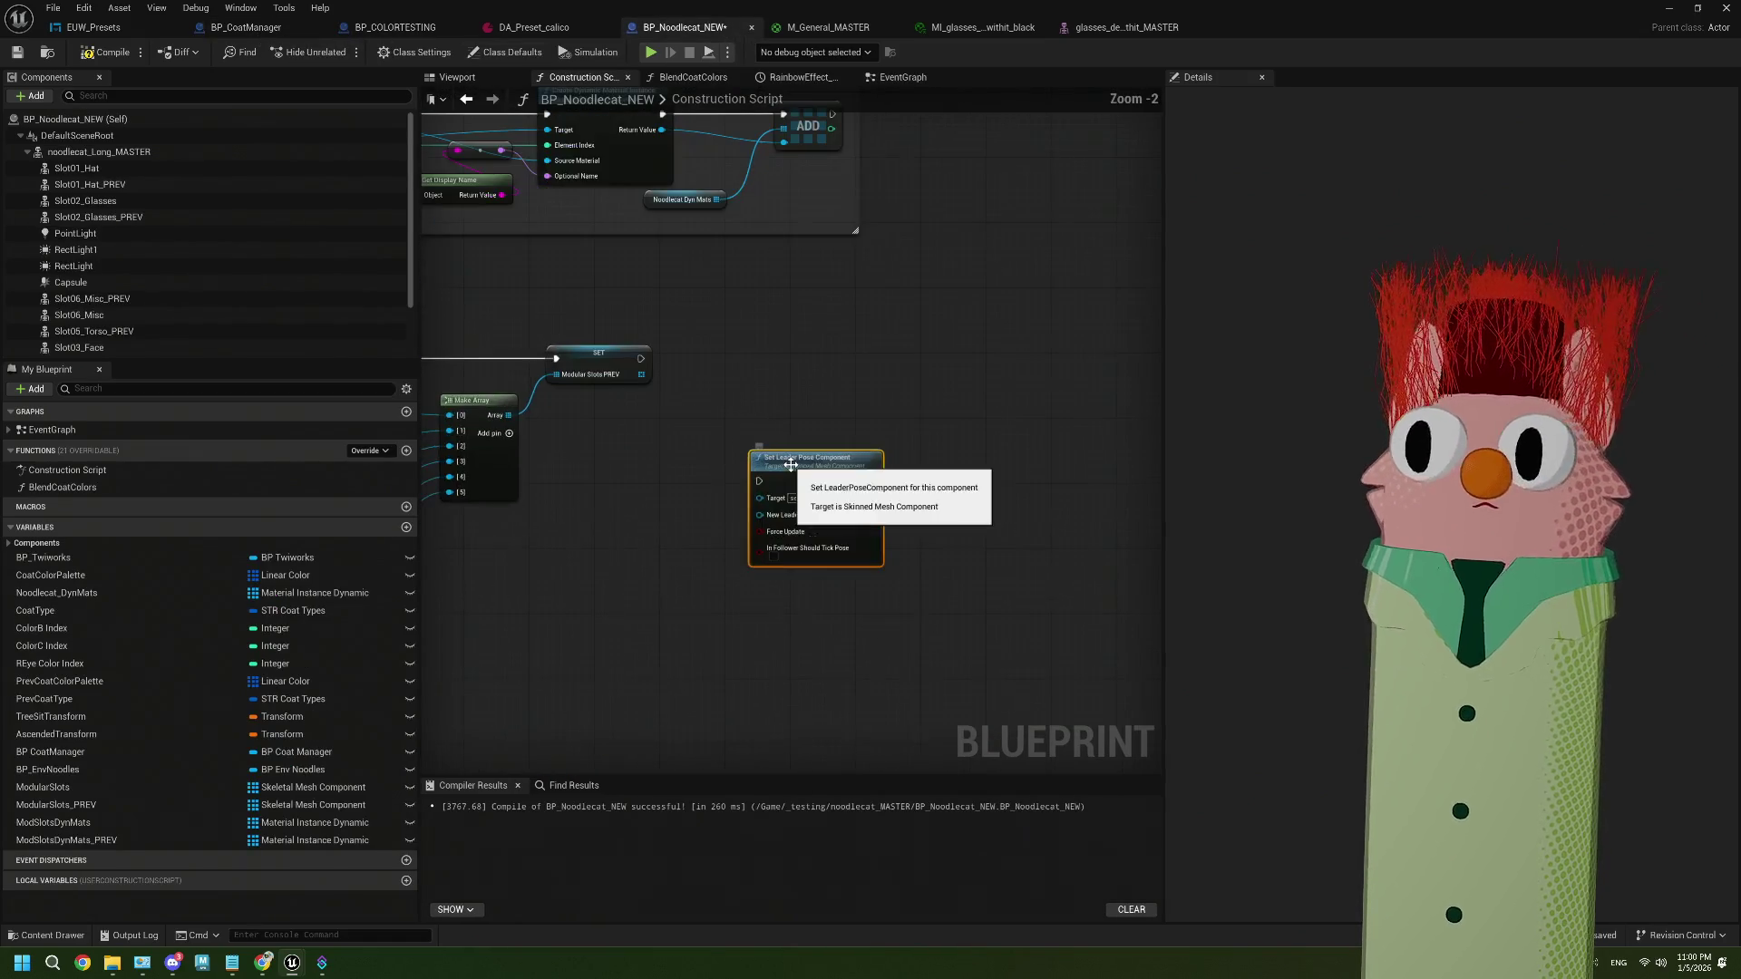
Move the Modular Slots PREV getters, array and SET nodes down to make room
scroll(805, 408, "up", 1)
scroll(805, 401, "down", 2)
scroll(711, 488, "up", 1)
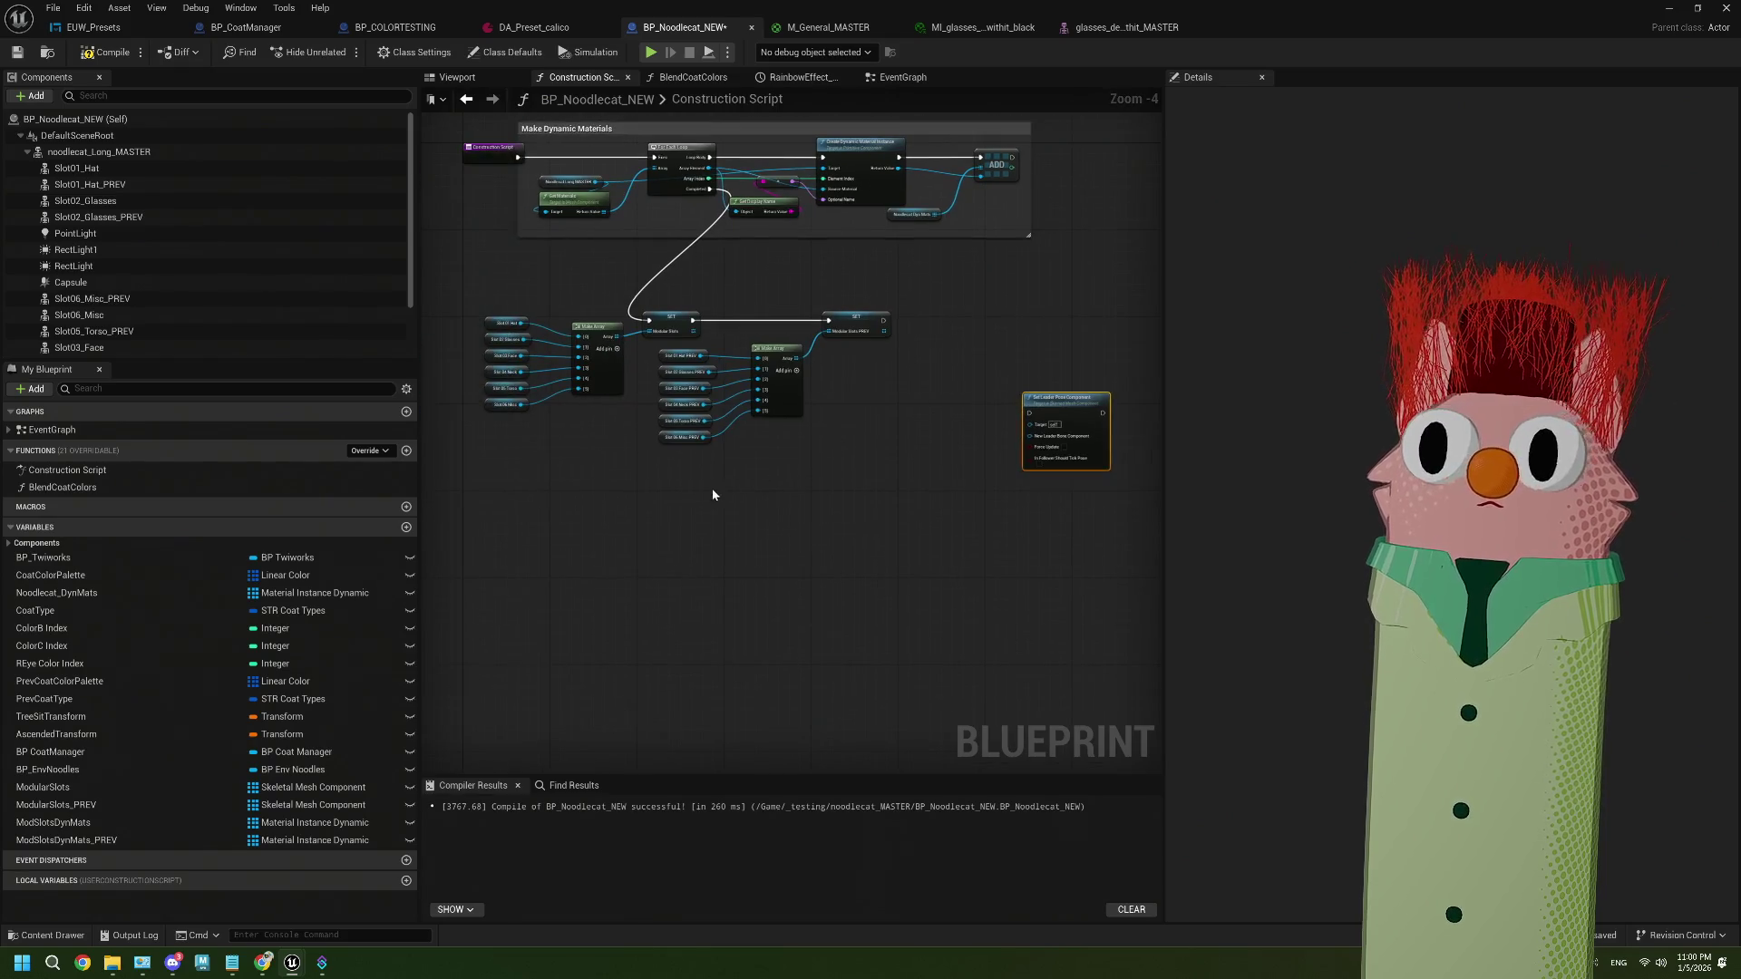
scroll(922, 417, "down", 1)
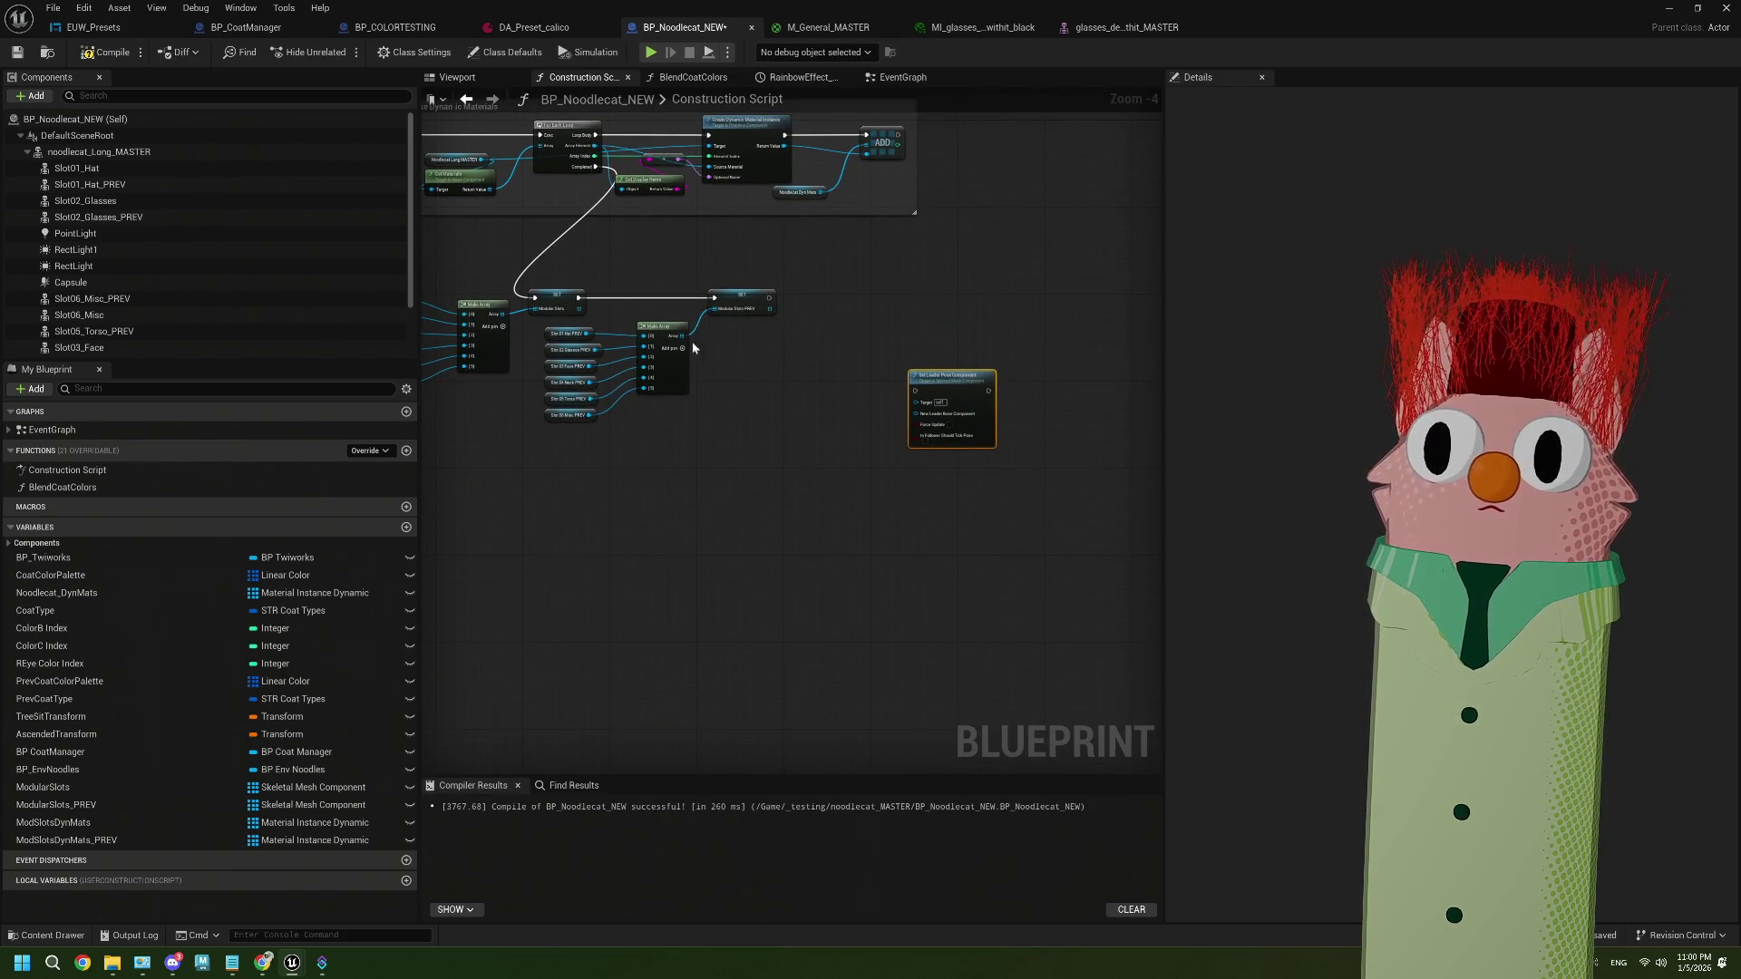
left_click_drag(759, 471, 544, 328)
left_click(742, 302, "ctrl")
mouse_move(741, 299)
left_mouse_down()
mouse_move(583, 413)
mouse_move(561, 385)
left_mouse_up()
scroll(787, 372, "up", 3)
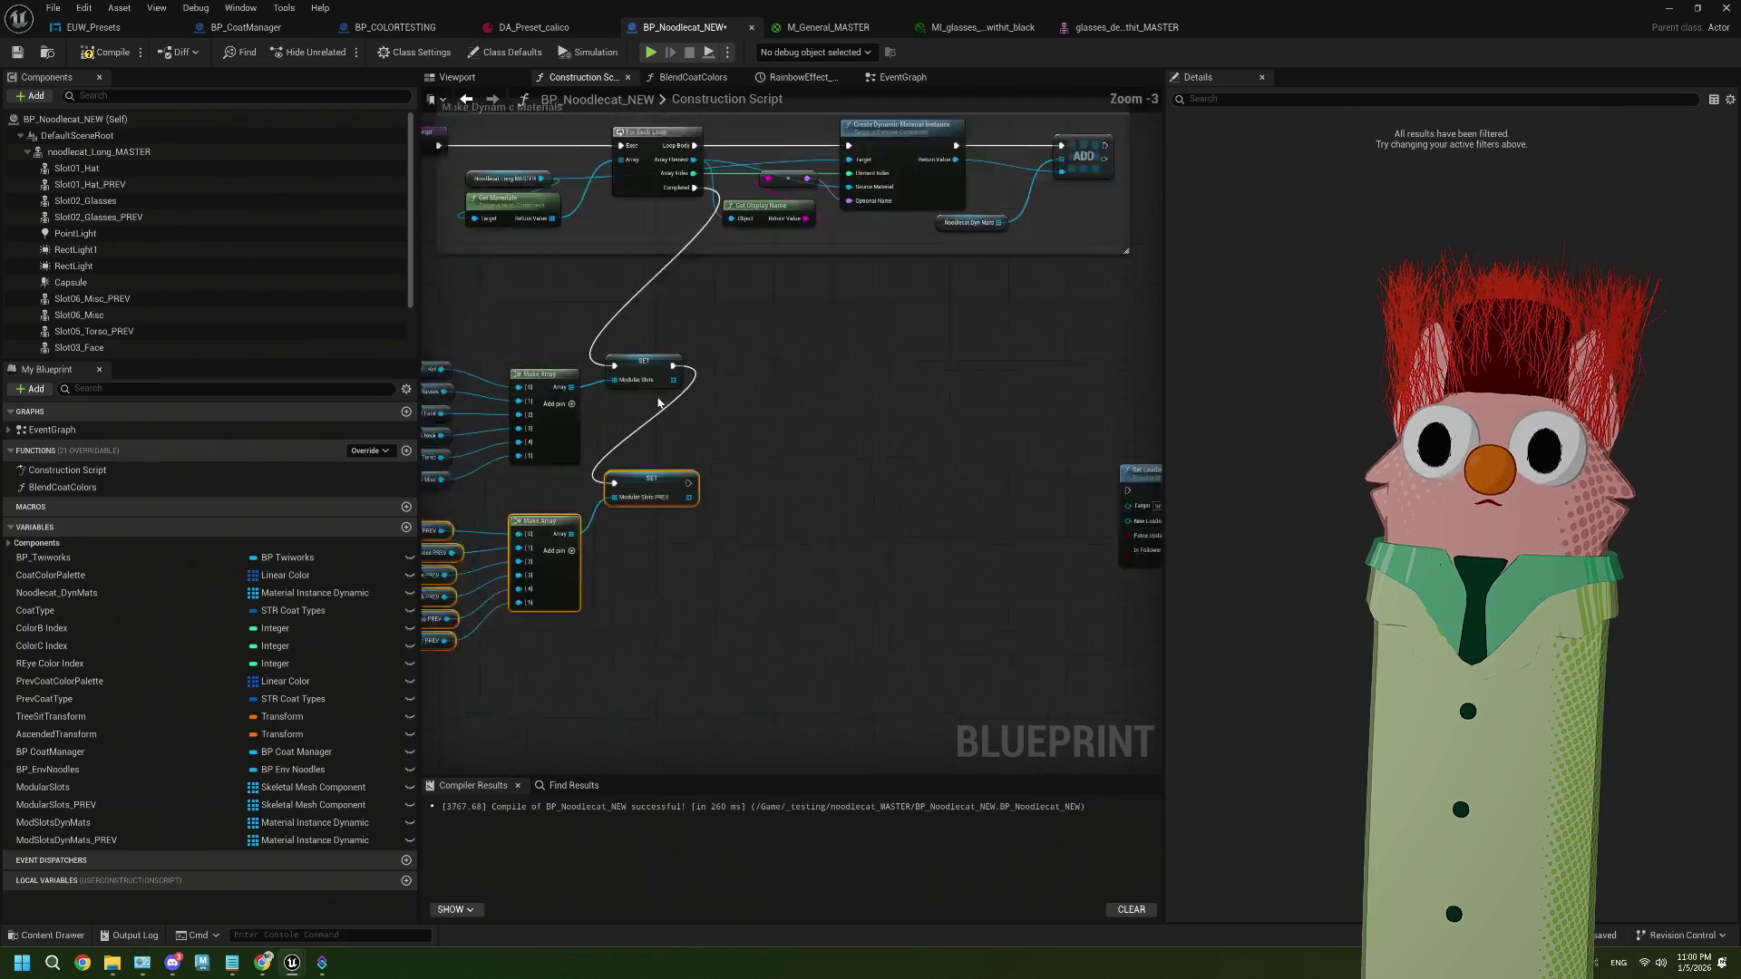
Loop over Modular Slots, calling Set Leader Pose Component with Noodlecat Long MASTER as leader
mouse_move(678, 374)
left_mouse_down()
mouse_move(729, 392)
mouse_move(787, 375)
mouse_move(743, 375)
left_mouse_up()
type("for")
left_click(776, 473)
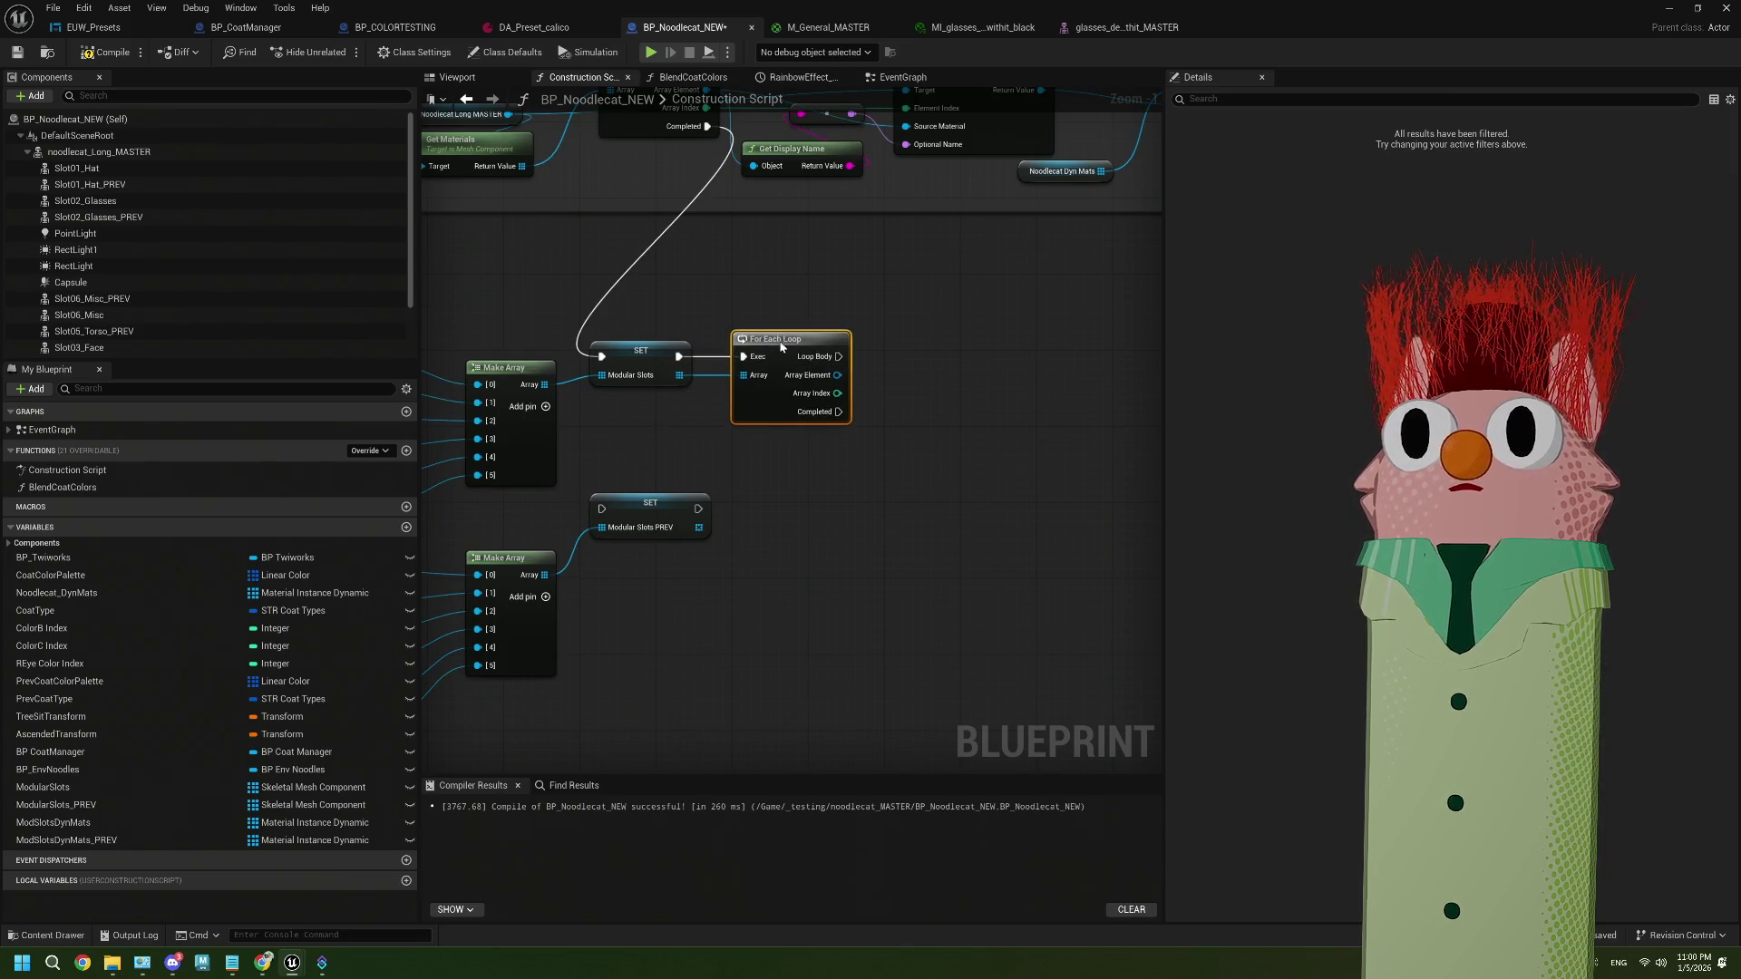
scroll(773, 369, "down", 2)
left_click_drag(990, 473, 857, 415)
scroll(857, 415, "up", 4)
mouse_move(598, 368)
left_mouse_down()
mouse_move(760, 339)
mouse_move(600, 392)
mouse_move(709, 389)
left_mouse_up()
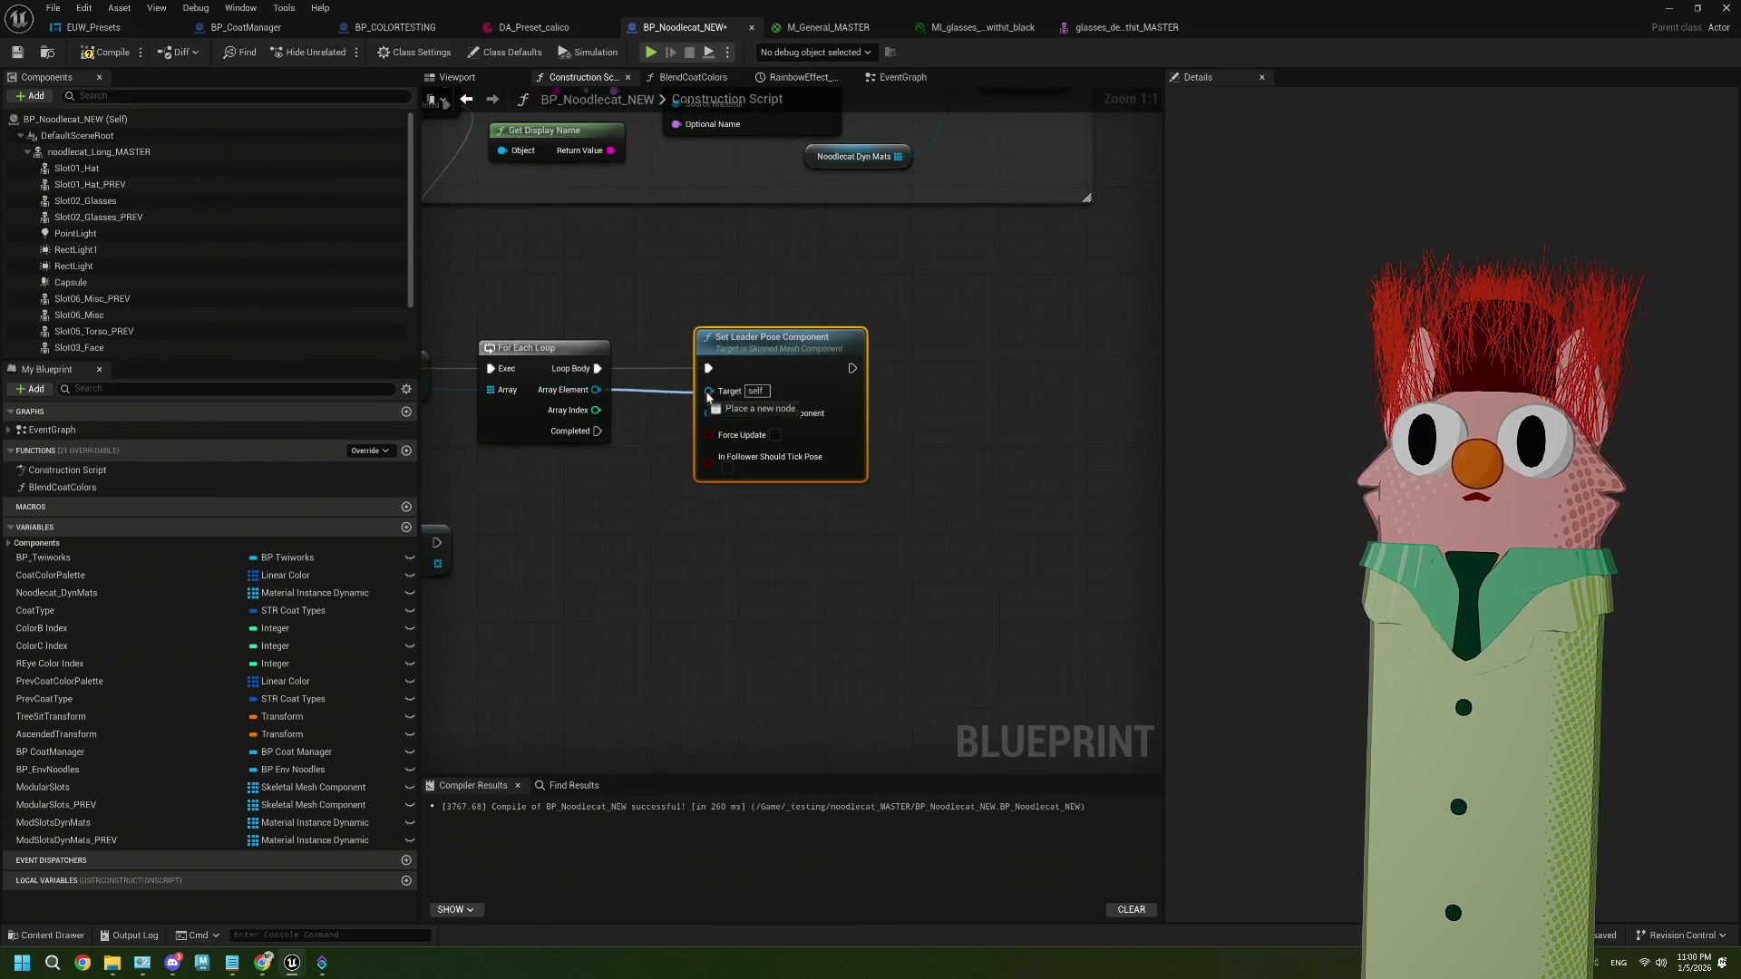
mouse_move(99, 151)
left_mouse_down()
mouse_move(556, 482)
mouse_move(635, 462)
mouse_move(709, 410)
left_mouse_up()
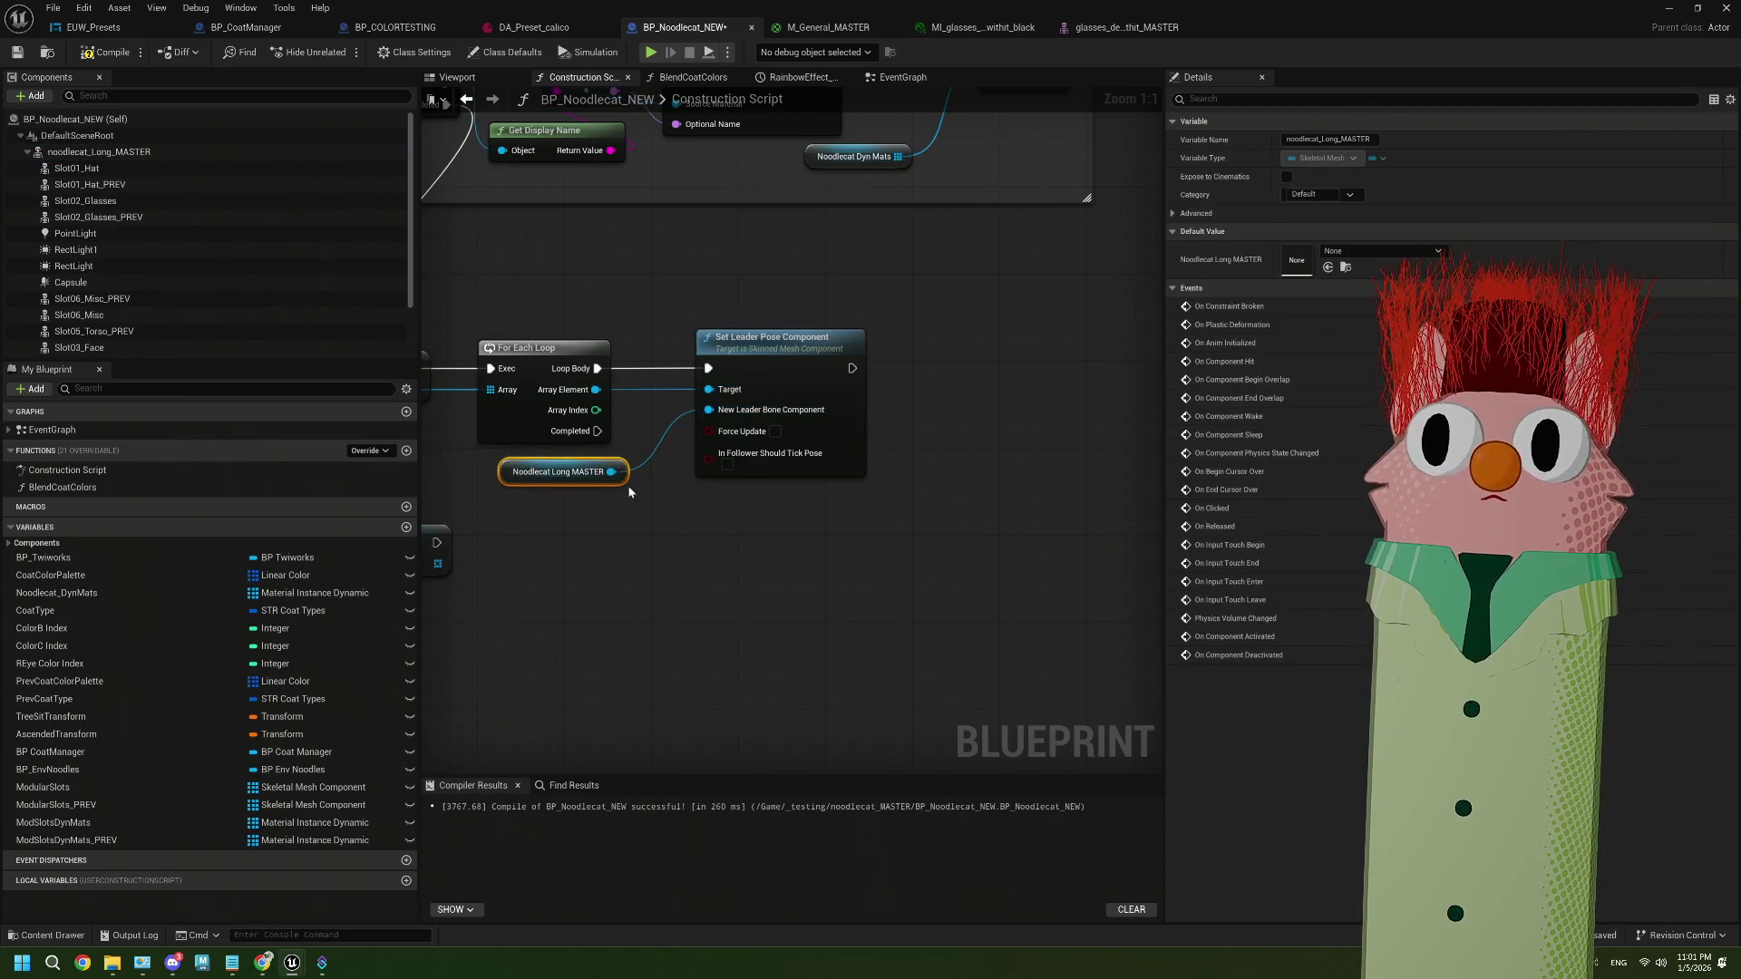
Set Modular Slots PREV after the loop, and duplicate the leader-pose loop for Modular Slots PREV
scroll(735, 474, "down", 2)
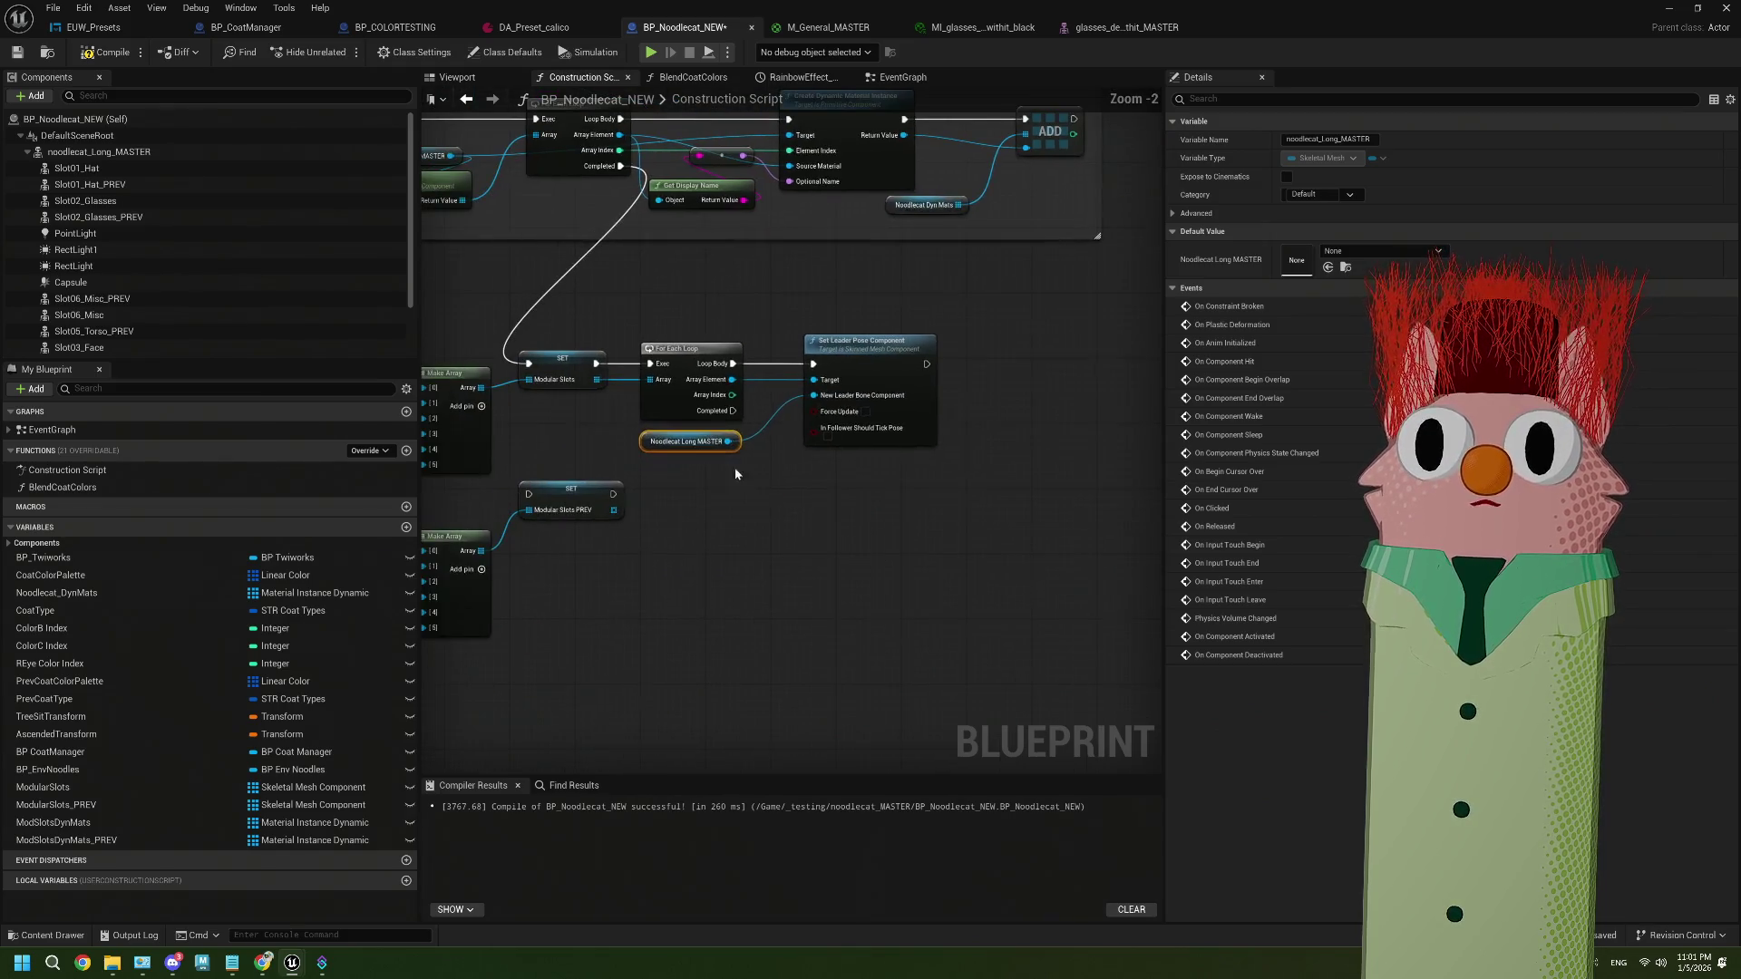
left_click_drag(731, 412, 528, 494)
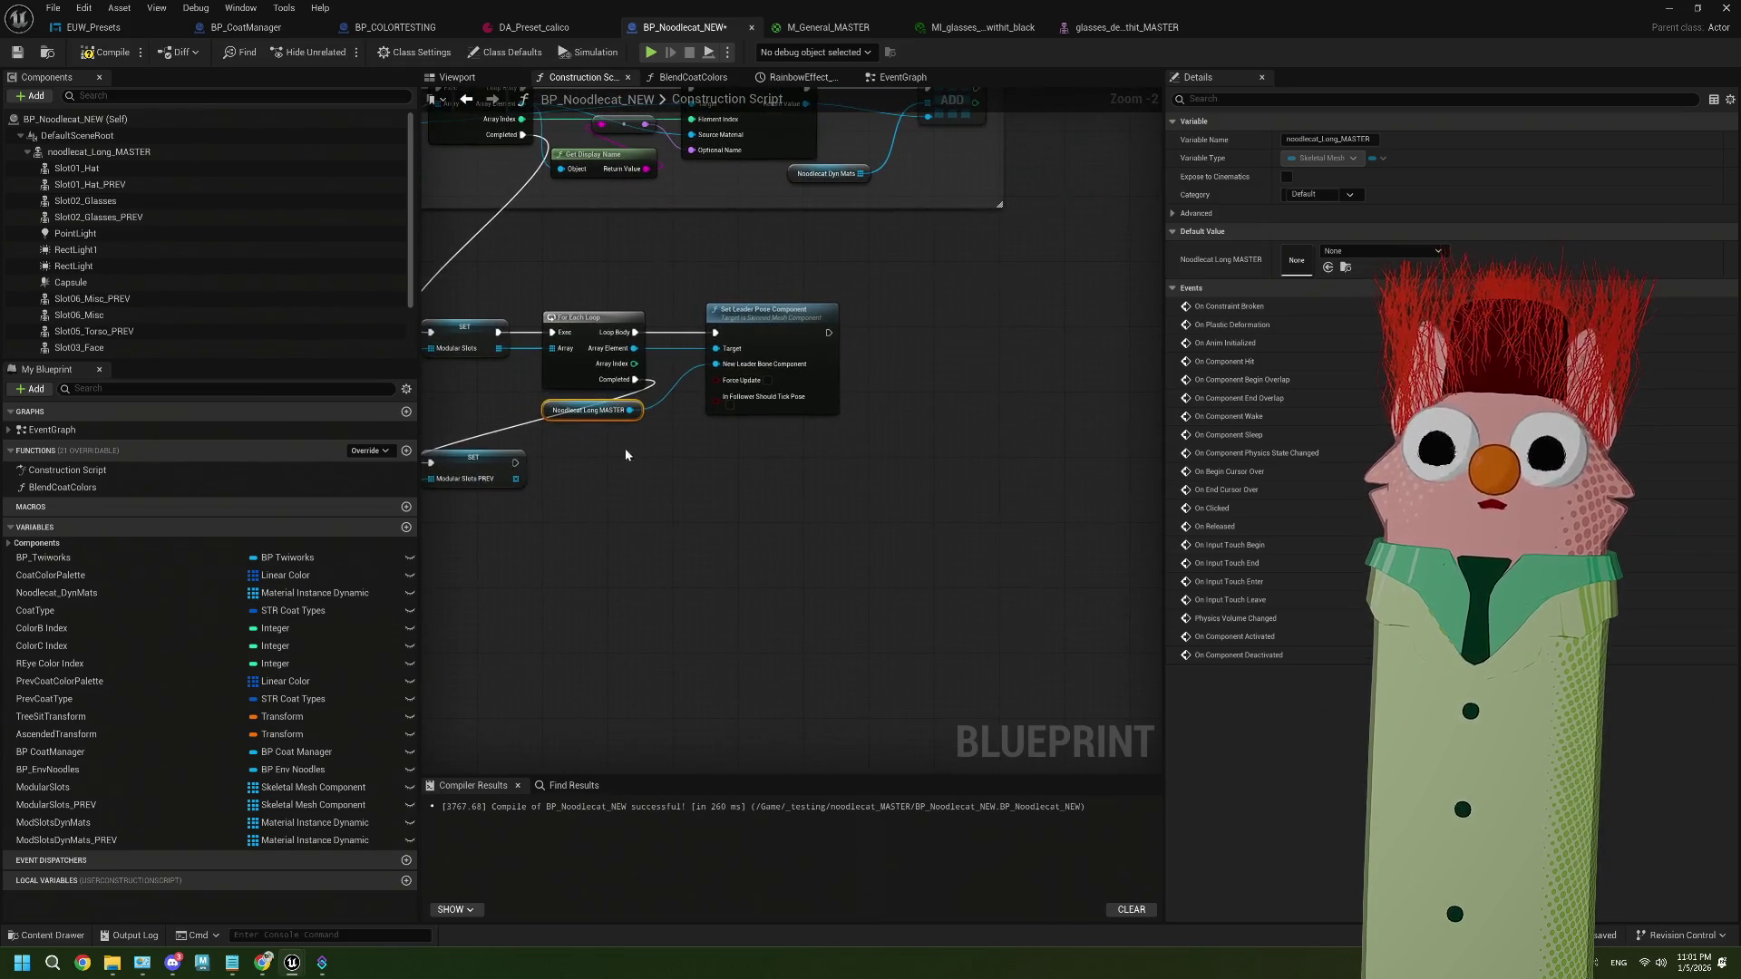
left_click_drag(795, 470, 613, 325)
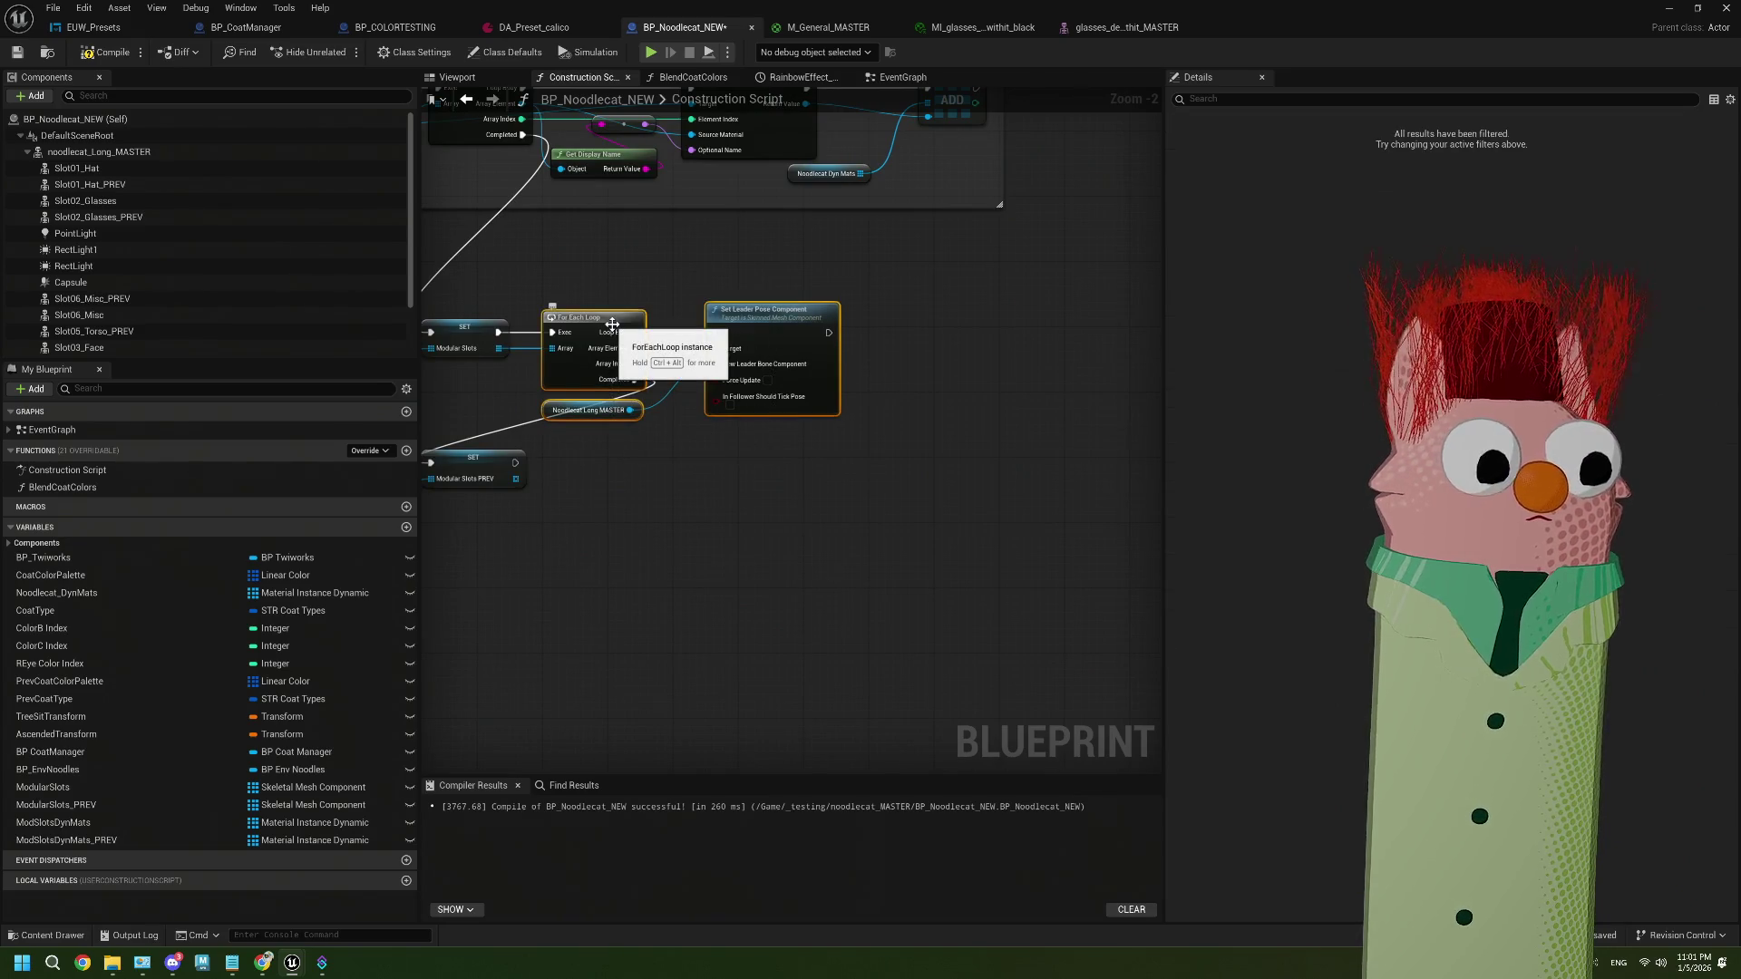
key("ctrl+d")
mouse_move(514, 464)
left_mouse_down()
mouse_move(605, 452)
mouse_move(589, 460)
left_mouse_up()
Compile BP_Noodlecat_NEW, minimise the editor and start a play test
left_click(94, 55)
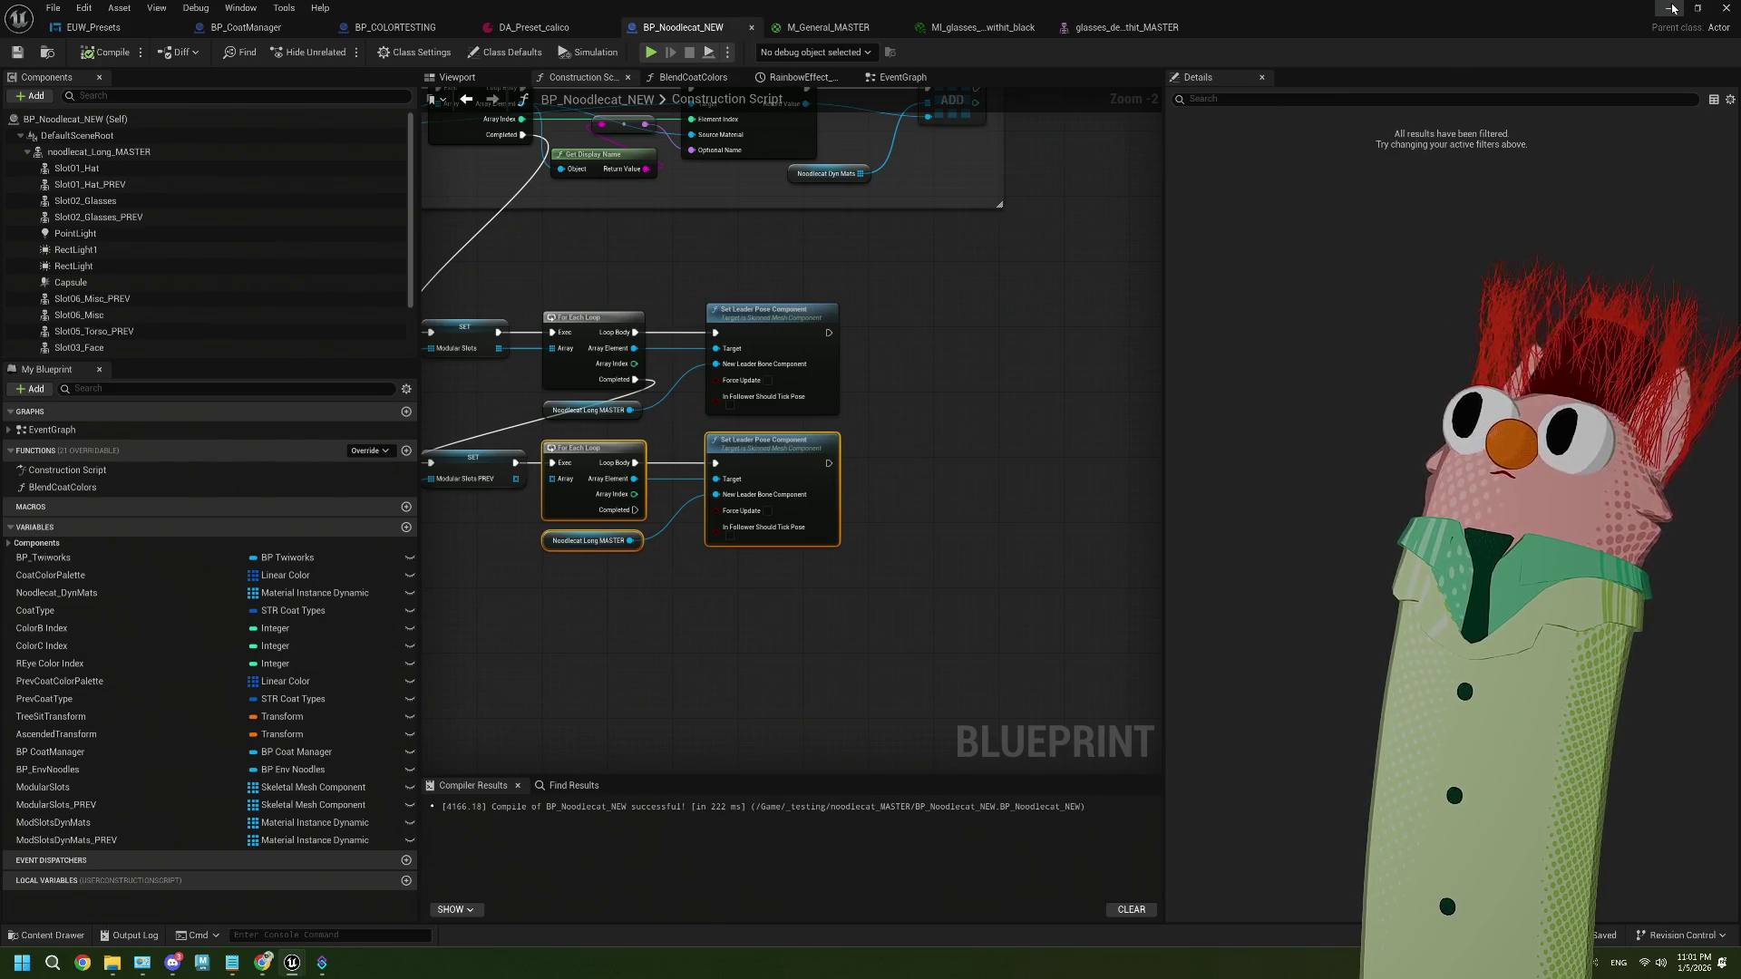
left_click(1671, 8)
key("alt+p")
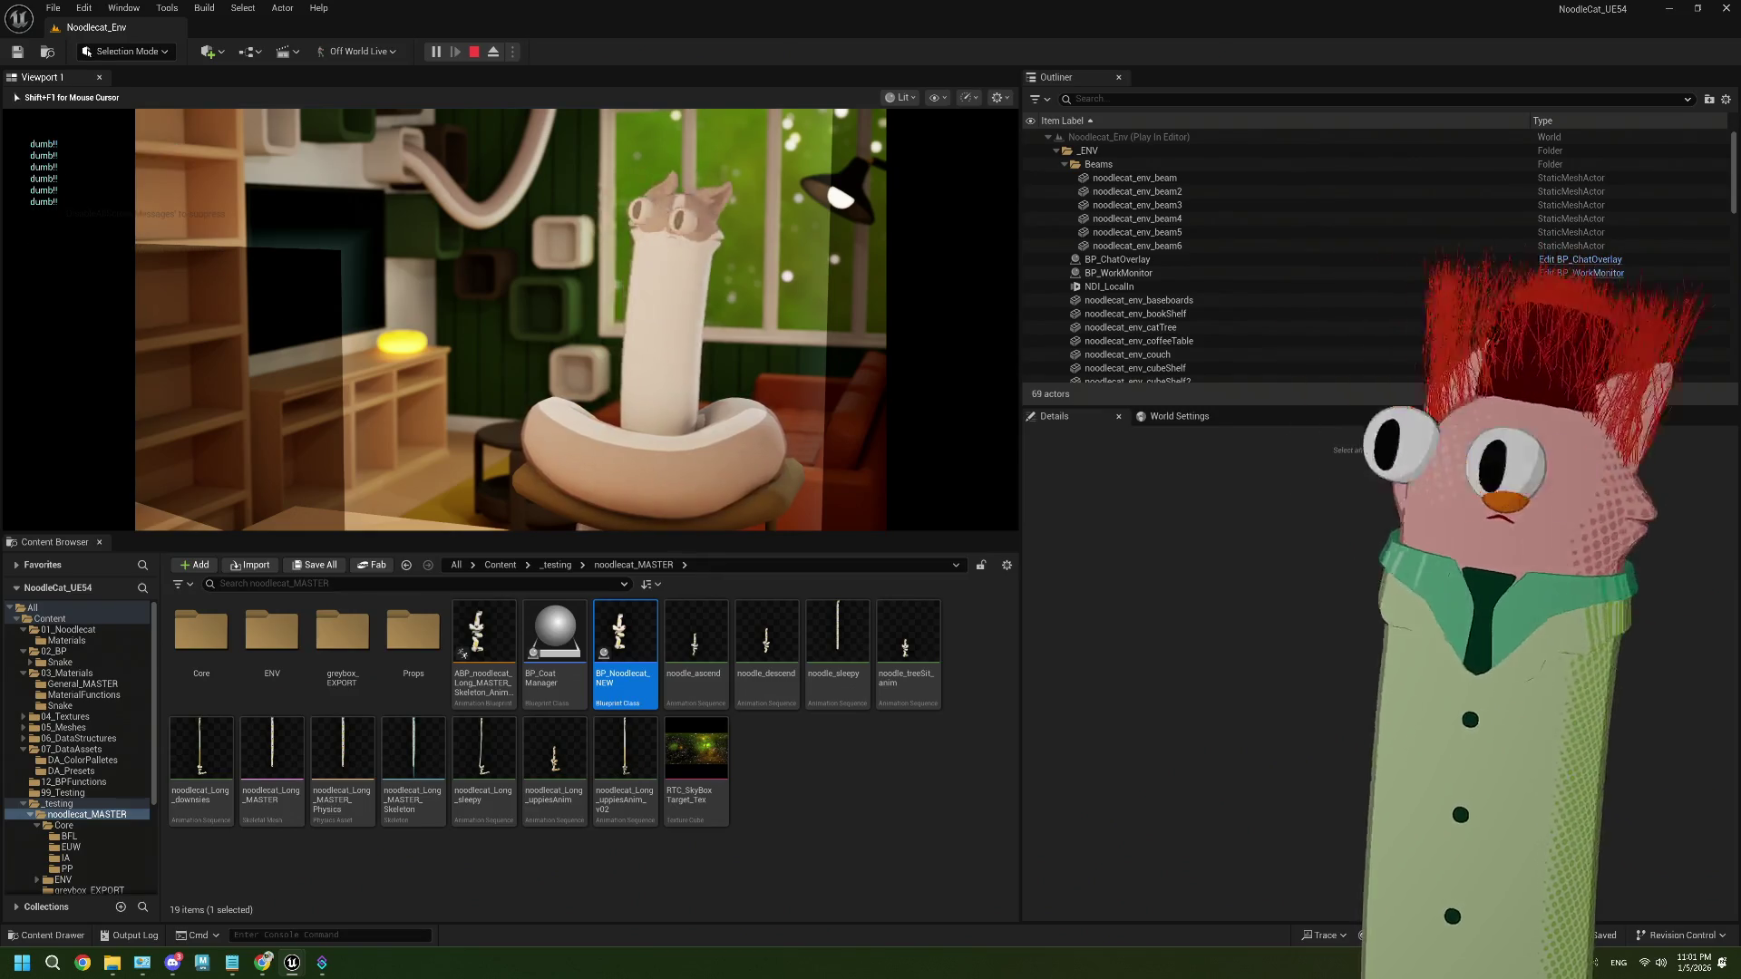
End the play test and open BP_CoatManager for editing
key("Escape")
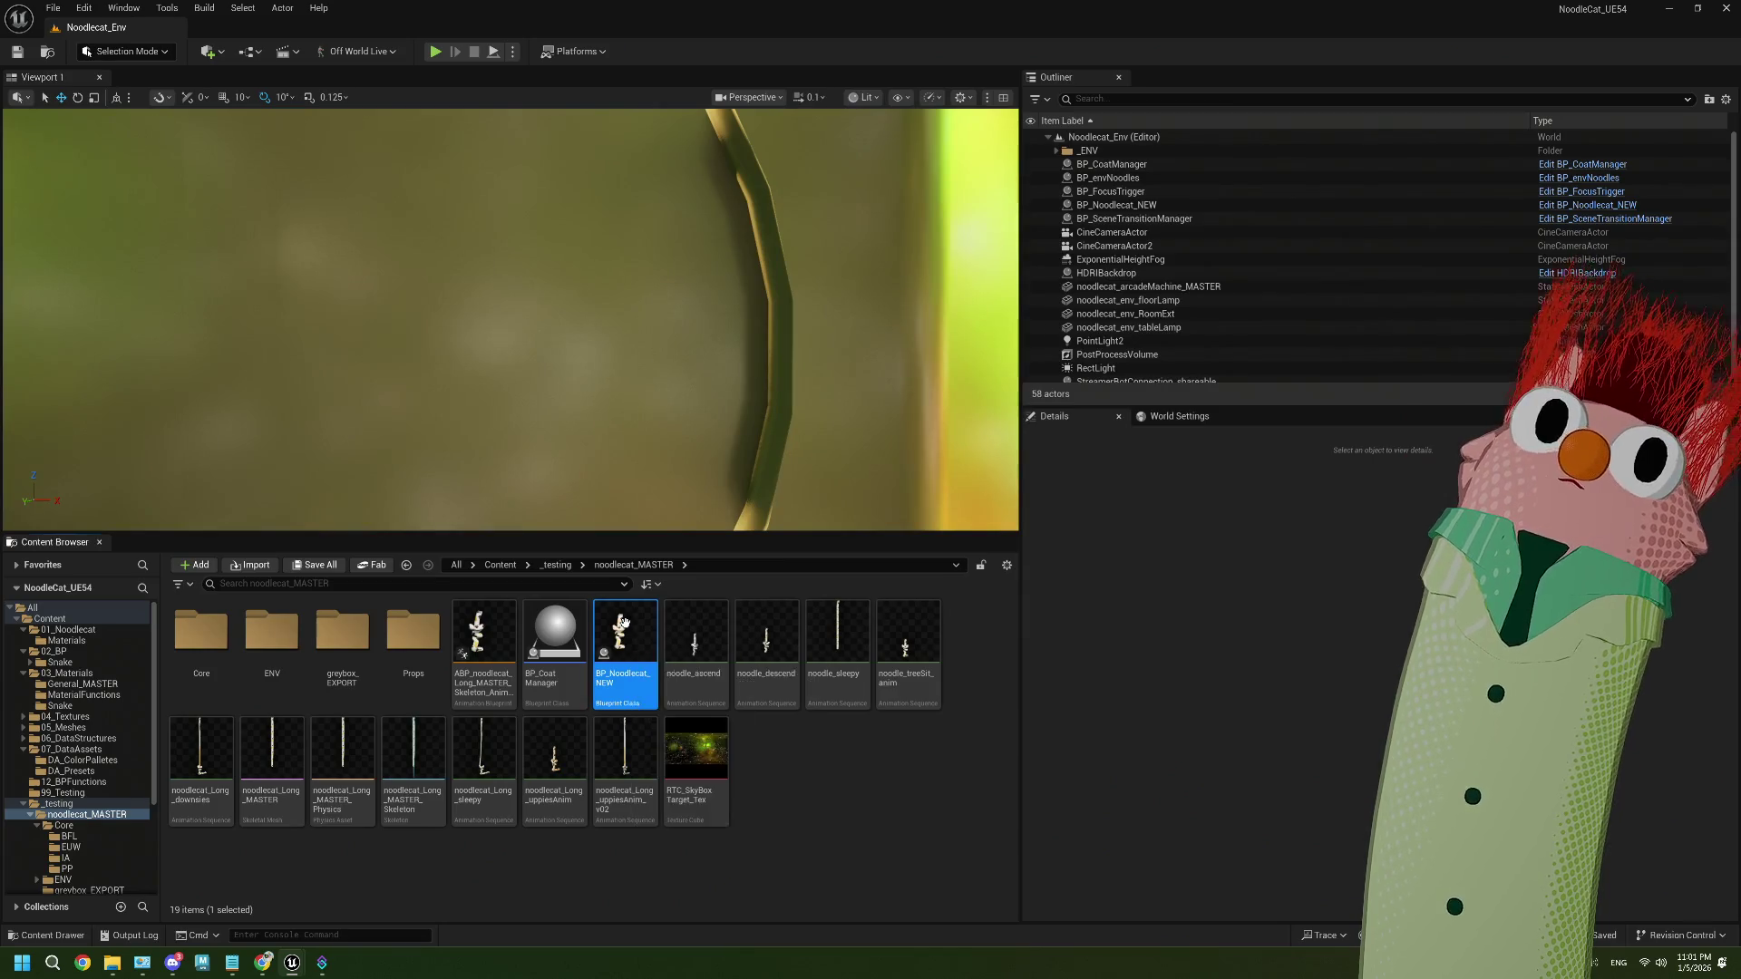
double_click(554, 635)
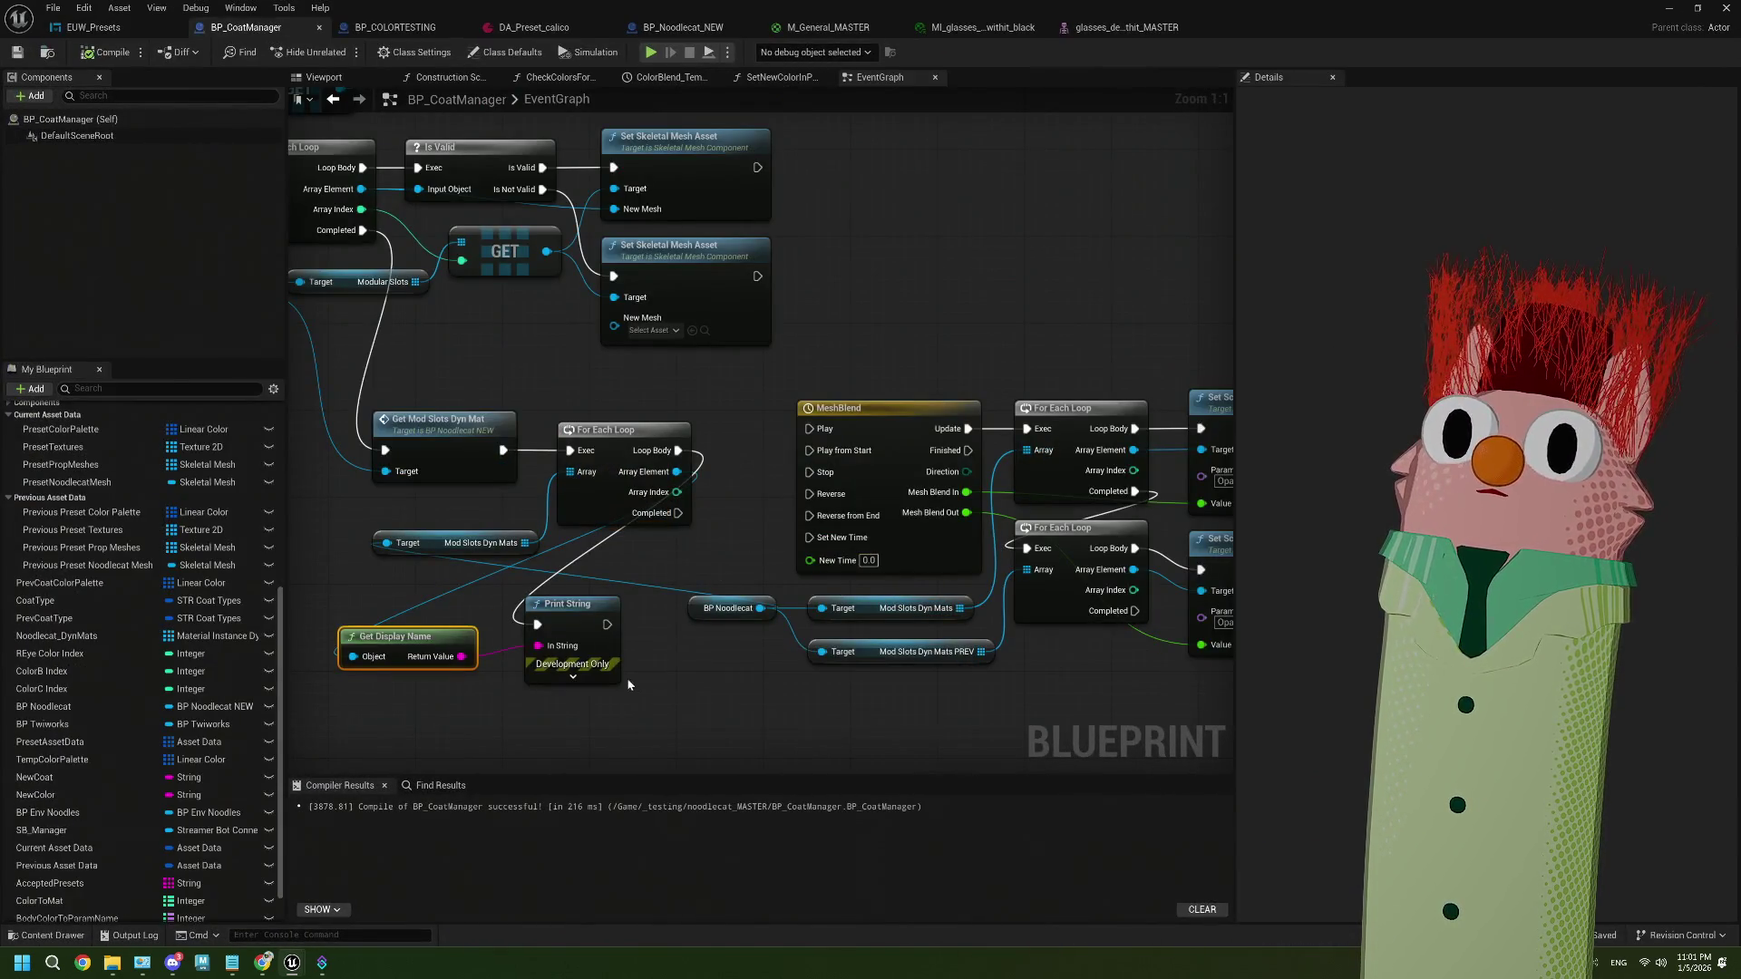
Wire the For Each Loop's Completed to MeshBlend's Play from Start, compile, and play-test
left_click_drag(679, 517, 810, 451)
left_click(107, 51)
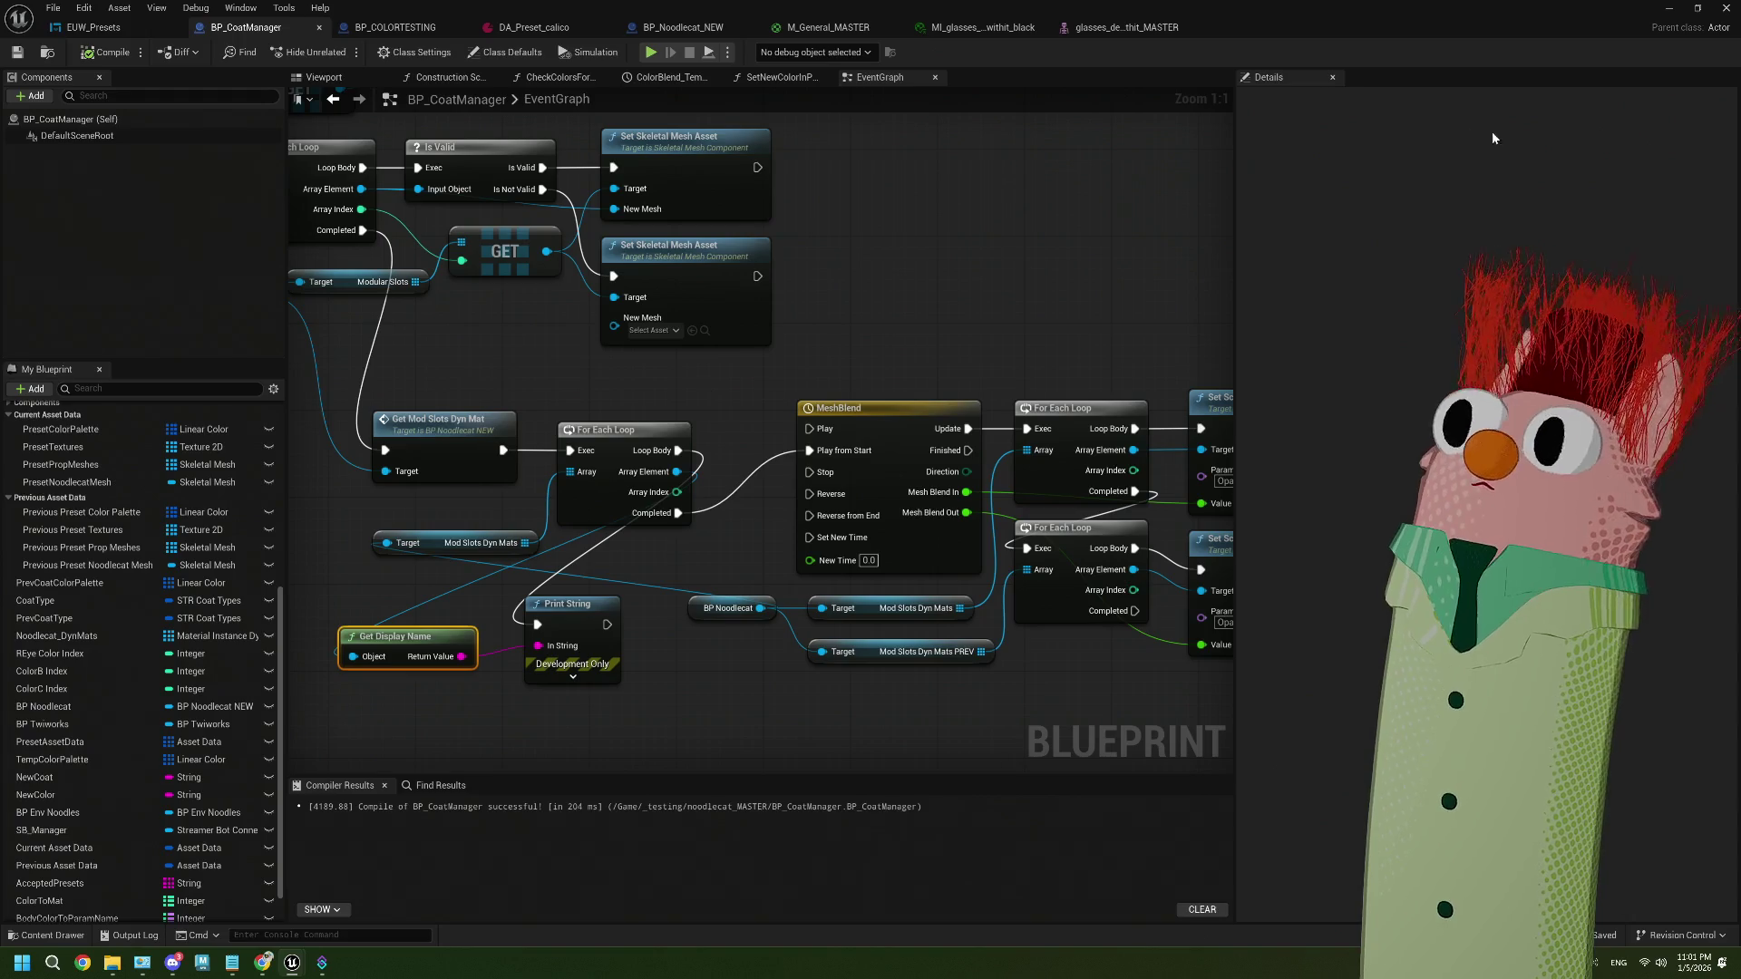
left_click(1665, 10)
left_click(436, 51)
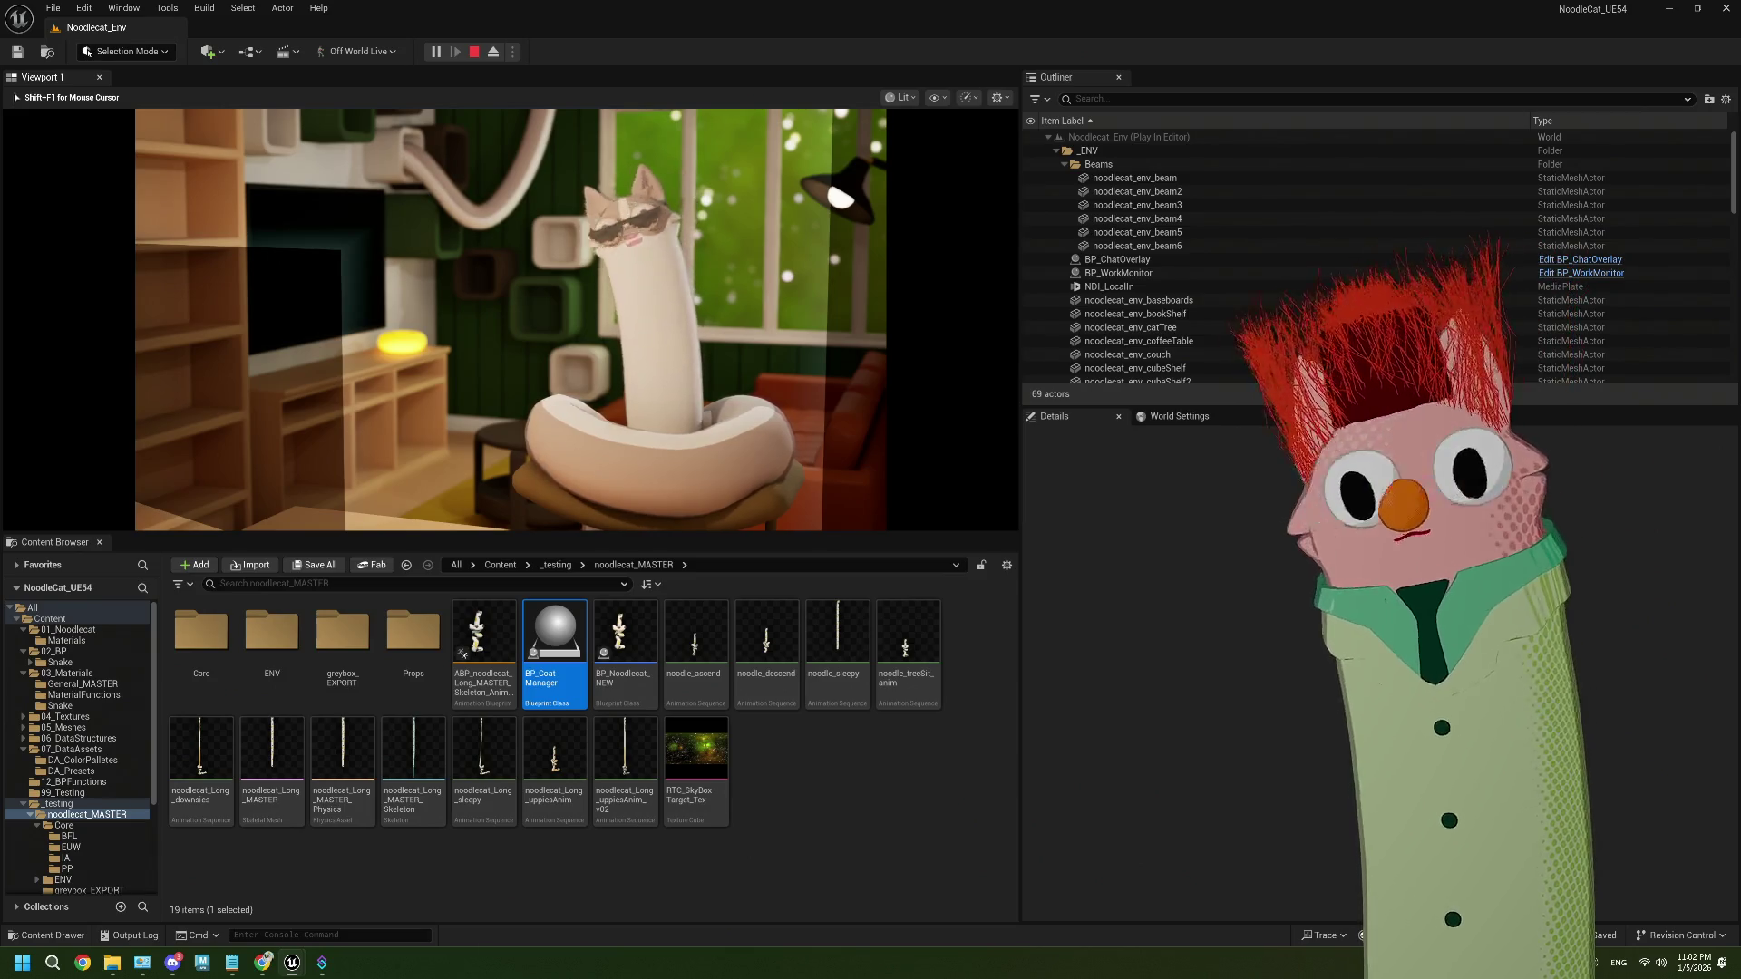
key("Escape")
Delete the debug Print String and unused loop nodes, wiring Get Mod Slots Dyn Mat into MeshBlend
double_click(554, 639)
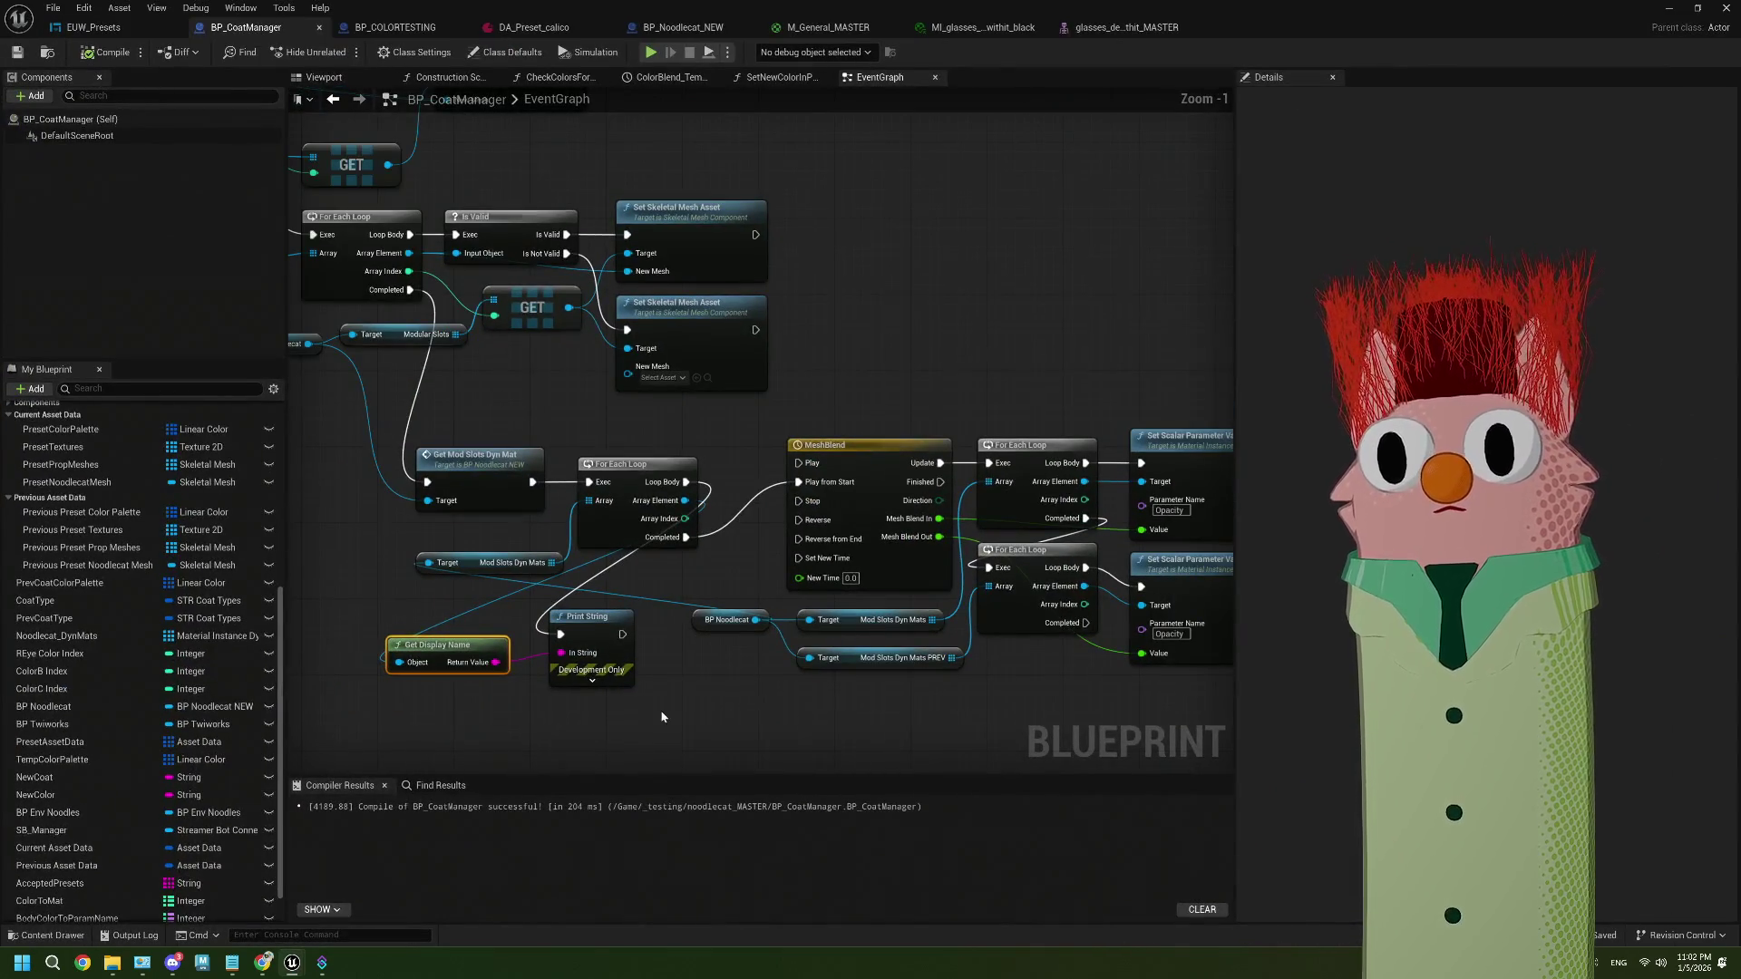
left_click_drag(693, 653, 542, 609)
key("Delete")
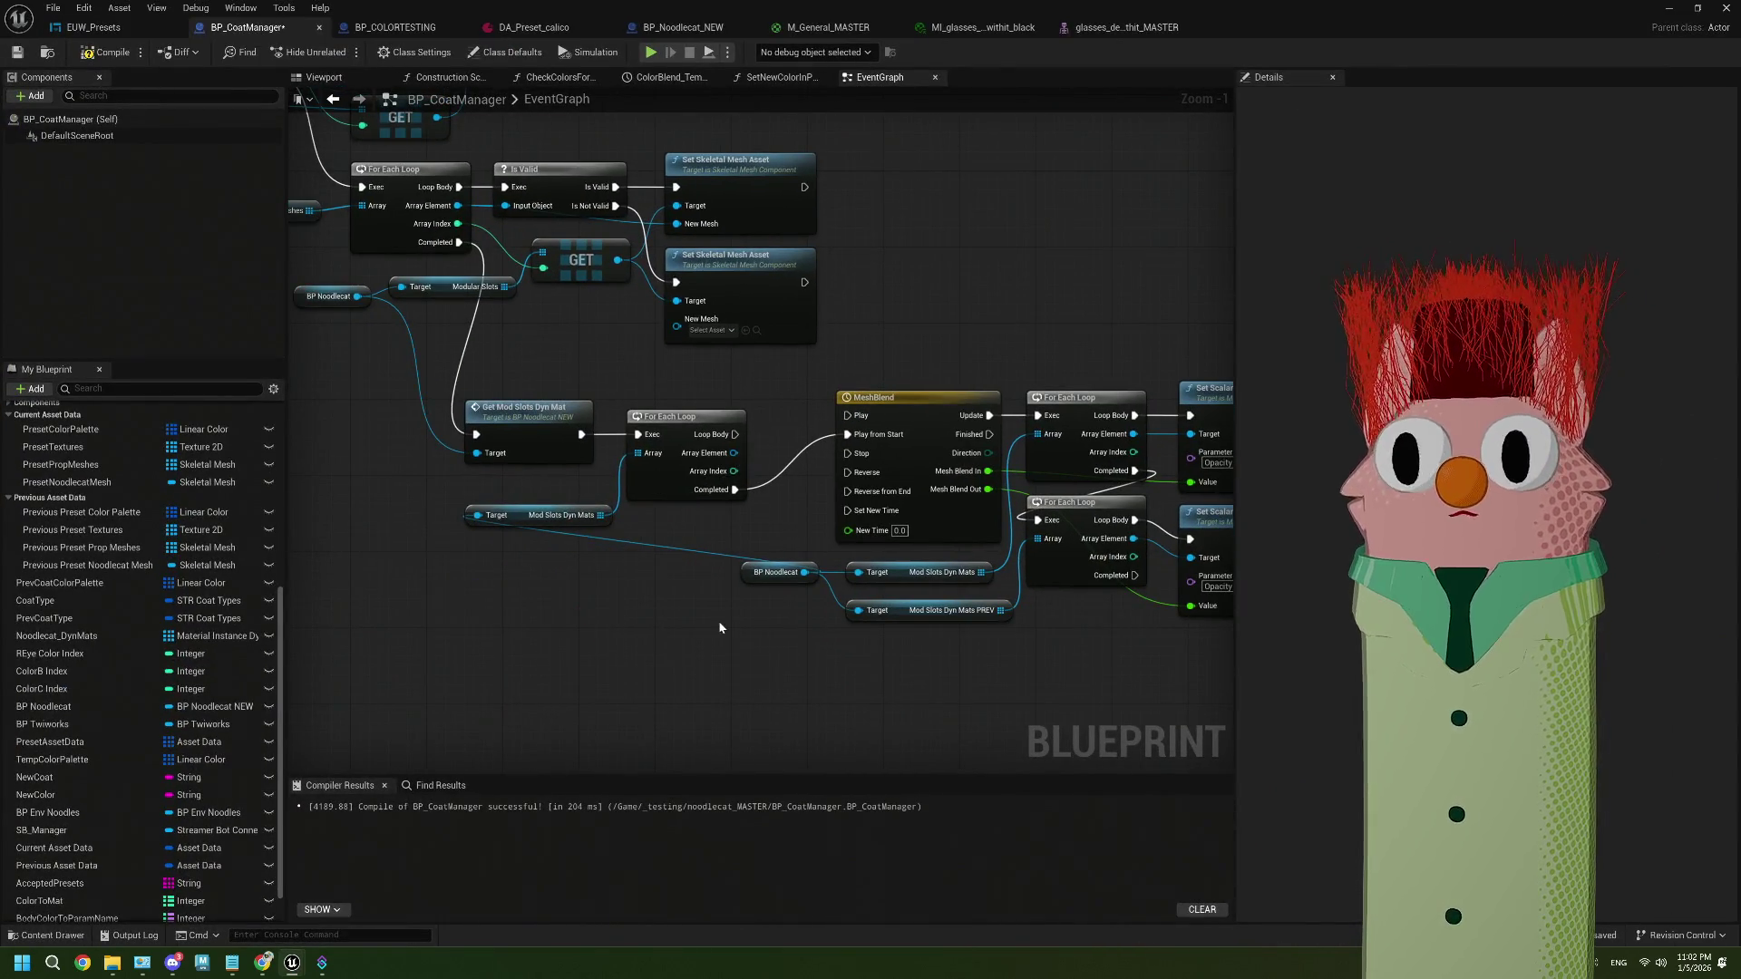
mouse_move(719, 628)
left_mouse_down()
mouse_move(599, 476)
mouse_move(595, 435)
mouse_move(847, 435)
left_mouse_up()
key("Delete")
left_click_drag(566, 434, 765, 434)
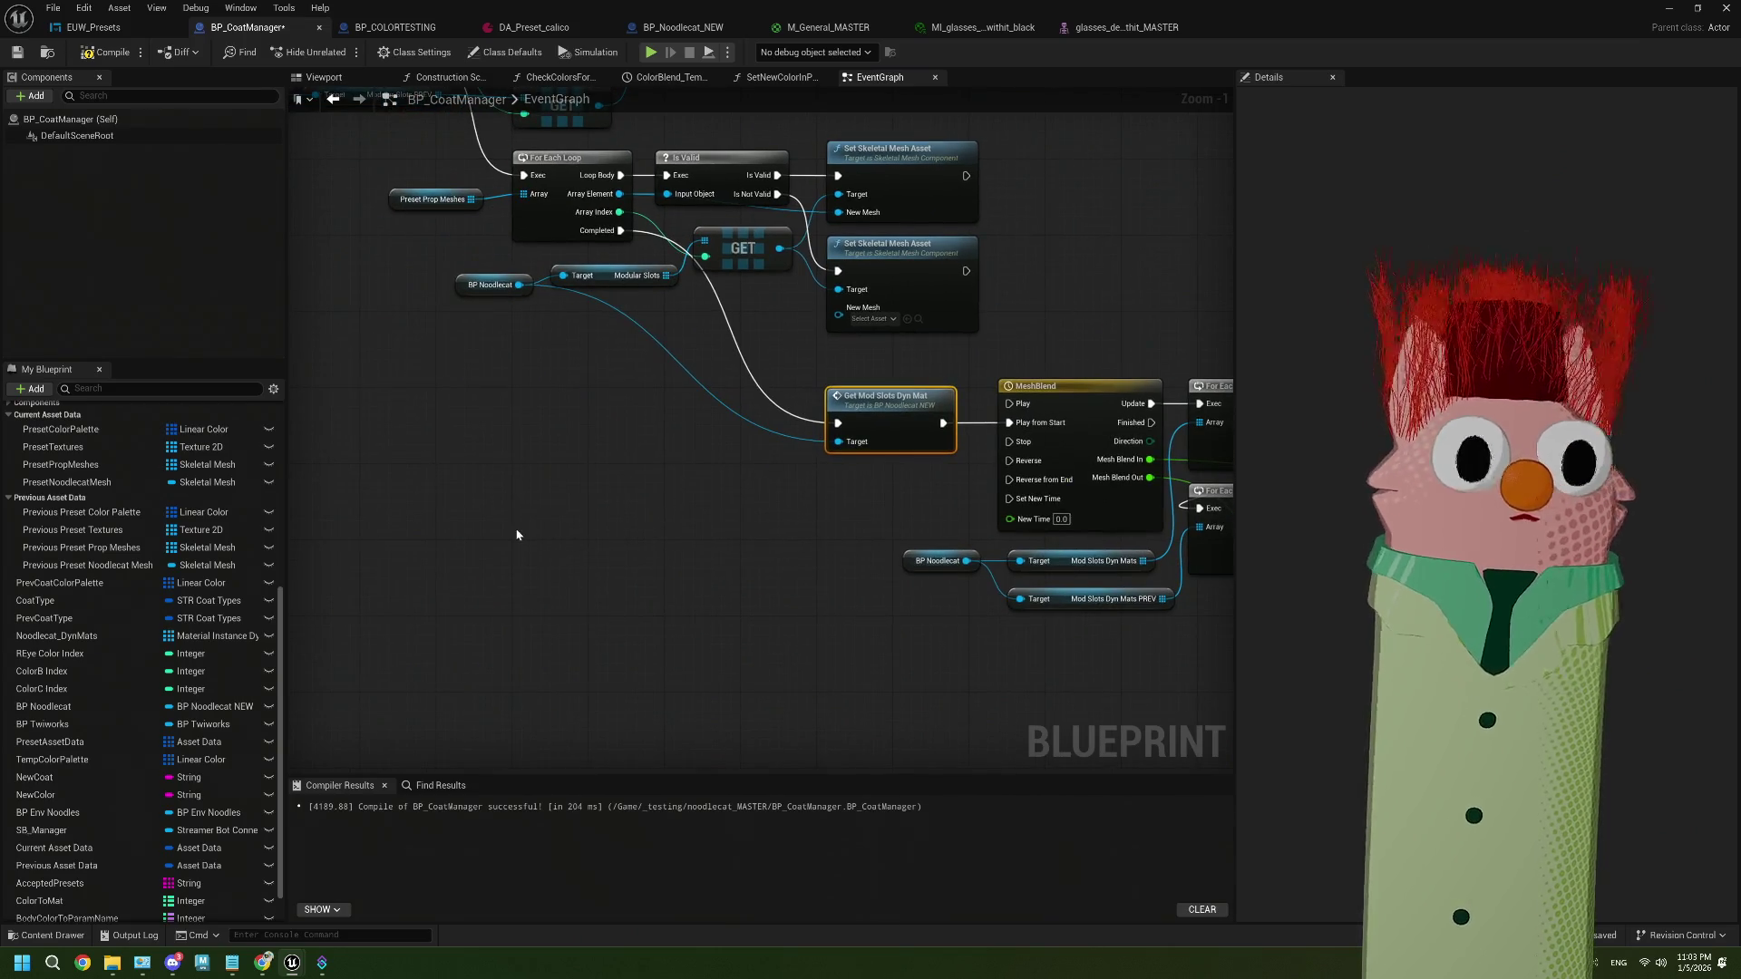
Add a comment reading 'Check opacity blends also materials disappear after blend out then come back'
key("c")
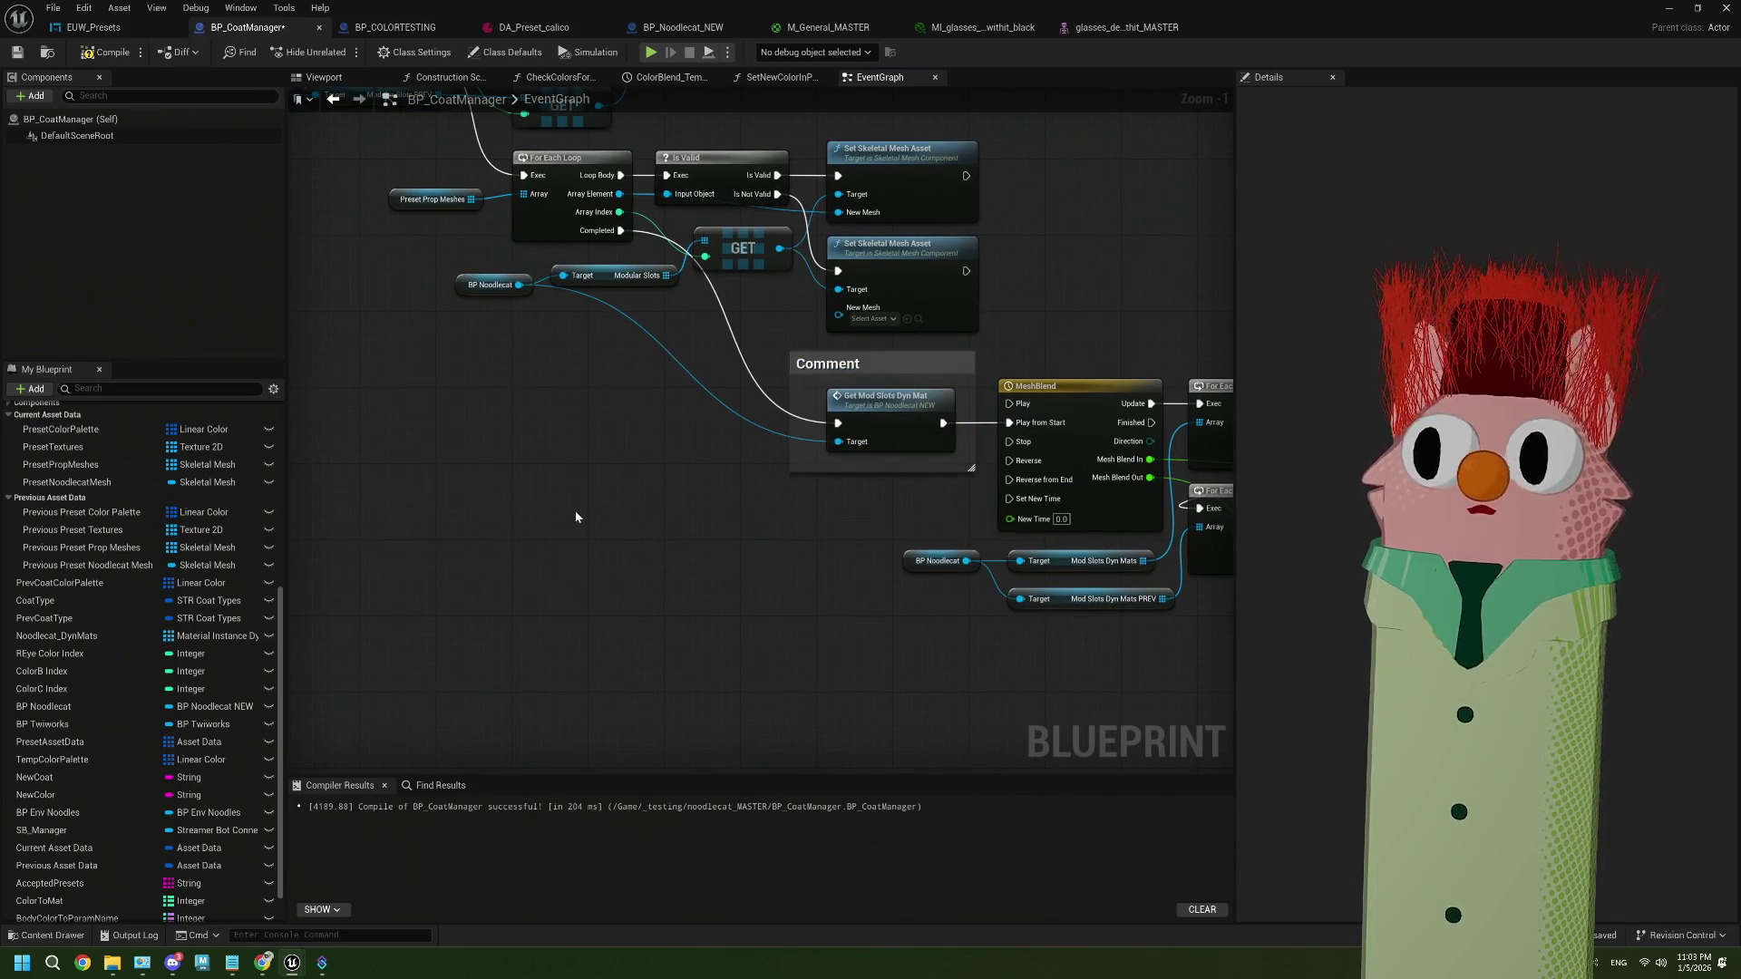
key("ctrl+z")
type("c")
type("Ch")
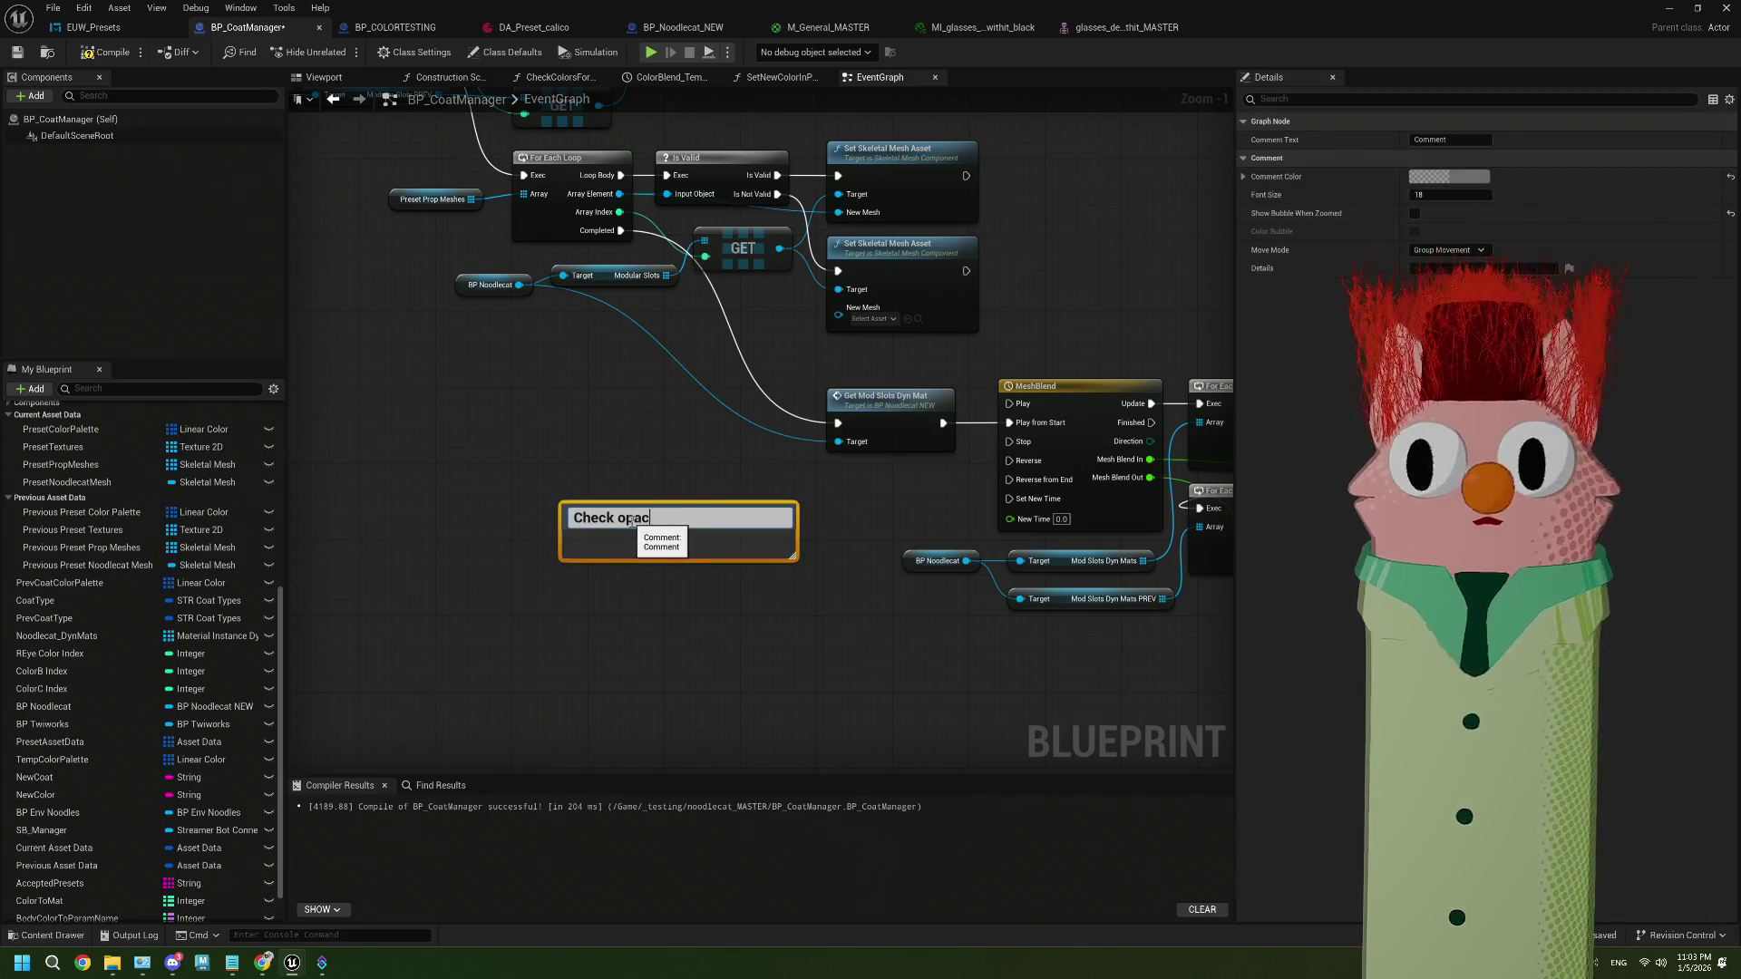
type("s")
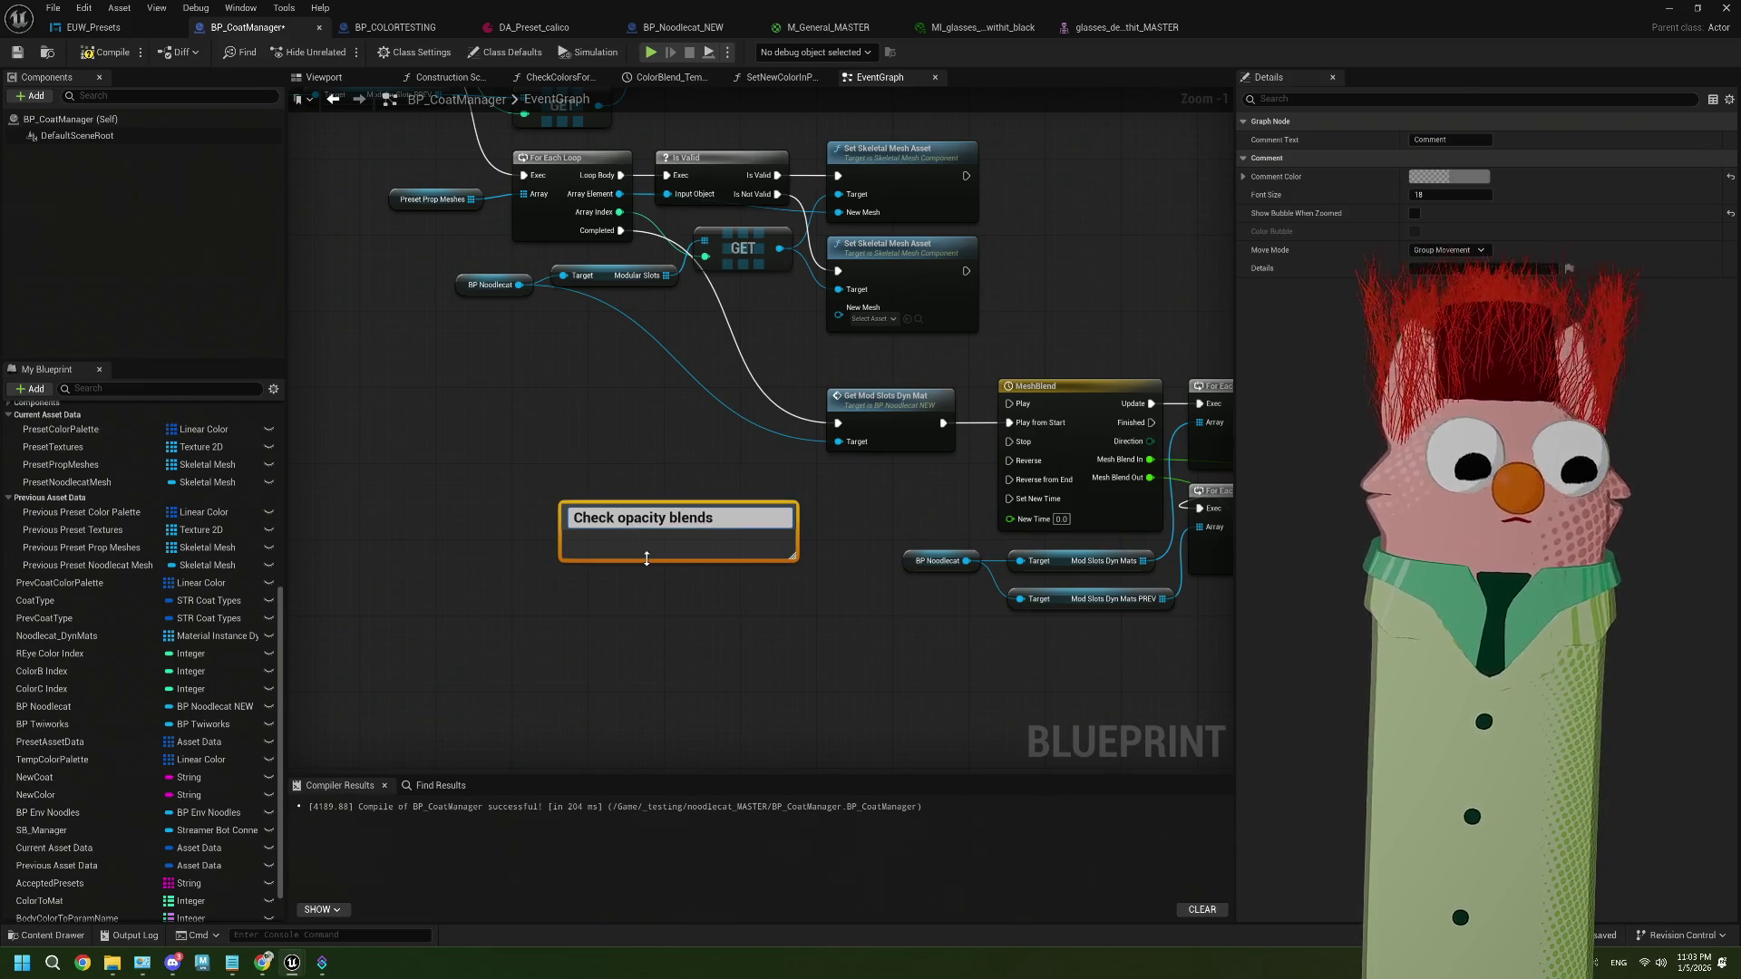
key("shift+Return")
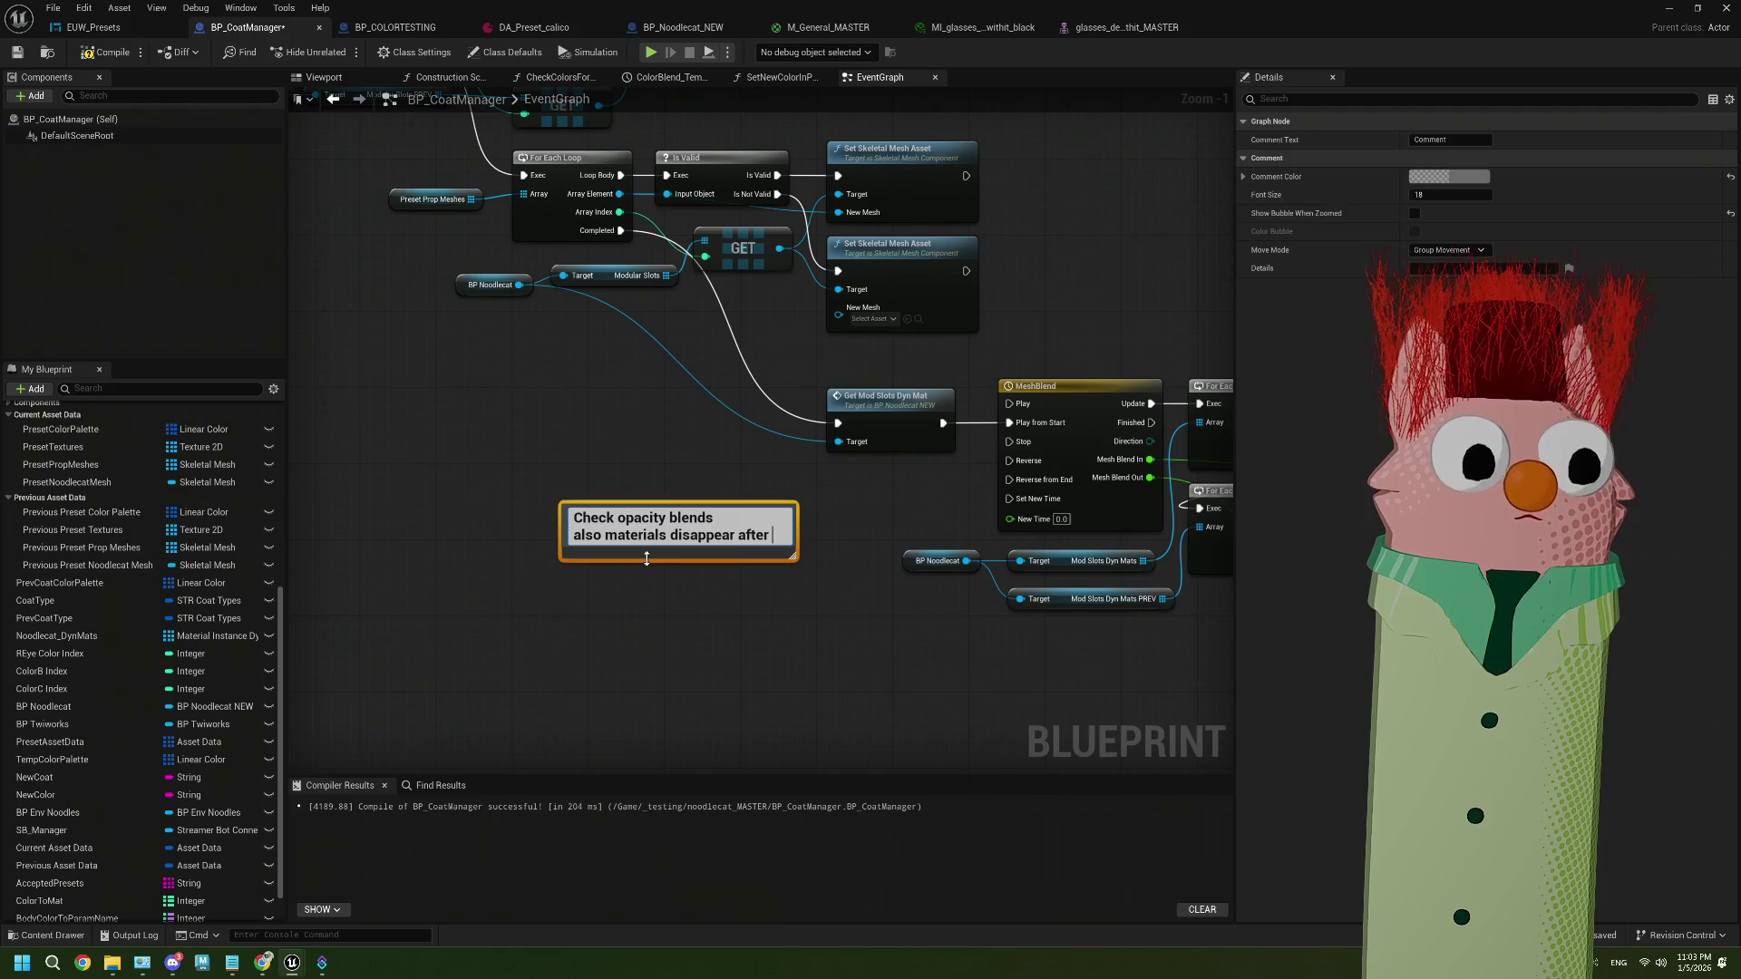
type("also materials disappear after")
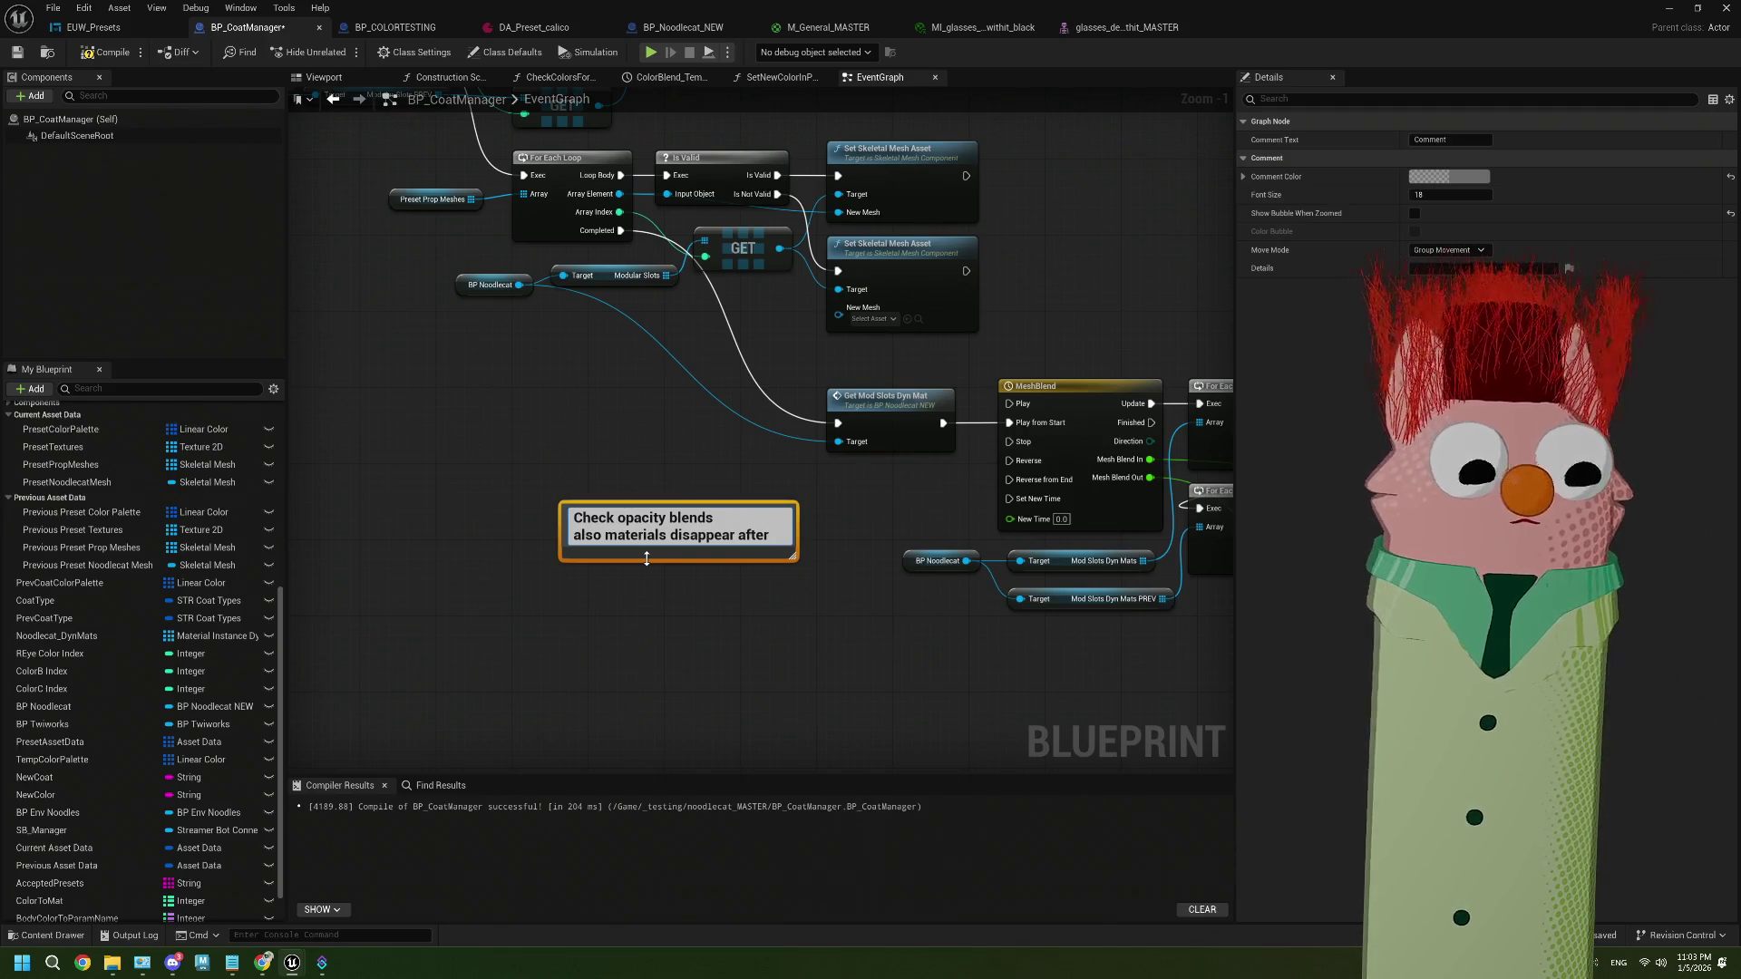
type("blen")
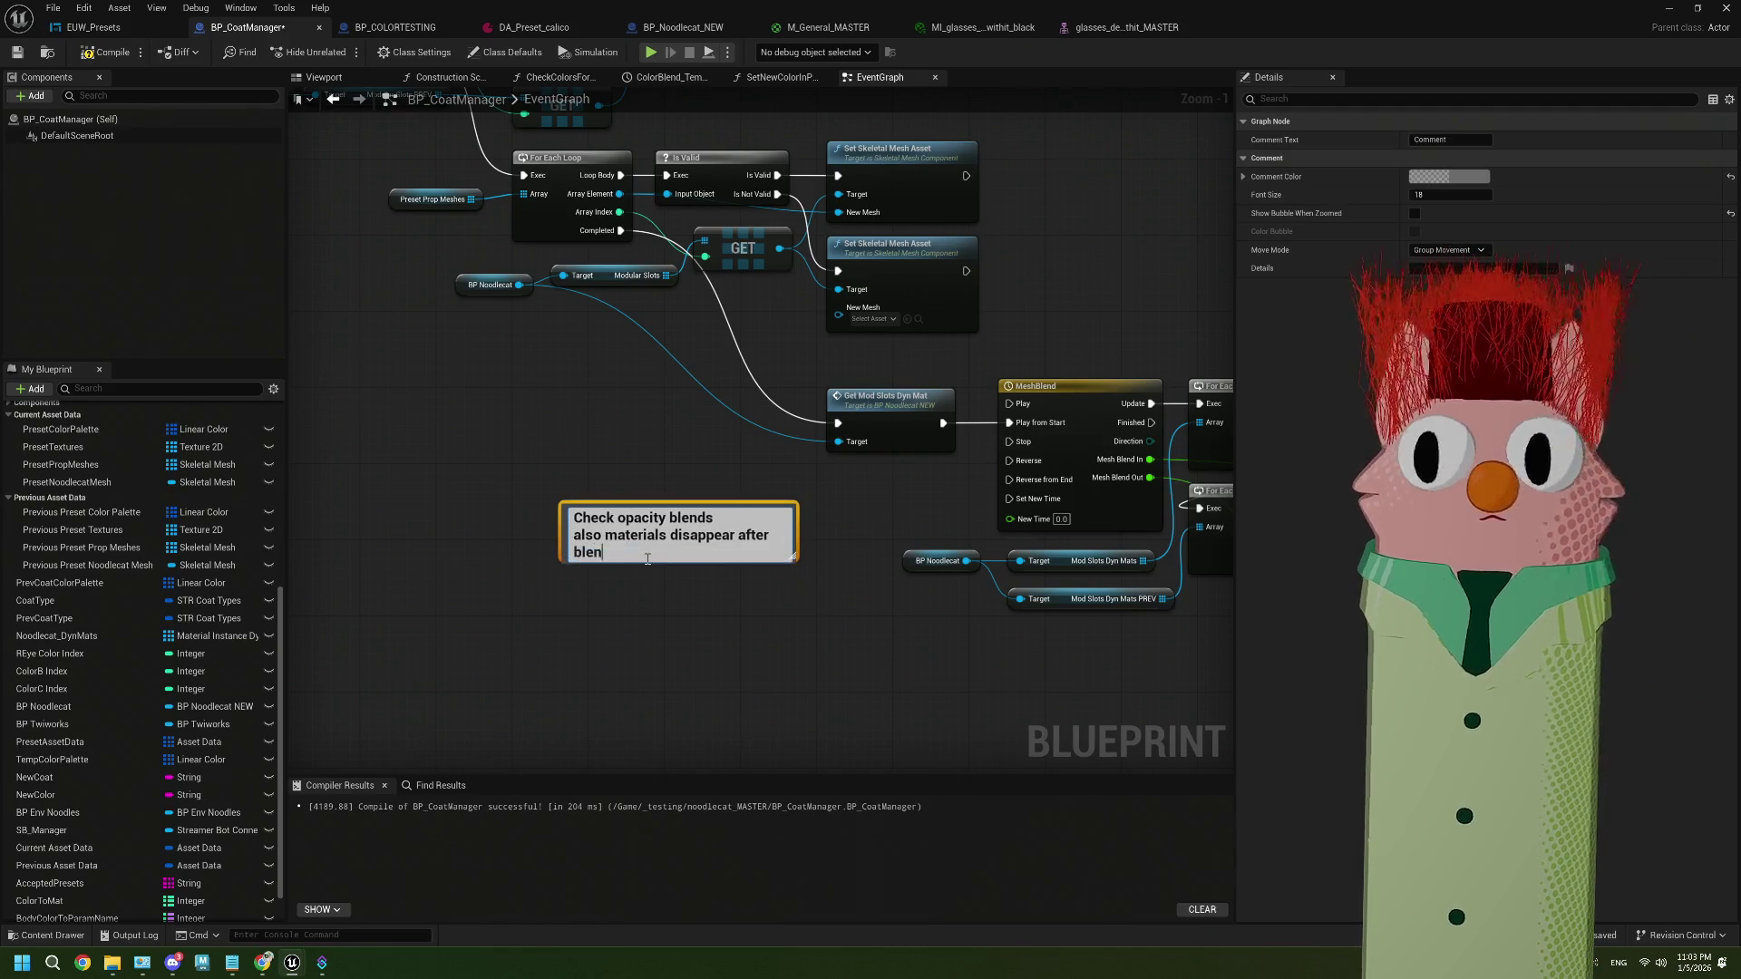
type("d ou")
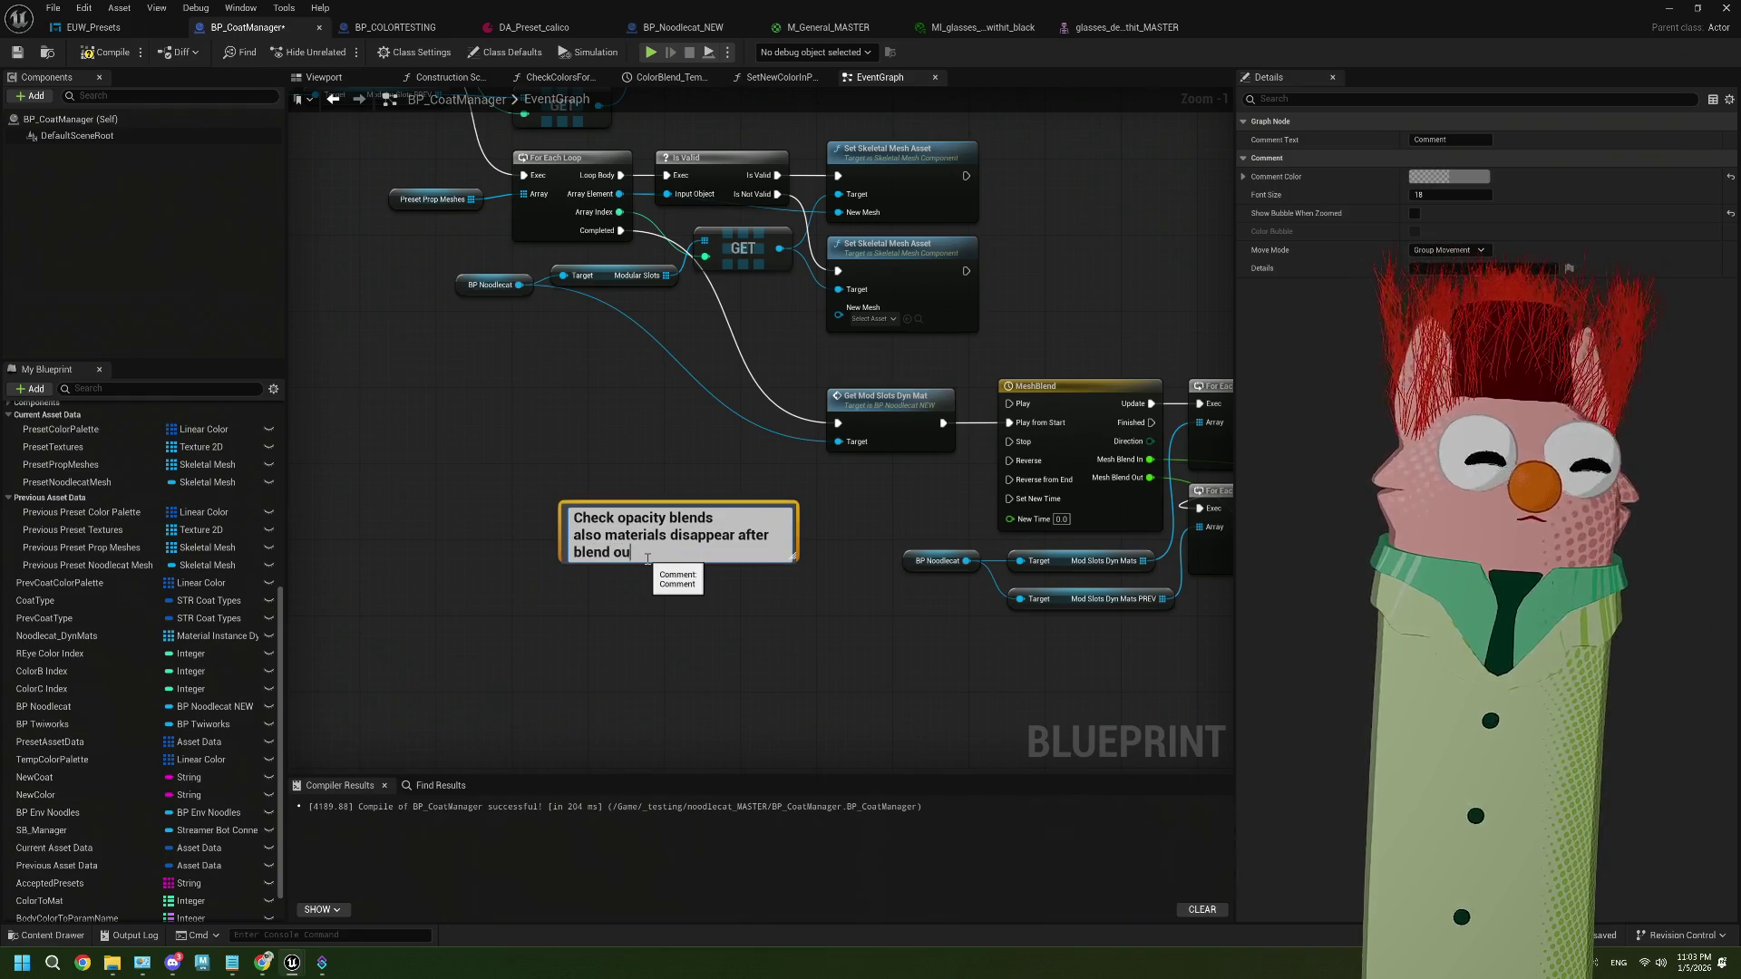
type("t then come back")
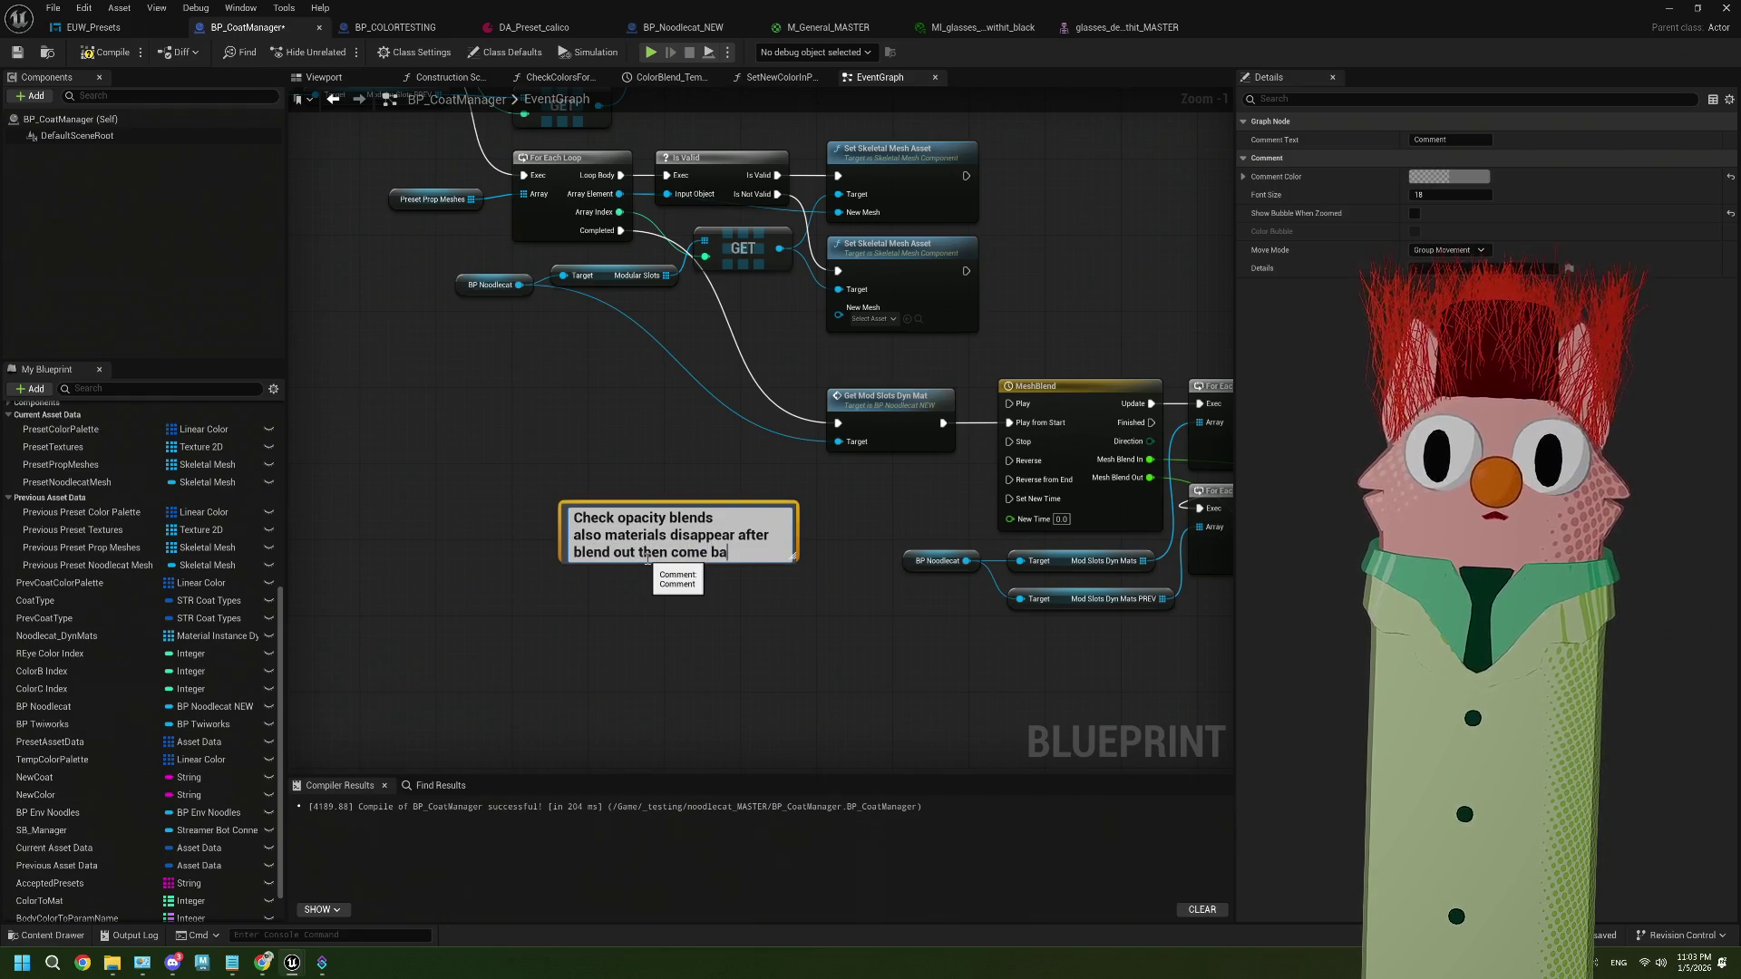
left_click(789, 681)
mouse_move(779, 540)
left_mouse_down()
mouse_move(918, 530)
mouse_move(929, 503)
mouse_move(958, 504)
left_mouse_up()
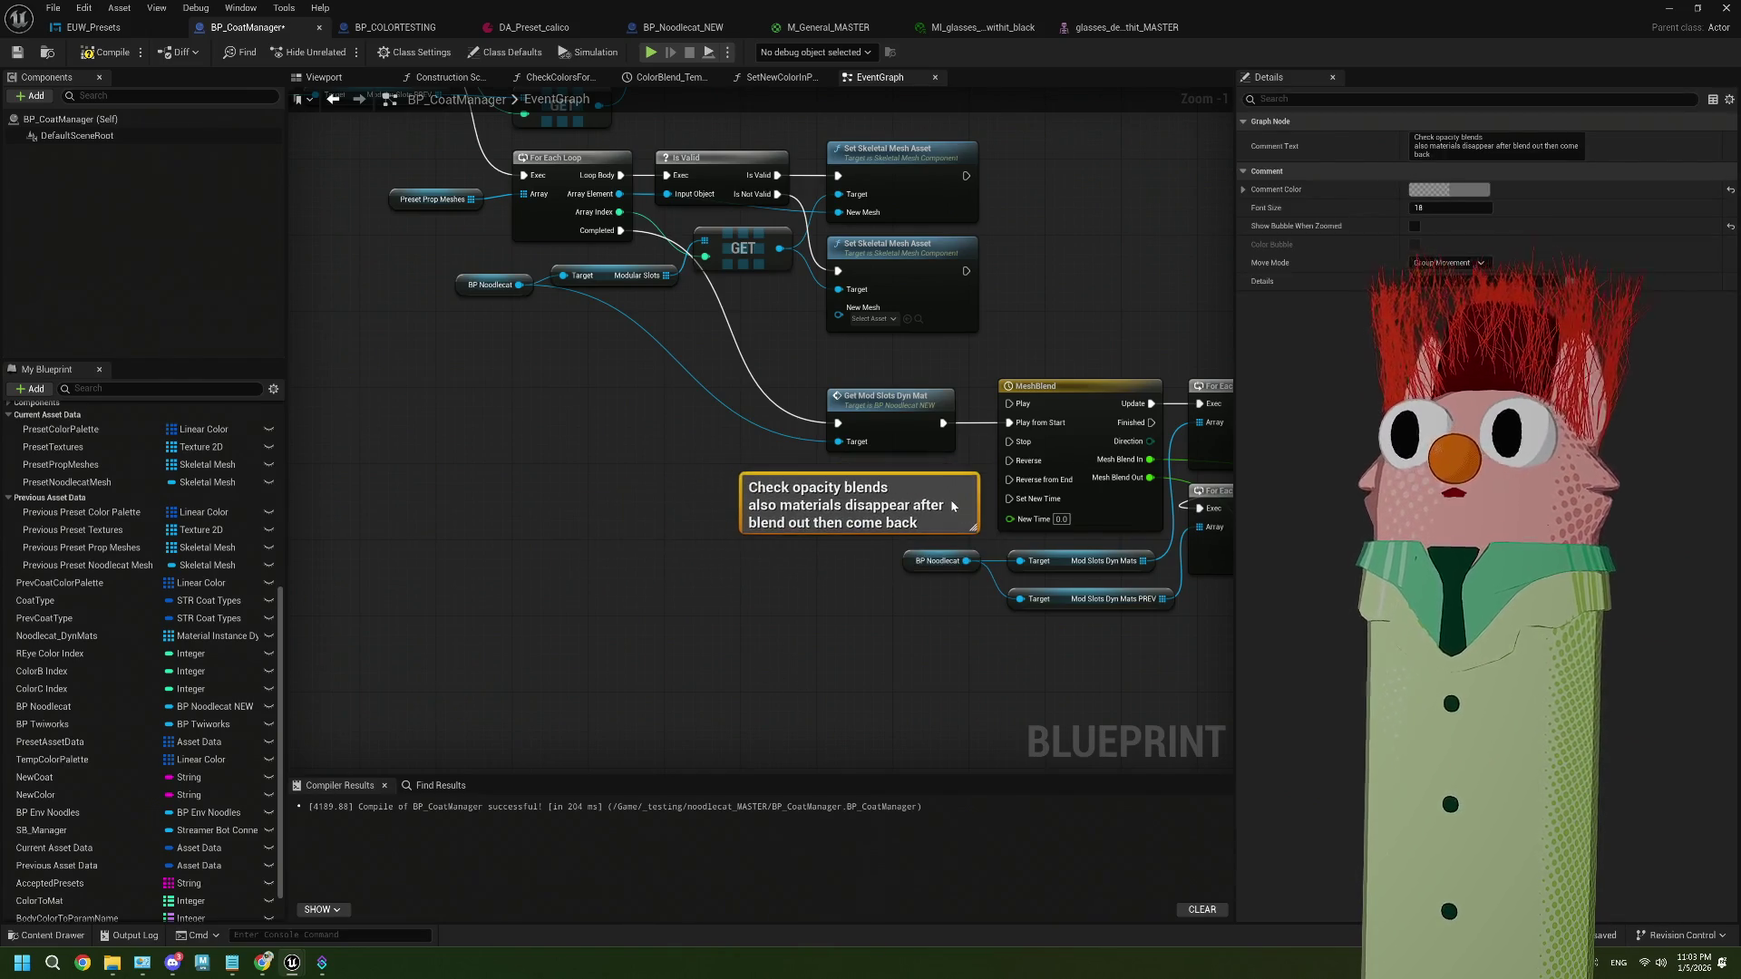
Set the comment's colour to red in the Color Picker
left_click(1449, 188)
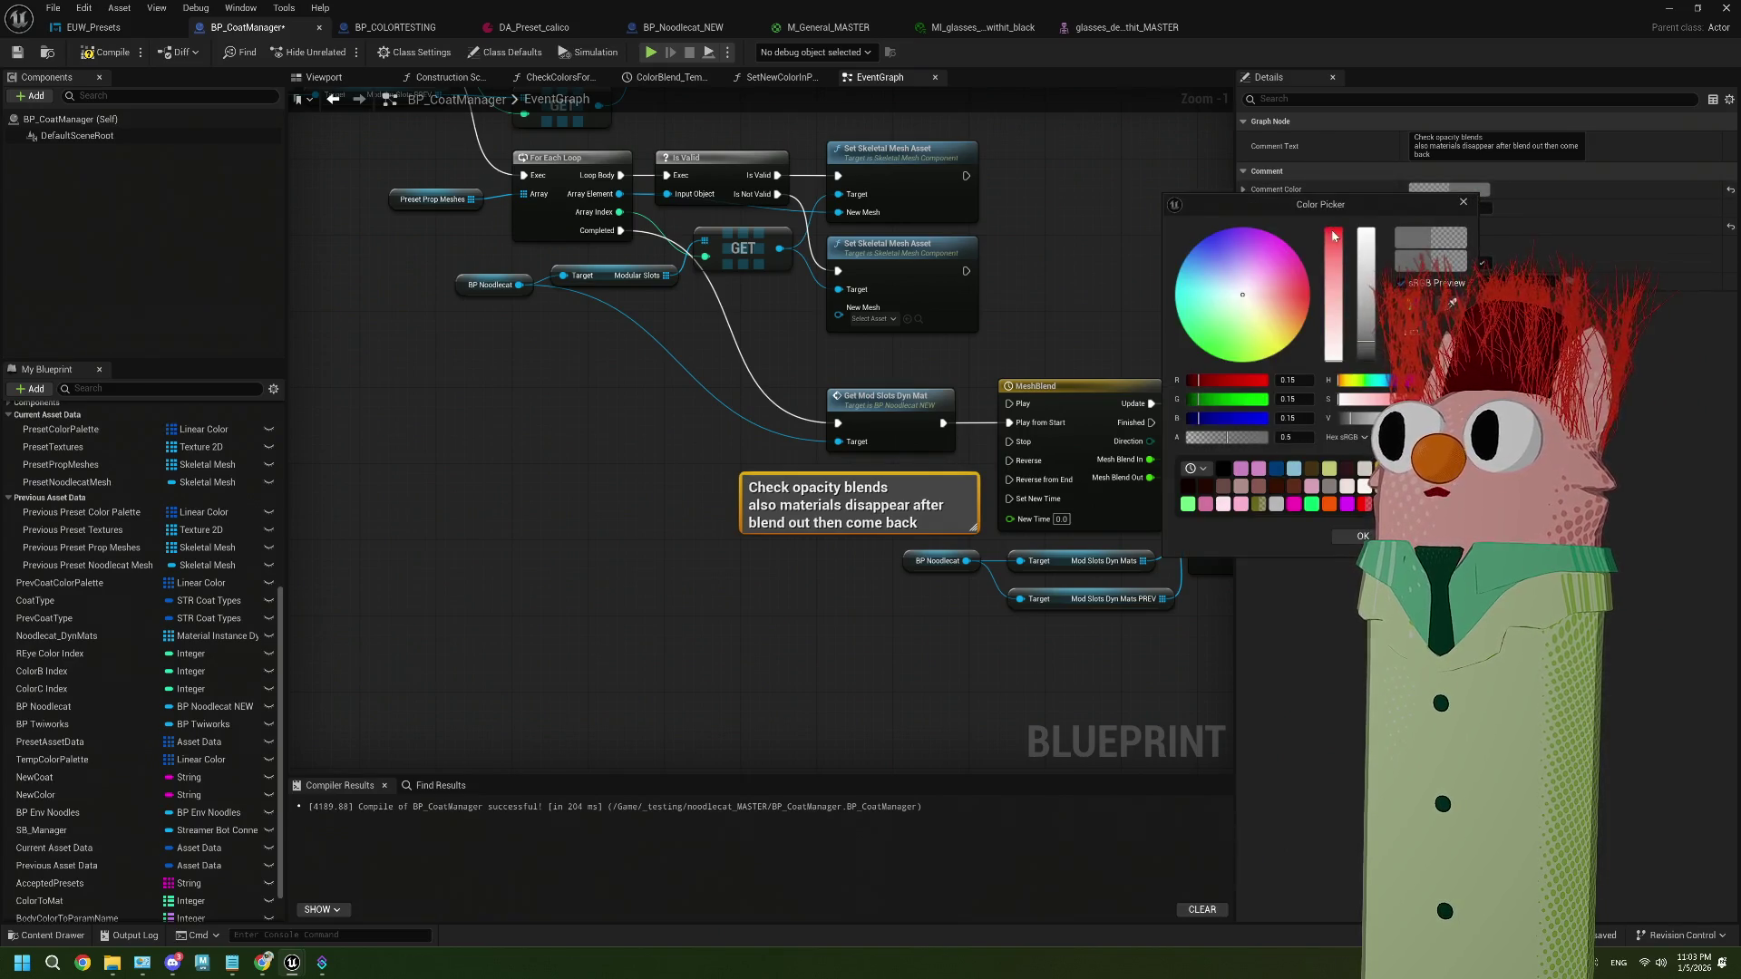
left_click(1364, 503)
left_click(1356, 536)
left_click(949, 687)
scroll(949, 688, "down", 2)
scroll(948, 688, "down", 5)
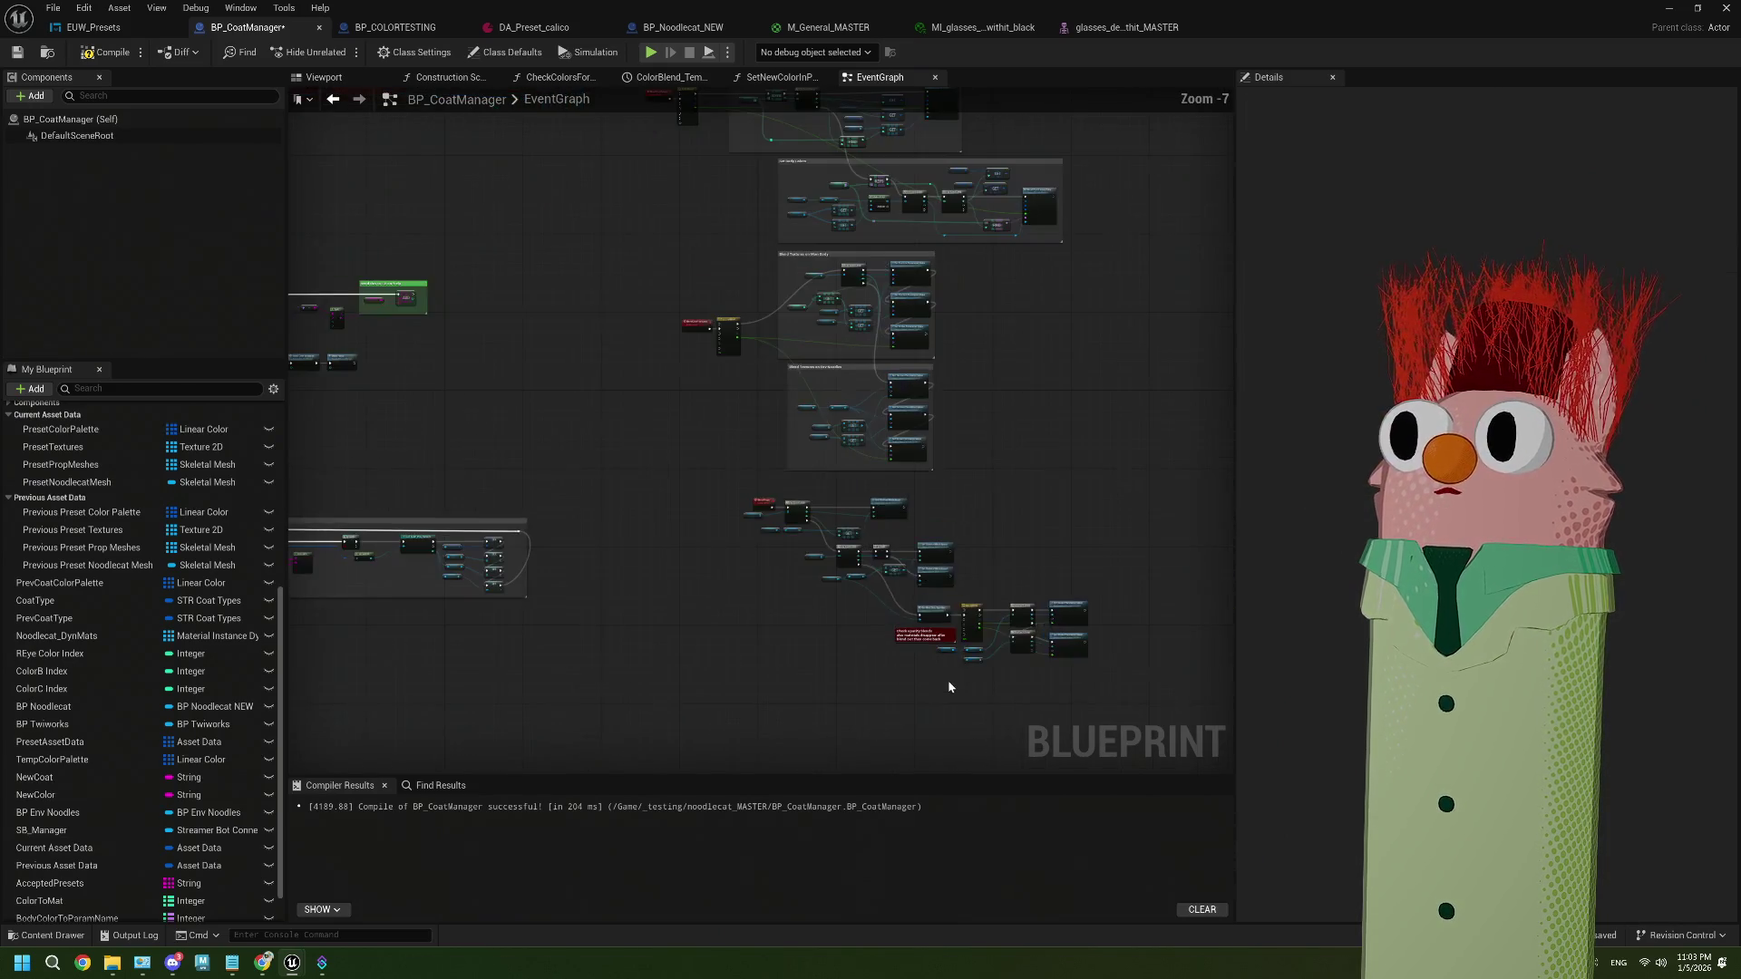
Compile BP_CoatManager
scroll(905, 707, "up", 3)
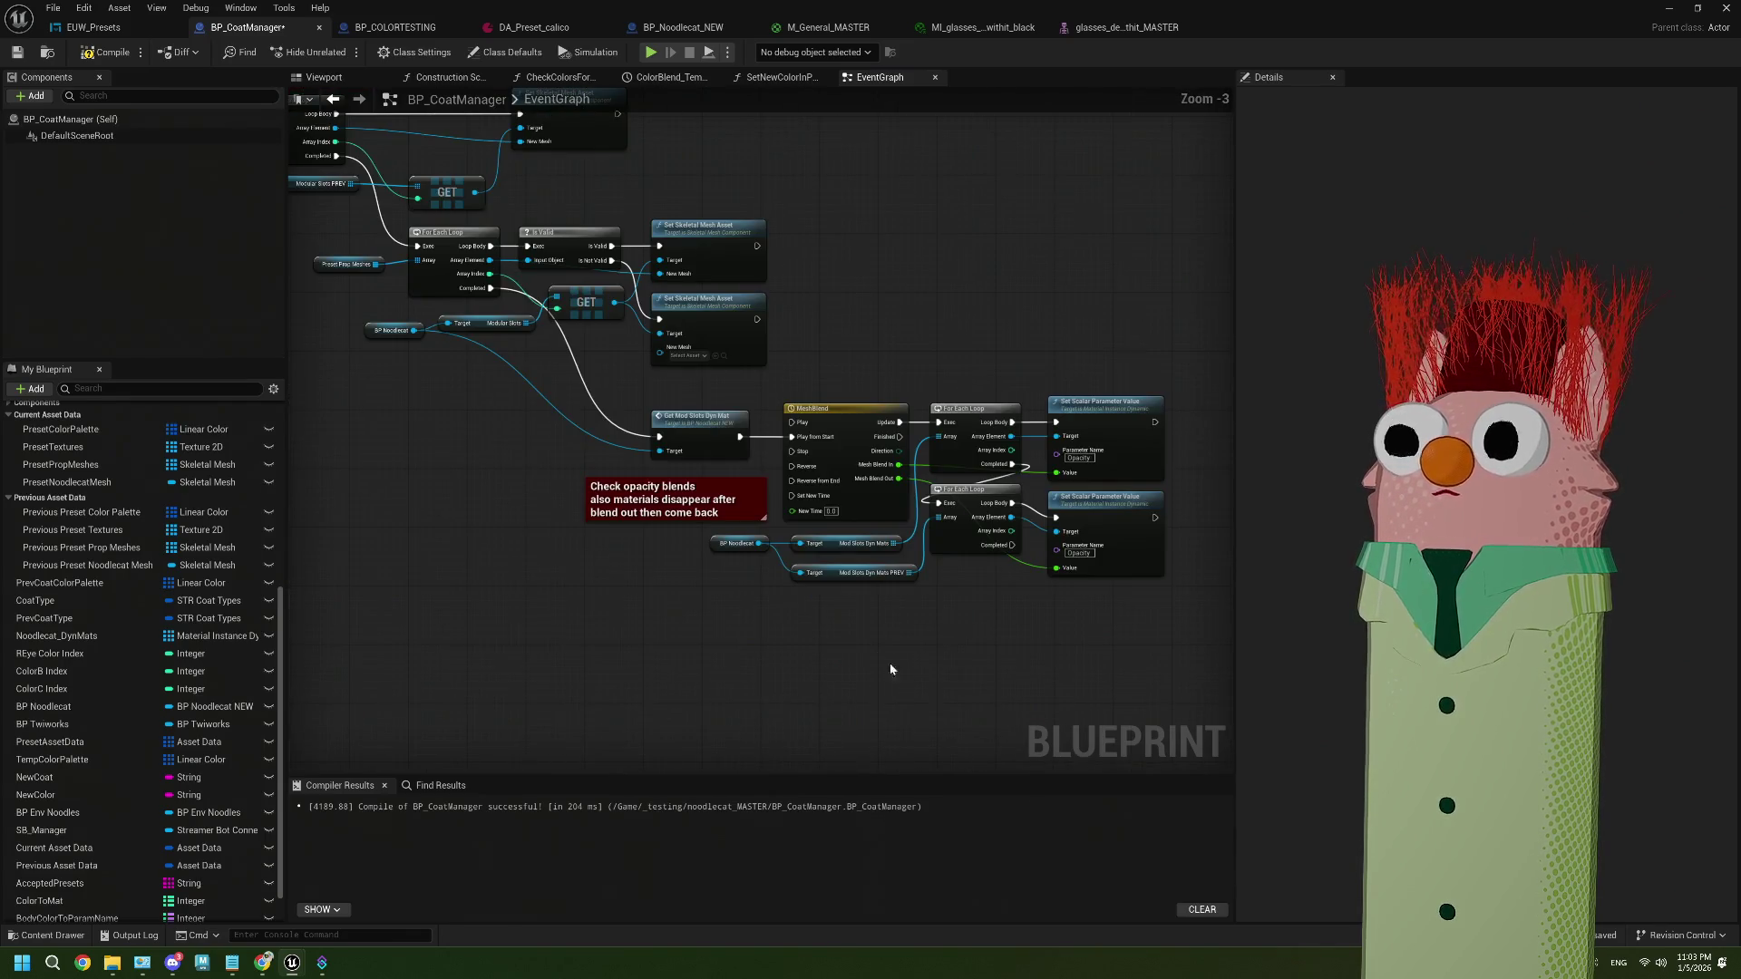
scroll(811, 607, "up", 1)
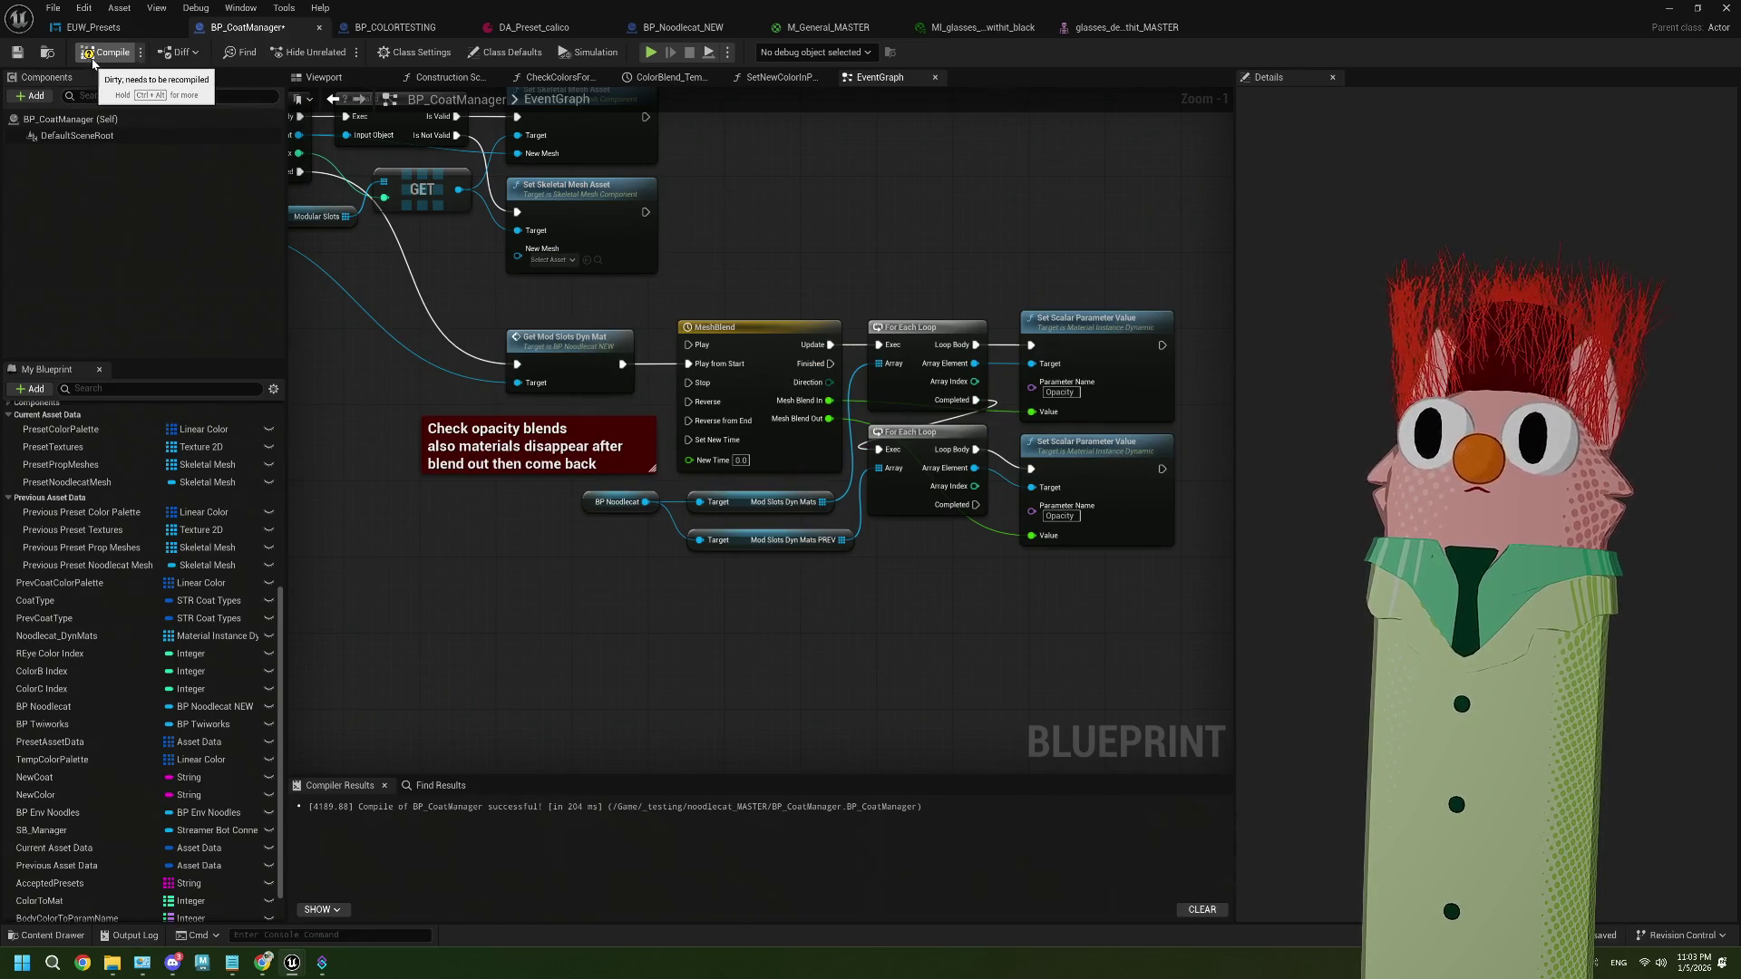
left_click(93, 56)
scroll(518, 500, "down", 2)
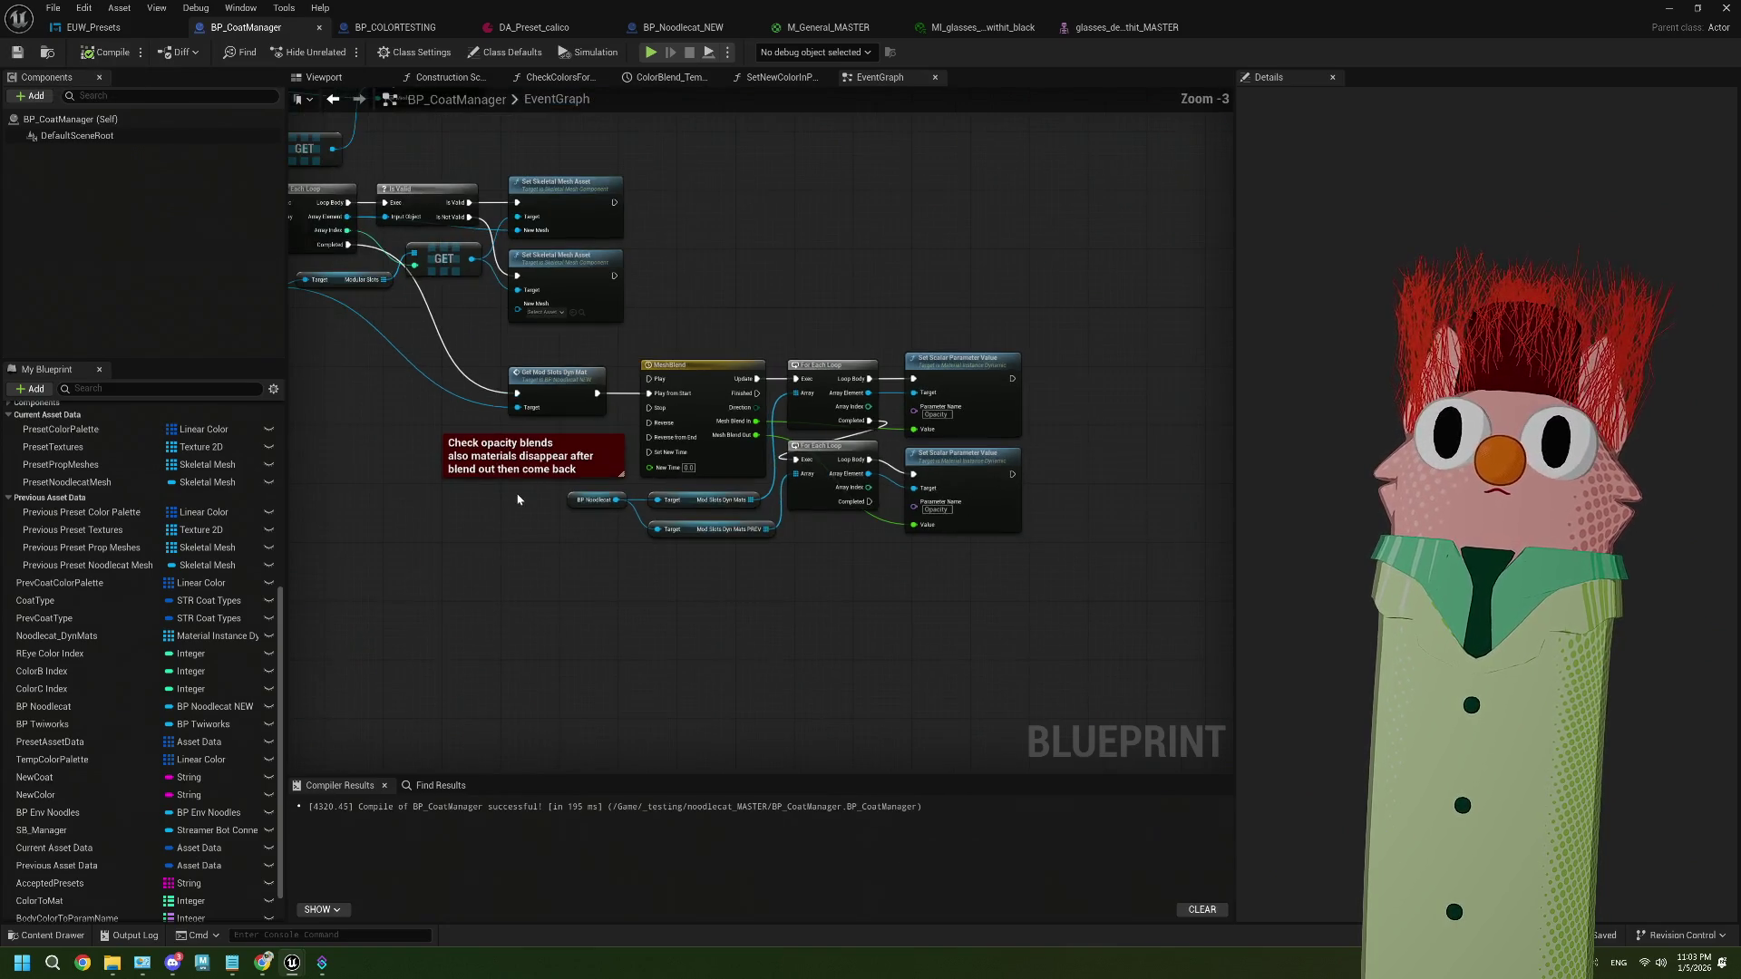
scroll(634, 517, "down", 2)
Select the red REVISIT WHEN DATA ASSETS ARE FIGURED OUT comment group and move it down-right
mouse_move(769, 534)
left_mouse_down()
mouse_move(660, 532)
mouse_move(847, 508)
left_mouse_up()
scroll(660, 409, "up", 1)
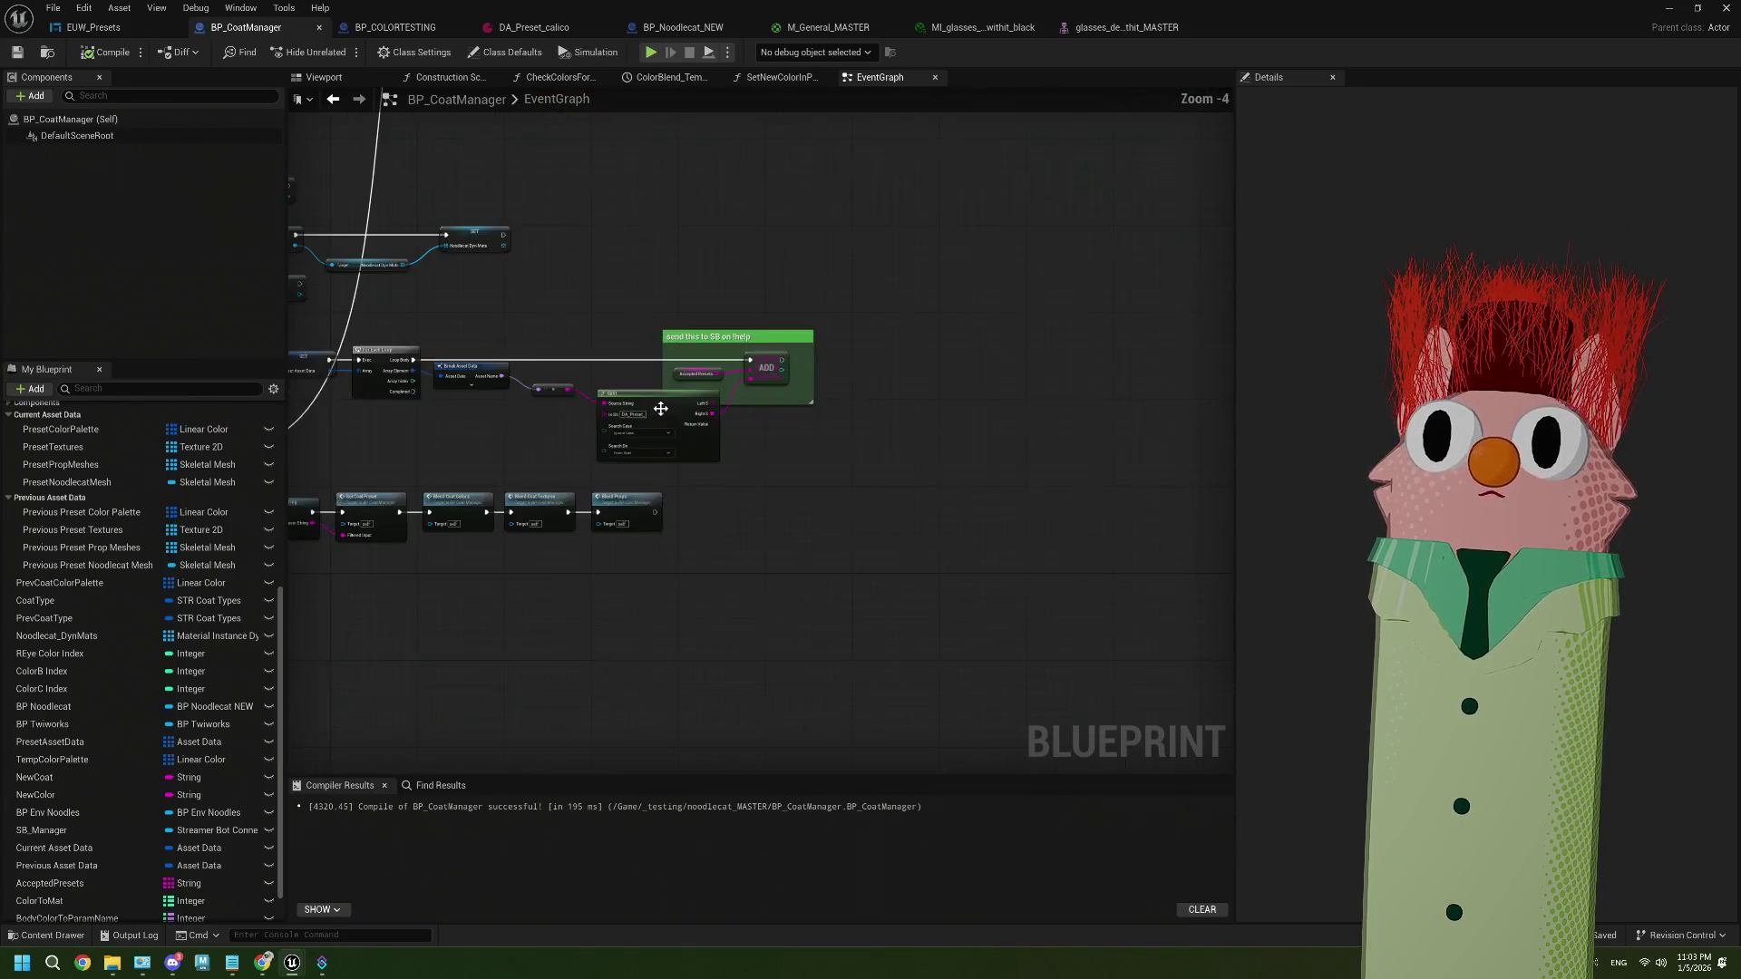
scroll(660, 409, "up", 1)
scroll(813, 488, "down", 2)
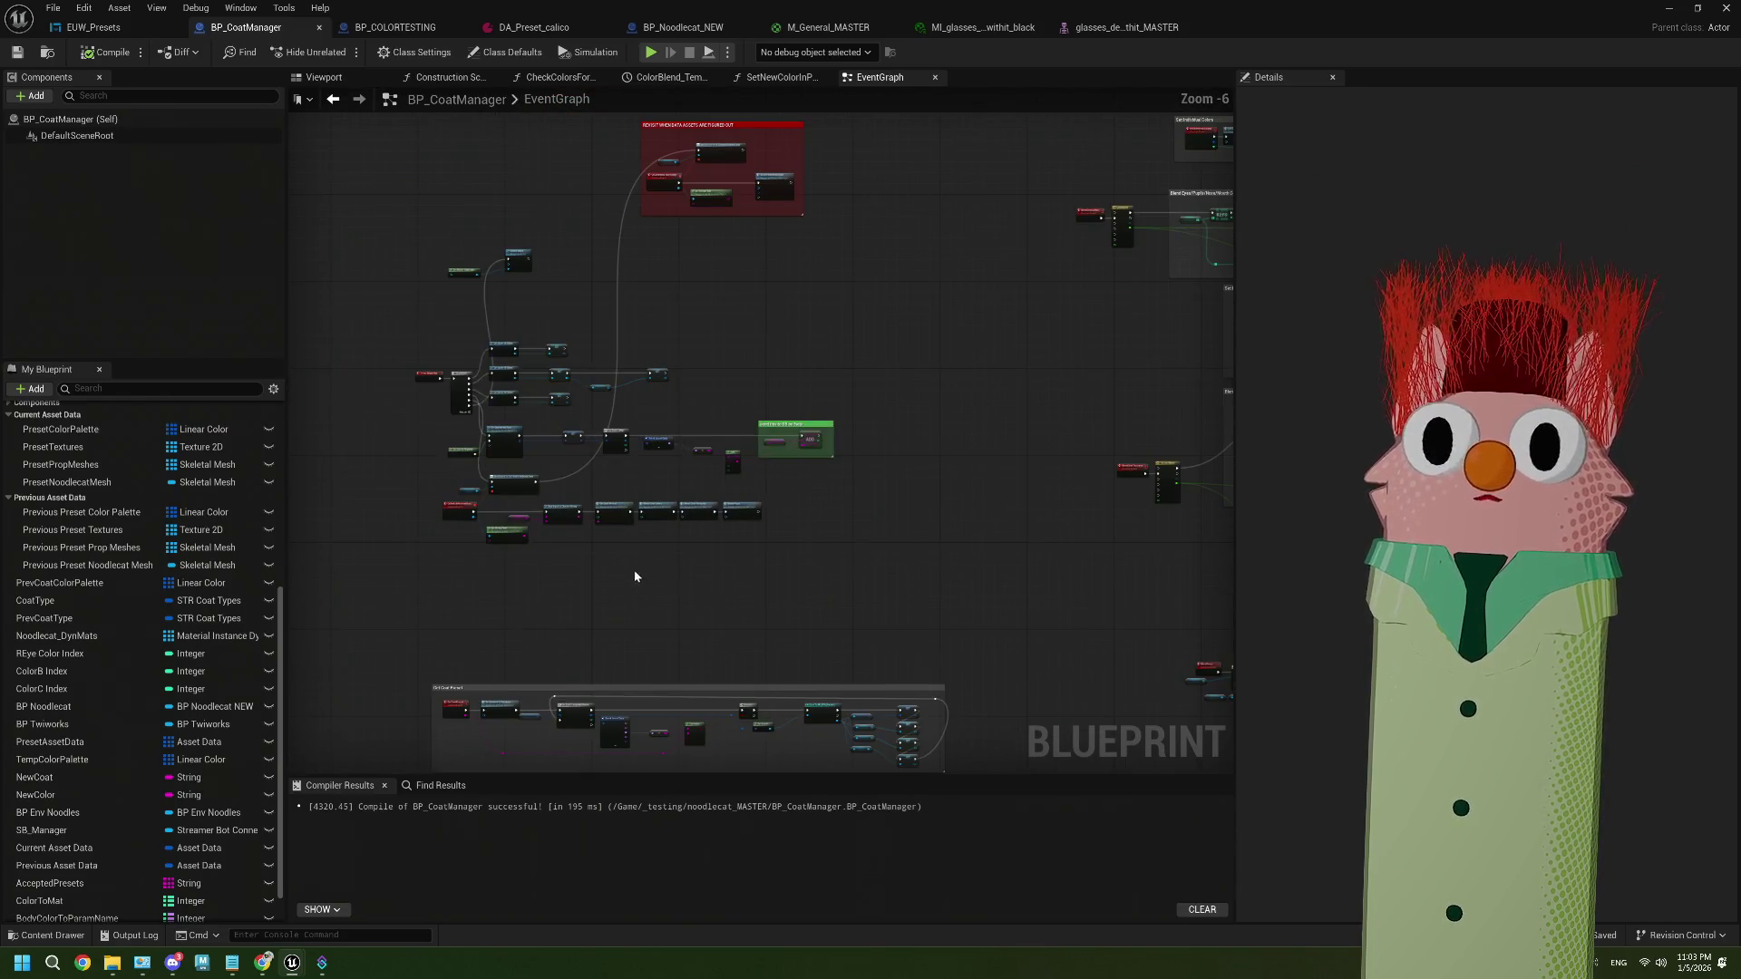
scroll(633, 569, "up", 2)
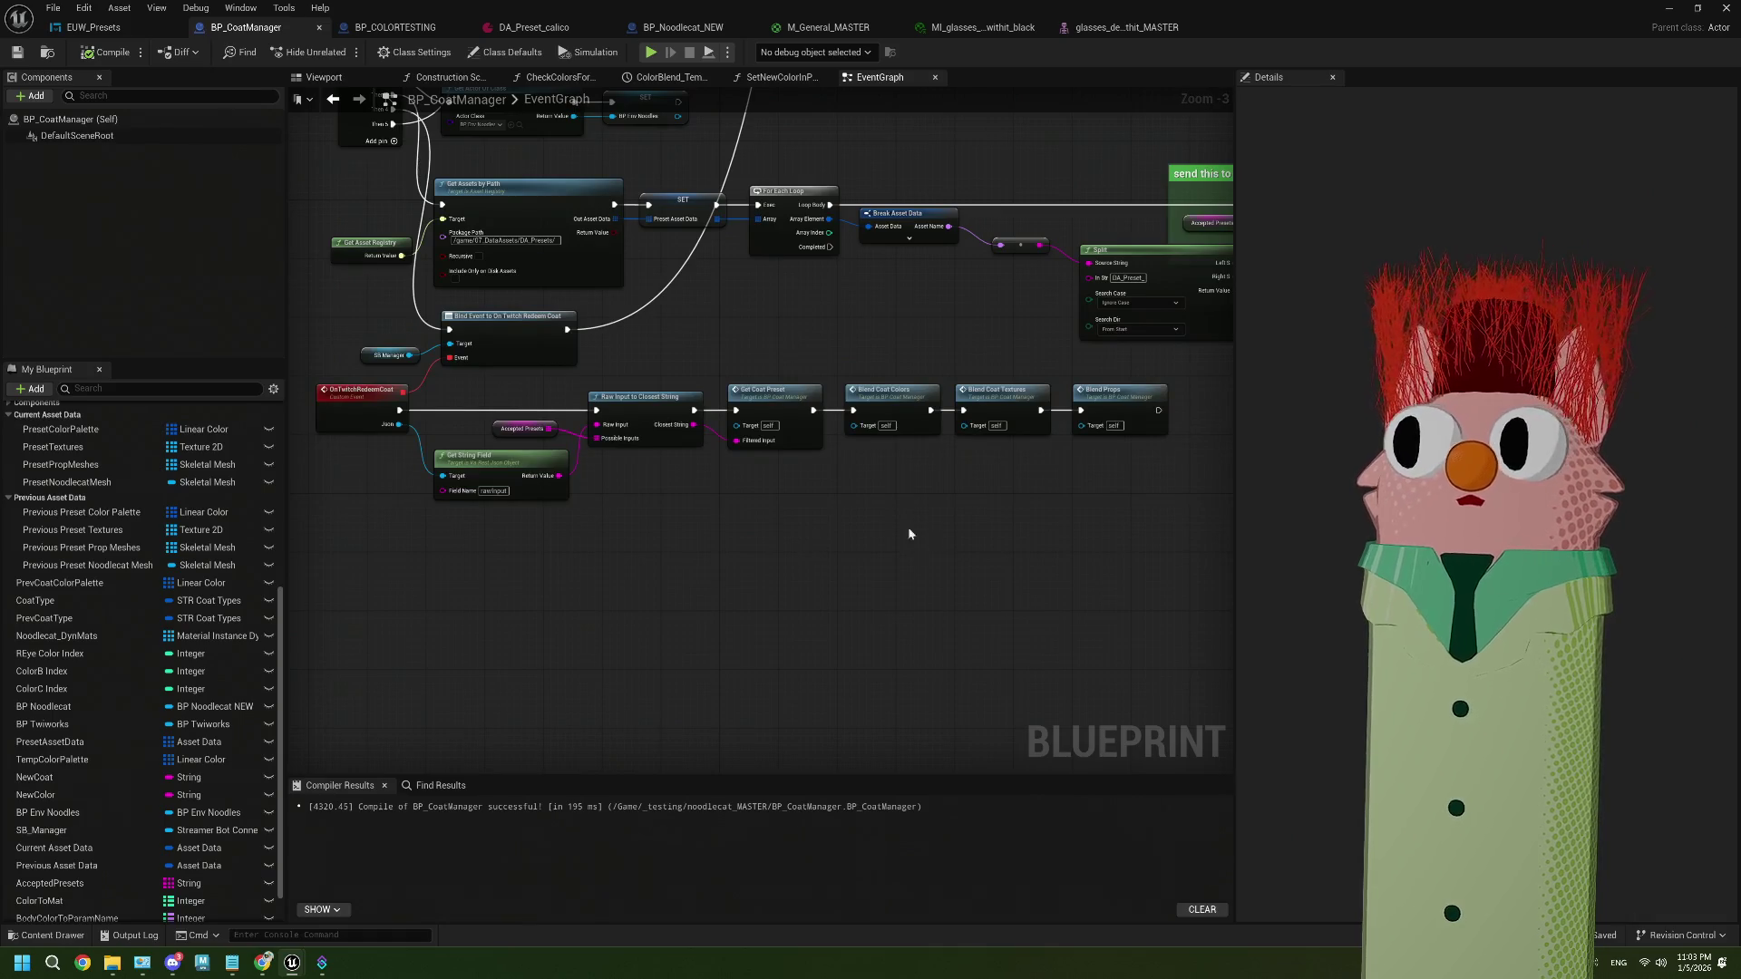
scroll(825, 526, "down", 3)
scroll(850, 598, "up", 4)
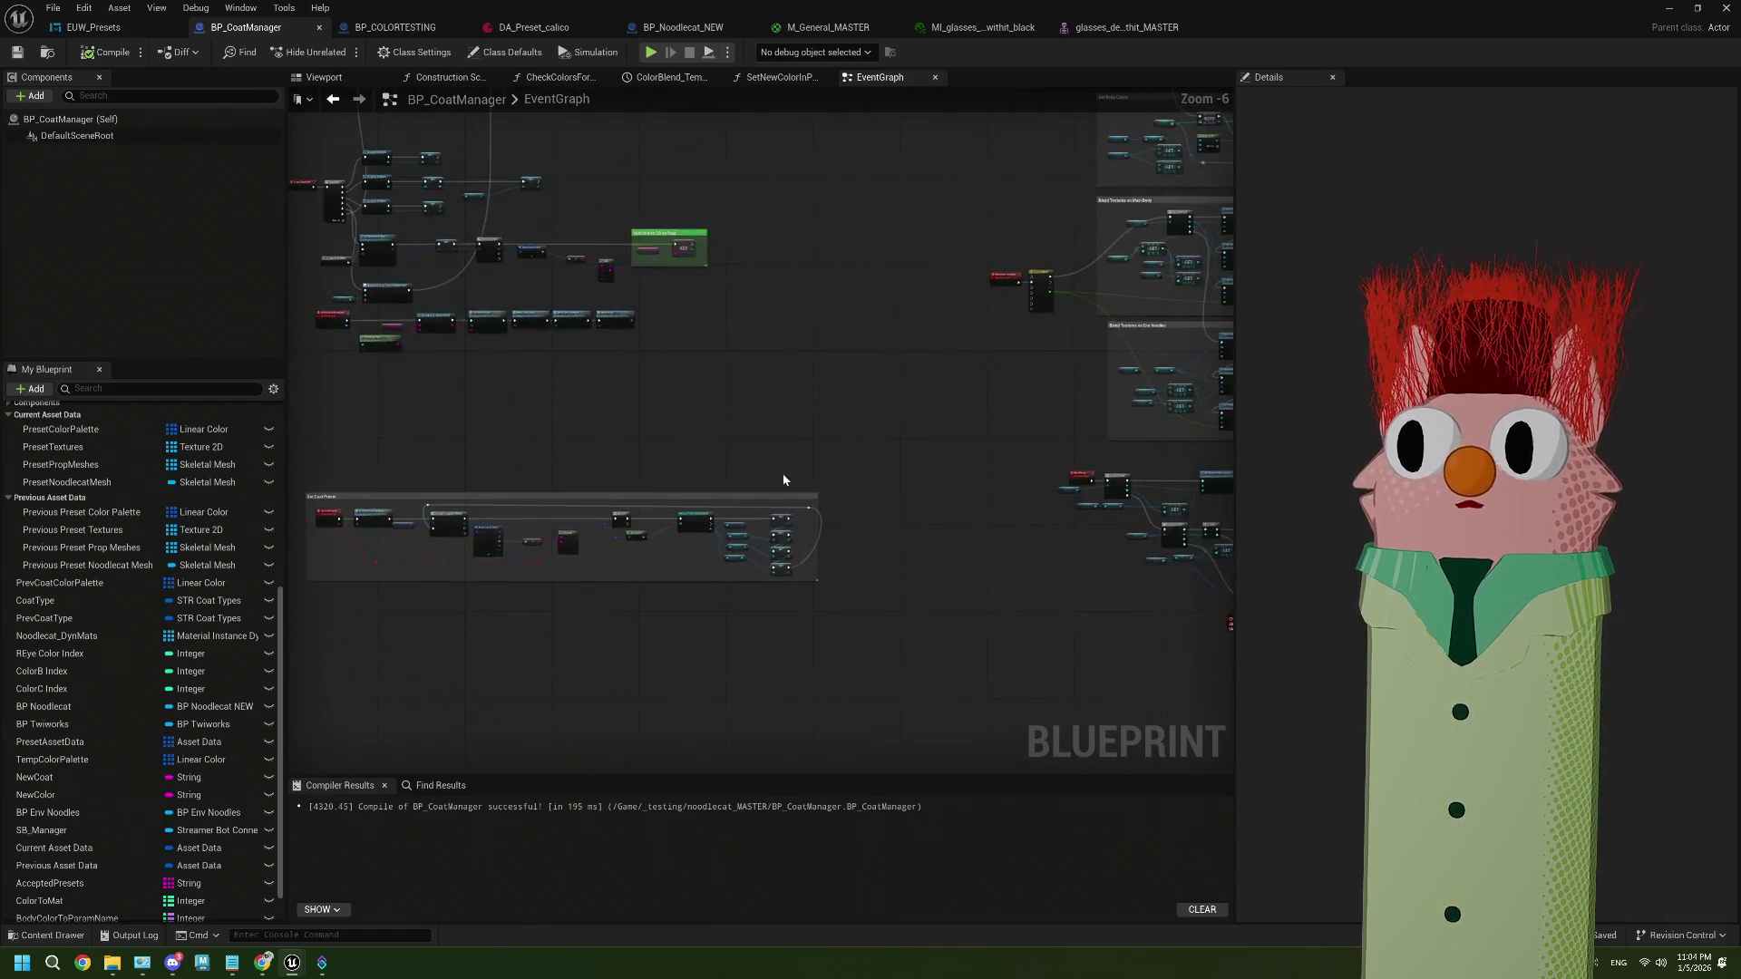
scroll(854, 547, "down", 4)
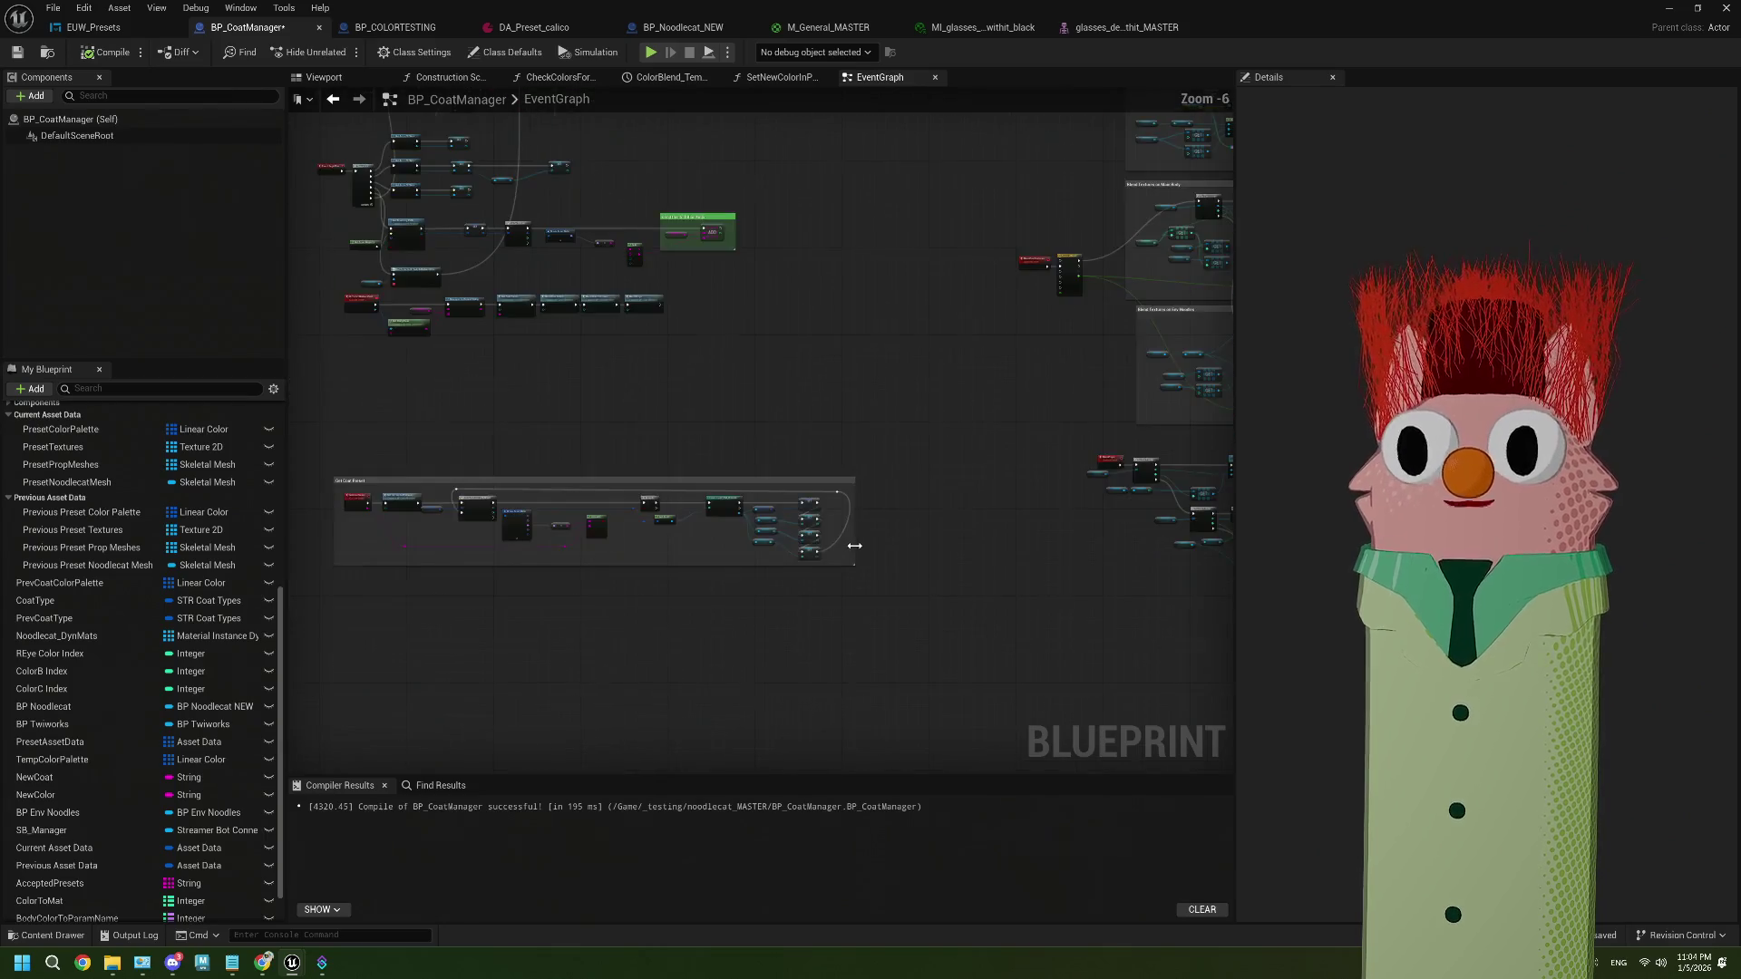
scroll(532, 260, "up", 4)
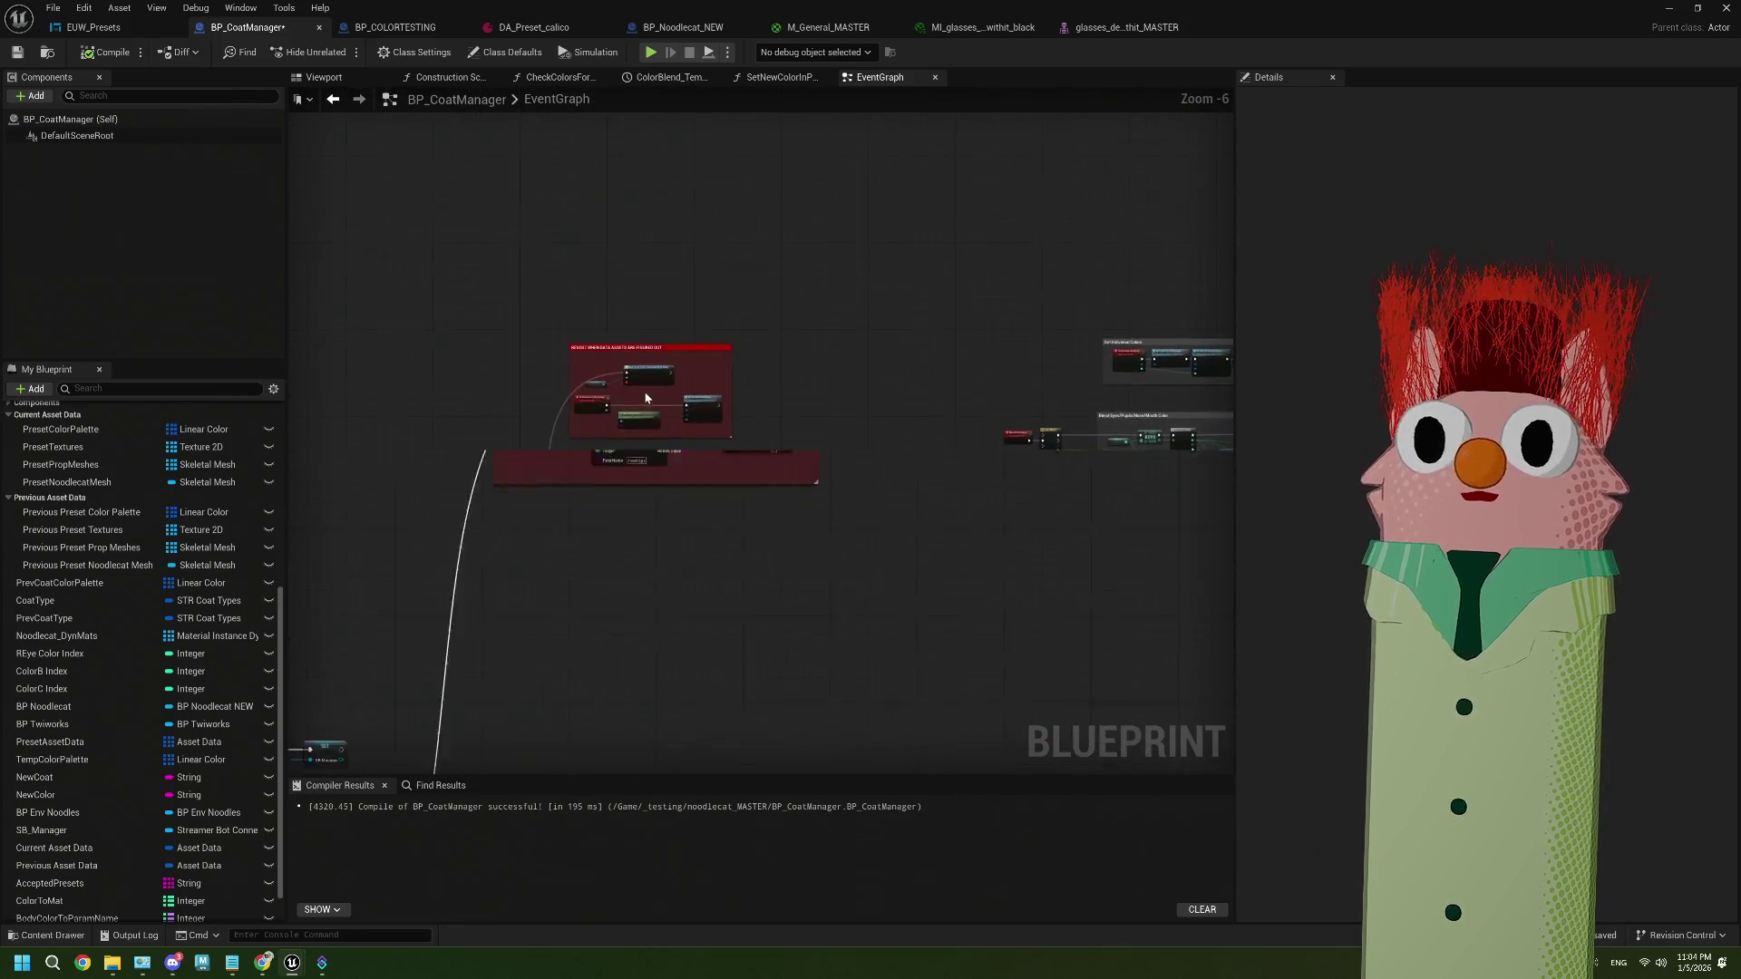
mouse_move(401, 195)
left_mouse_down()
mouse_move(552, 359)
mouse_move(950, 586)
left_mouse_up()
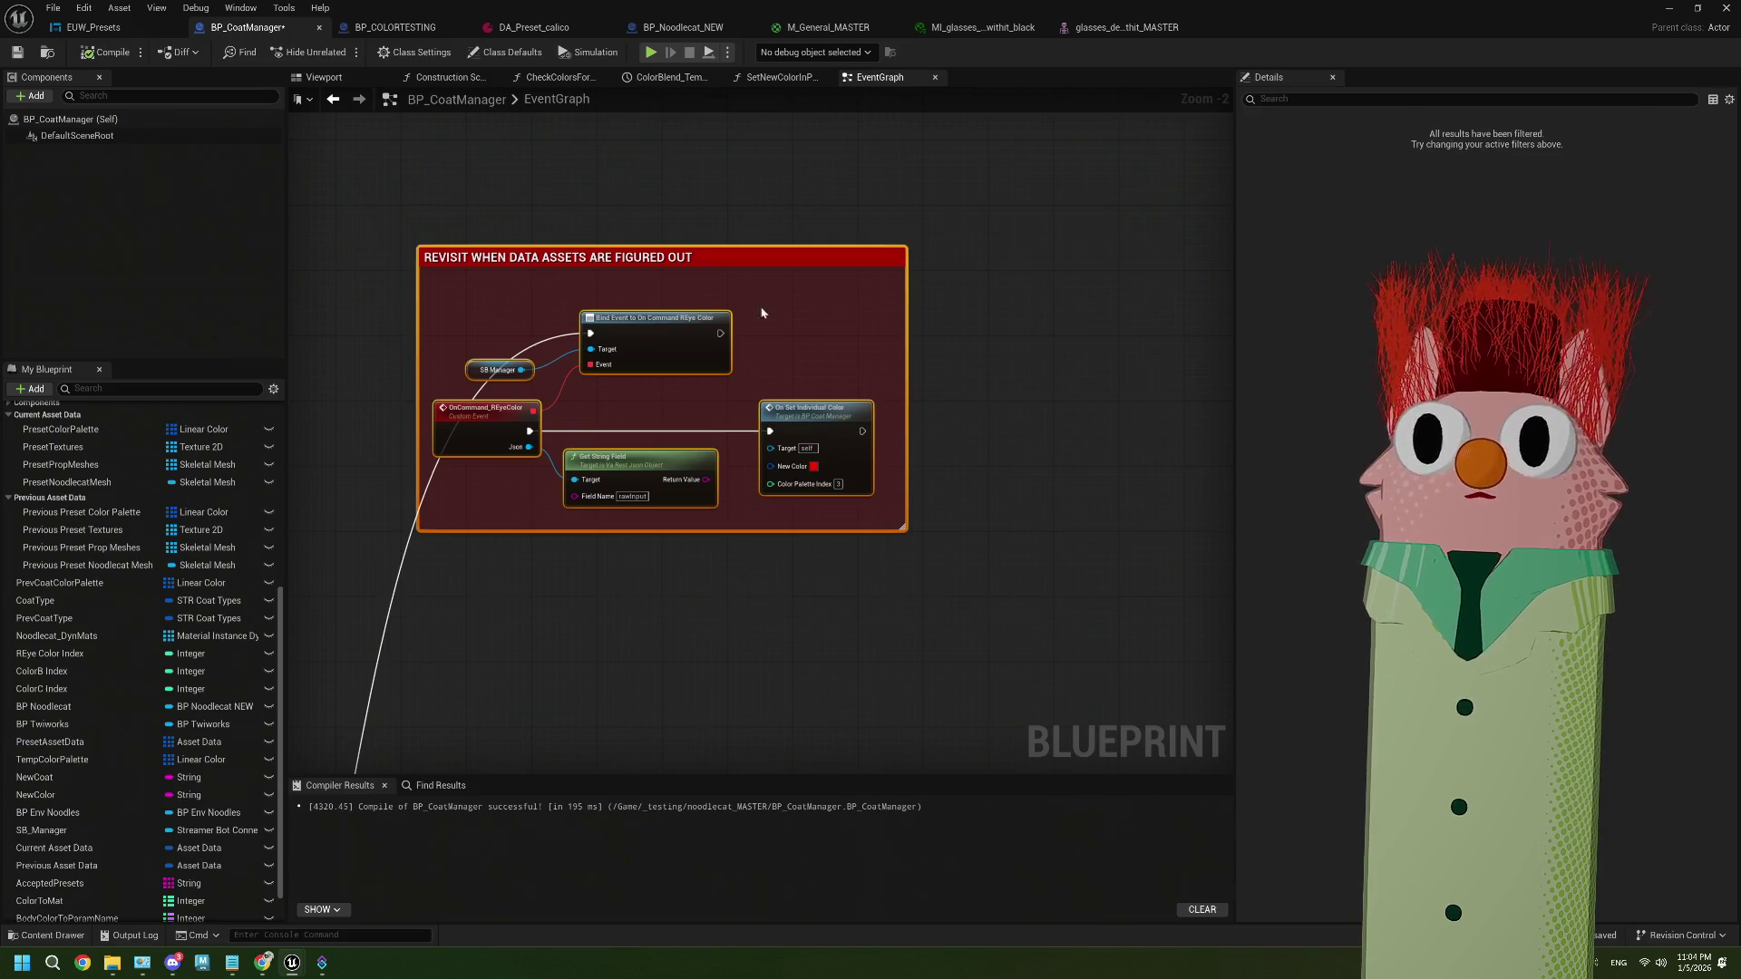
scroll(686, 233, "down", 6)
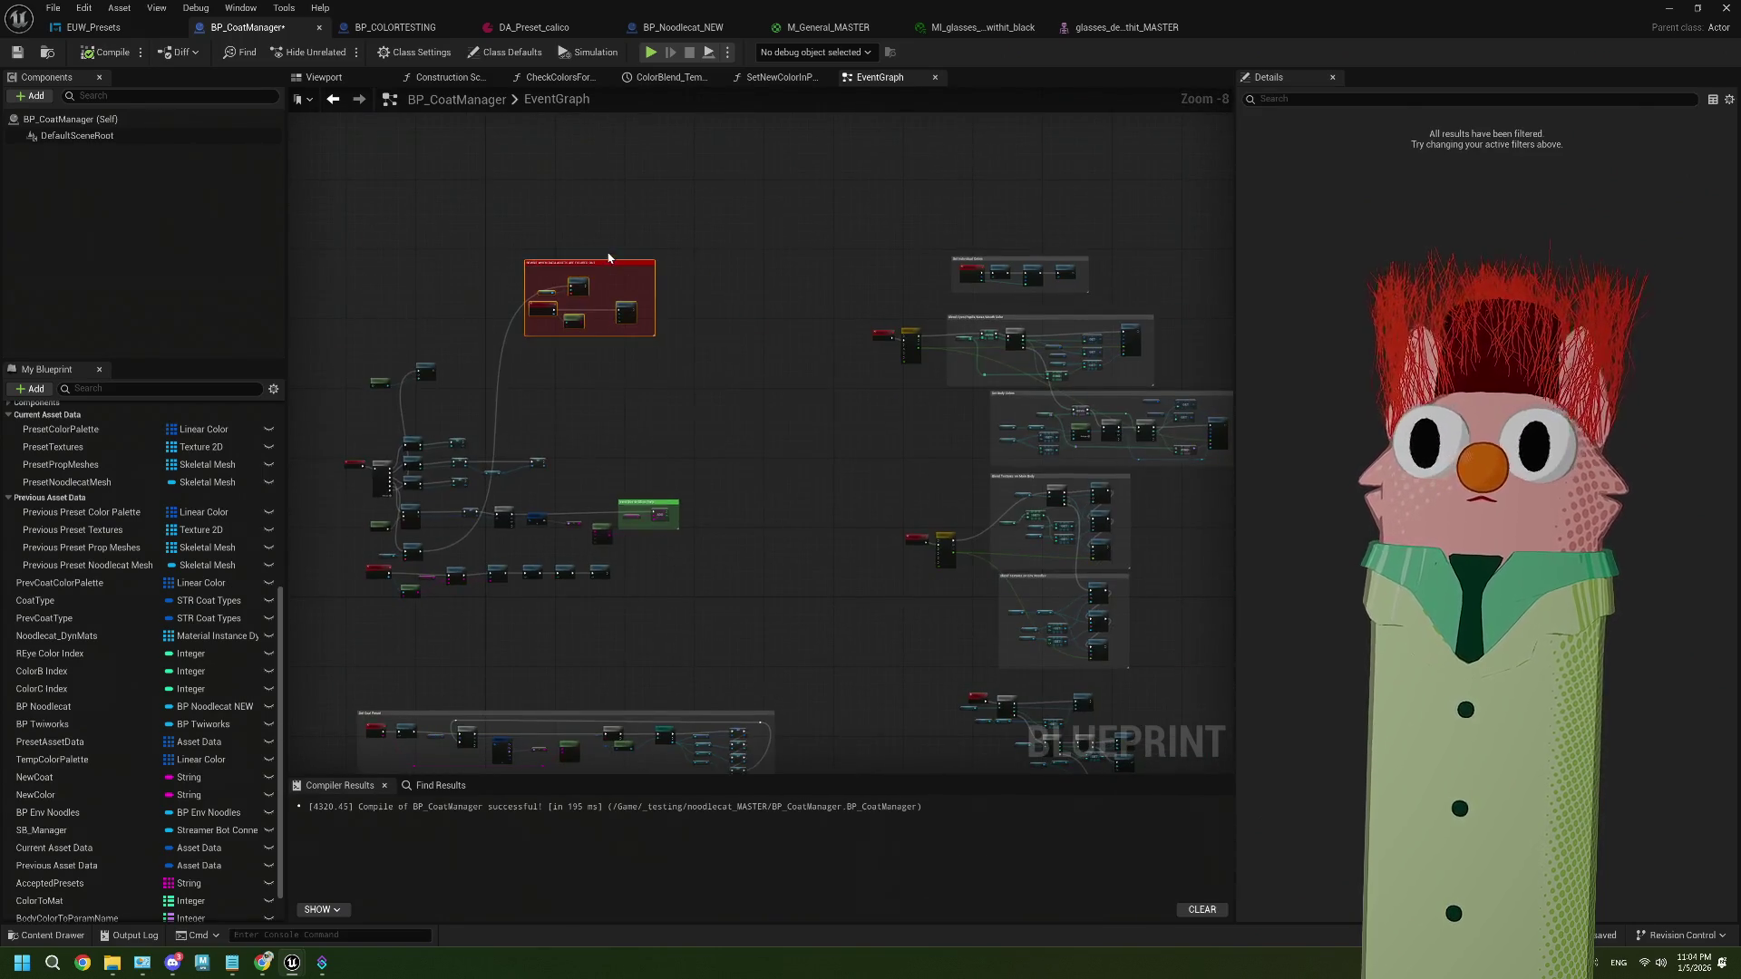
mouse_move(621, 262)
left_mouse_down()
mouse_move(721, 400)
mouse_move(723, 434)
mouse_move(661, 273)
mouse_move(680, 309)
left_mouse_up()
scroll(680, 310, "up", 7)
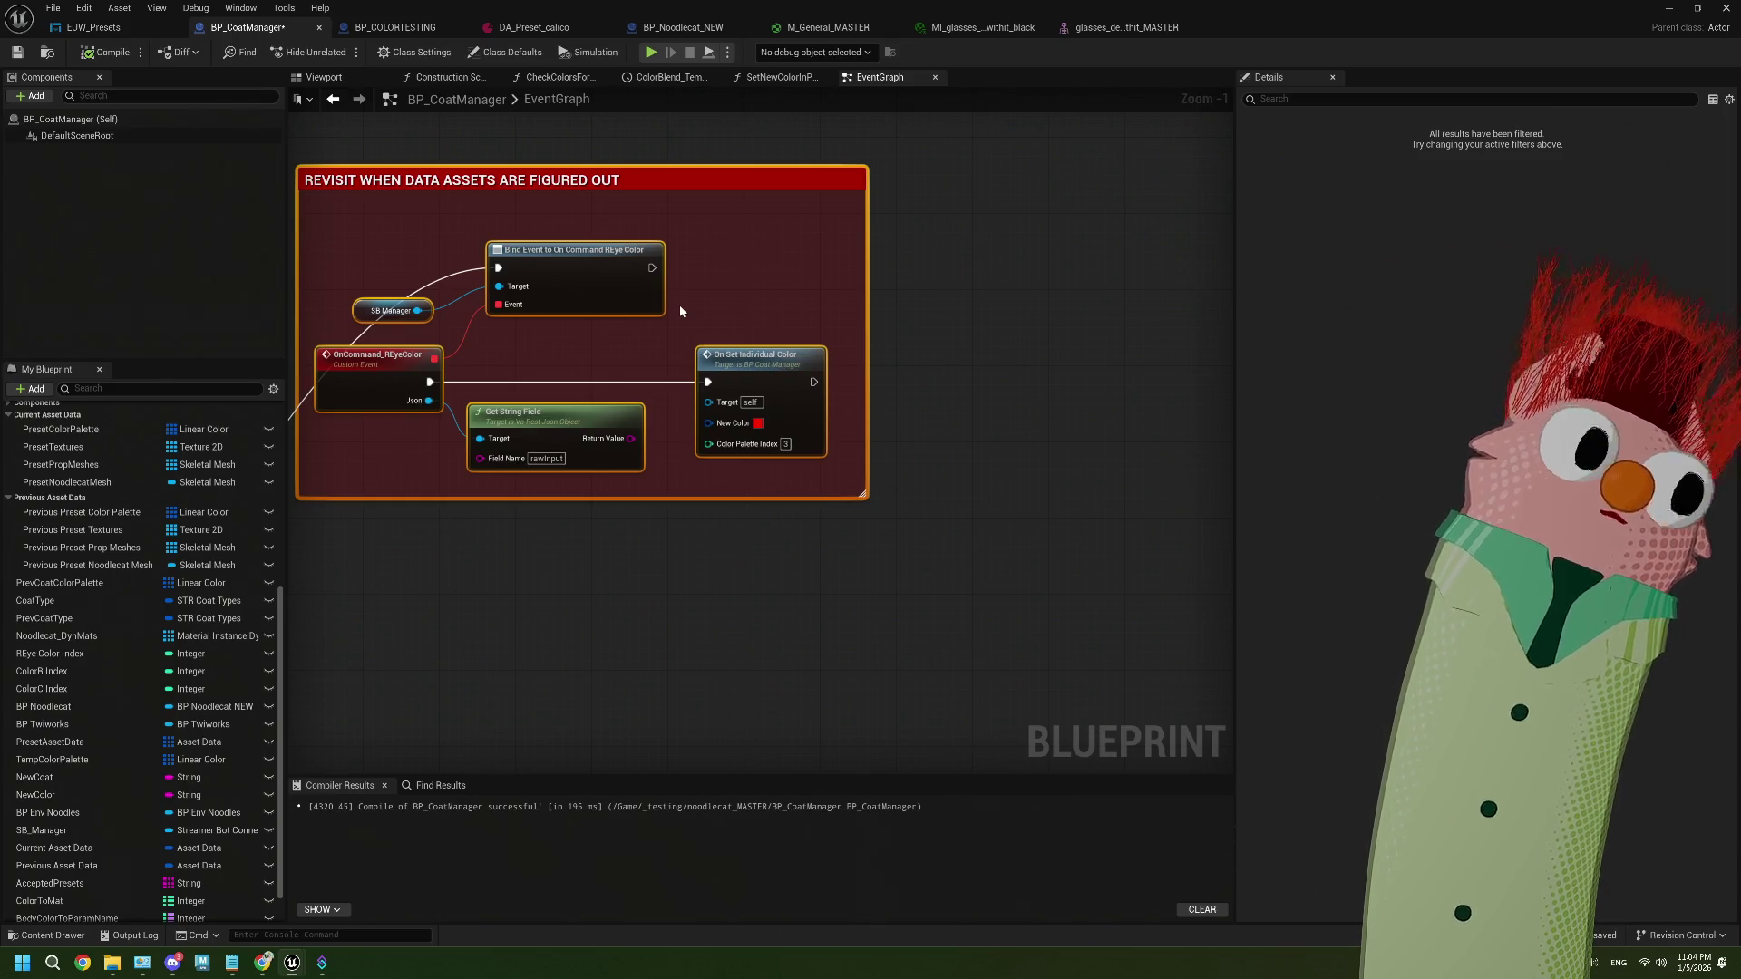
Clear the graph selection and switch to Streamer.bot
left_click_drag(559, 654, 617, 548)
left_click(548, 559)
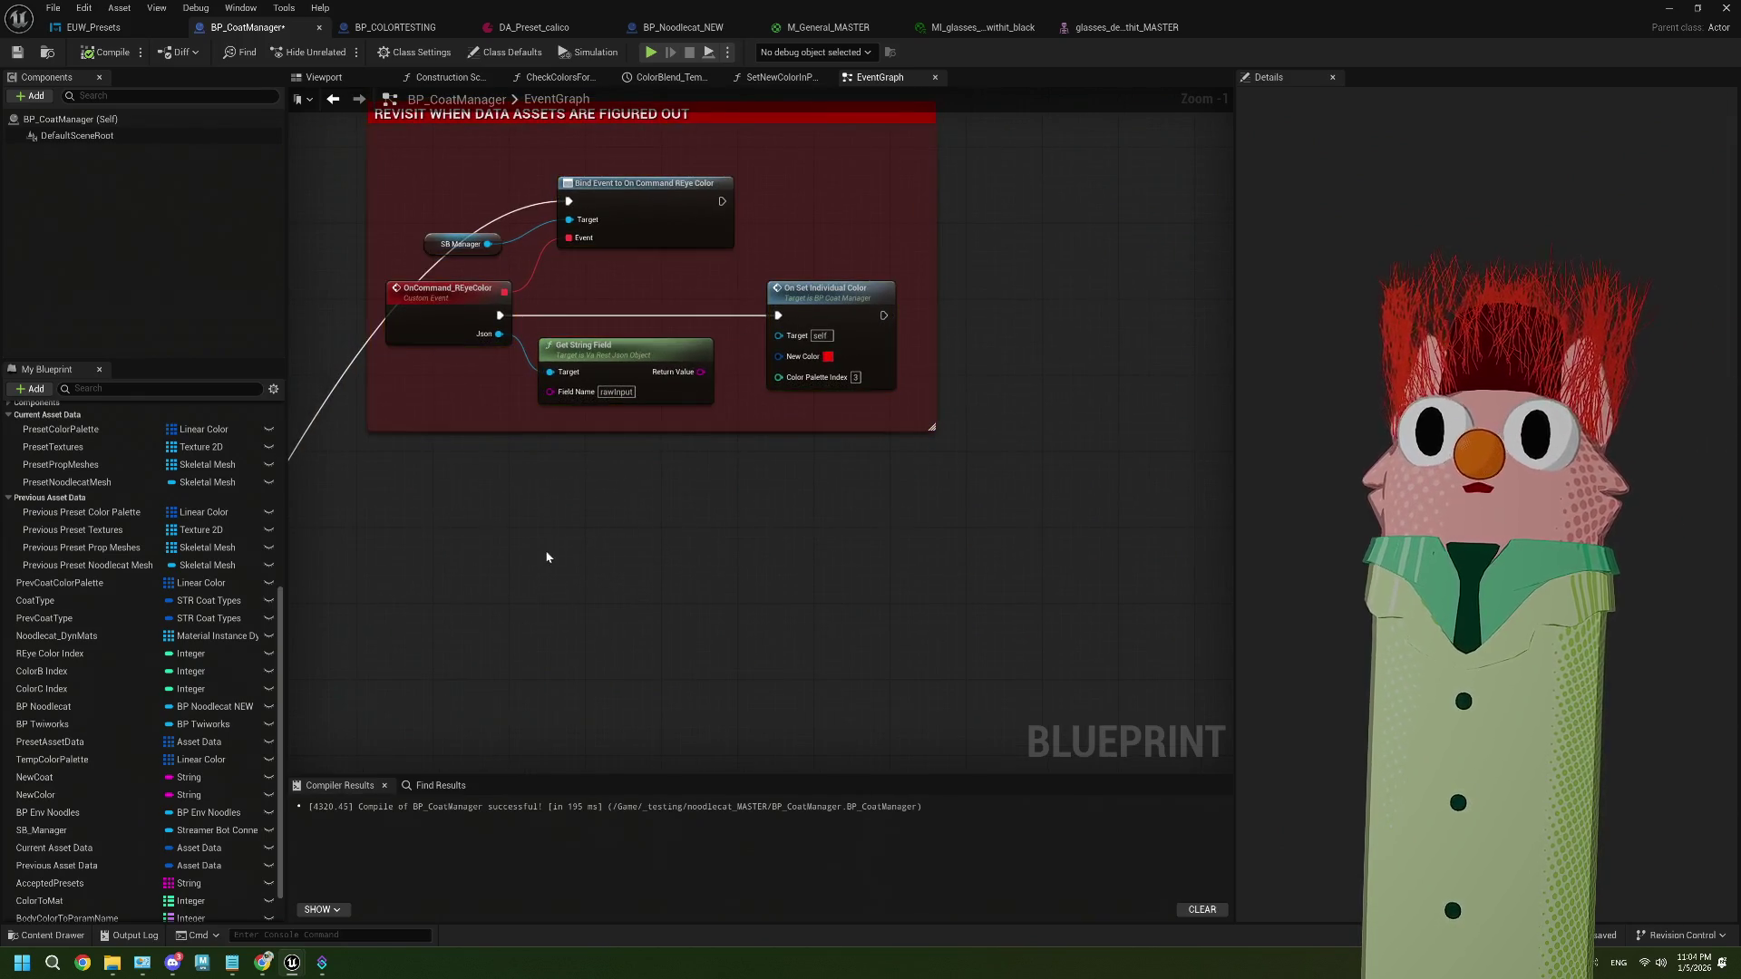
left_click(320, 965)
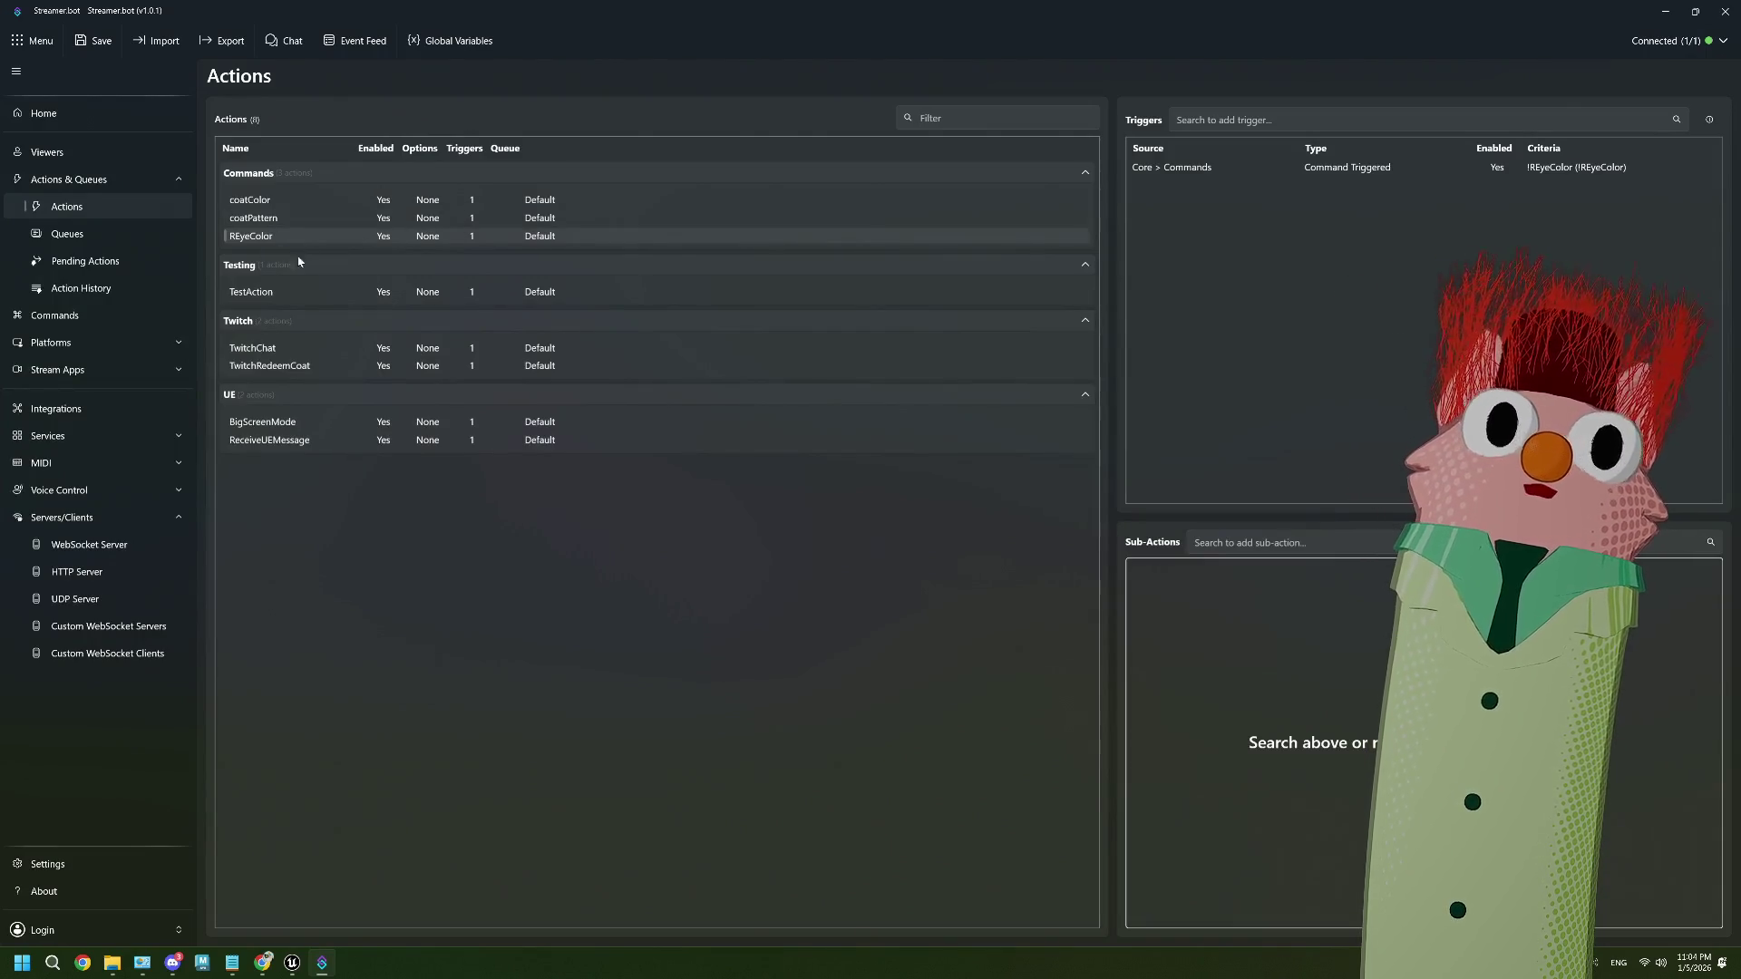
Minimize Streamer.bot and bring up ThePlan.txt in Notepad
left_click(1665, 14)
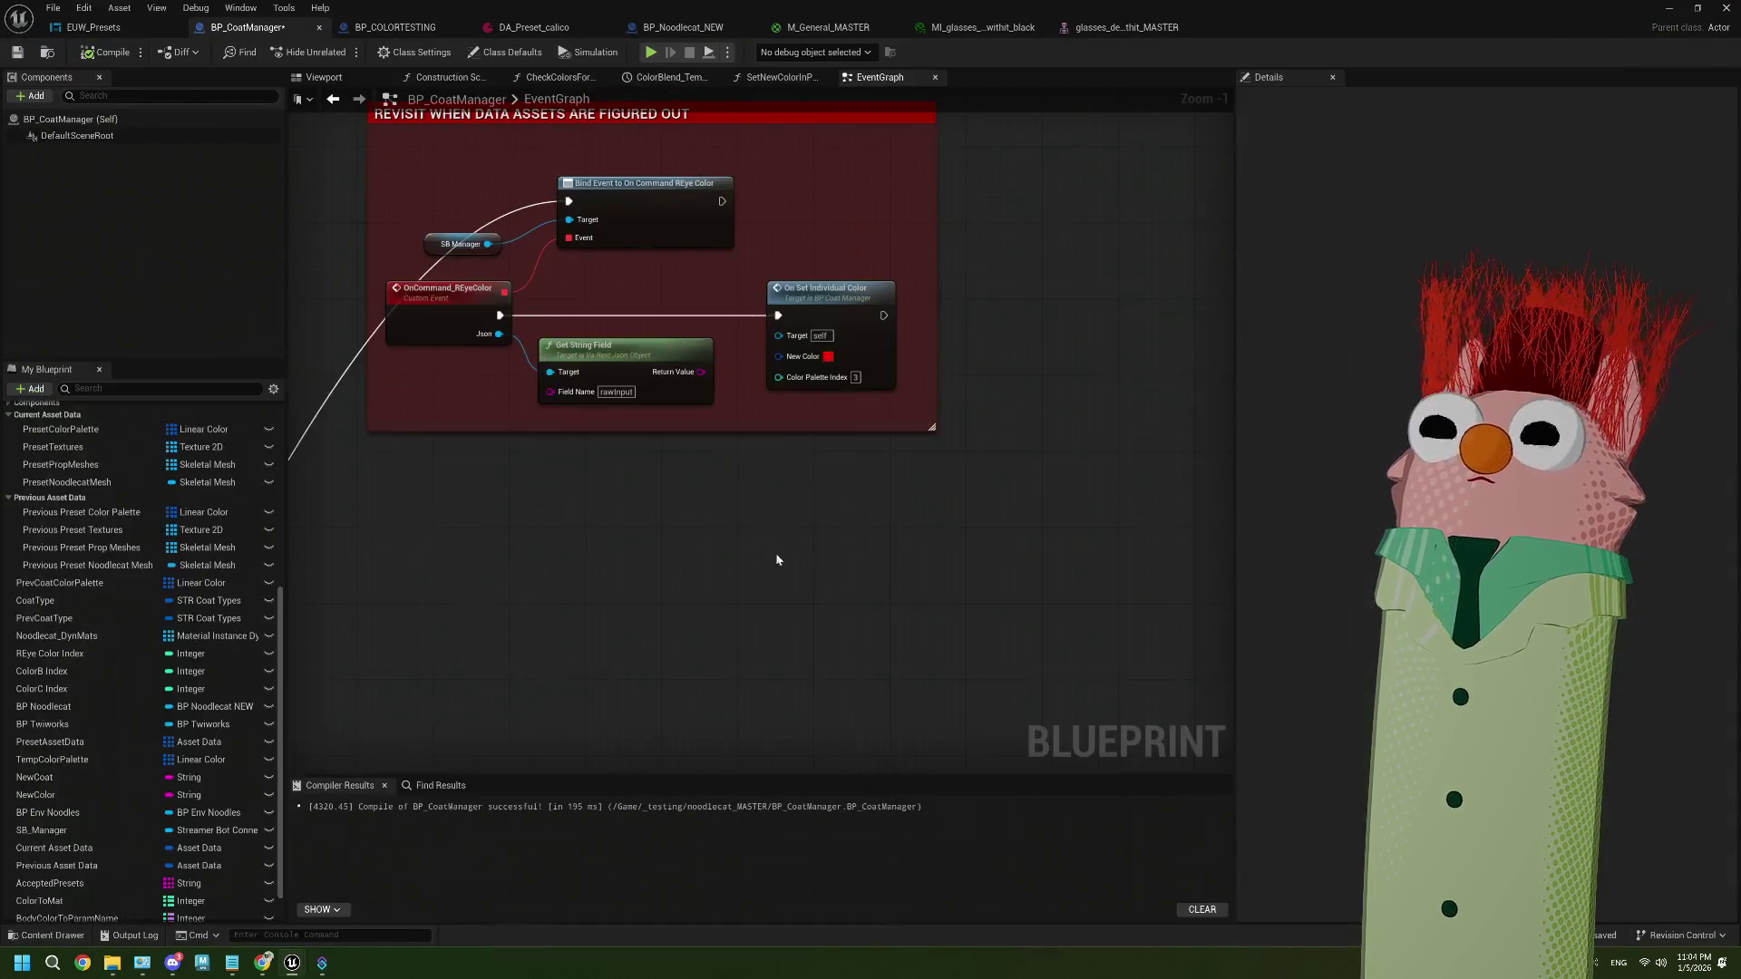
left_click_drag(611, 553, 508, 471)
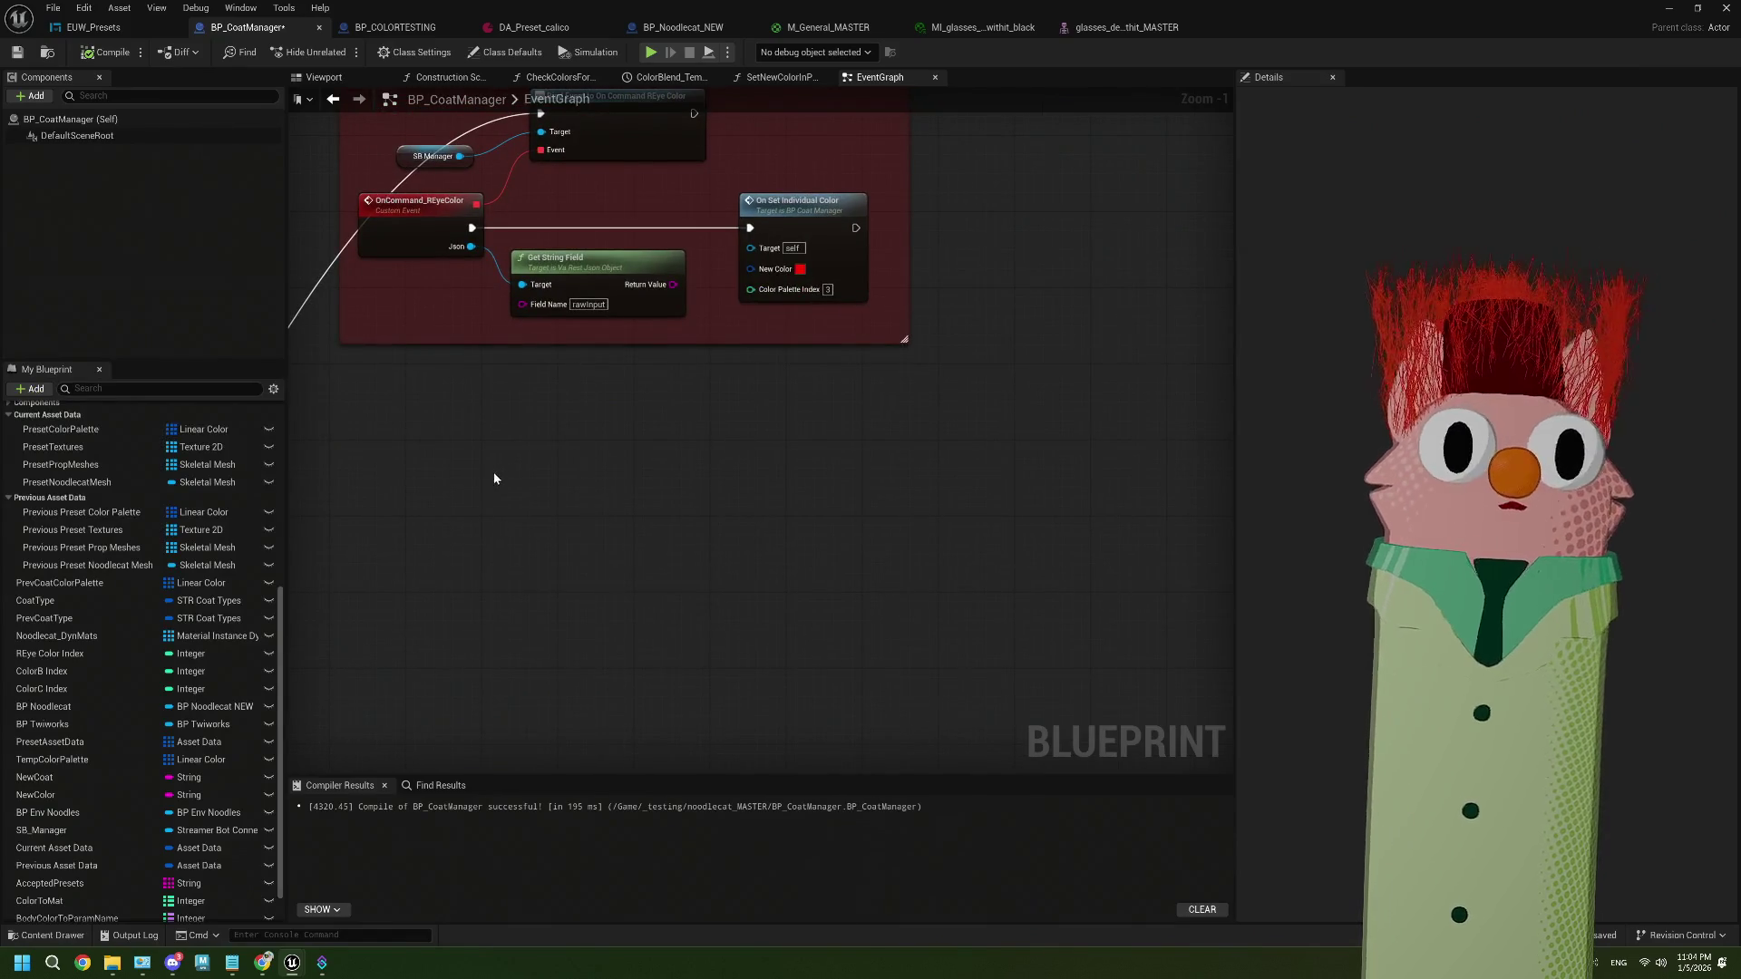
left_click(238, 966)
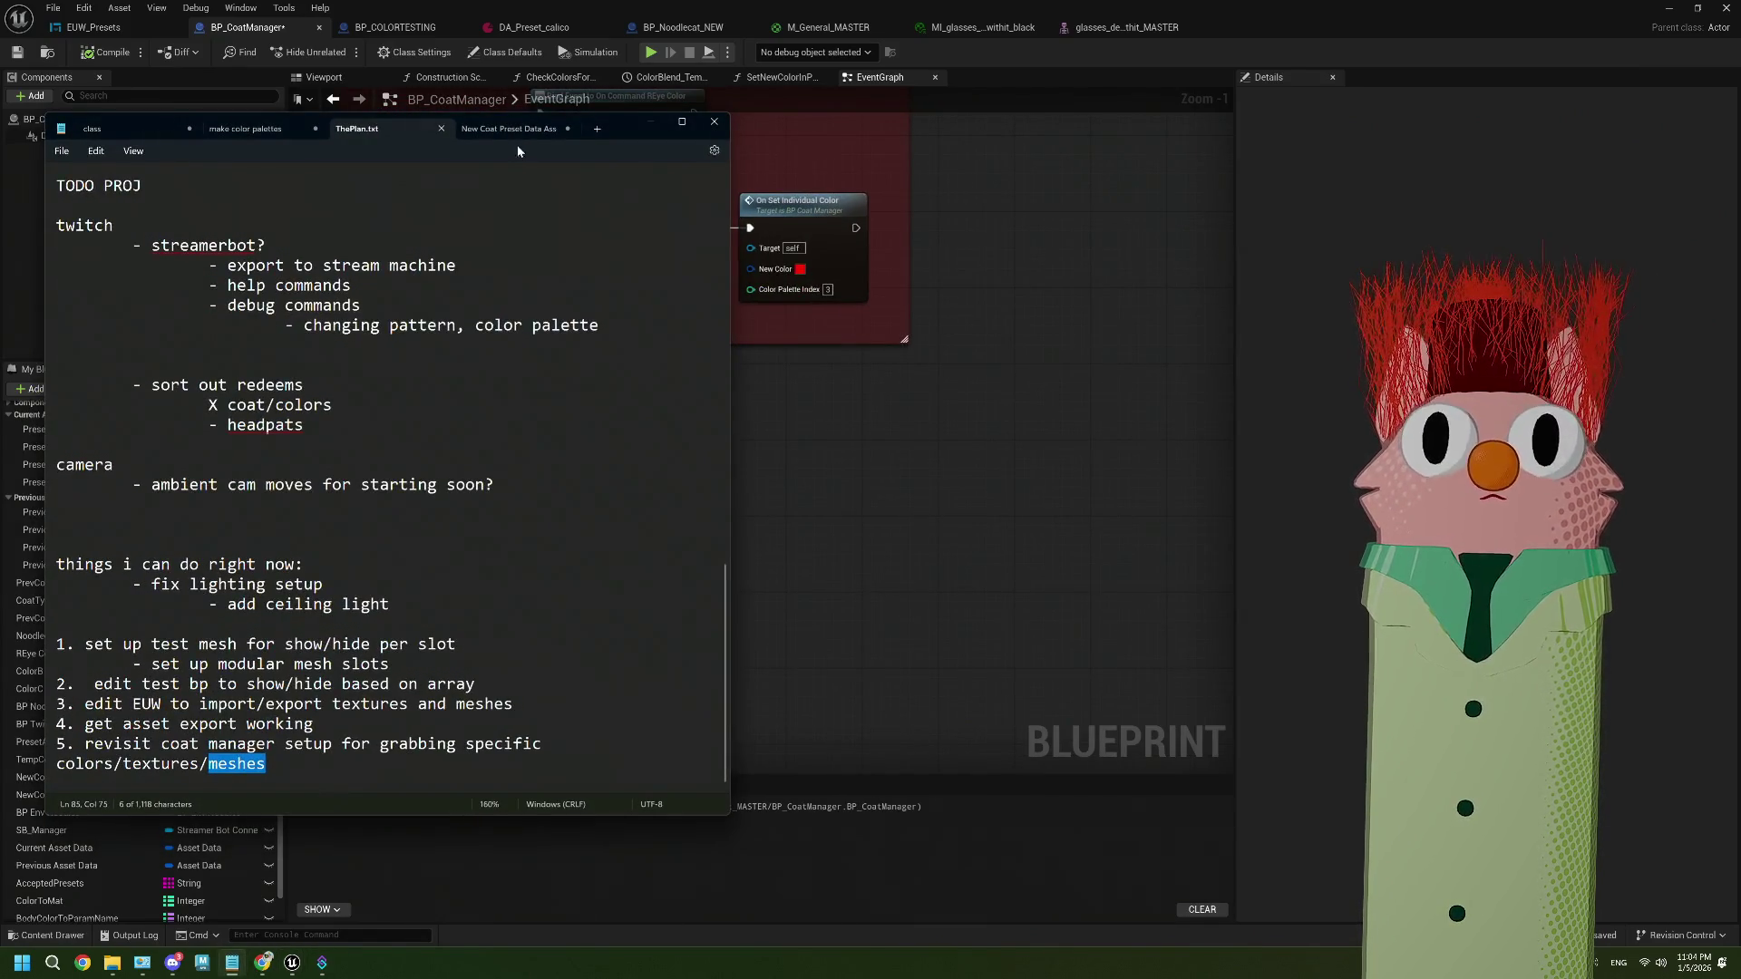
Write the note '!color Reye (hex or color name?)' in Notepad
left_click(599, 129)
type("!color Re")
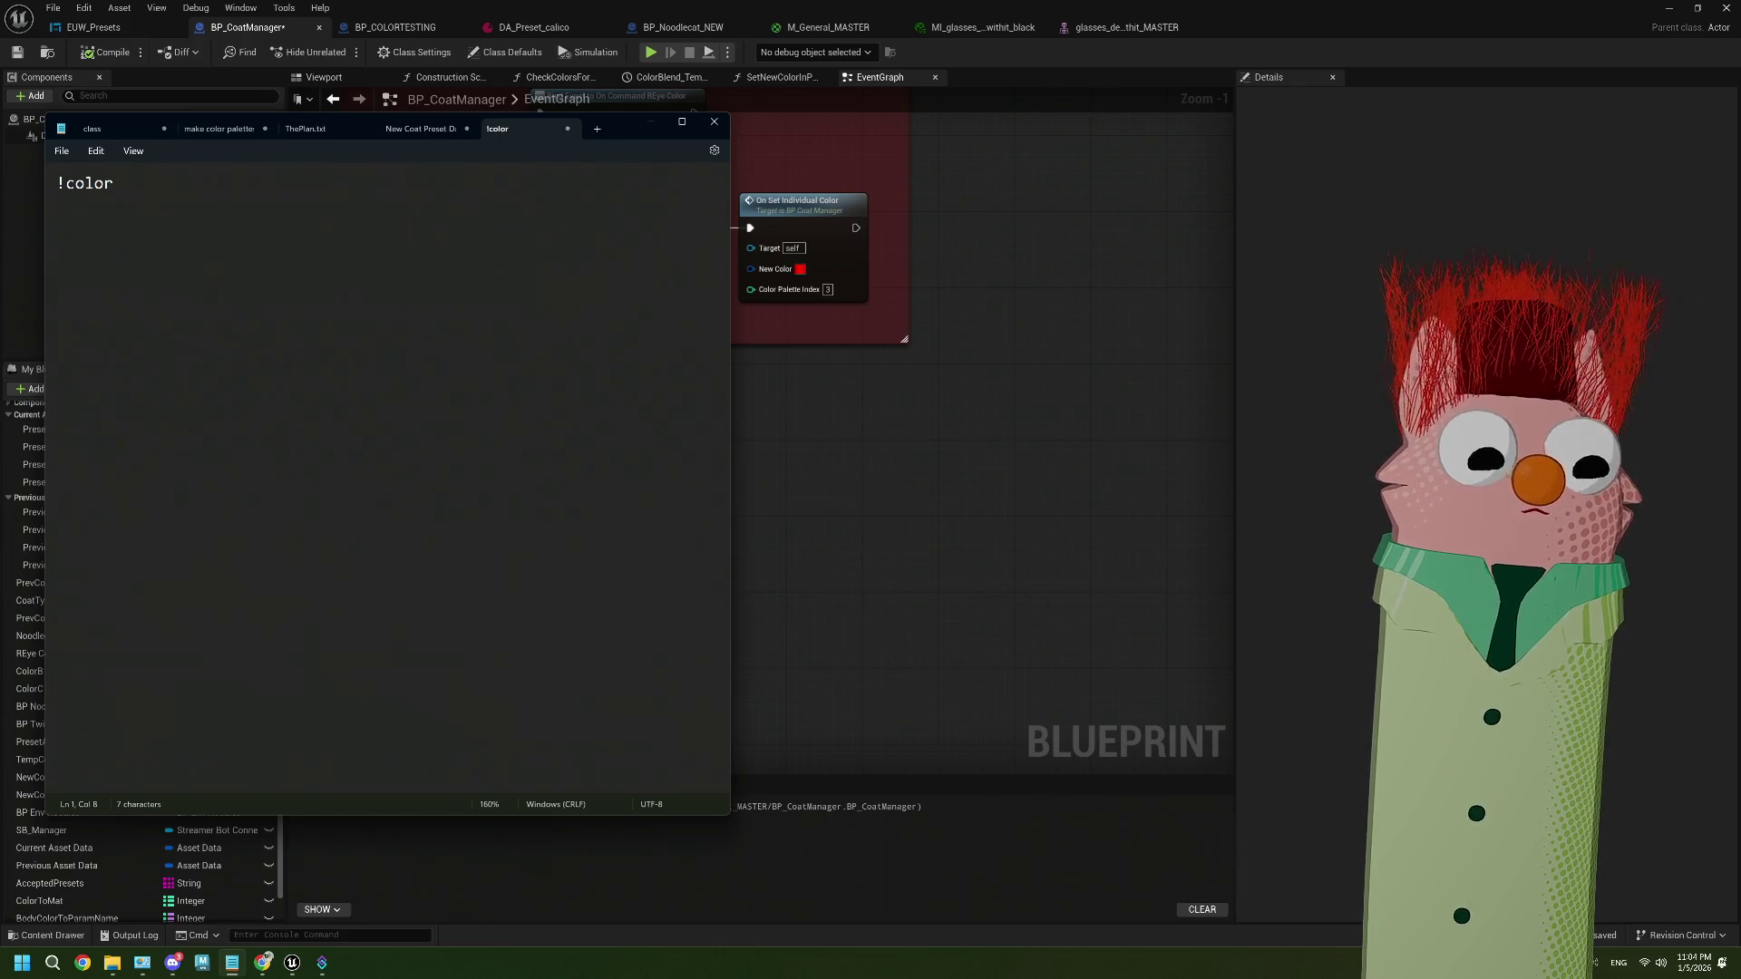
type("ye ")
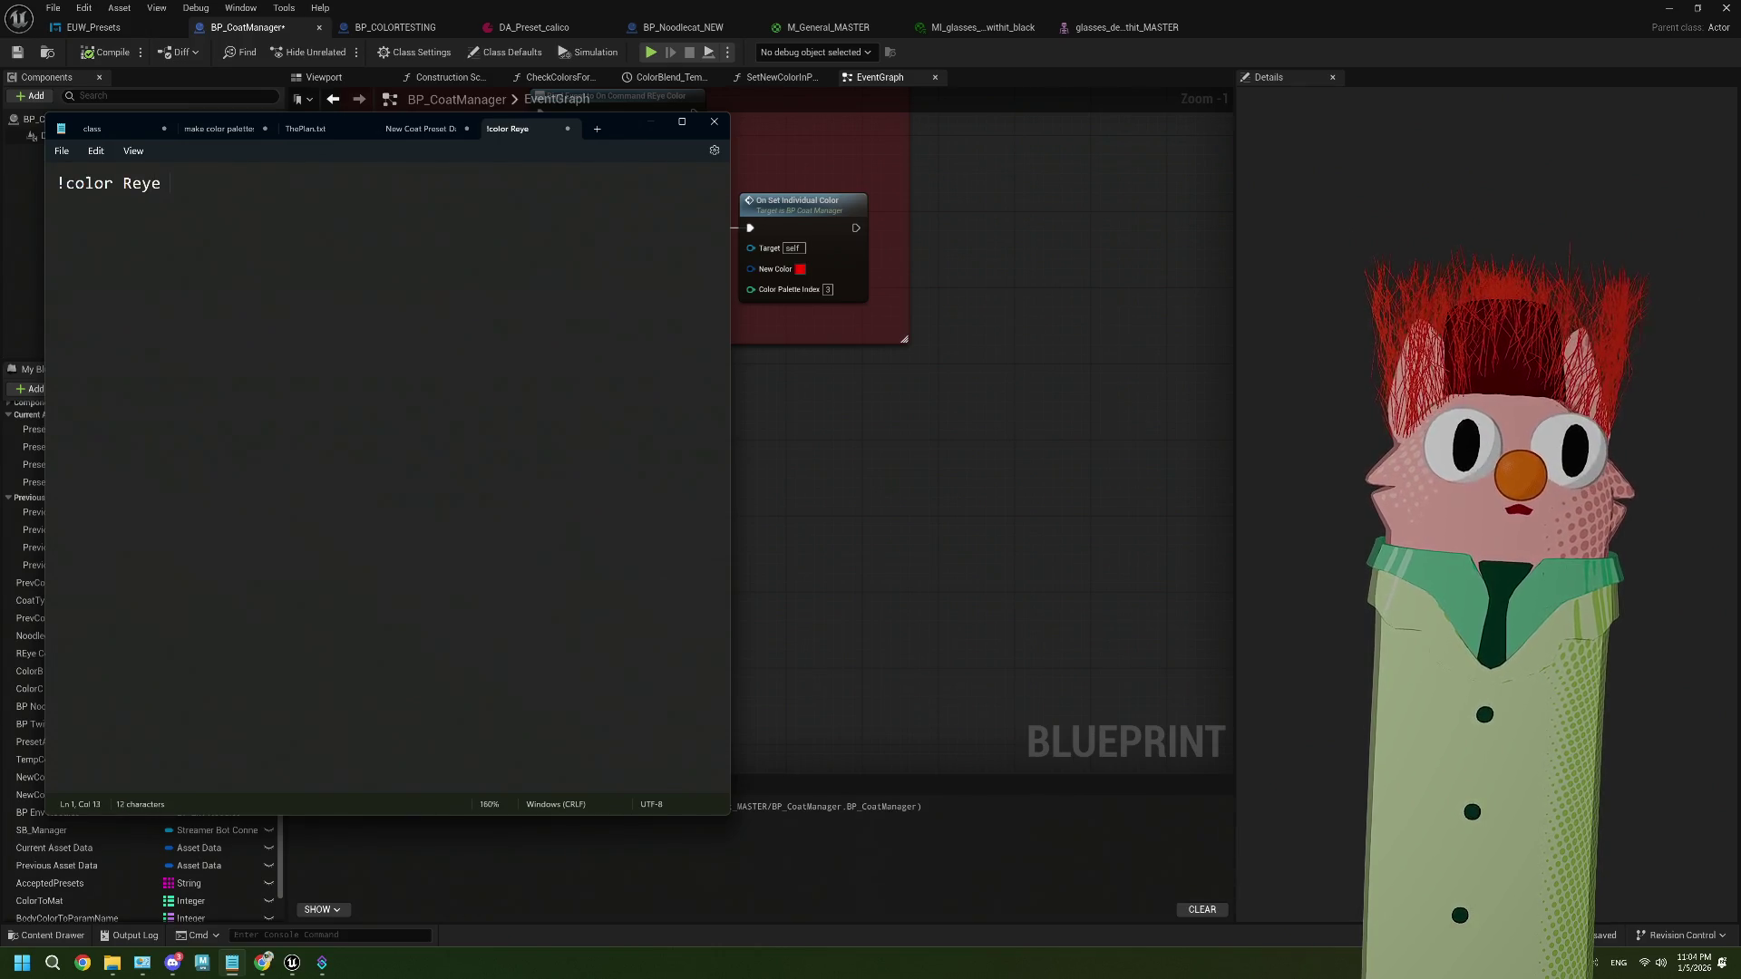
type("(hex)")
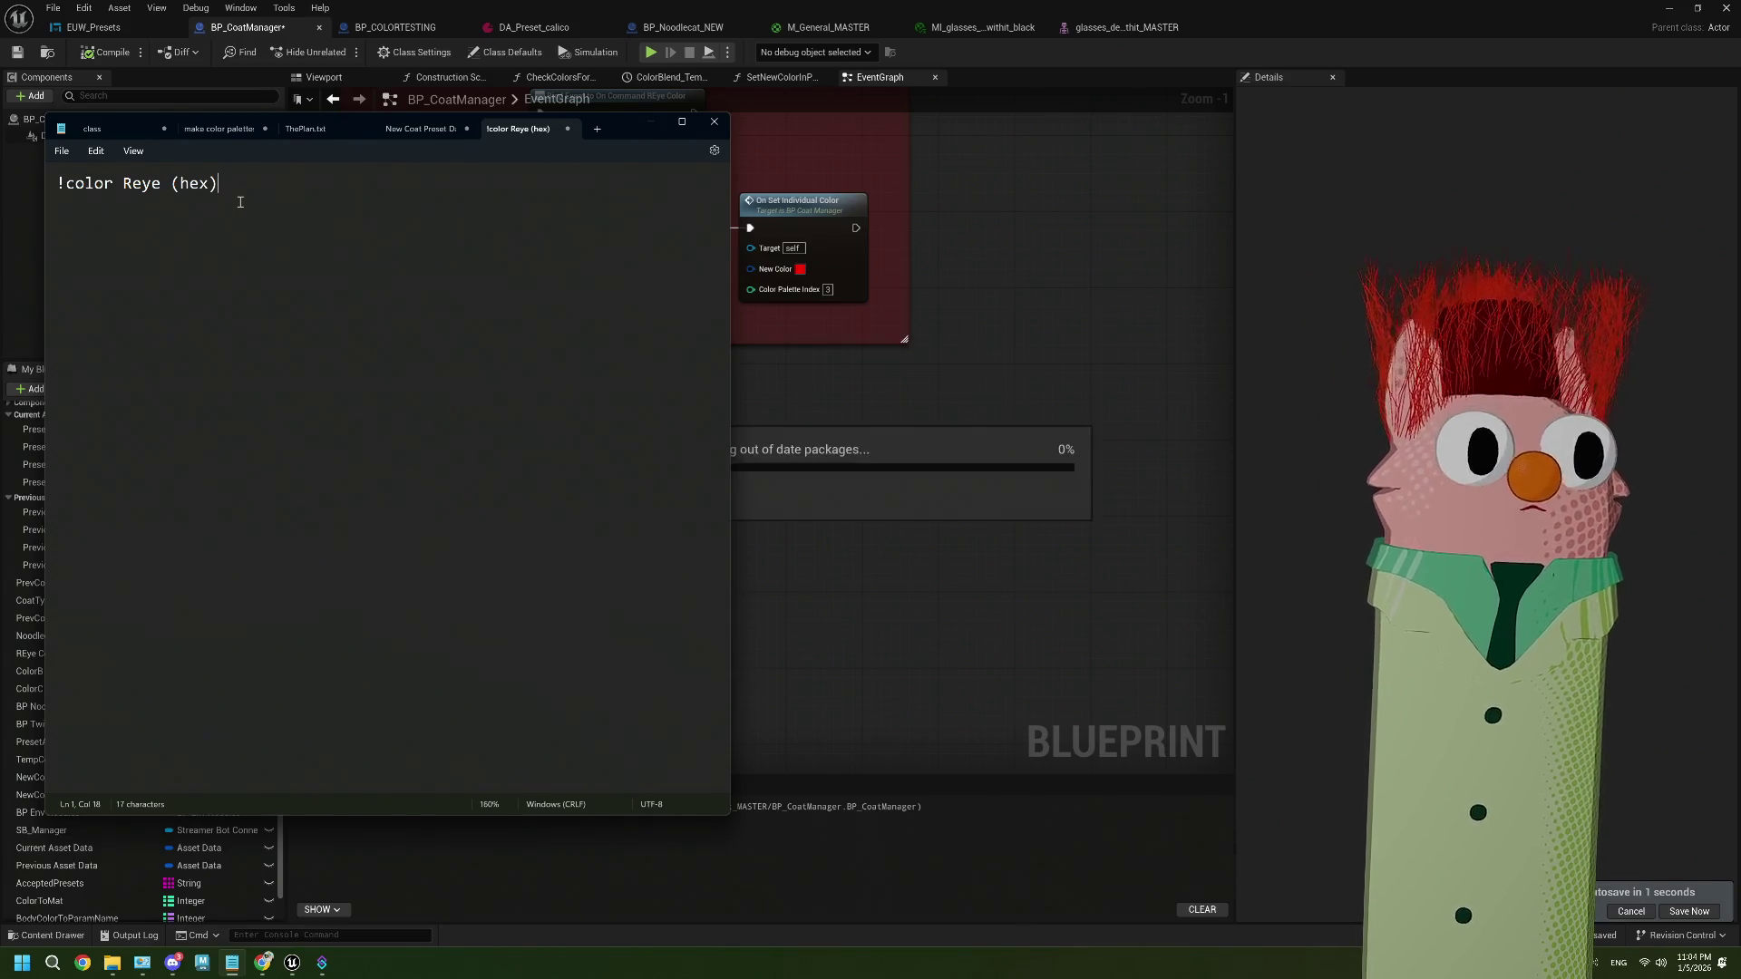
key("Left")
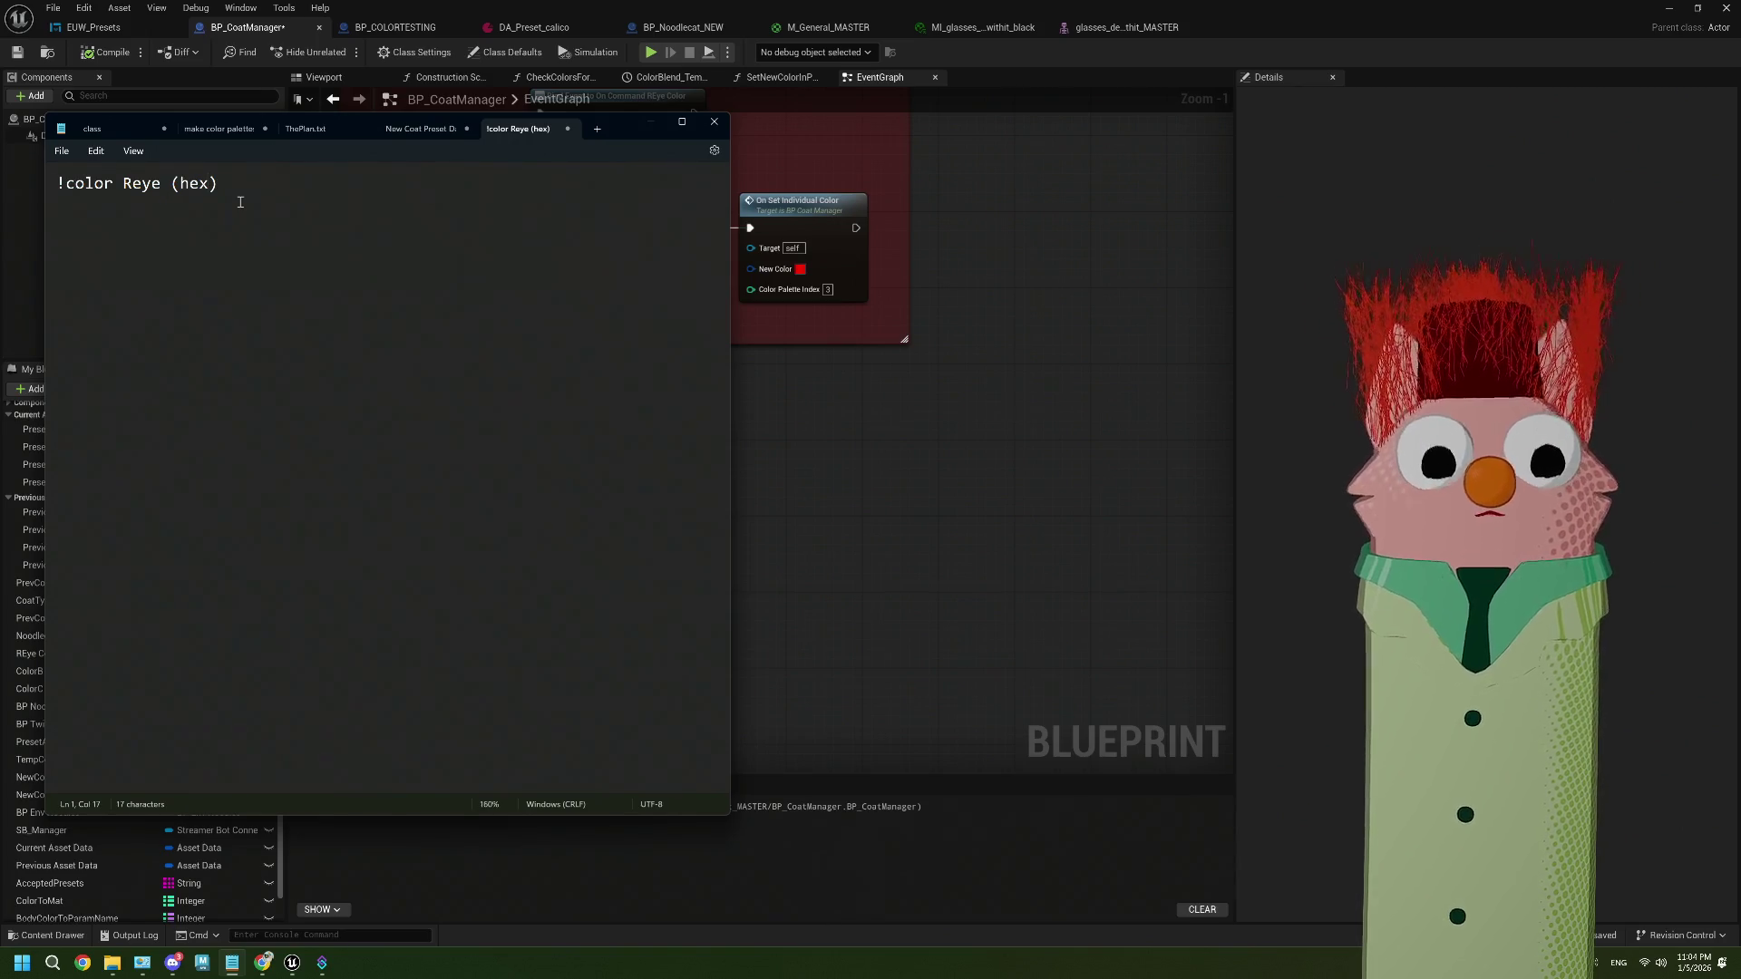
type("or color n")
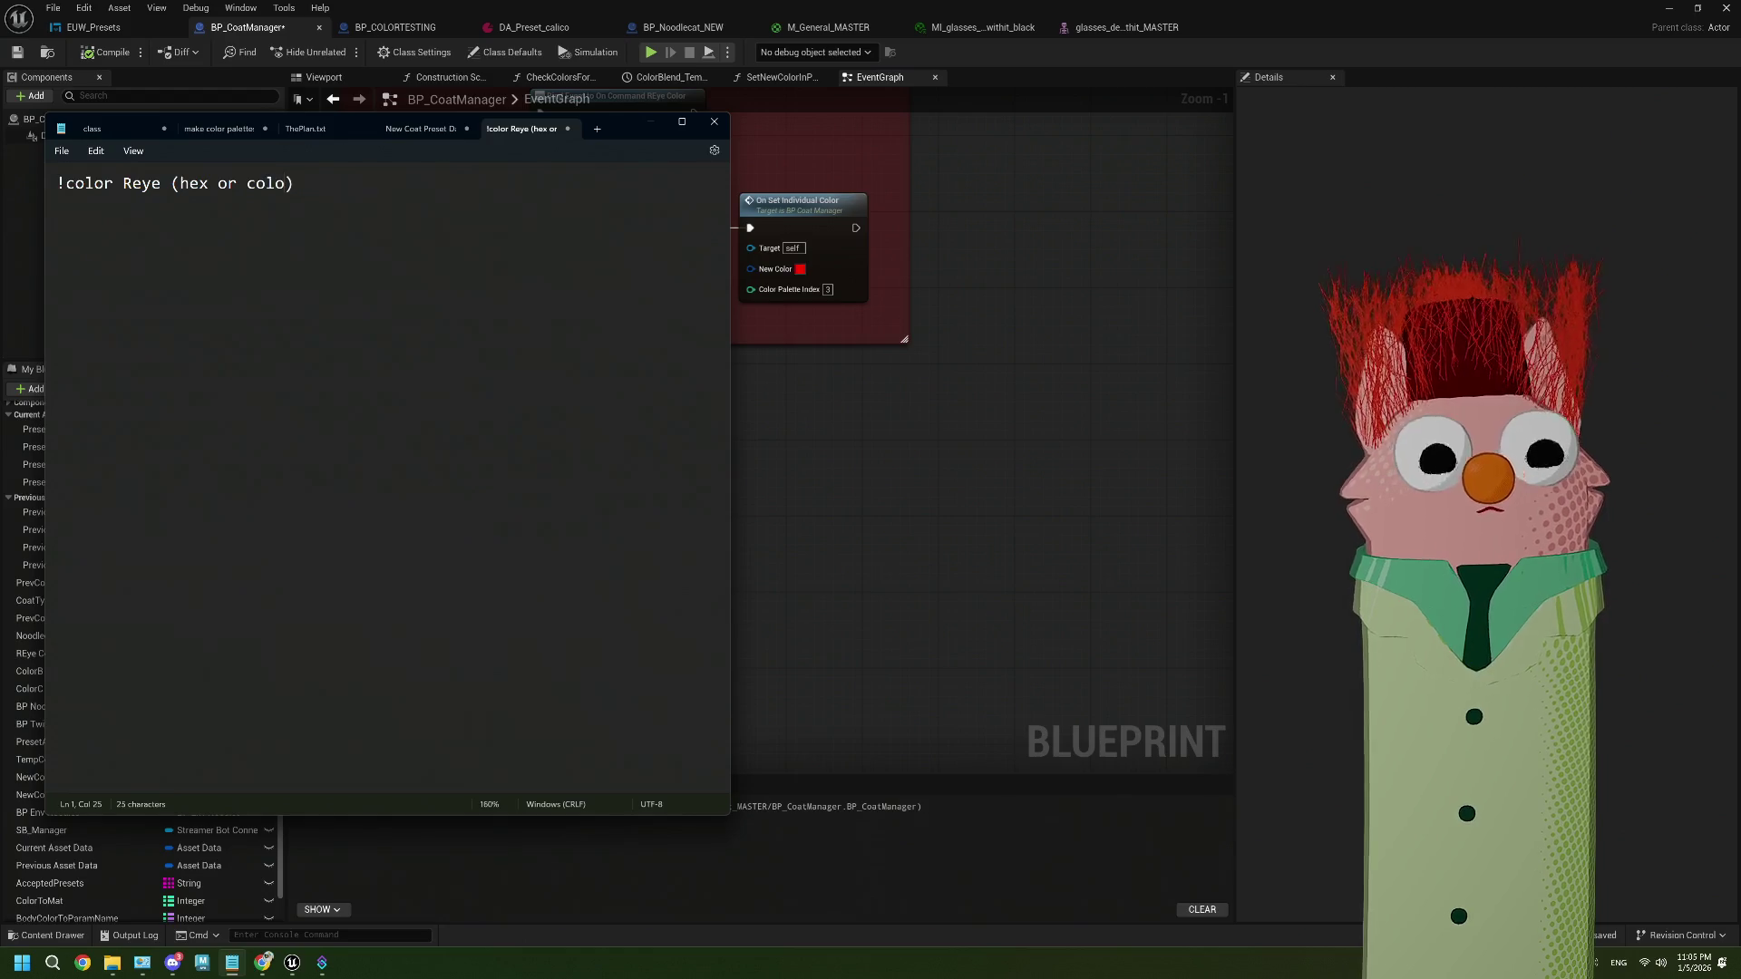
type("ame?")
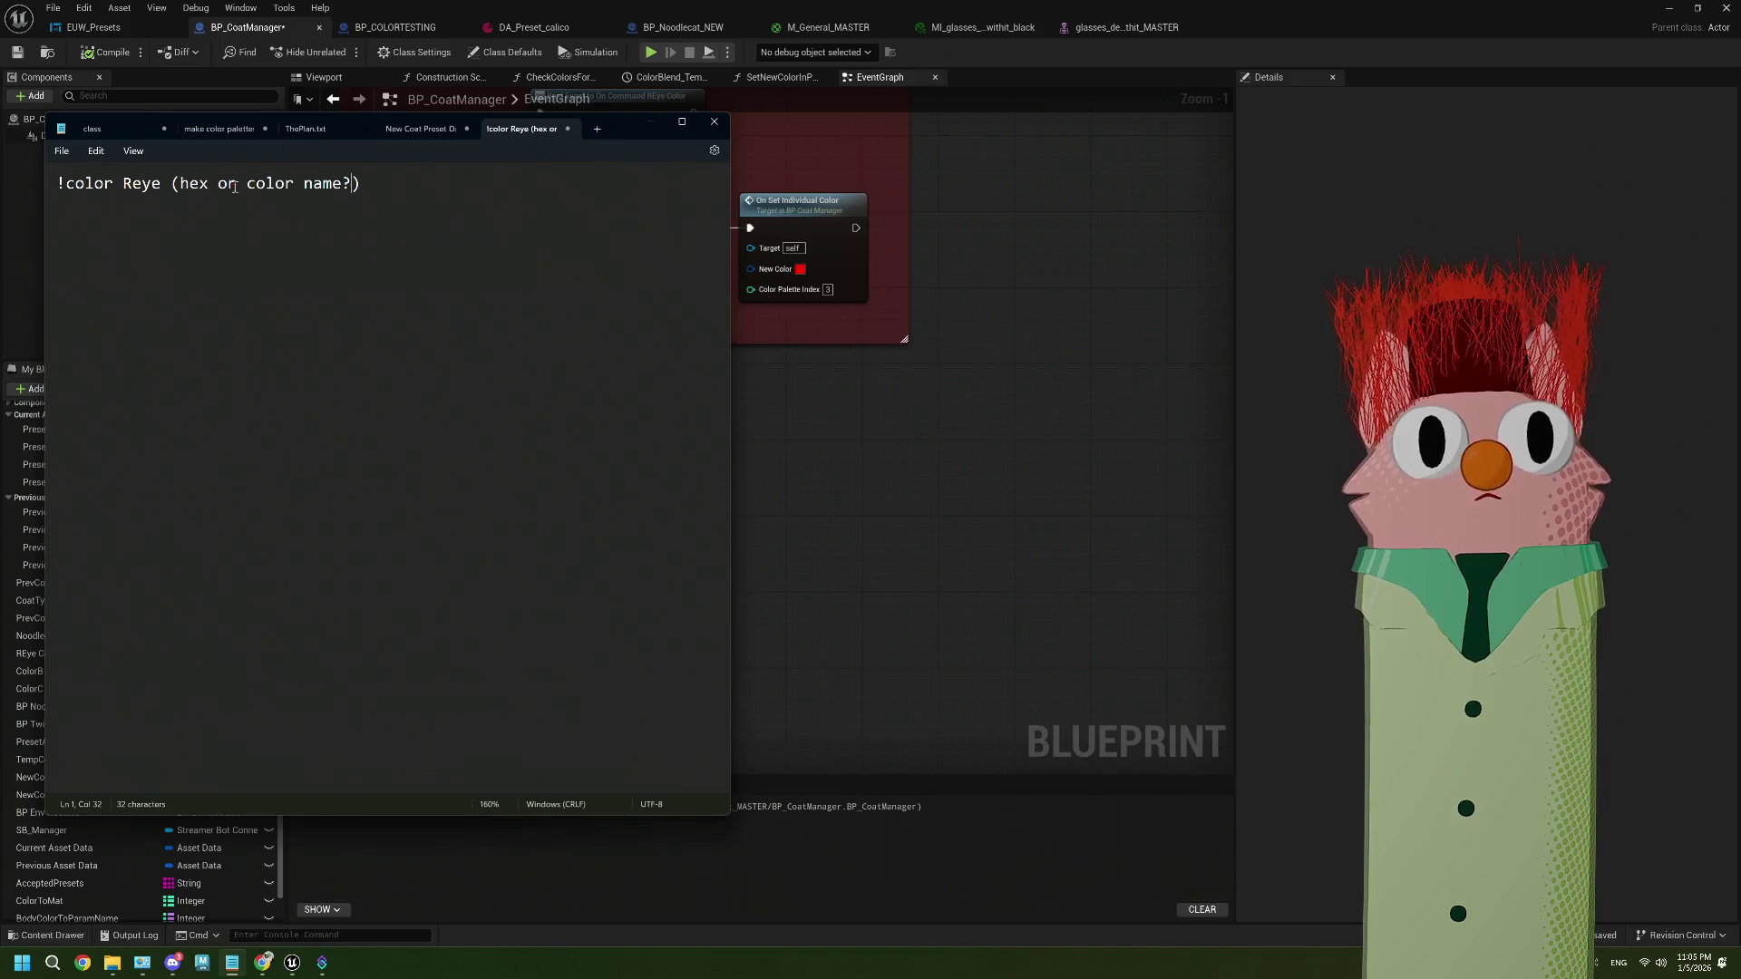
Review the Reye and !color words, then move Notepad down to reveal the event graph
double_click(133, 183)
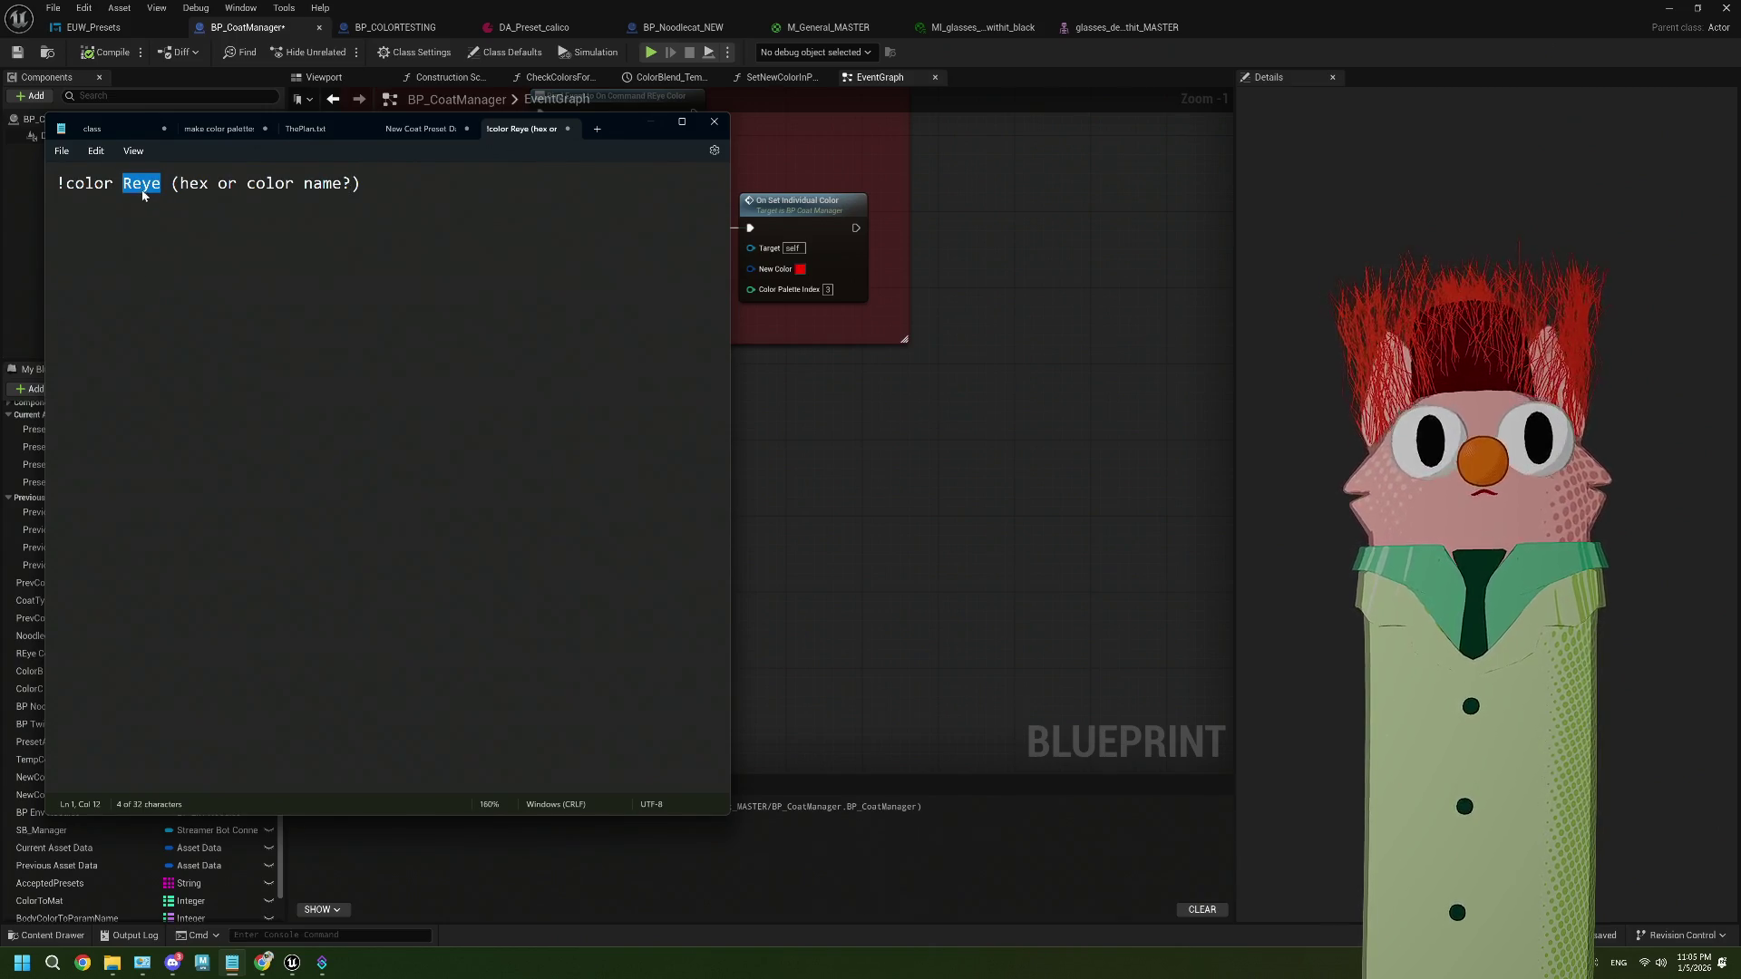
left_click_drag(123, 183, 162, 188)
left_click(123, 184)
left_click(123, 184)
left_click(165, 186)
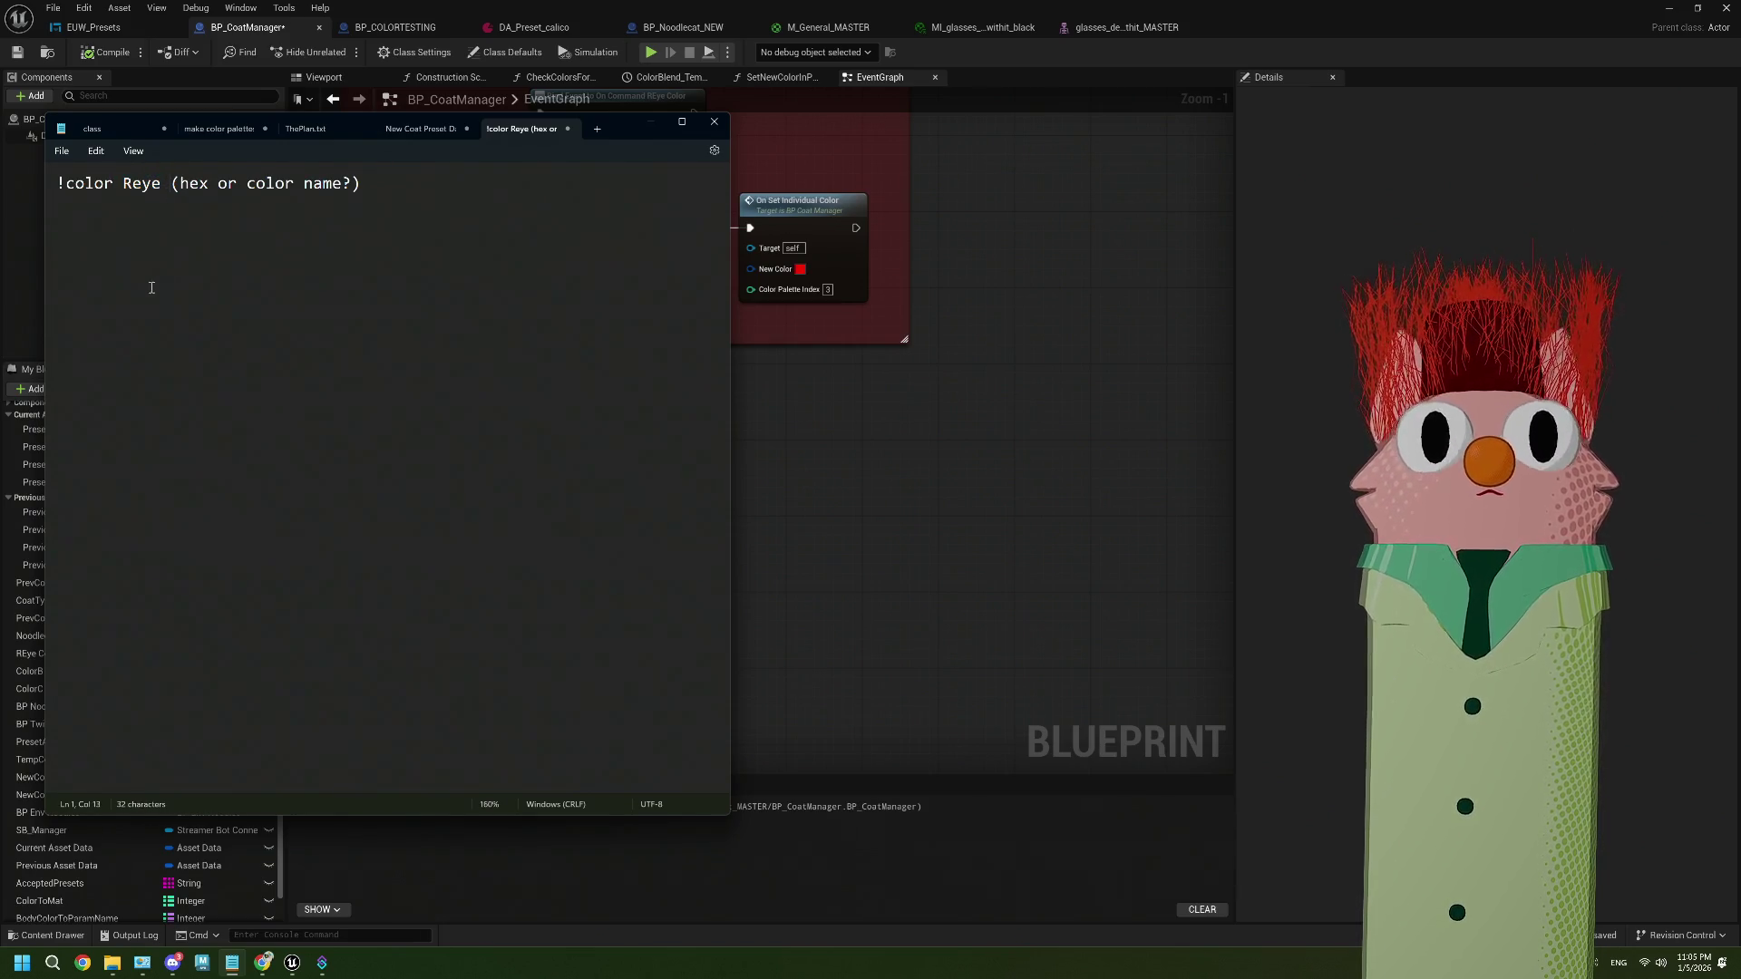
left_click_drag(114, 184, 32, 185)
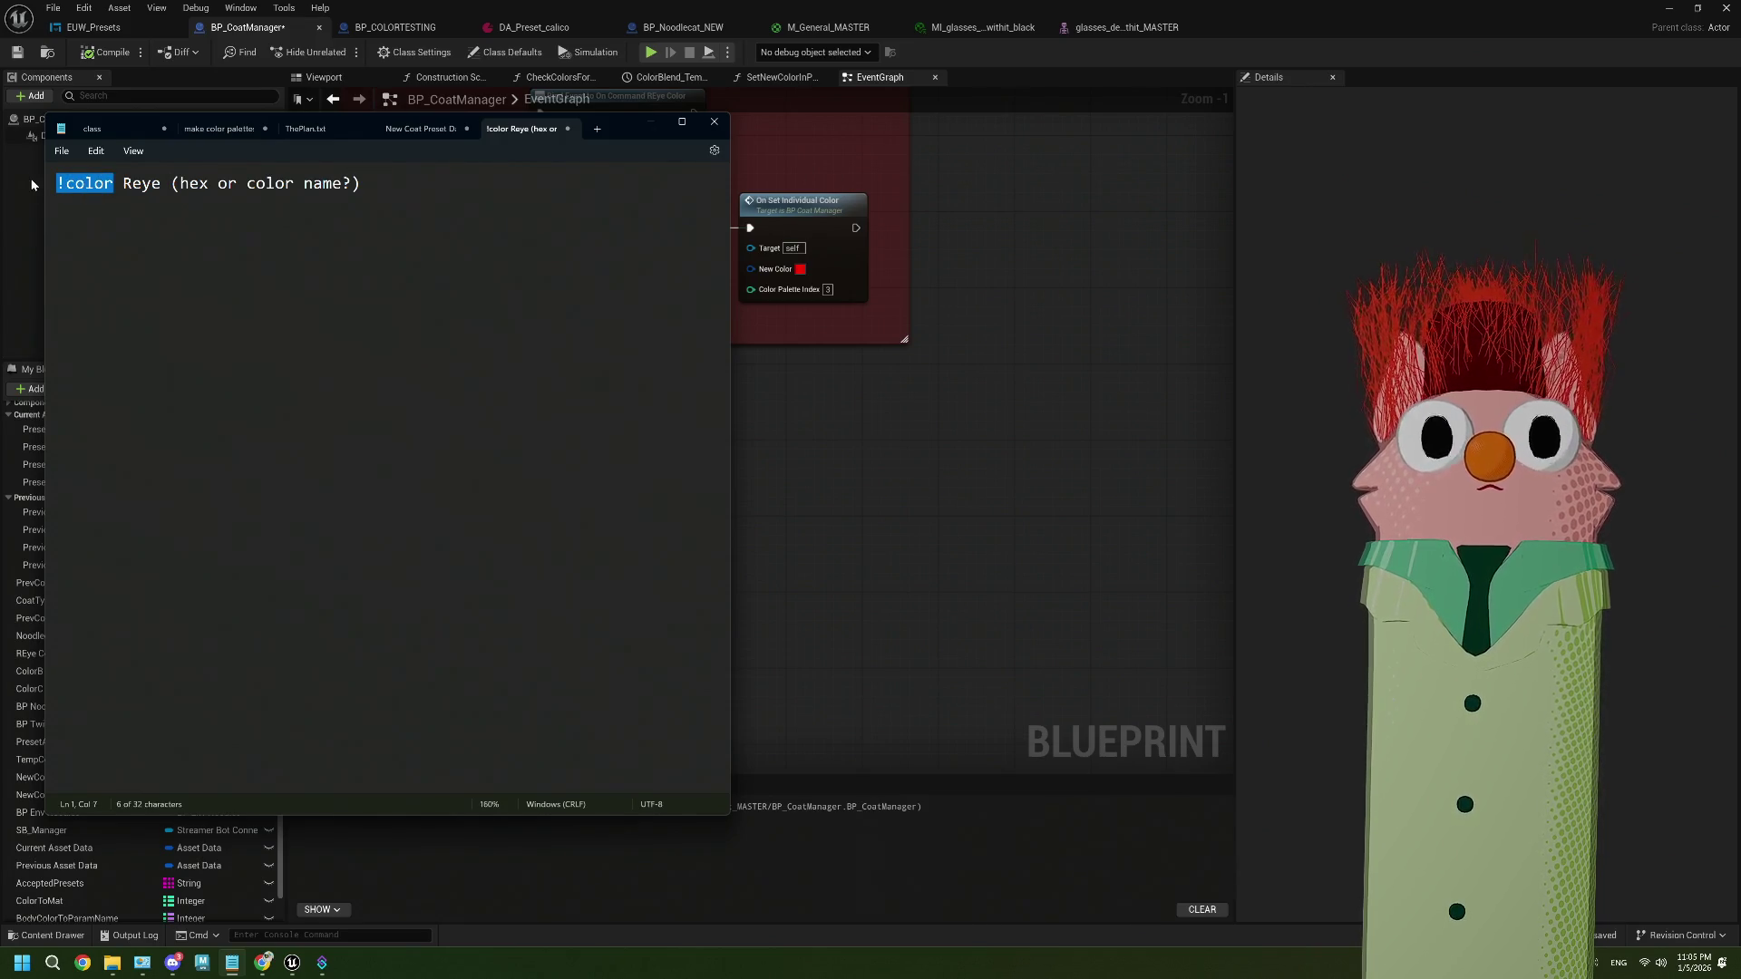
left_click(392, 190)
left_click_drag(632, 137, 656, 410)
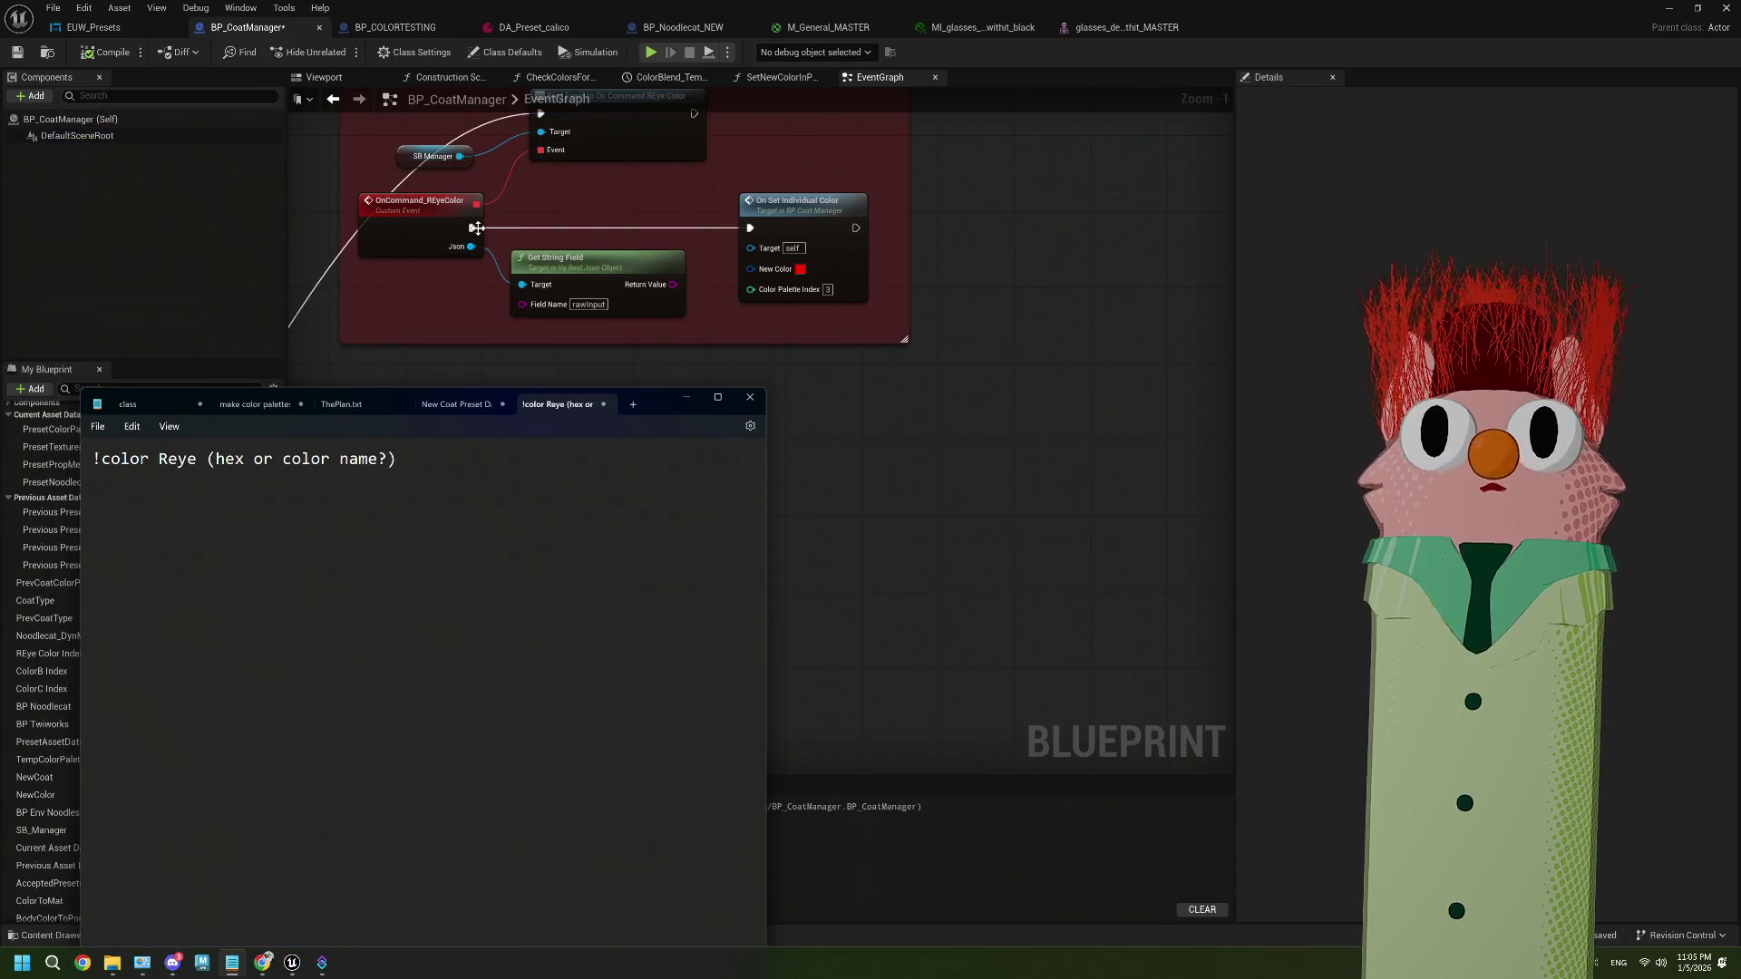
left_click(825, 329)
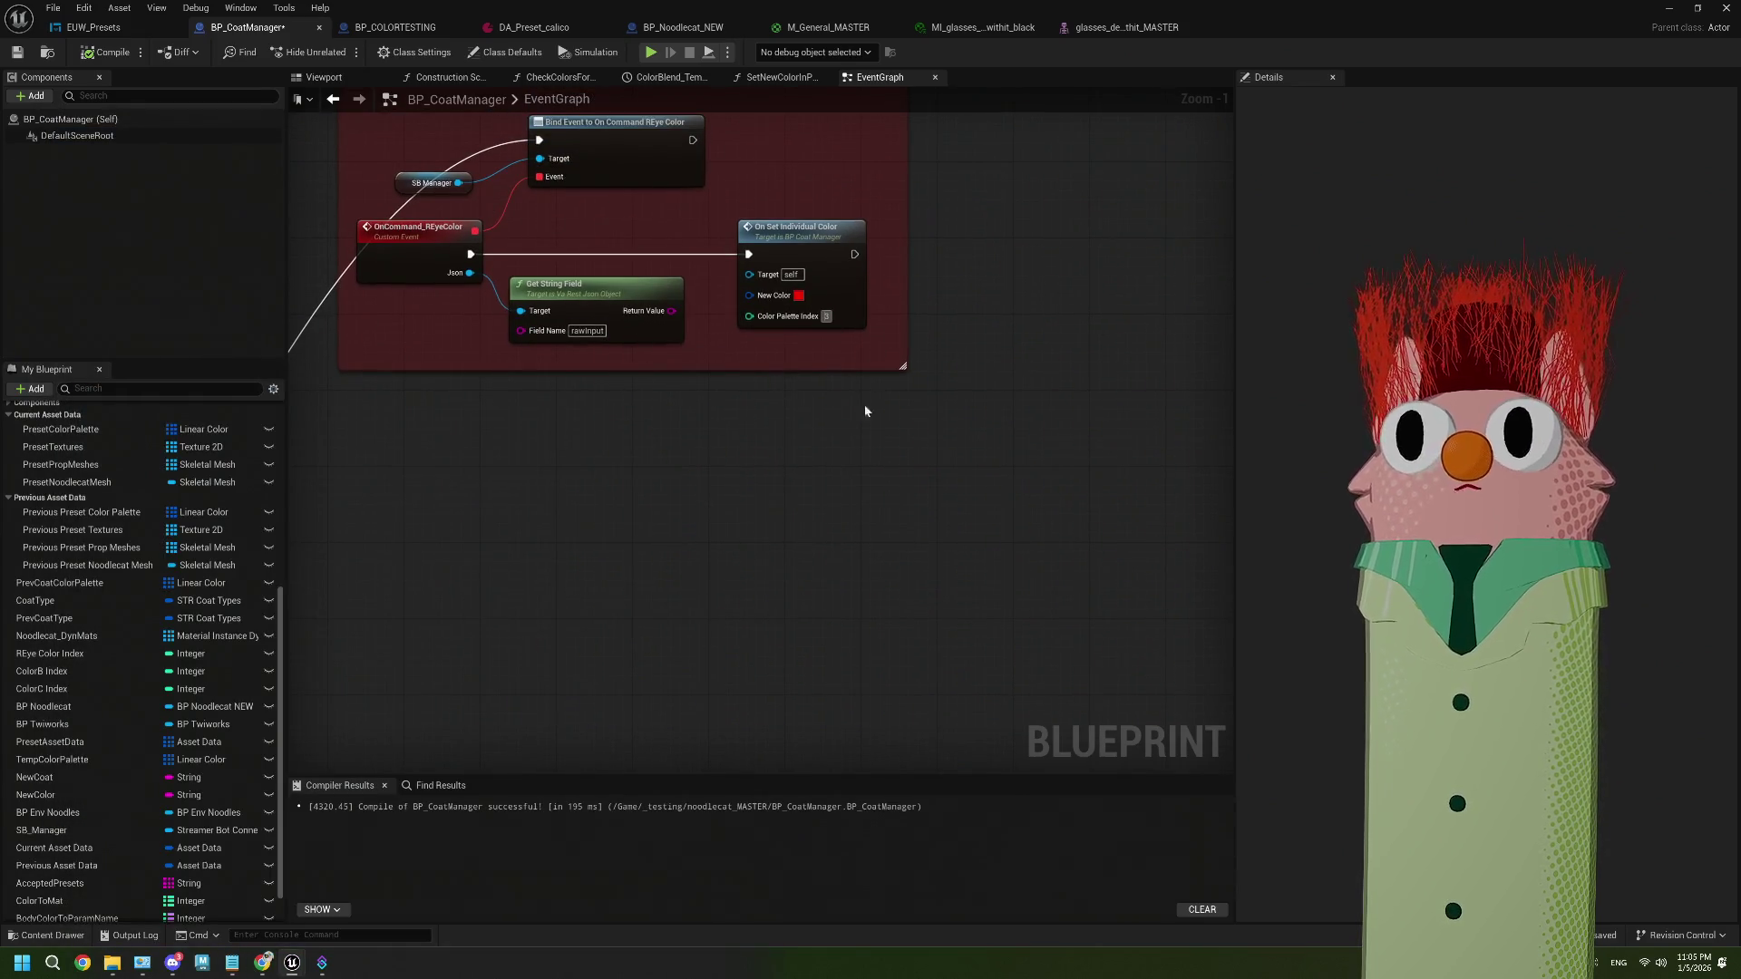
Frame the commented nodes, close the BP_CoatManager editor, and deselect the asset in the Content Browser
left_click_drag(877, 481, 879, 501)
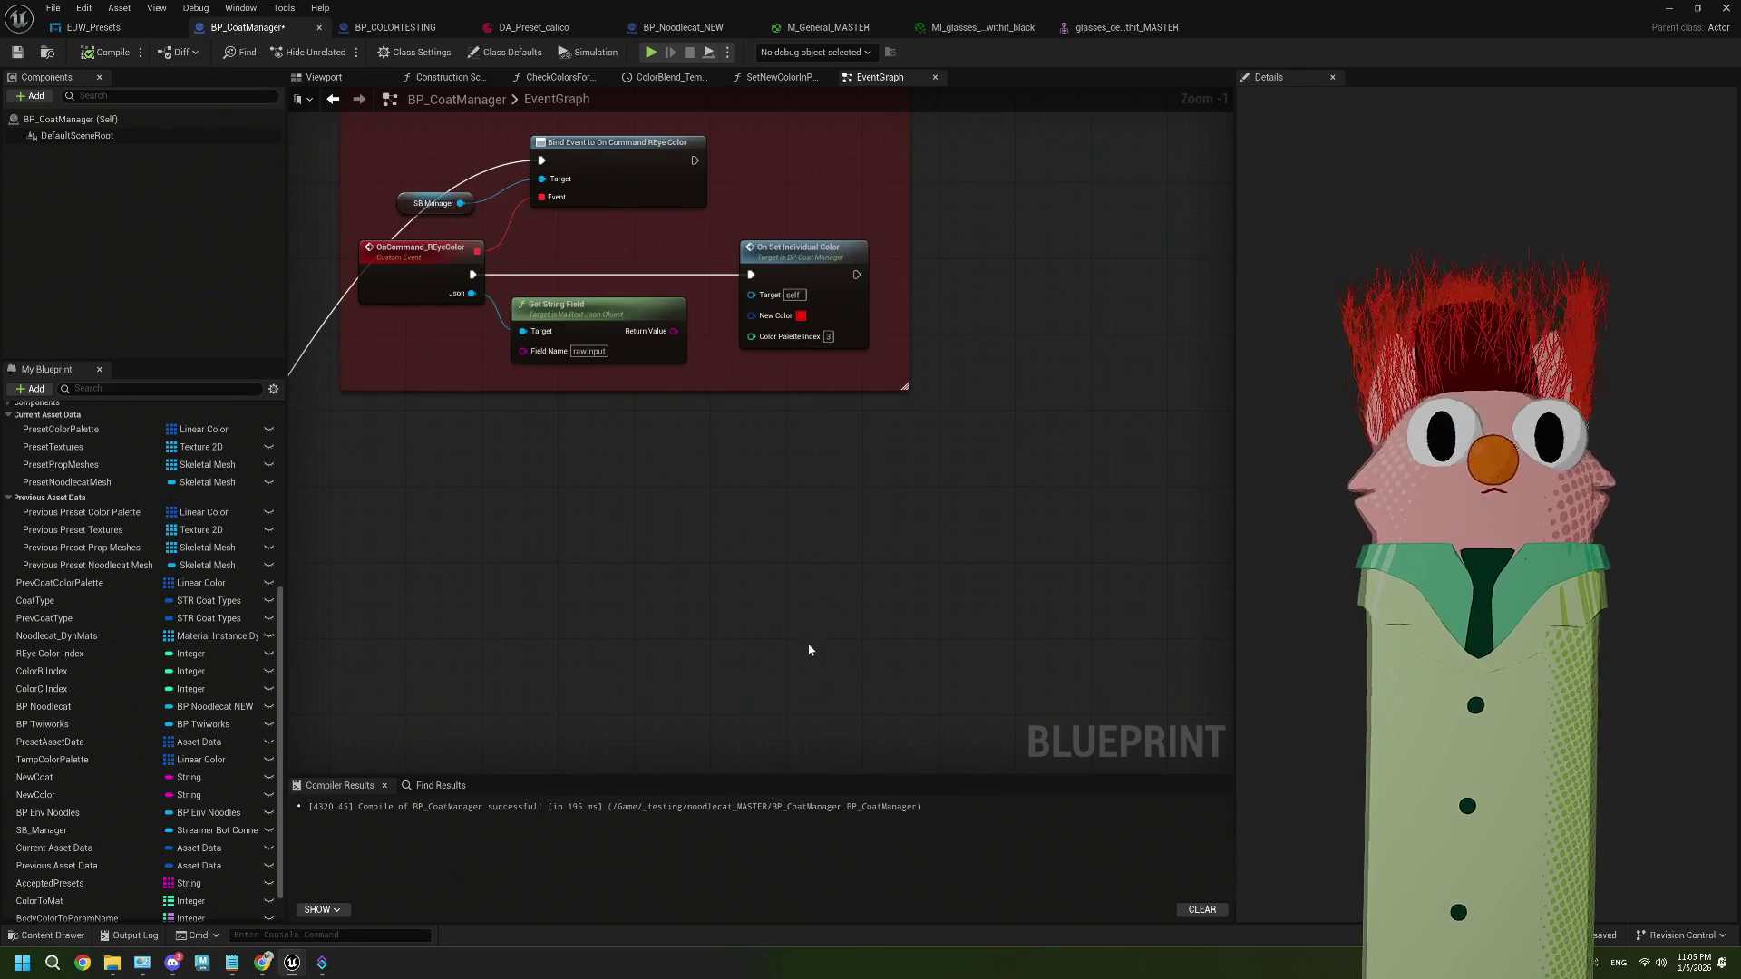
scroll(612, 588, "down", 4)
mouse_move(838, 532)
left_mouse_down()
mouse_move(660, 415)
mouse_move(732, 522)
left_mouse_up()
scroll(660, 415, "up", 3)
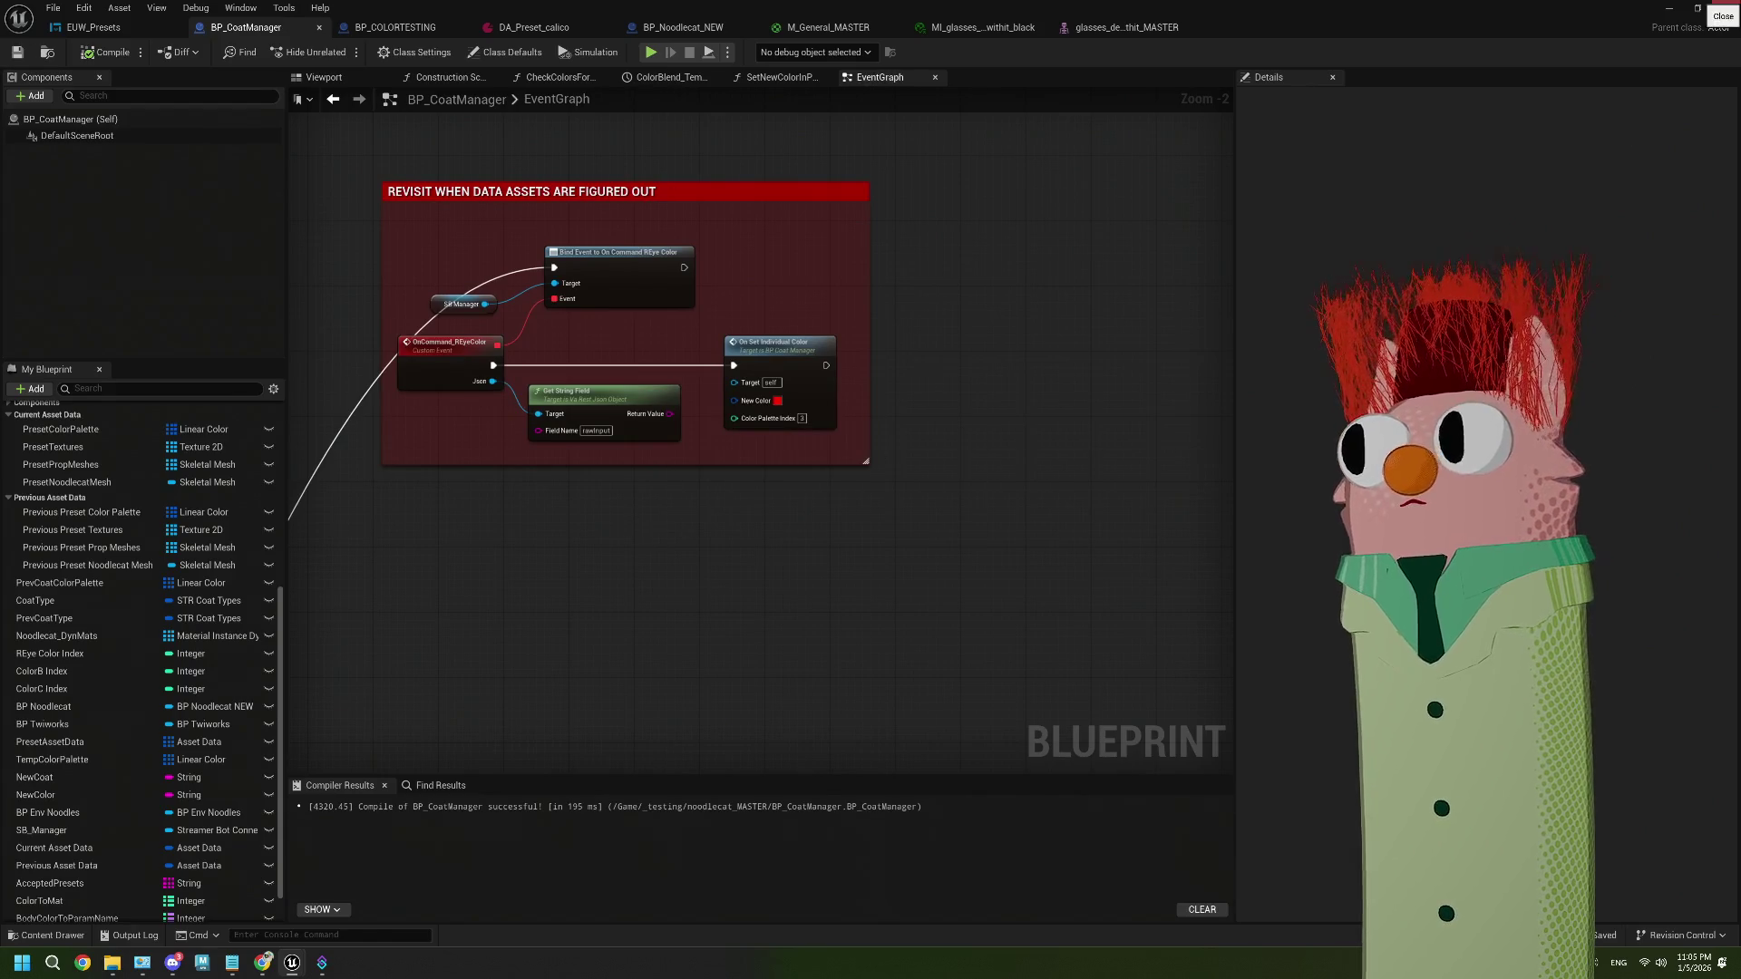
left_click(1725, 8)
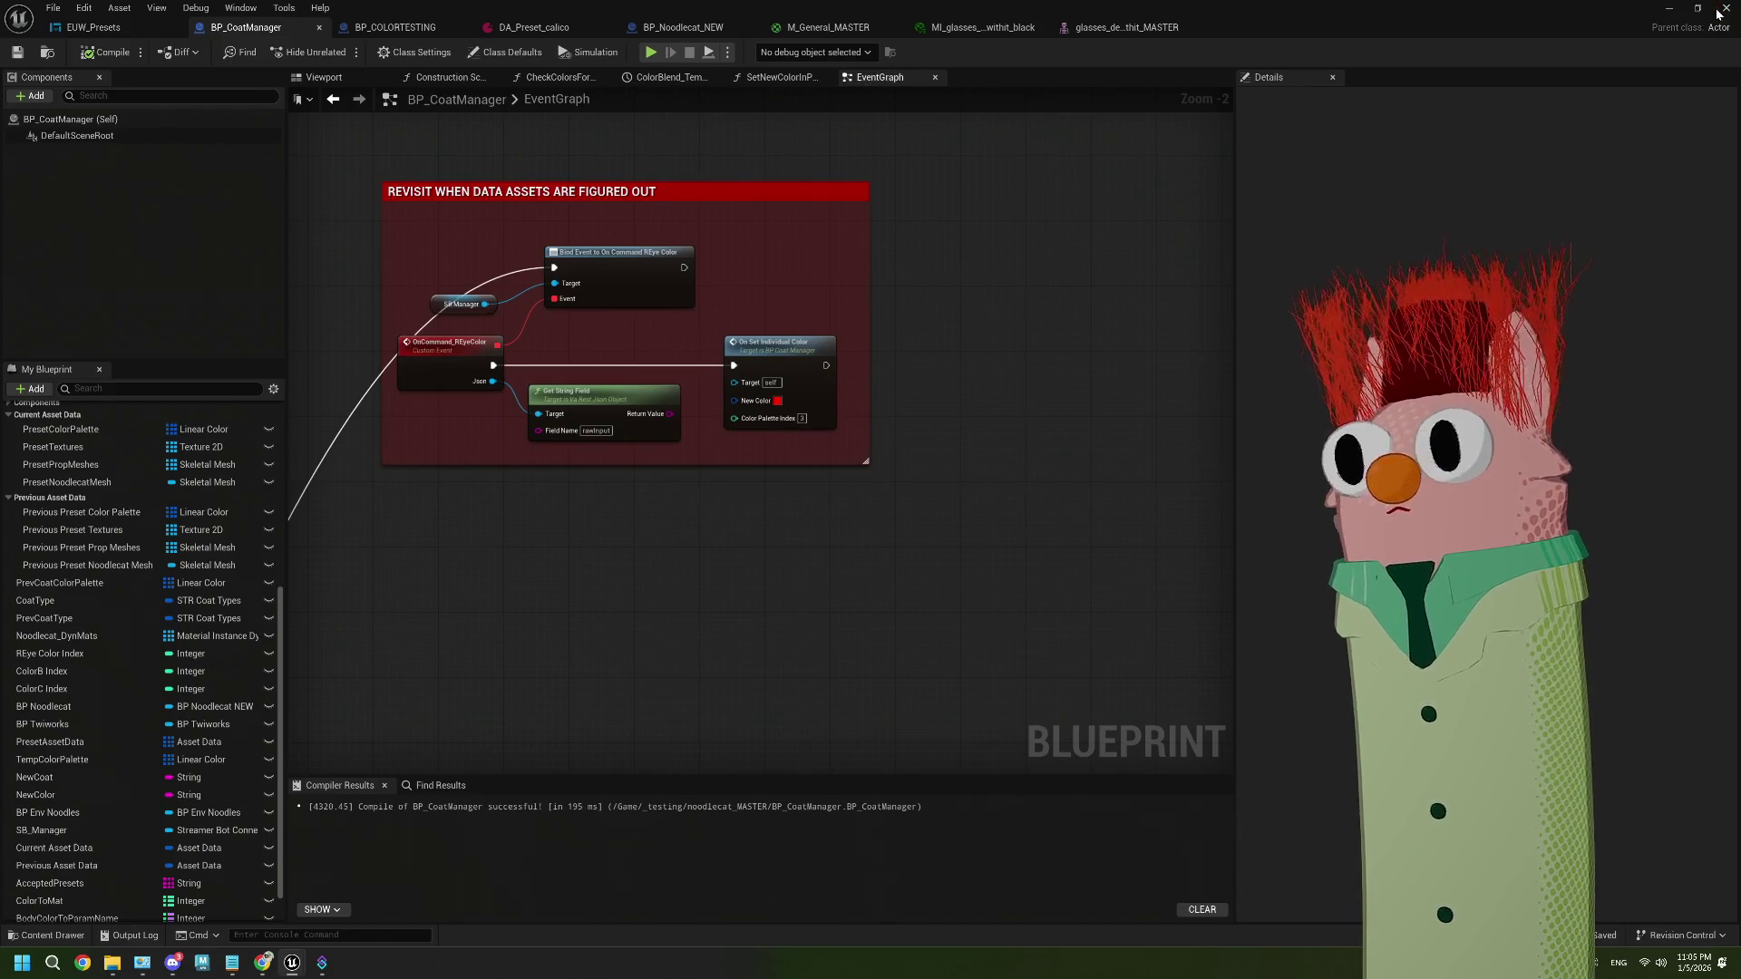
left_click(823, 789)
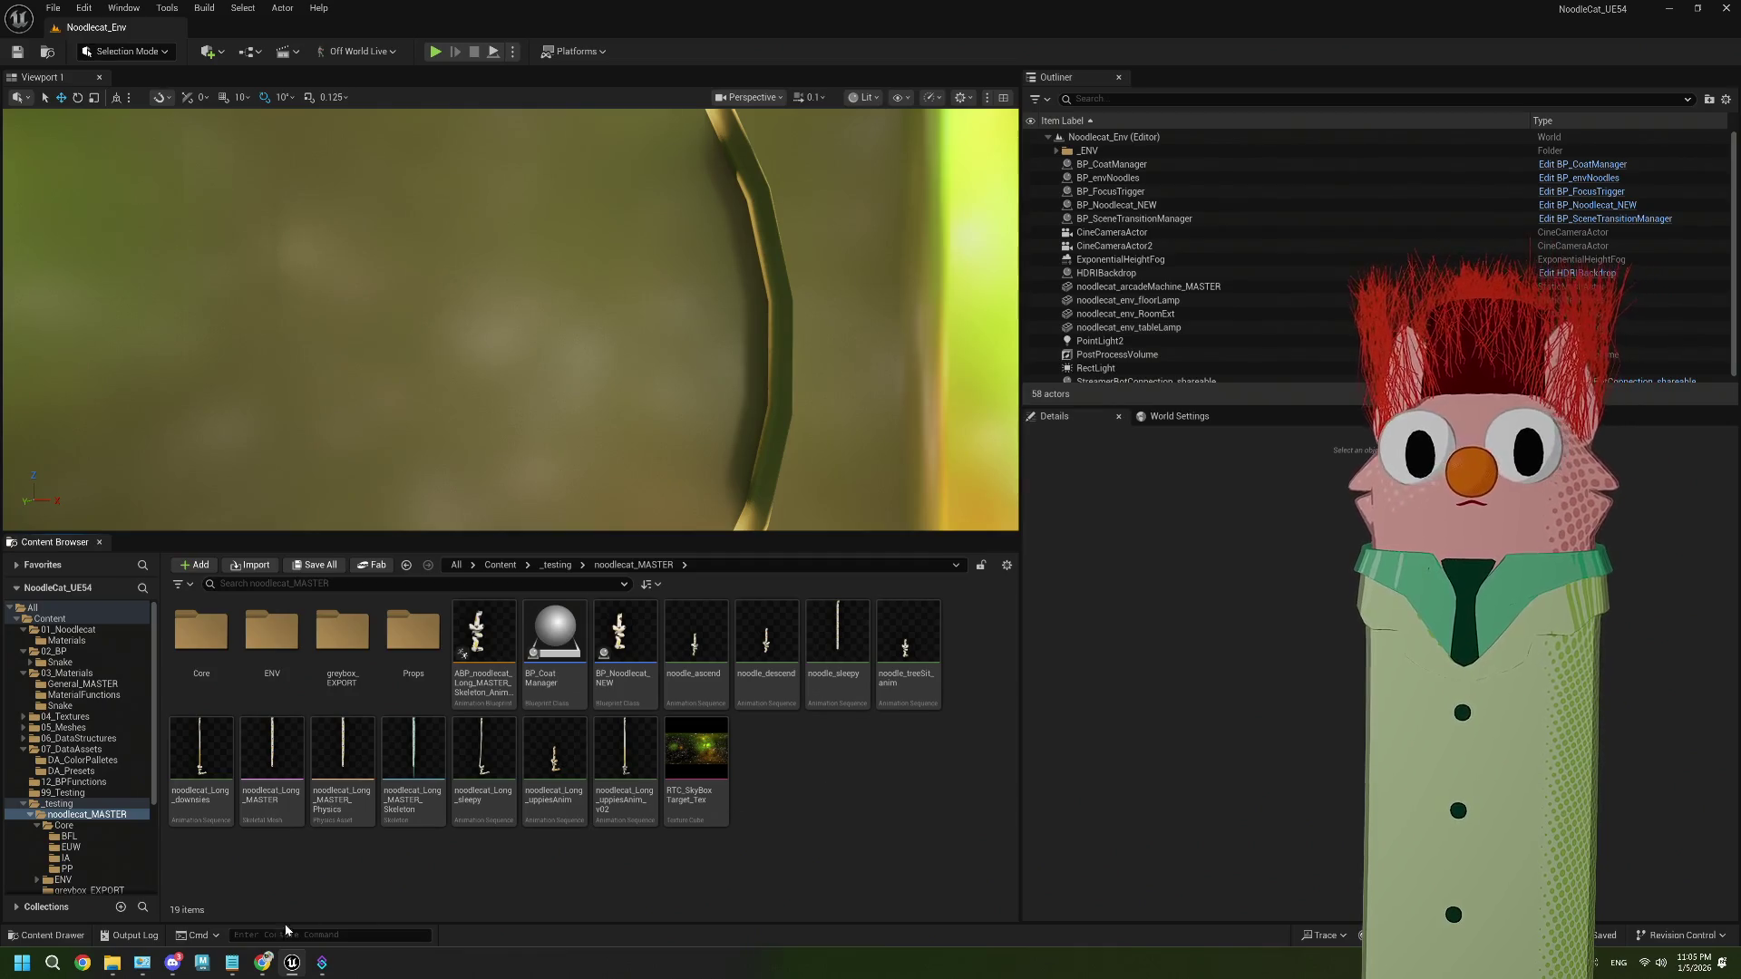
Bring the Notepad window up to the top of the screen with ThePlan.txt showing
left_click(232, 963)
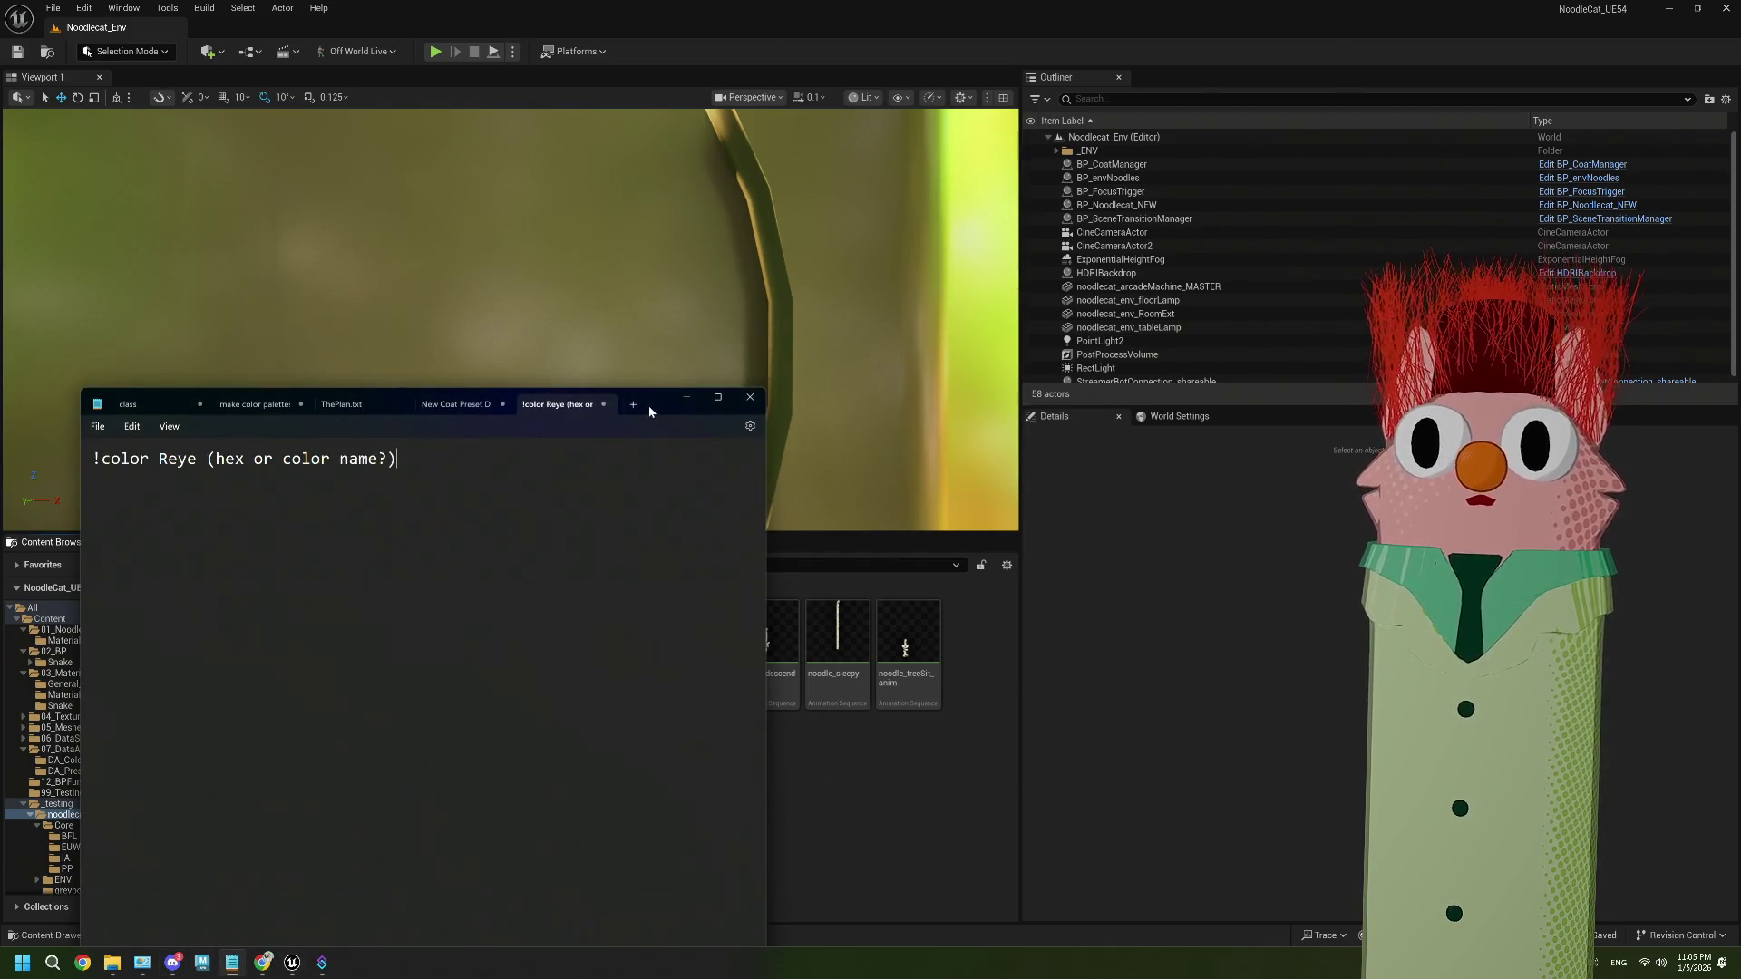
left_click_drag(649, 411, 604, 189)
left_click(413, 182)
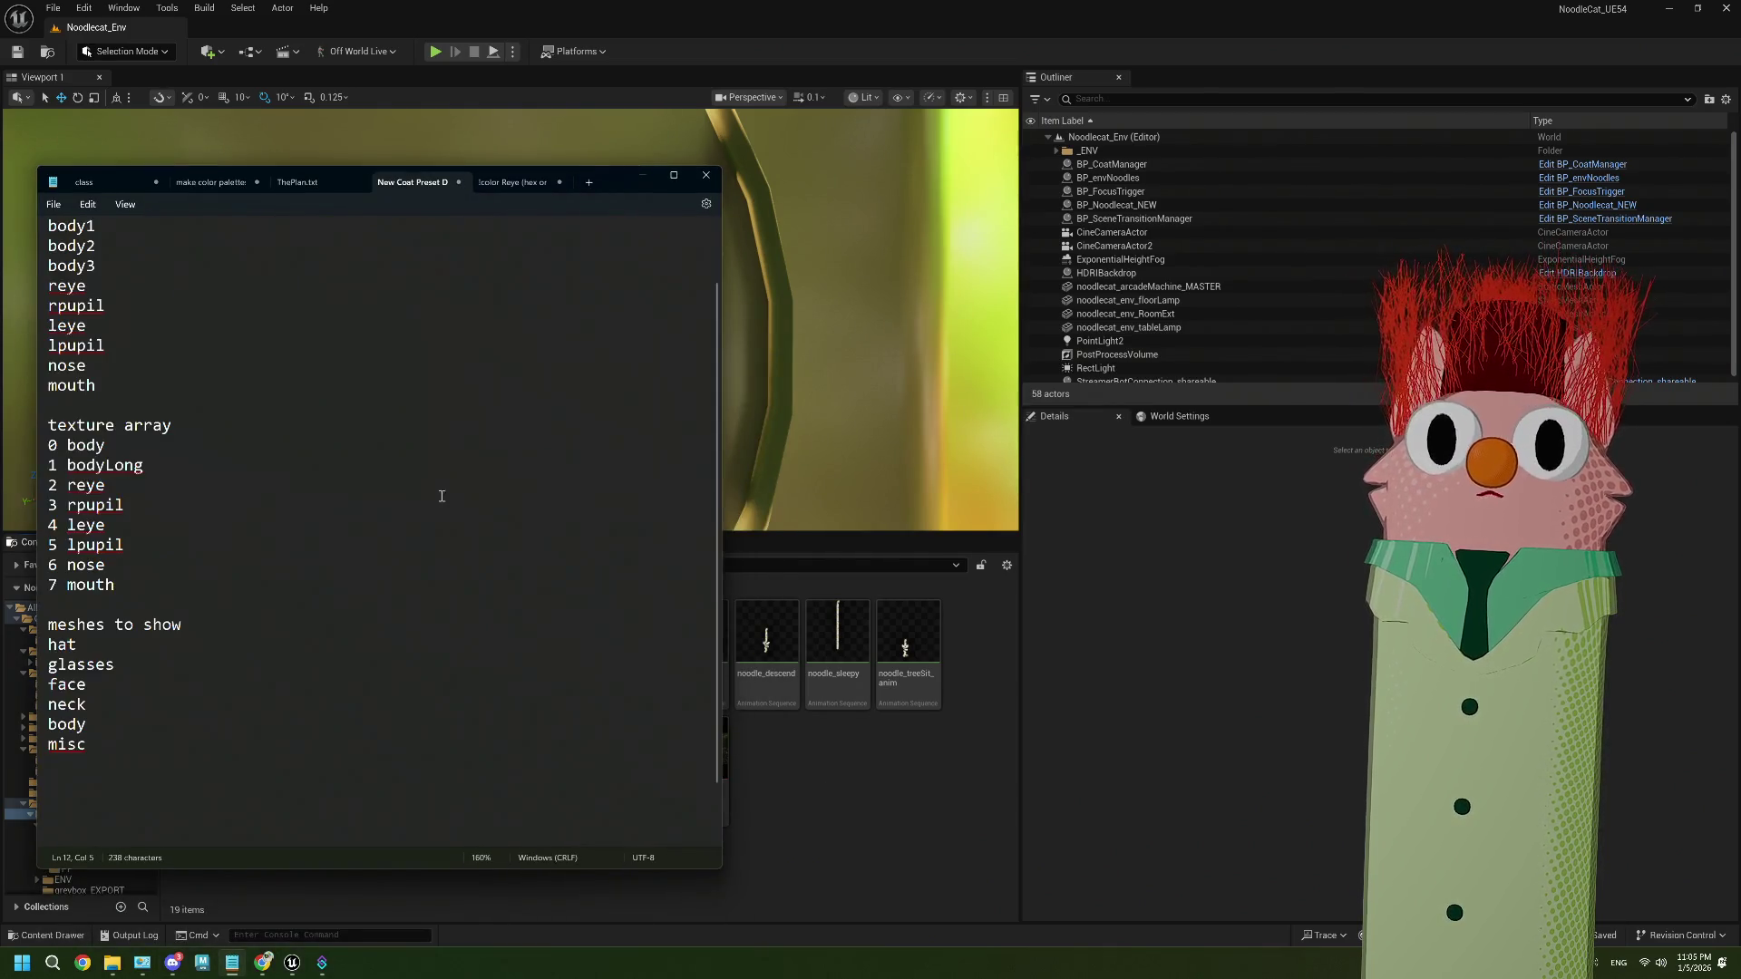
left_click(332, 184)
scroll(296, 766, "up", 5)
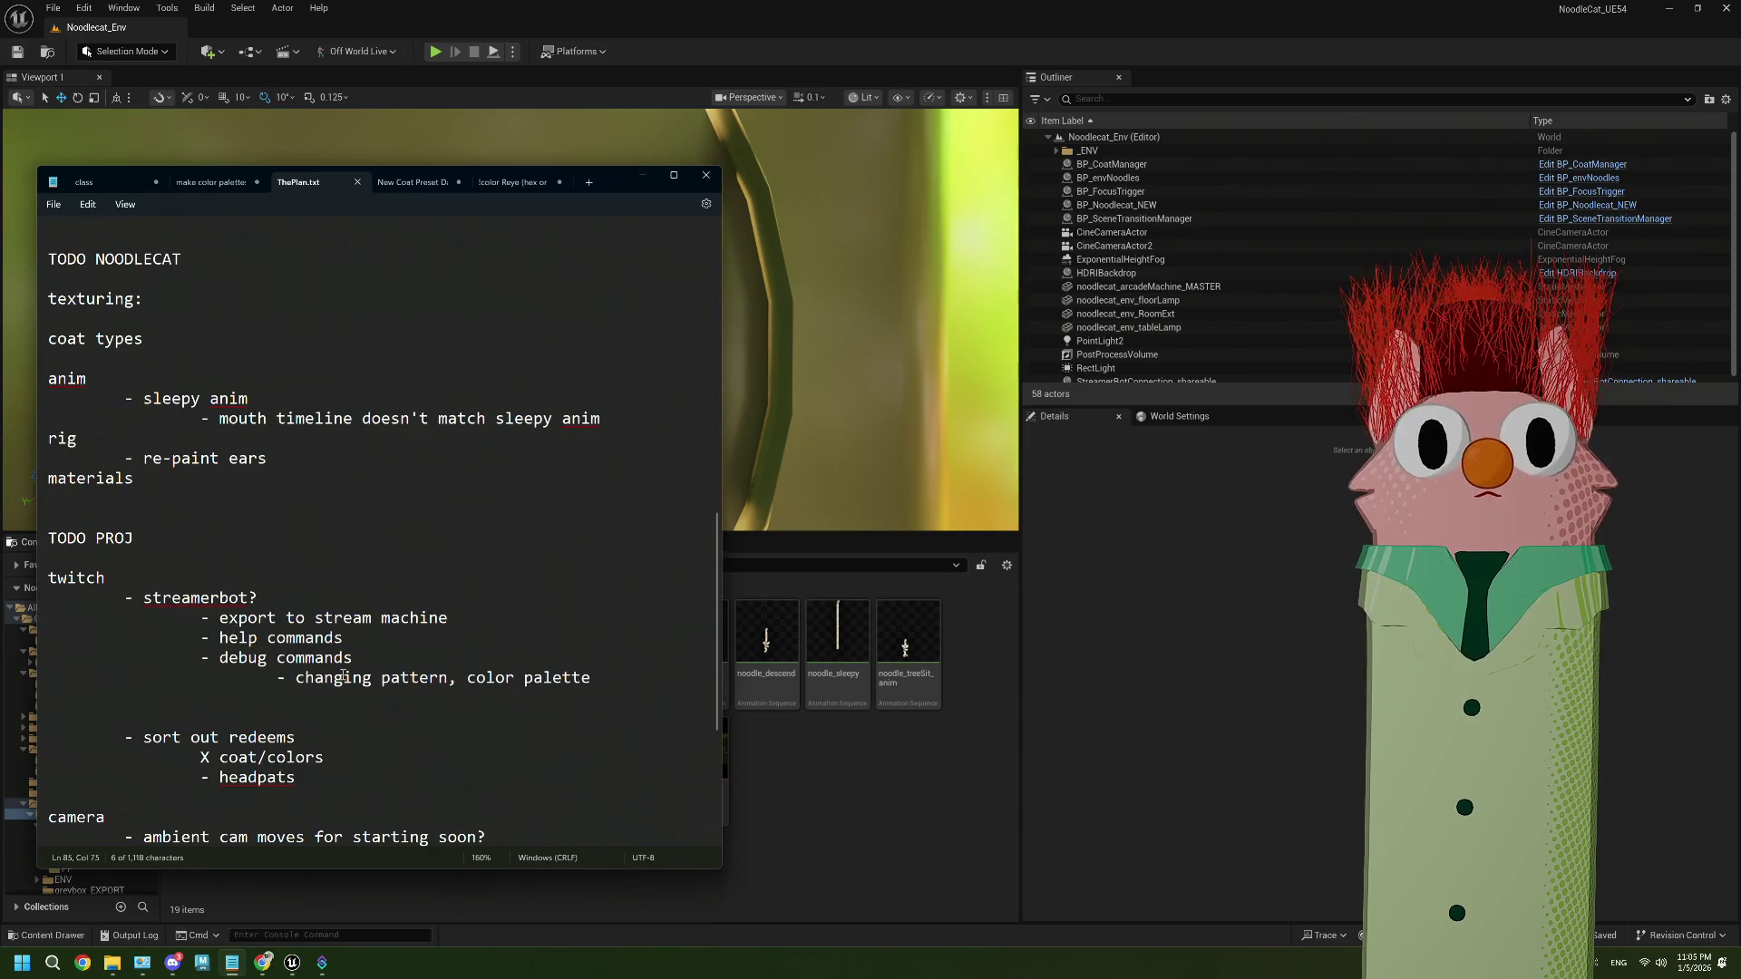
mouse_move(595, 679)
left_mouse_down()
mouse_move(281, 677)
mouse_move(204, 637)
left_mouse_up()
left_click(361, 655)
Delete the numbered task list, lines 1–5, from ThePlan.txt
scroll(361, 654, "up", 1)
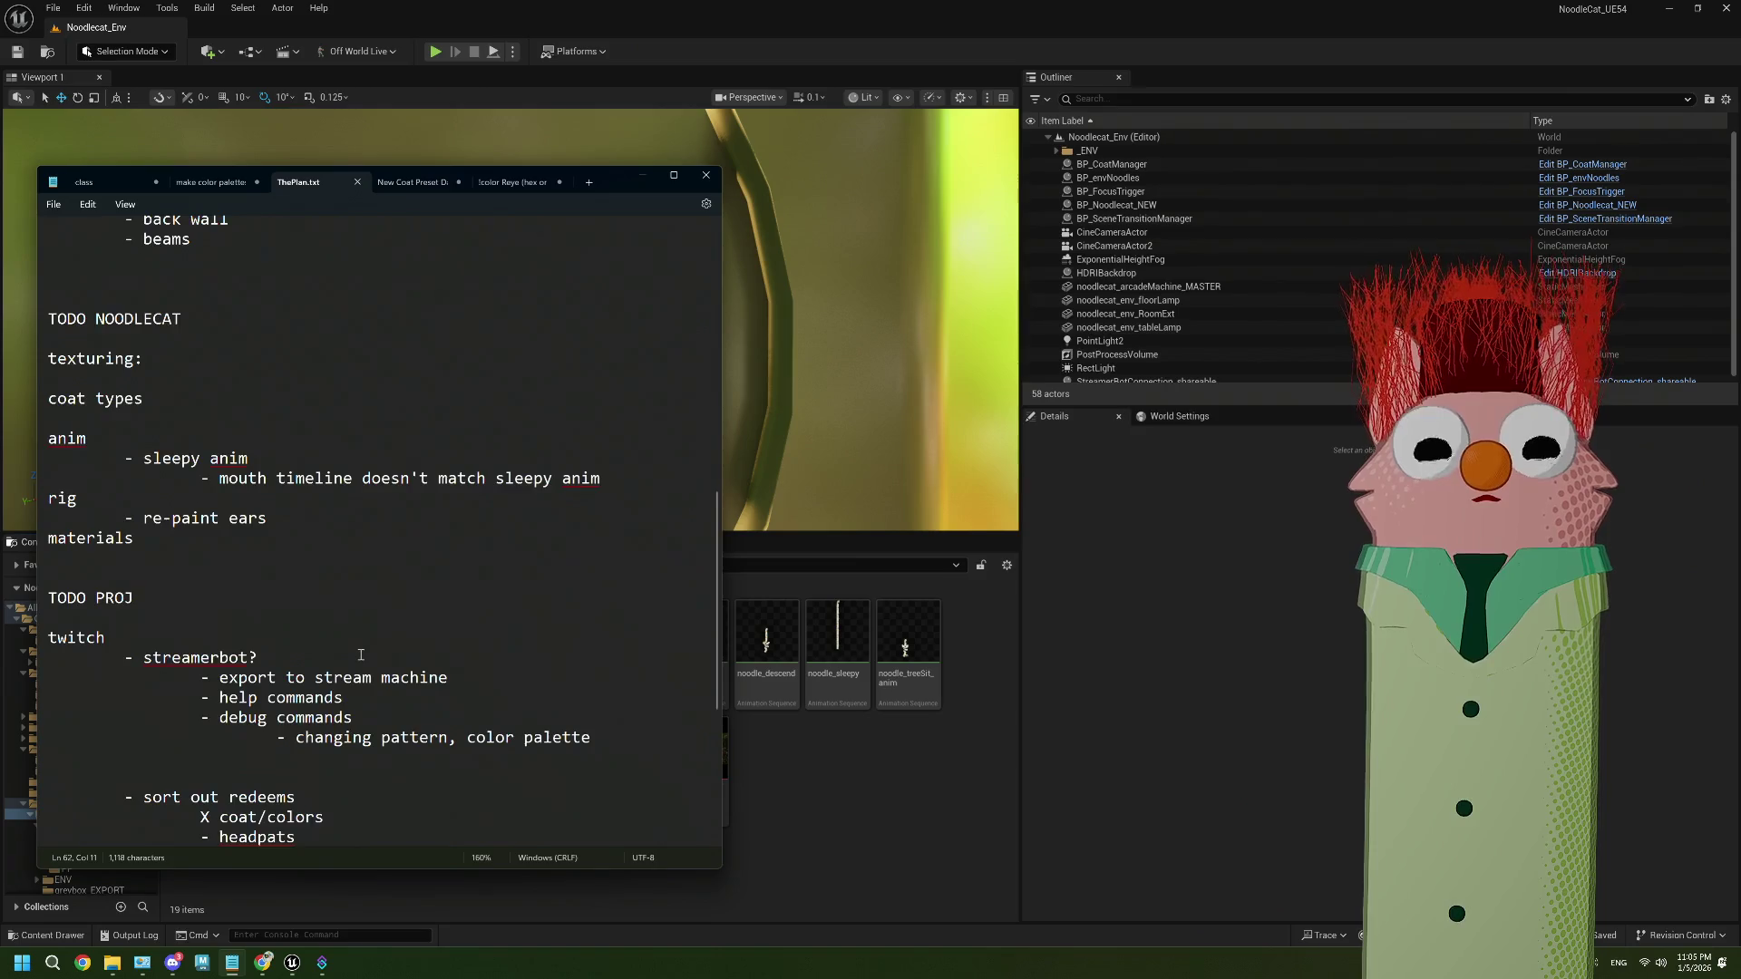
scroll(361, 654, "up", 3)
scroll(361, 655, "down", 9)
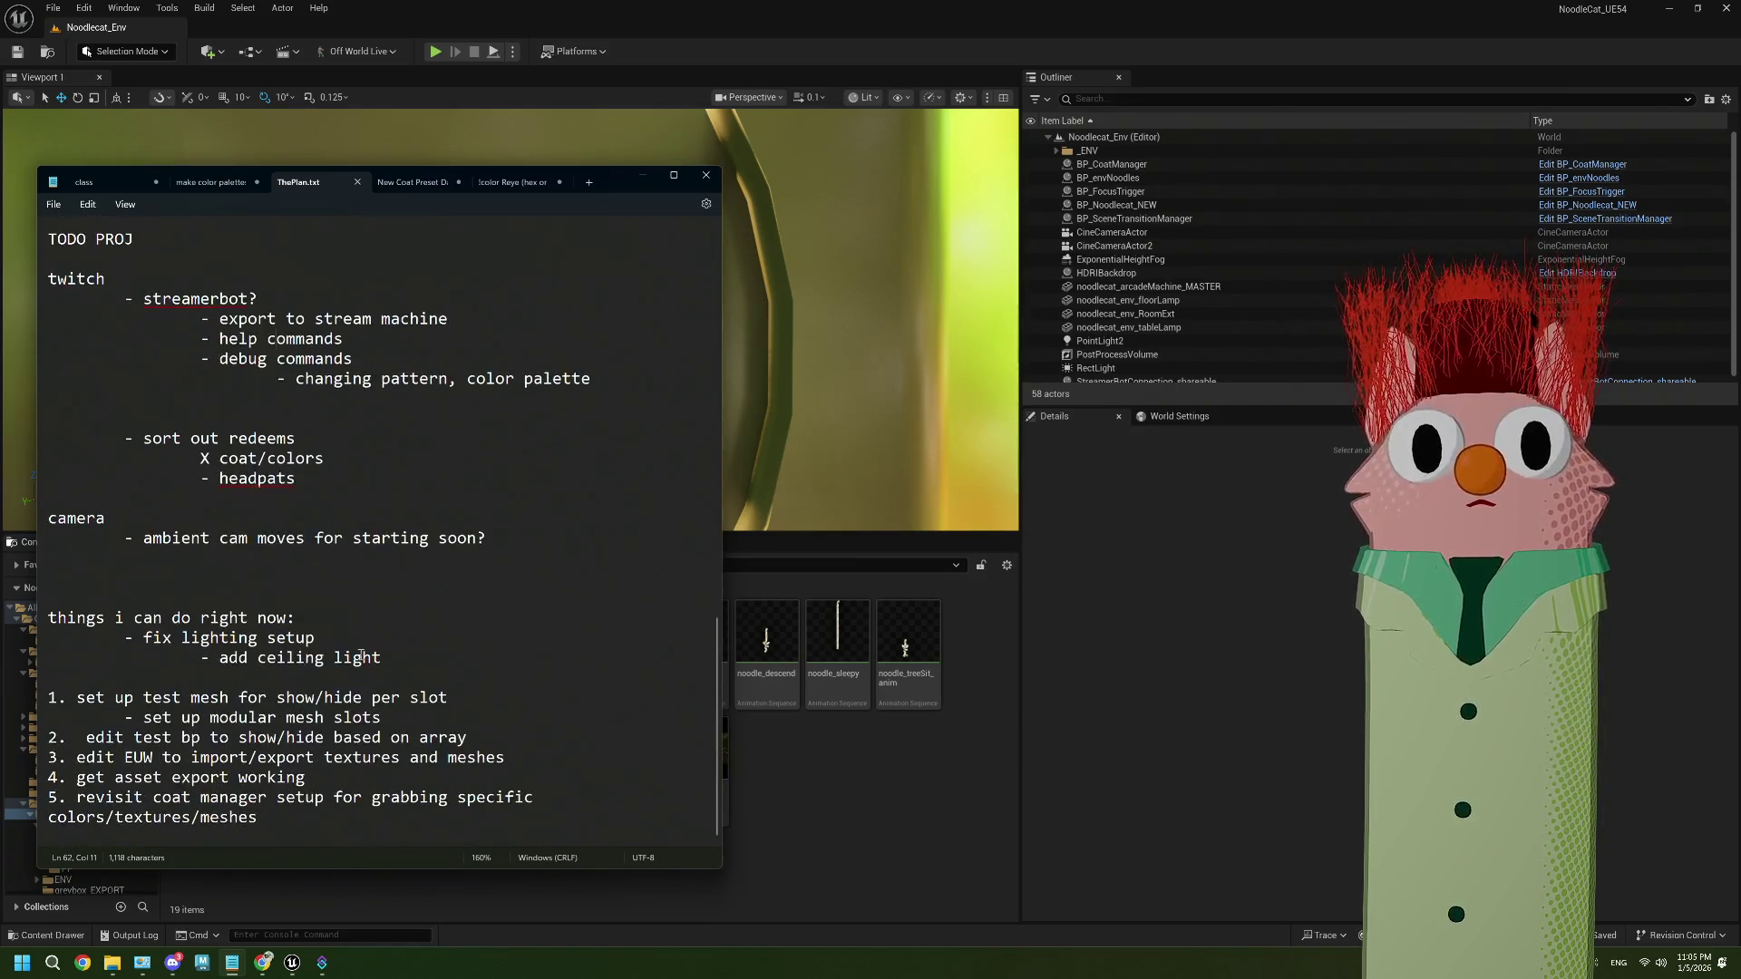
mouse_move(288, 827)
left_mouse_down()
mouse_move(218, 717)
mouse_move(118, 777)
mouse_move(118, 757)
mouse_move(29, 703)
left_mouse_up()
key("BackSpace")
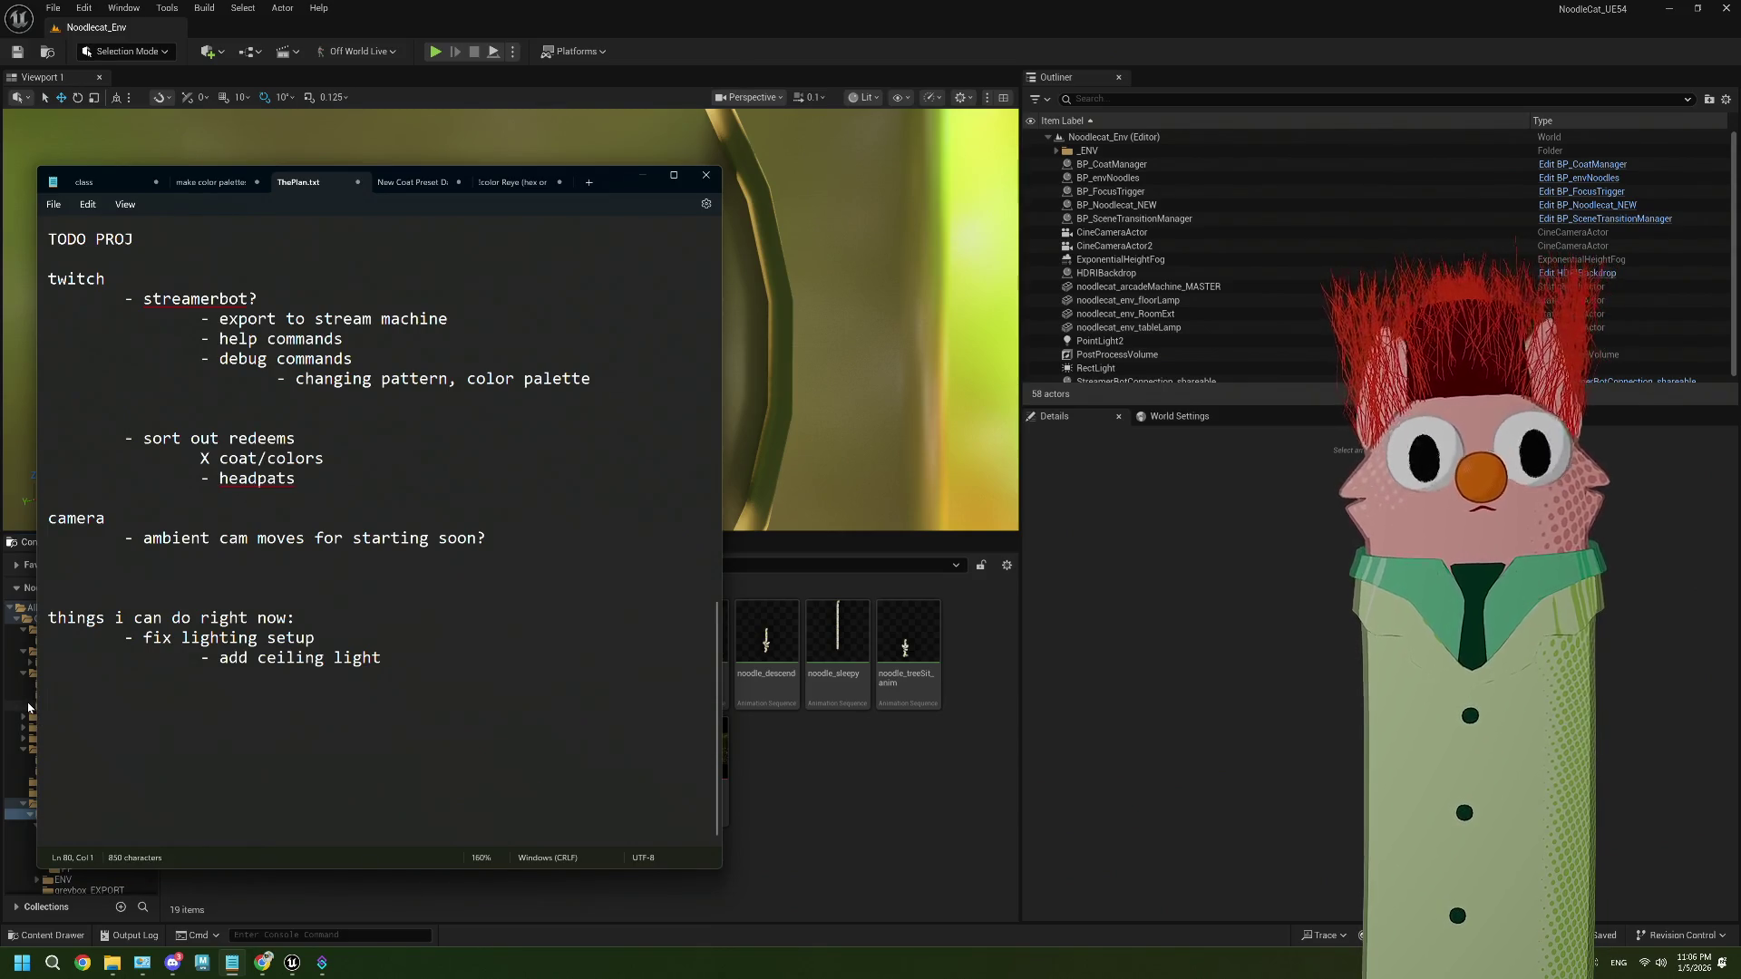
scroll(602, 554, "up", 3)
Replace 'changing pattern, color palette' with the debug commands !color, !pattern and !prop
left_click_drag(603, 554, 298, 562)
type("!color")
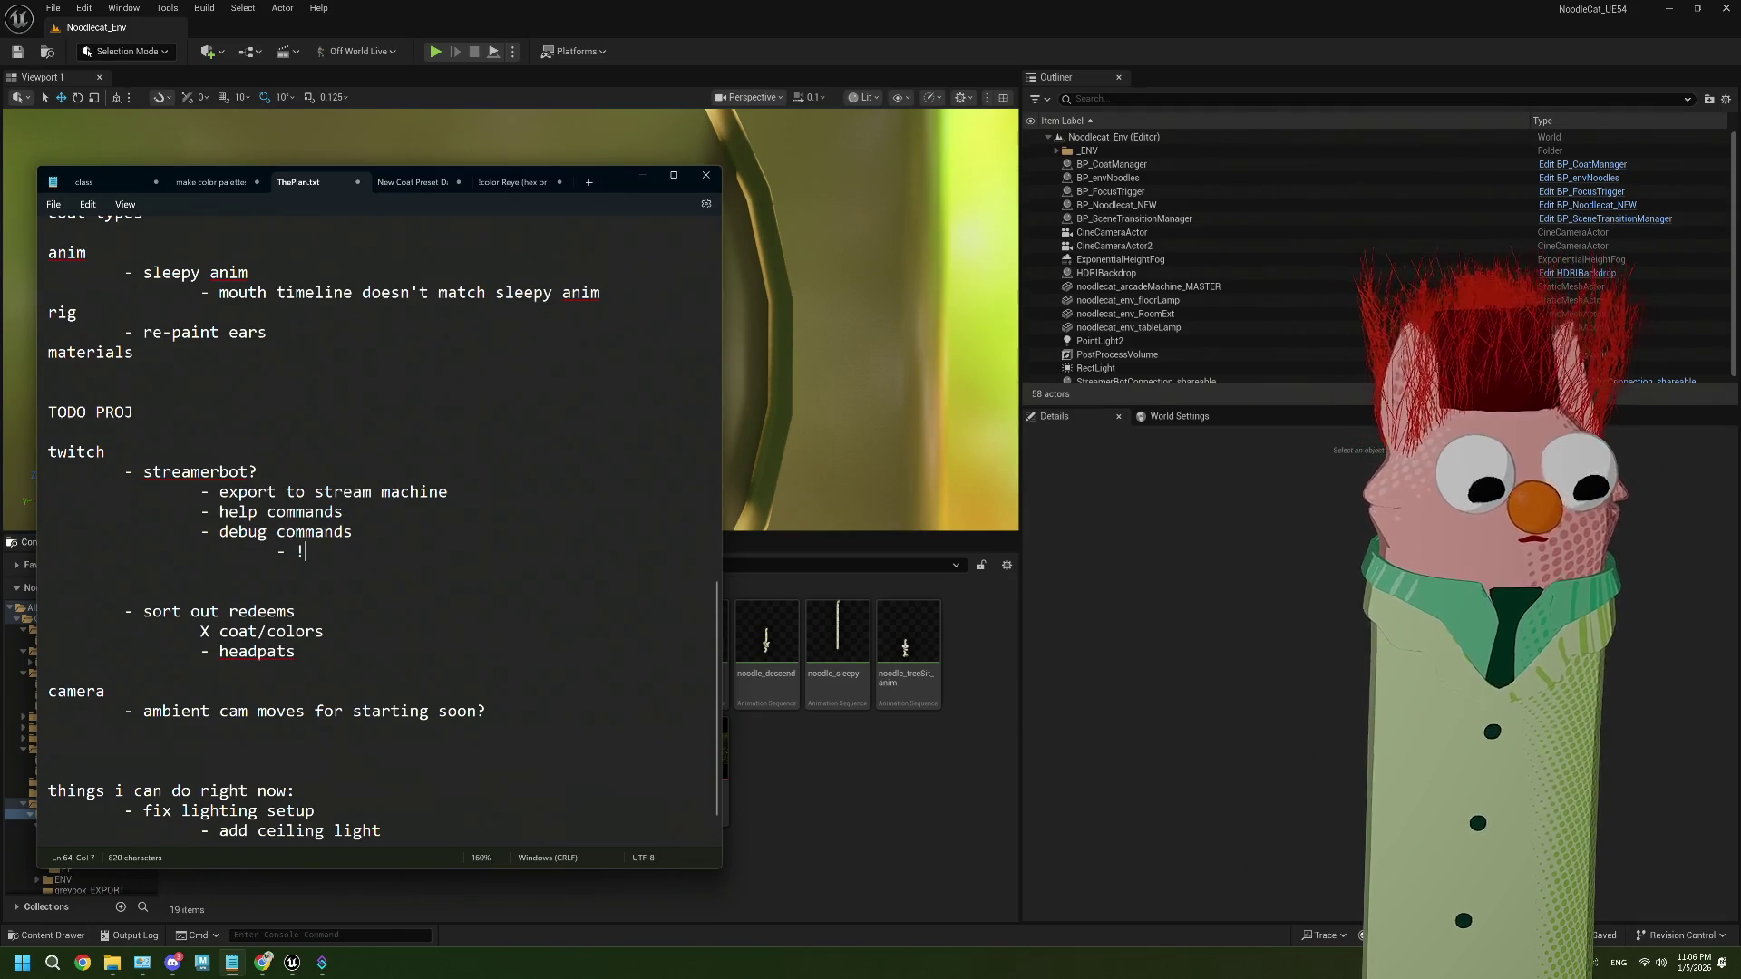
key("Return")
key("Tab")
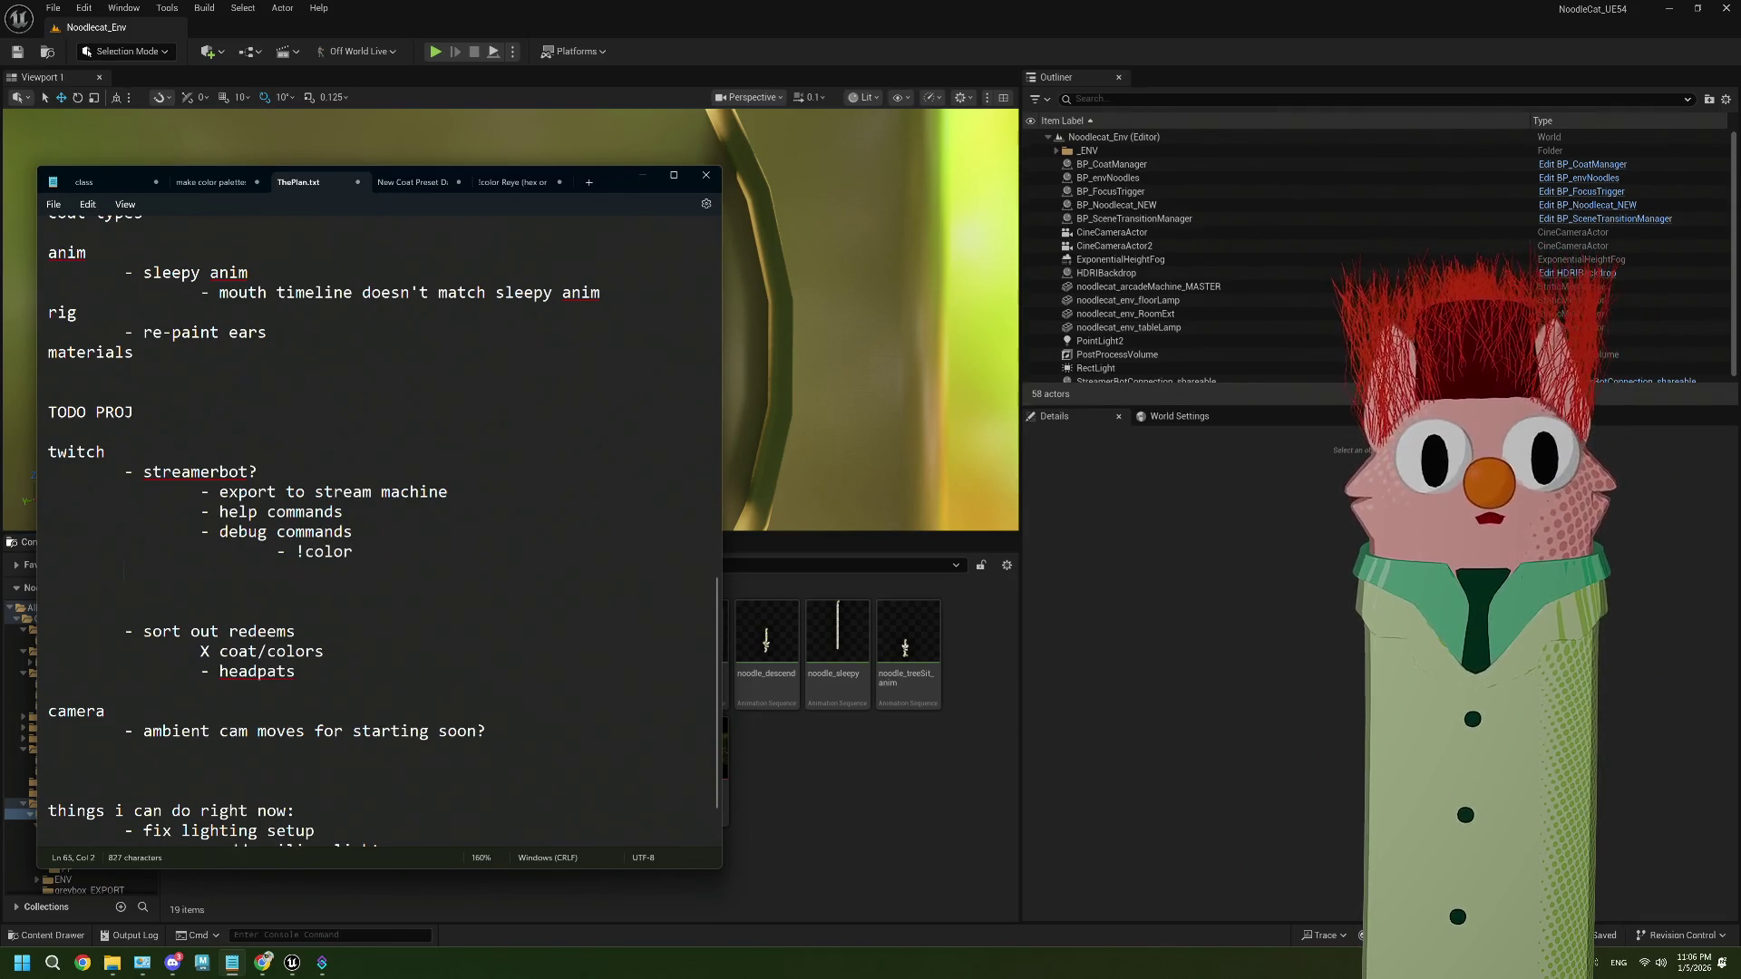
type("!pattern")
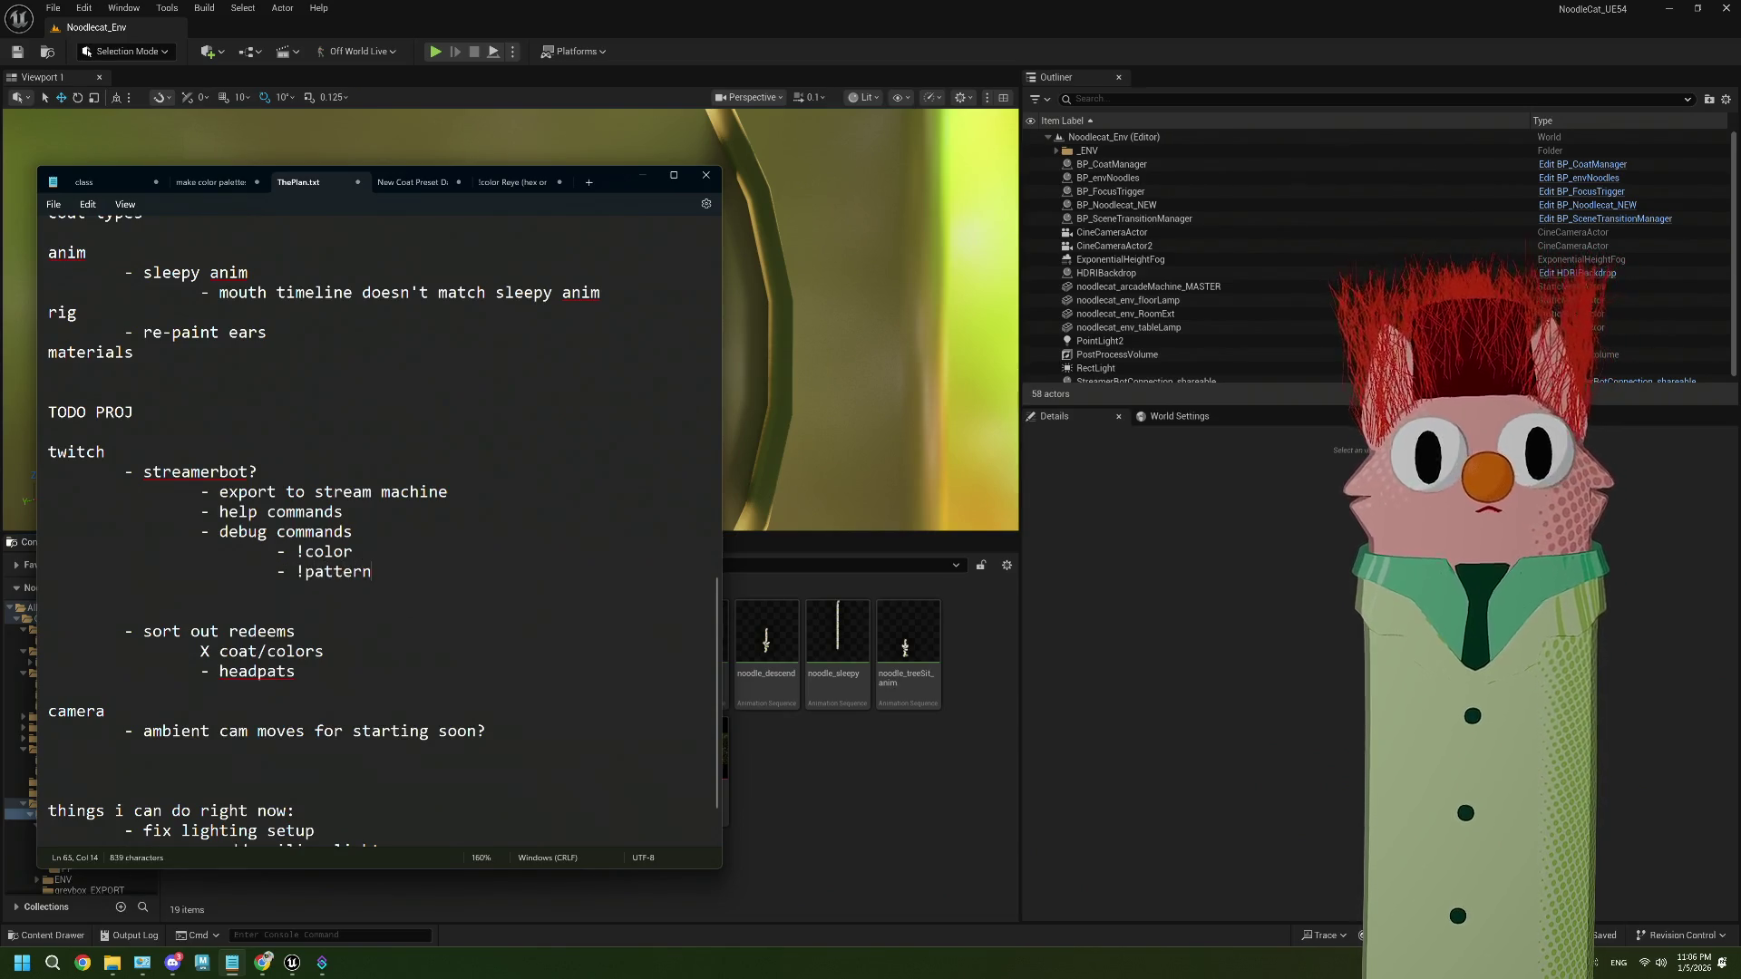
key("Return")
type("- !")
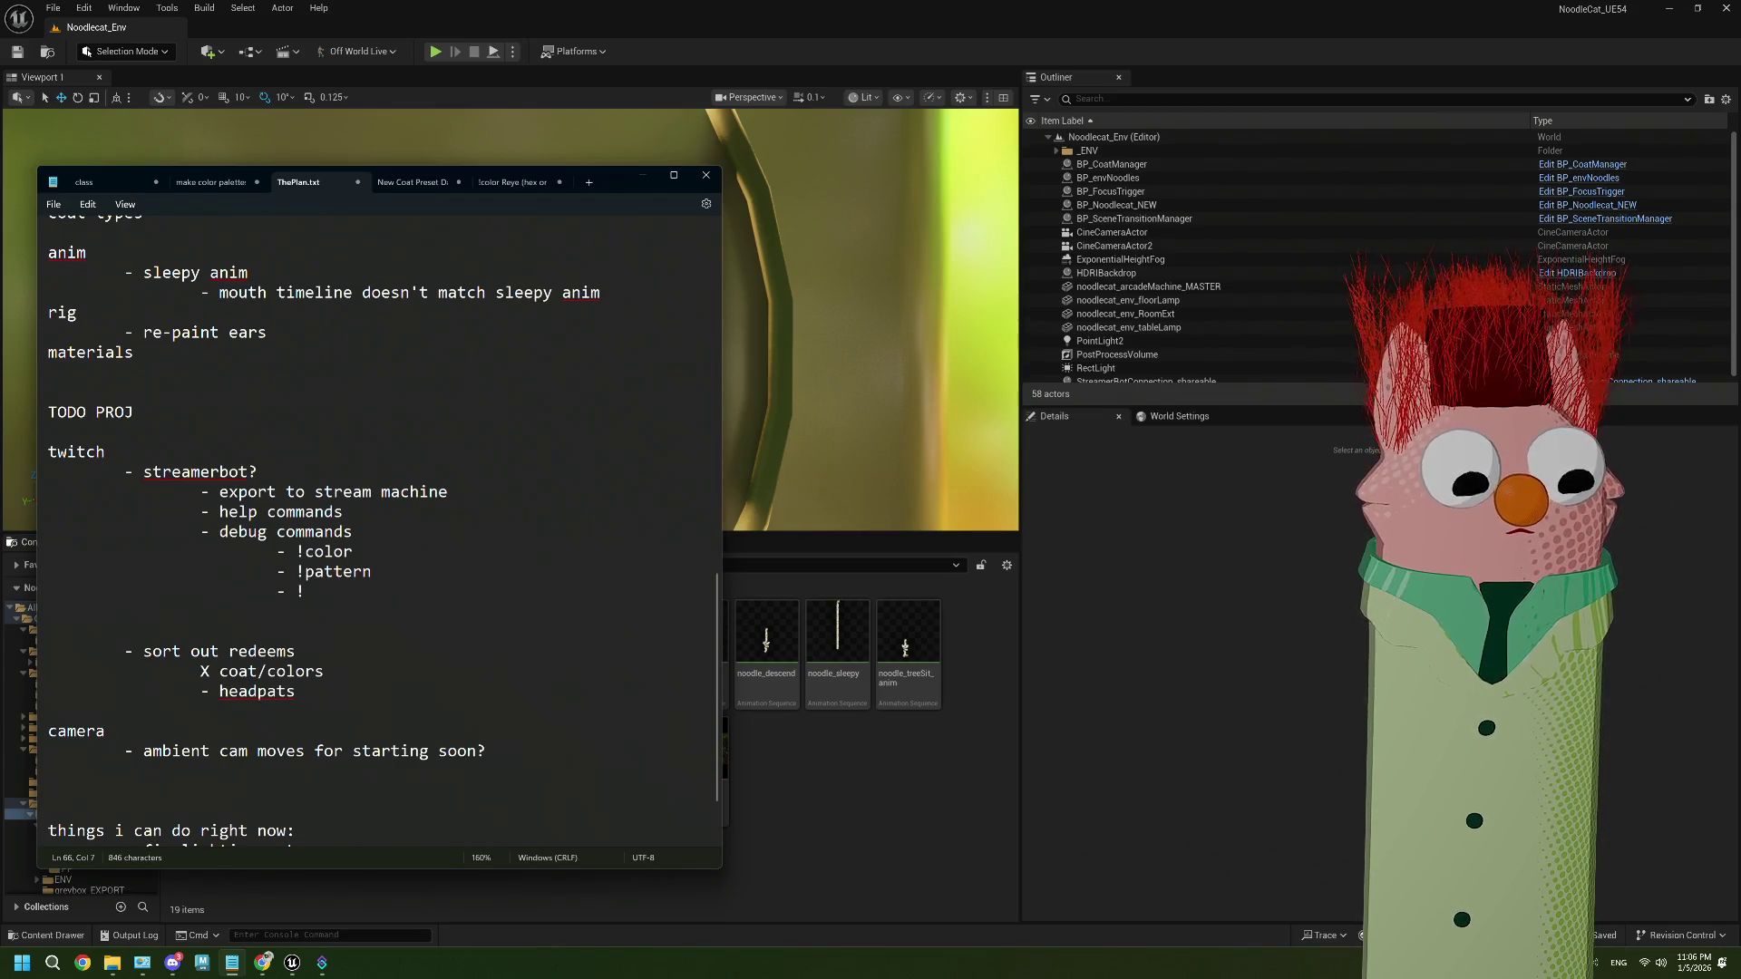
type("prop")
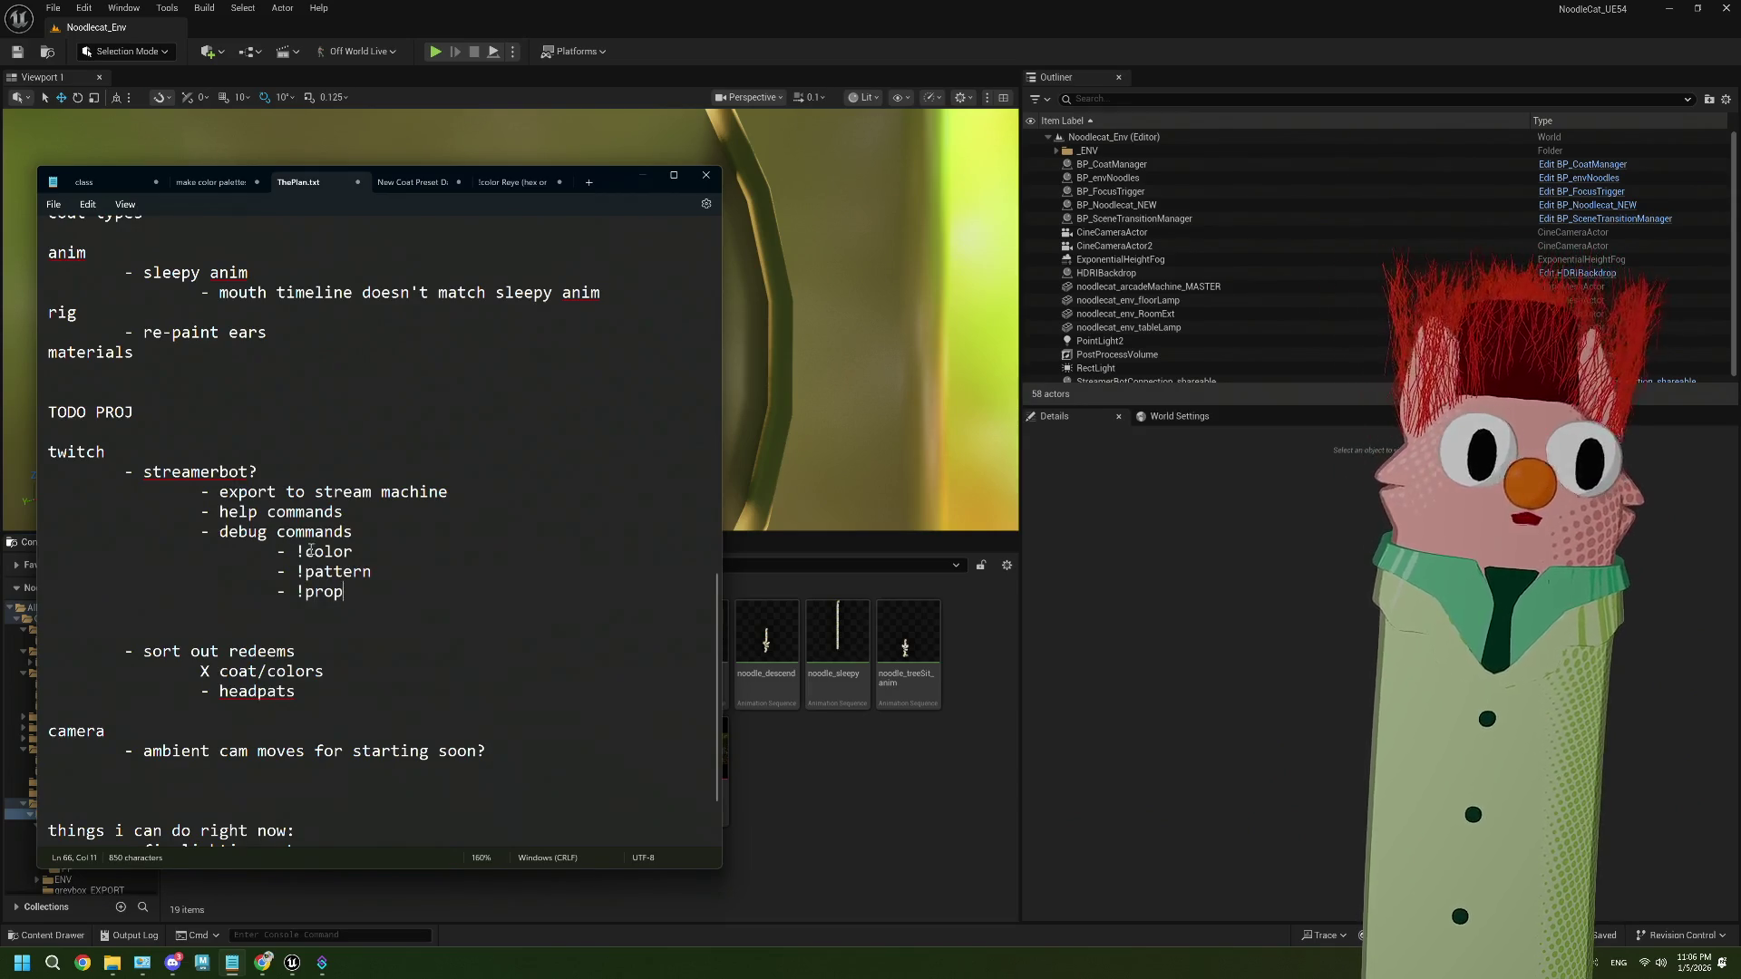
Check the new !color, !pattern, !prop lines, then return to the Unreal level editor
mouse_move(354, 552)
left_mouse_down()
mouse_move(302, 551)
mouse_move(297, 594)
mouse_move(323, 551)
mouse_move(297, 551)
mouse_move(201, 612)
left_mouse_up()
left_click(343, 571)
left_click_drag(372, 582, 50, 544)
left_click(355, 551)
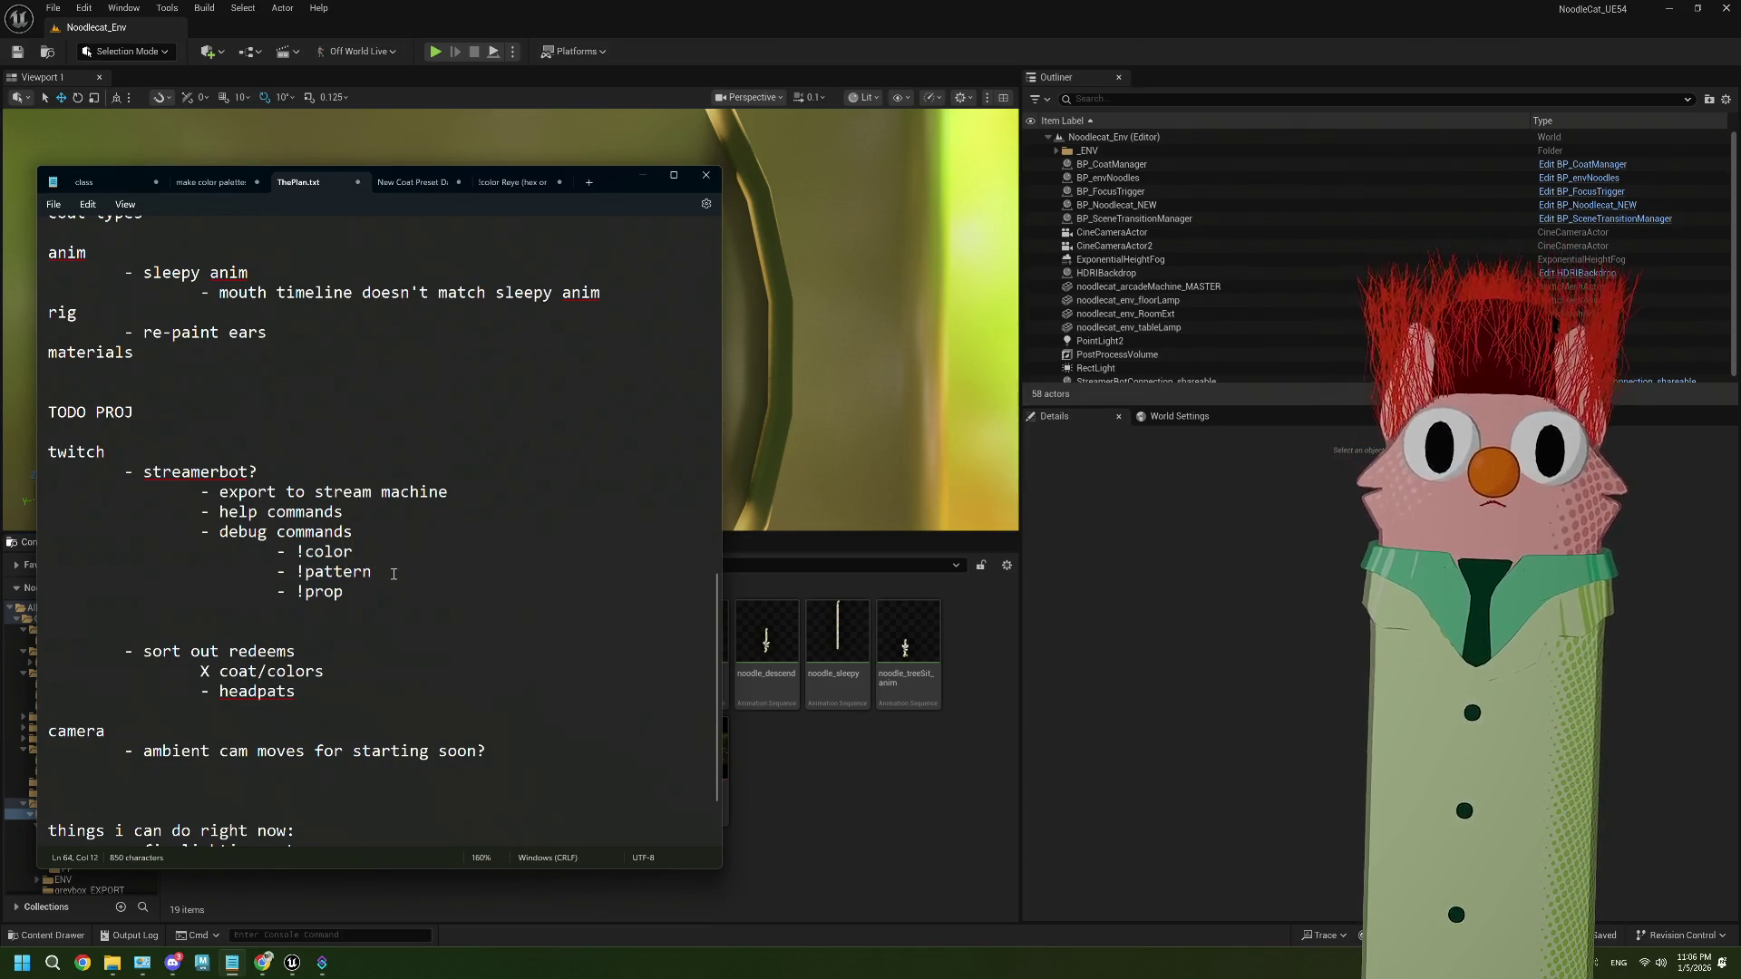
left_click(397, 573)
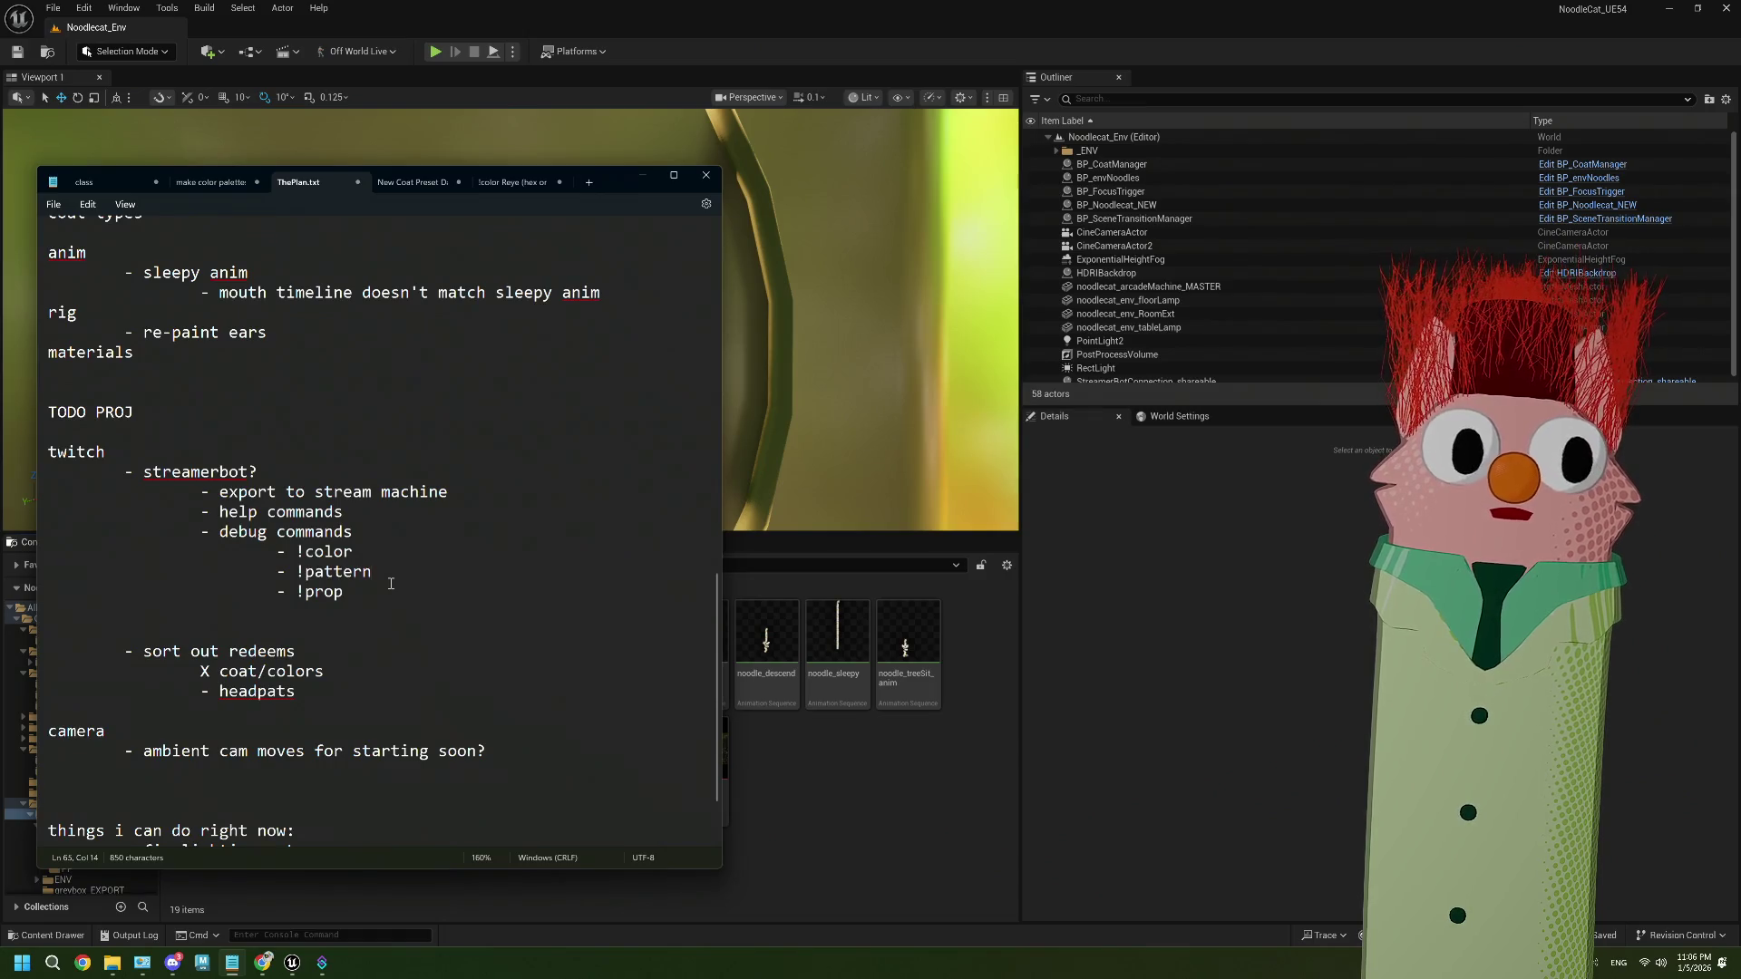
left_click_drag(361, 602, 326, 555)
left_click(343, 558)
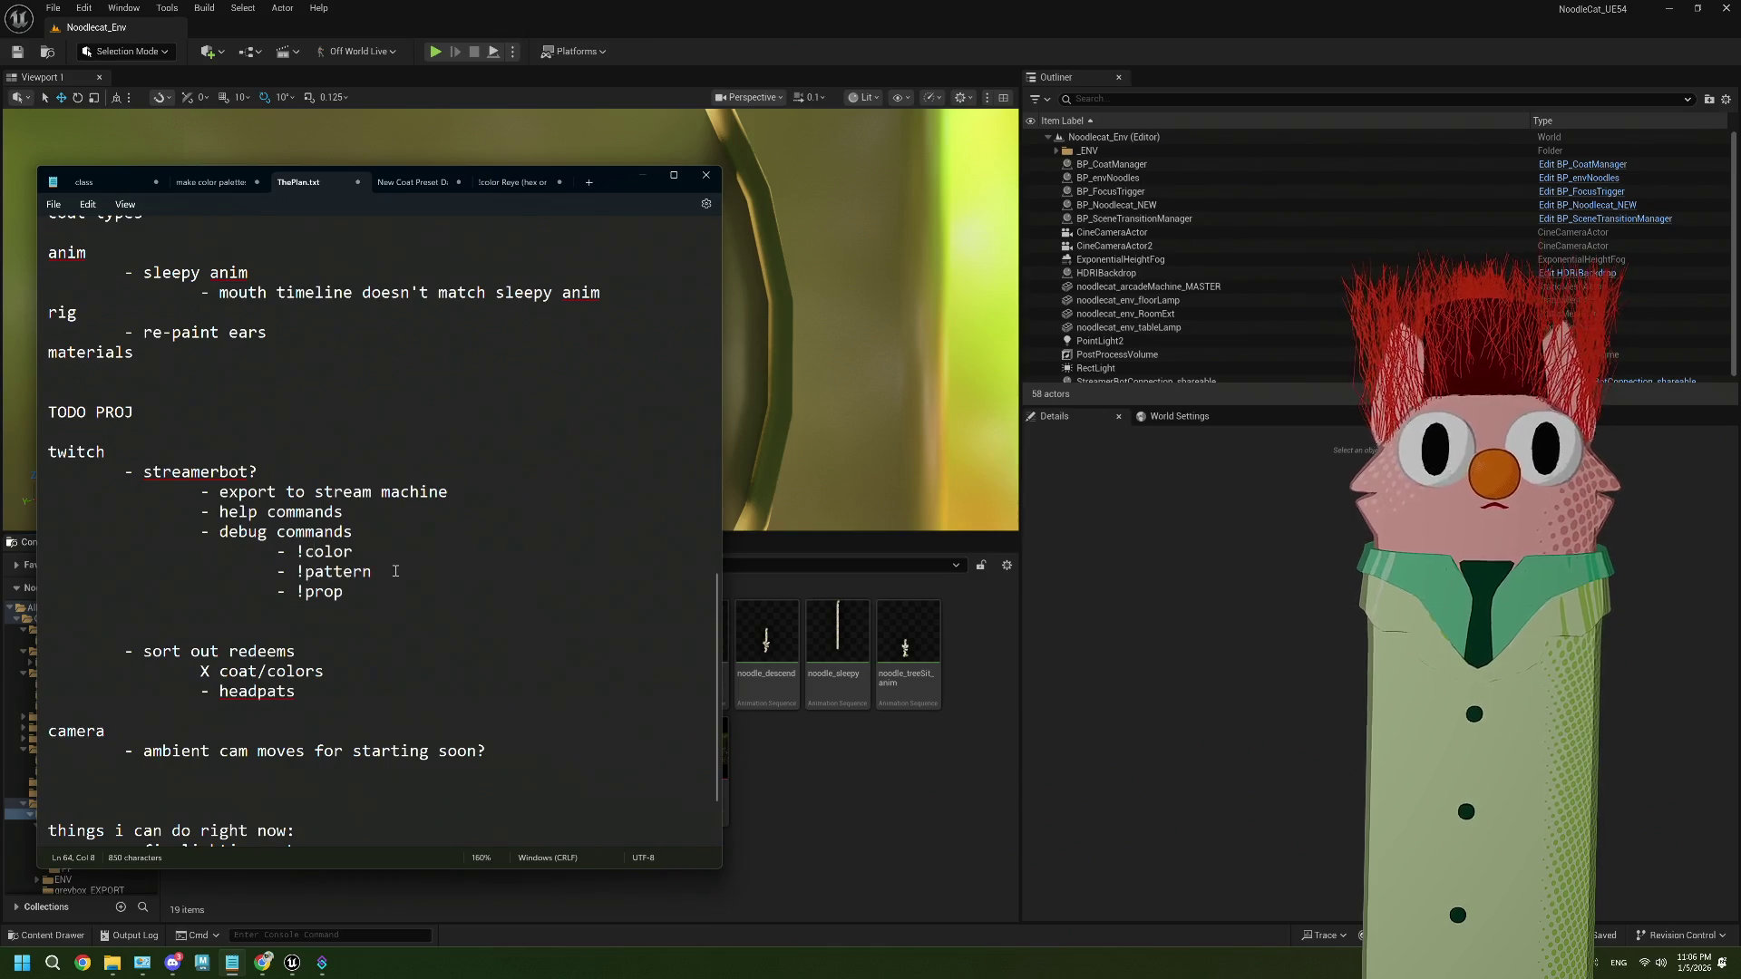
left_click(867, 773)
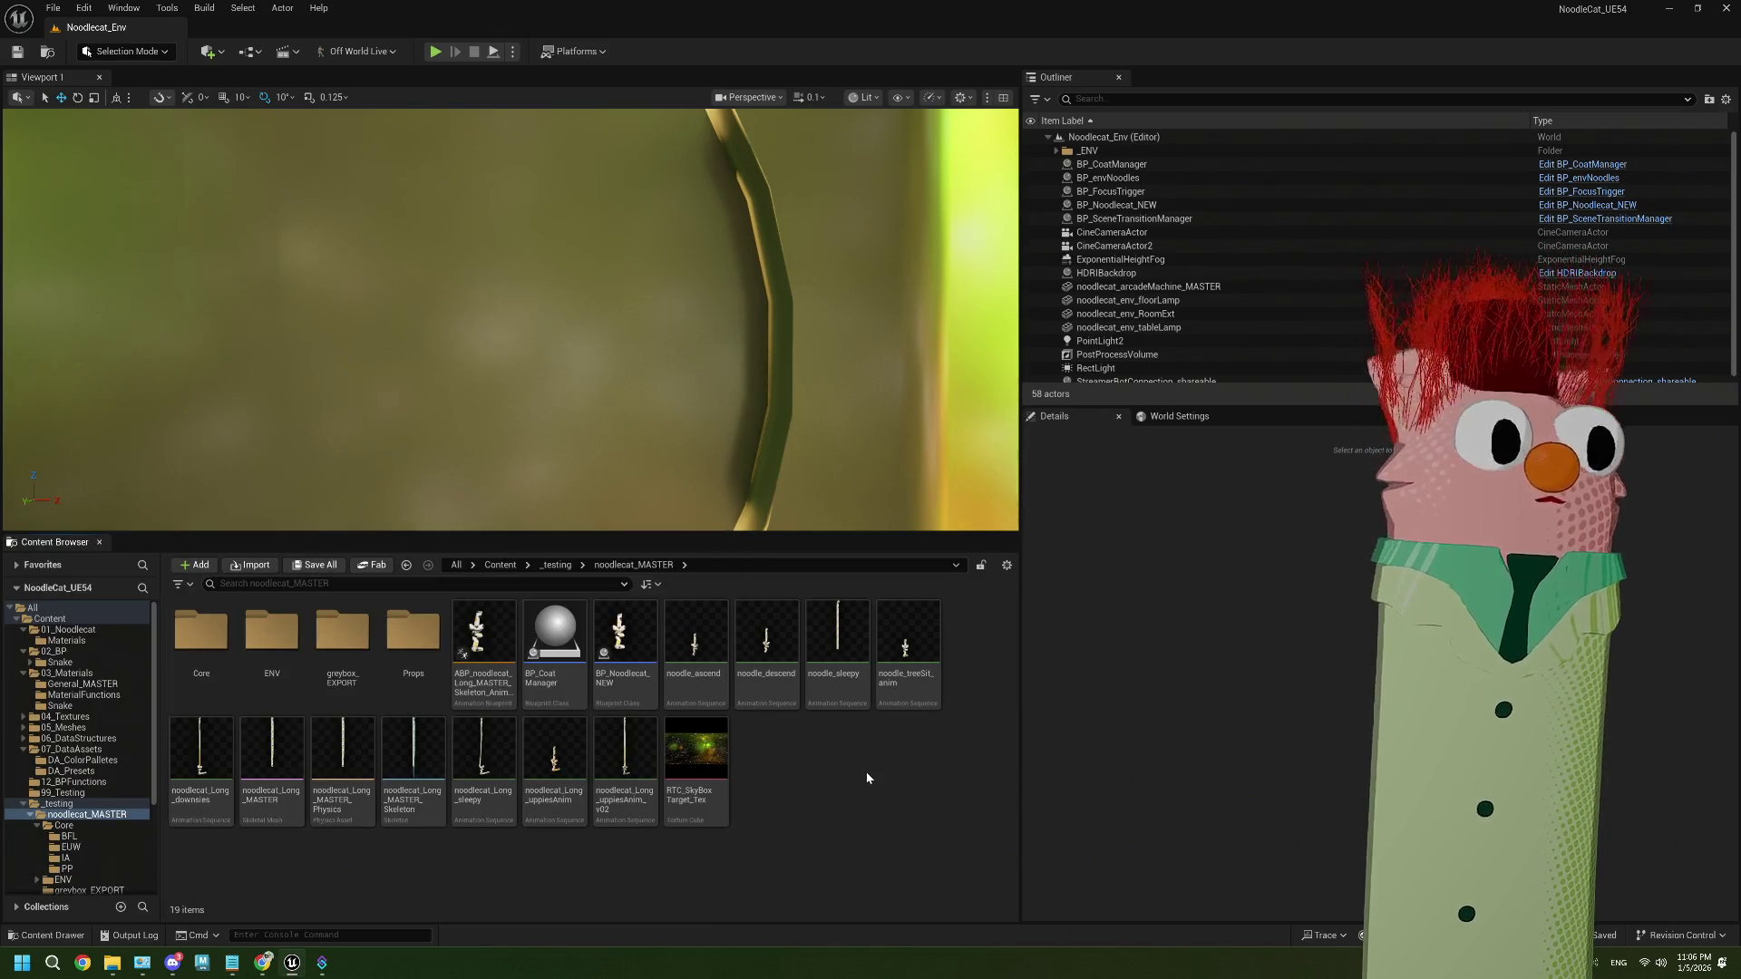